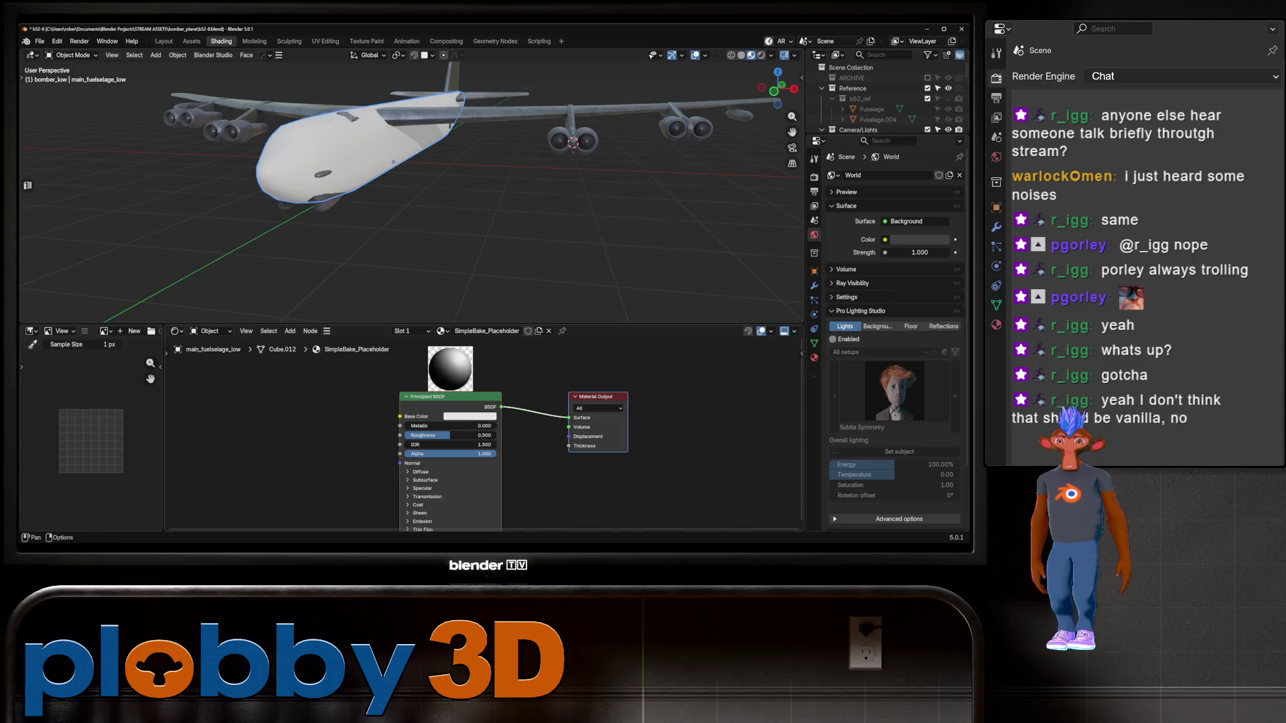
# Rotate the fuselage about its Y axis
pyautogui.press('r')
pyautogui.press('y')
pyautogui.press('Return')
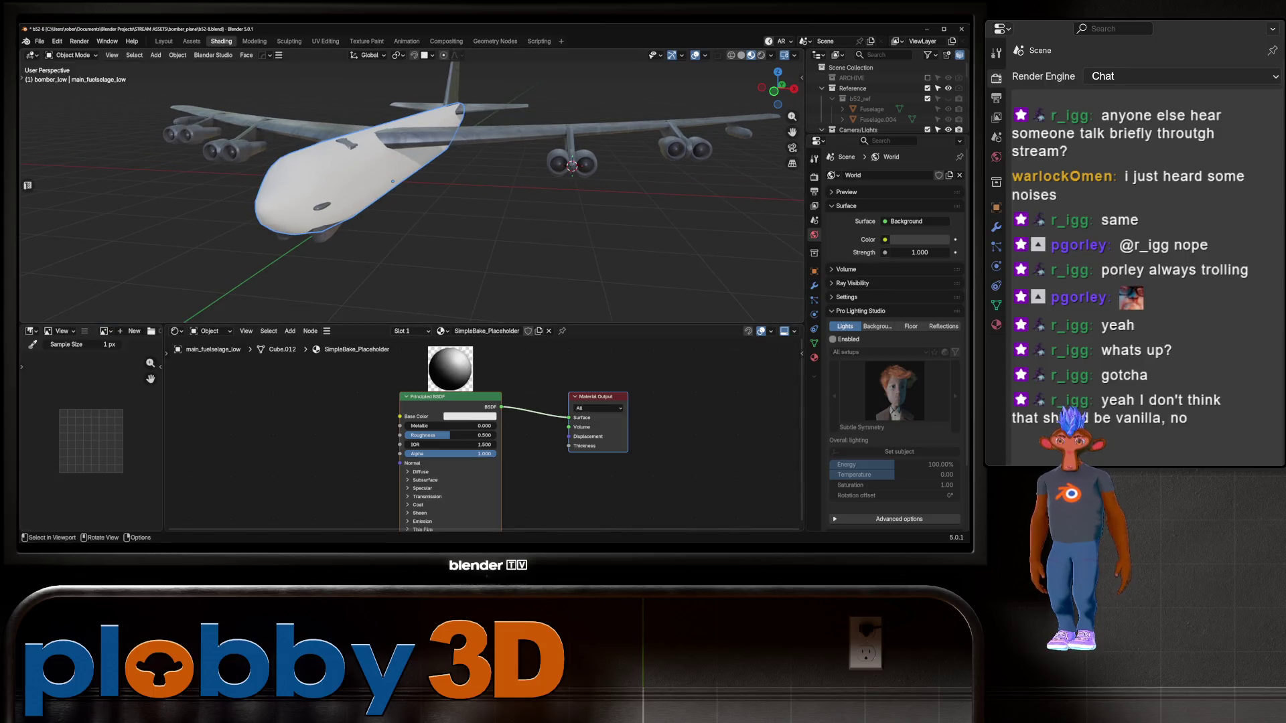
# Rename the fuselage's SimpleBake_Placeholder material to 'bomber' and deselect all nodes
pyautogui.click(487, 331)
pyautogui.write('b')
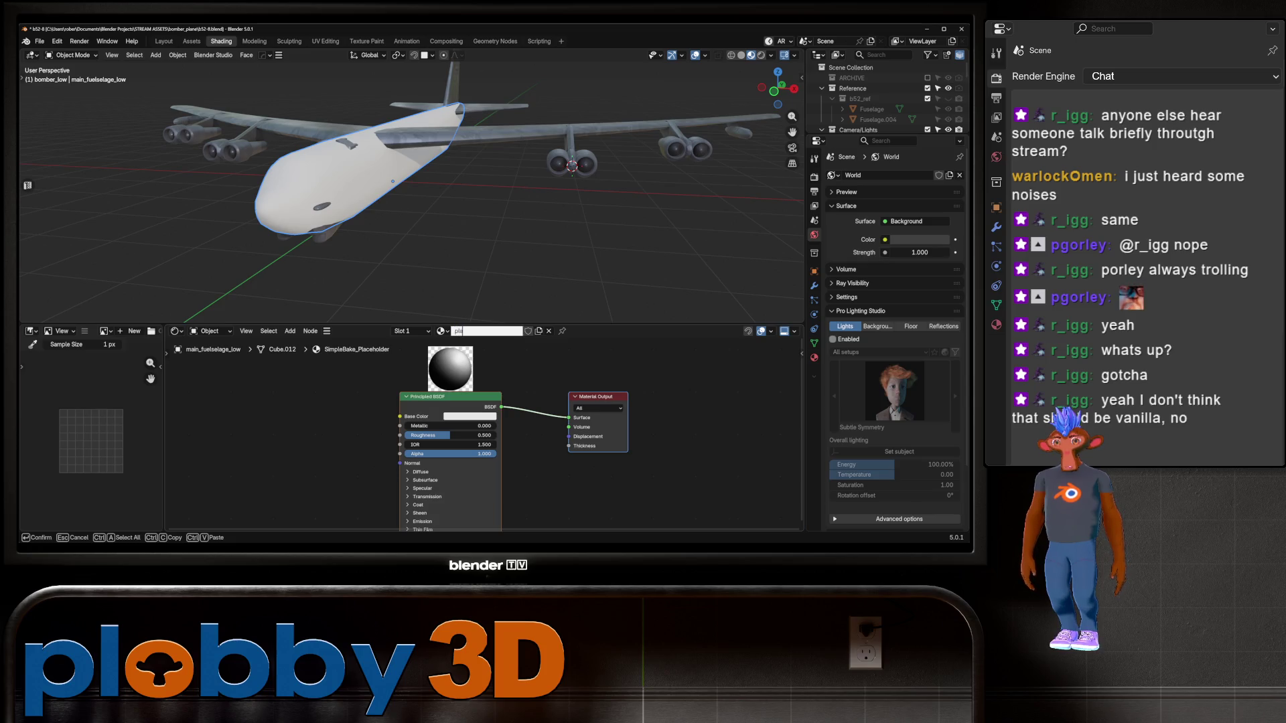
pyautogui.write('omber')
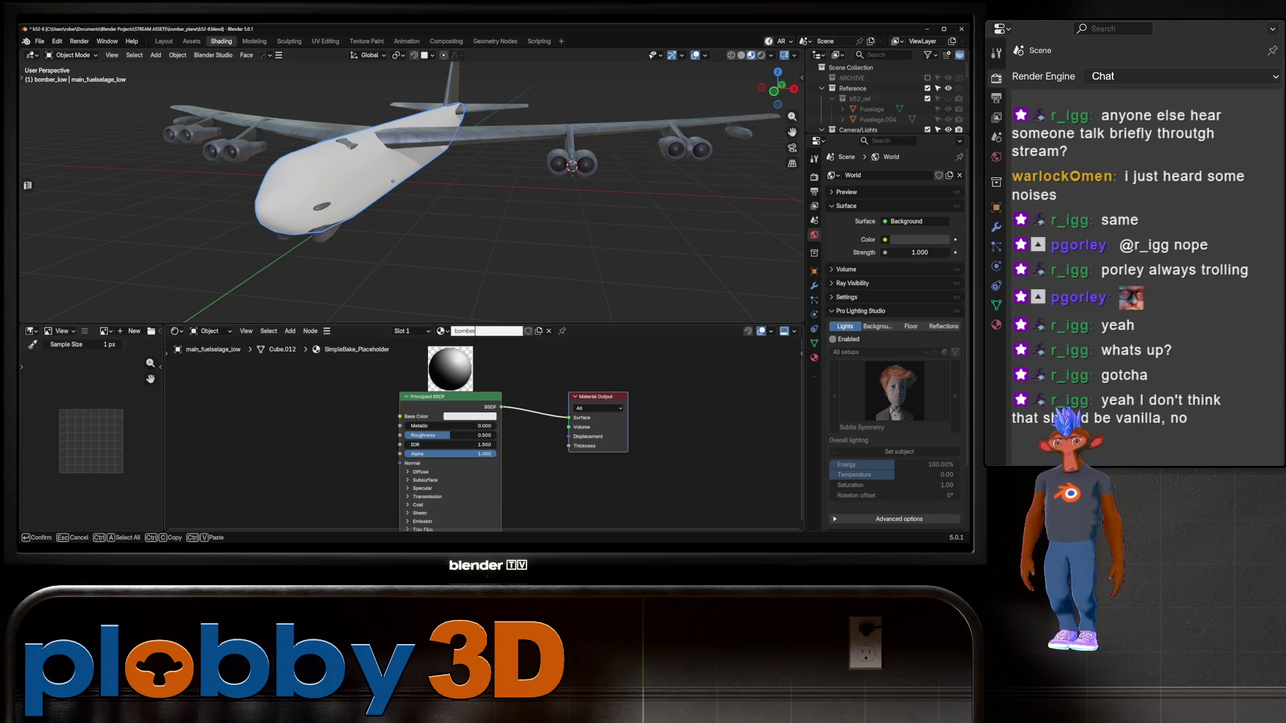
pyautogui.press('Return')
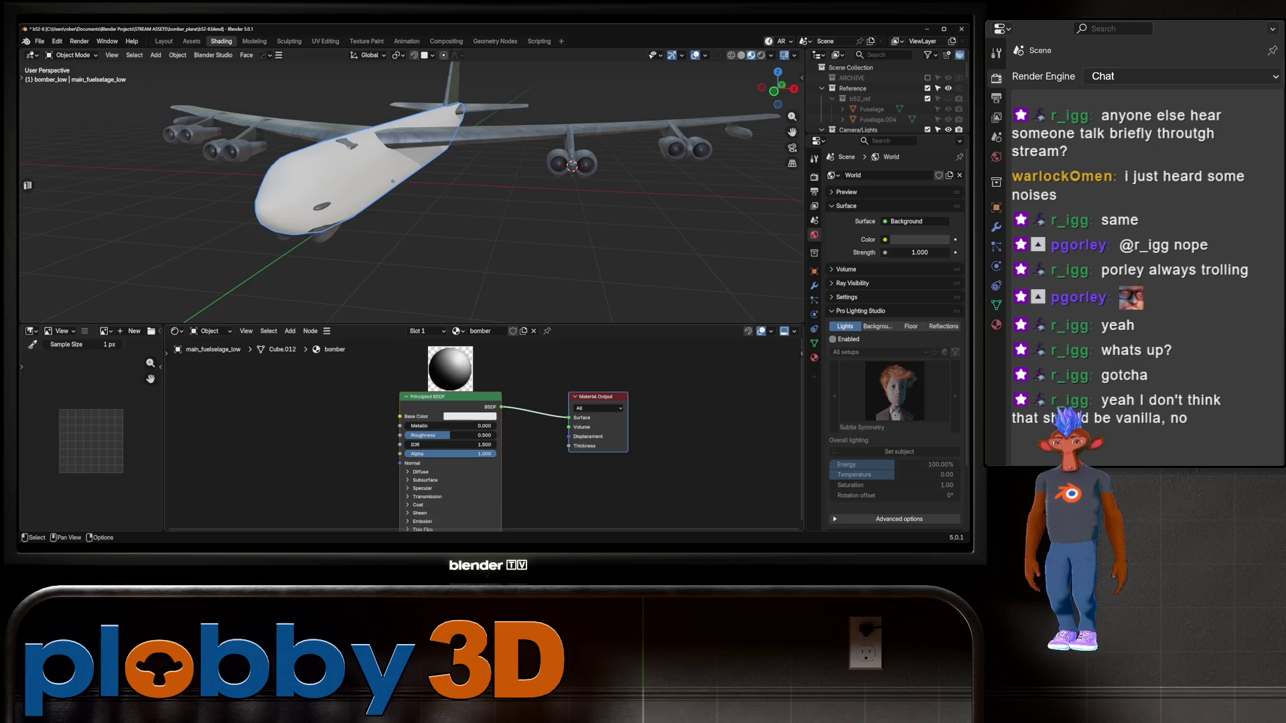
pyautogui.hotkey('alt', 'a')
# Browse to the baked textures folder, then cancel without loading anything
pyautogui.hotkey('ctrl', 'shift', 't')
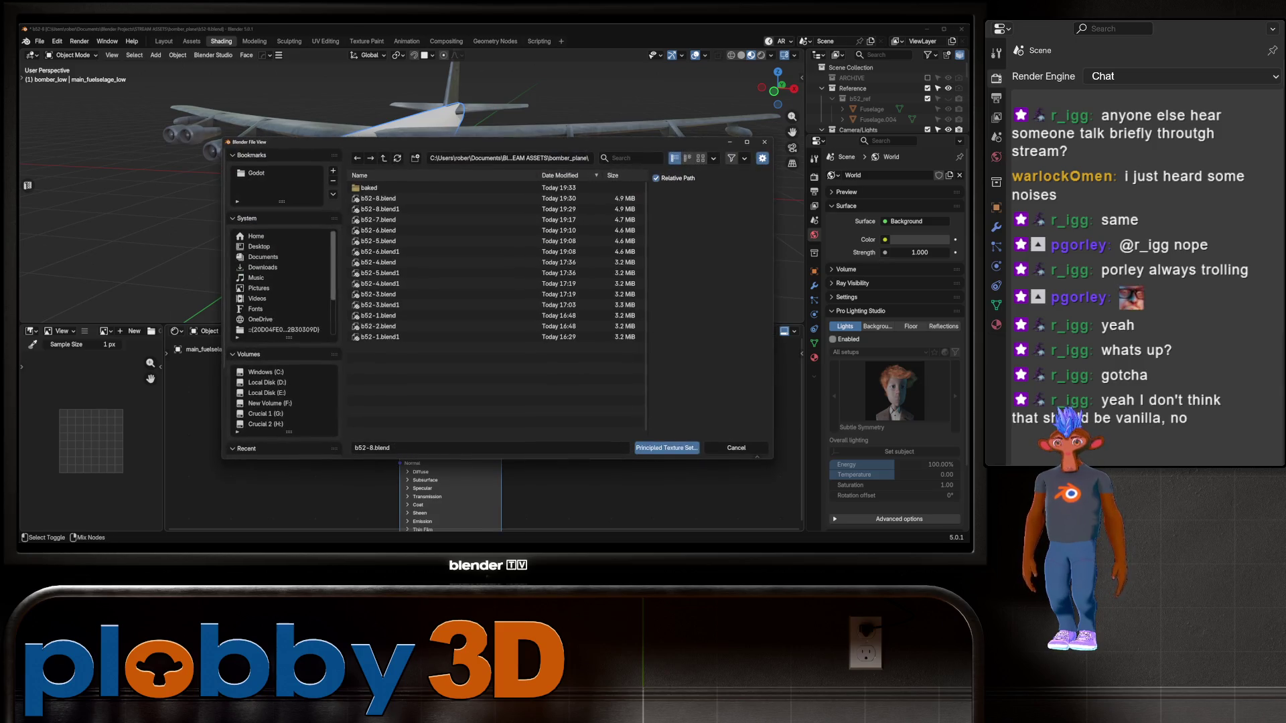
pyautogui.click(375, 187)
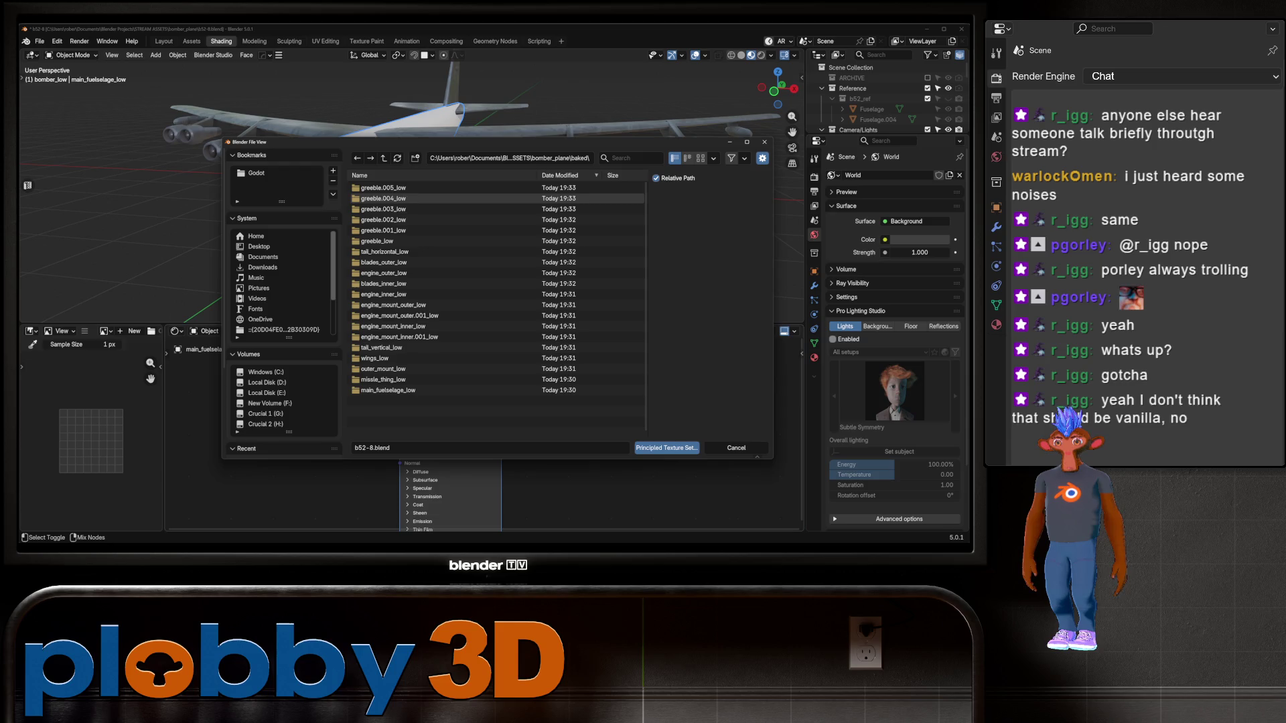
pyautogui.click(736, 447)
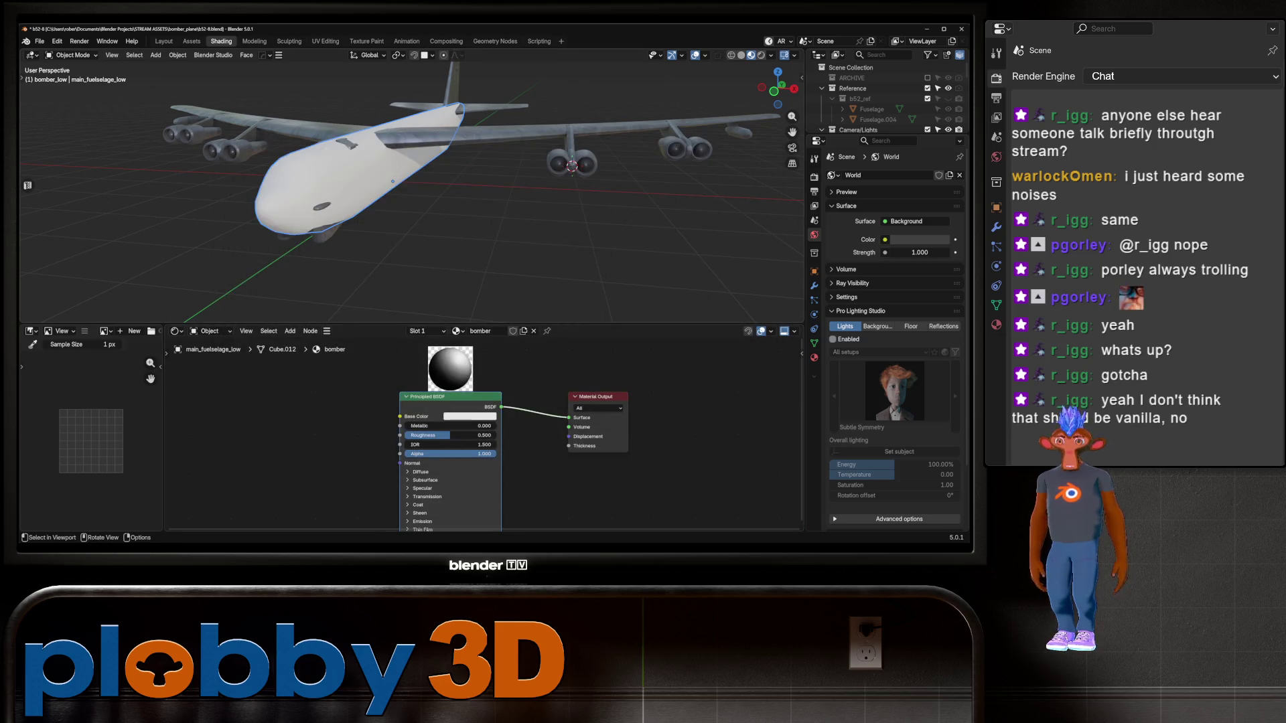
# Set the SimpleBake Texture name to 'bomber' in Render Properties
pyautogui.click(814, 177)
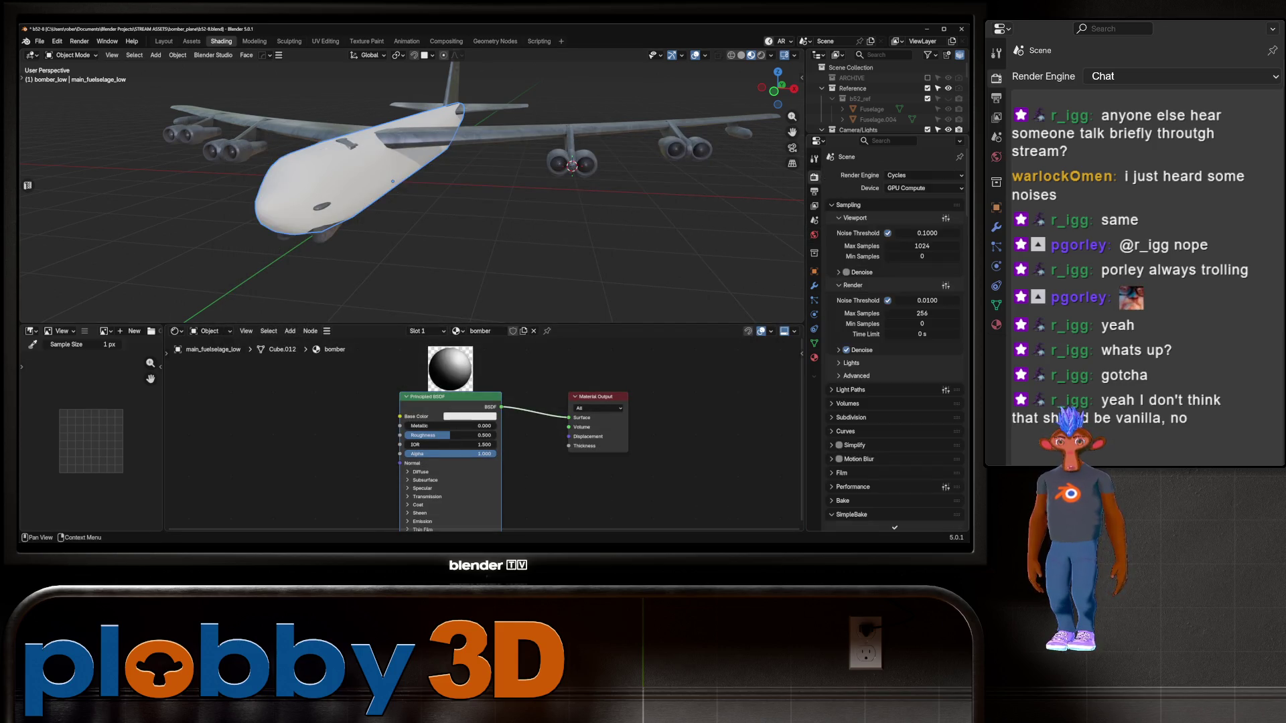
pyautogui.scroll(-10, 894, 335)
pyautogui.scroll(-12, 894, 335)
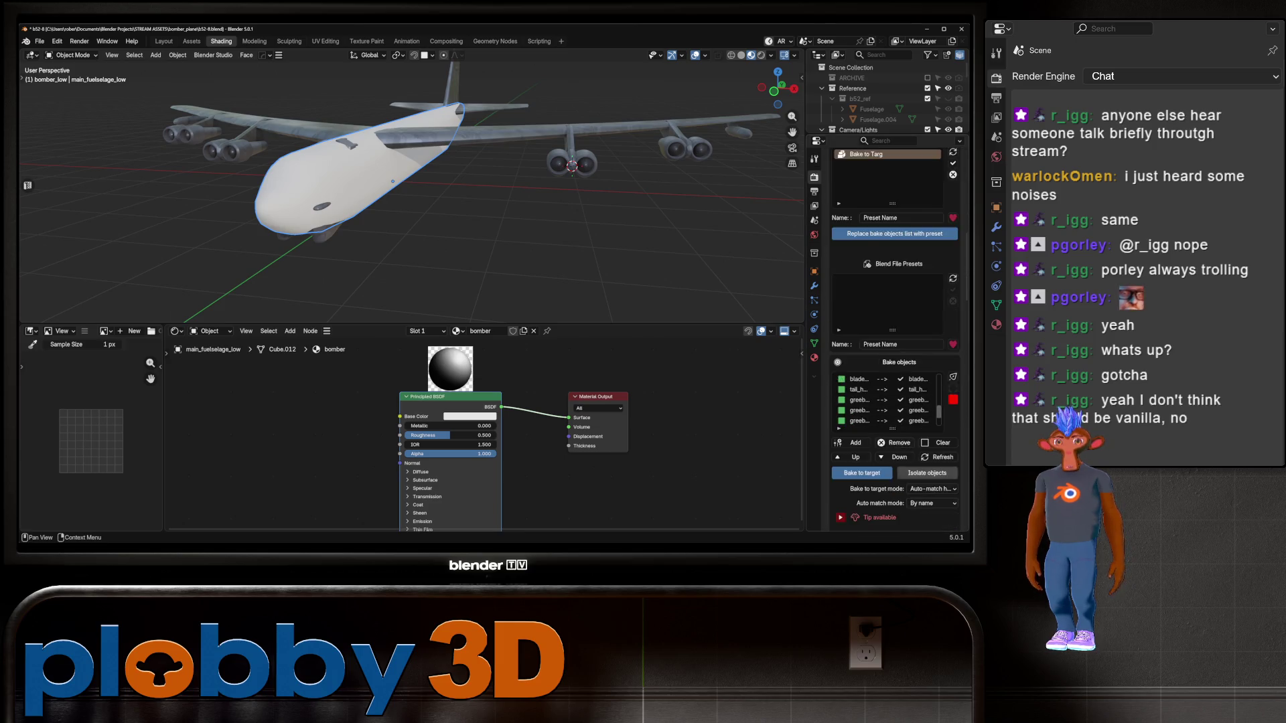
pyautogui.scroll(-12, 895, 335)
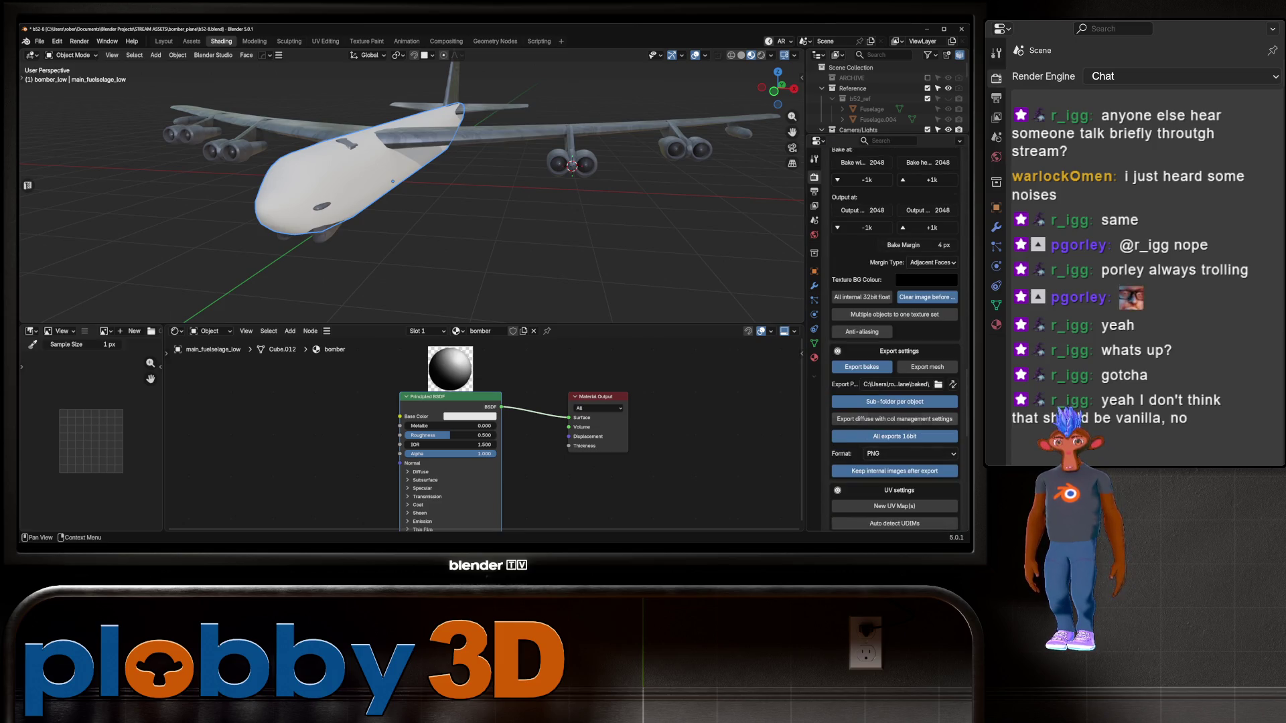
pyautogui.click(874, 229)
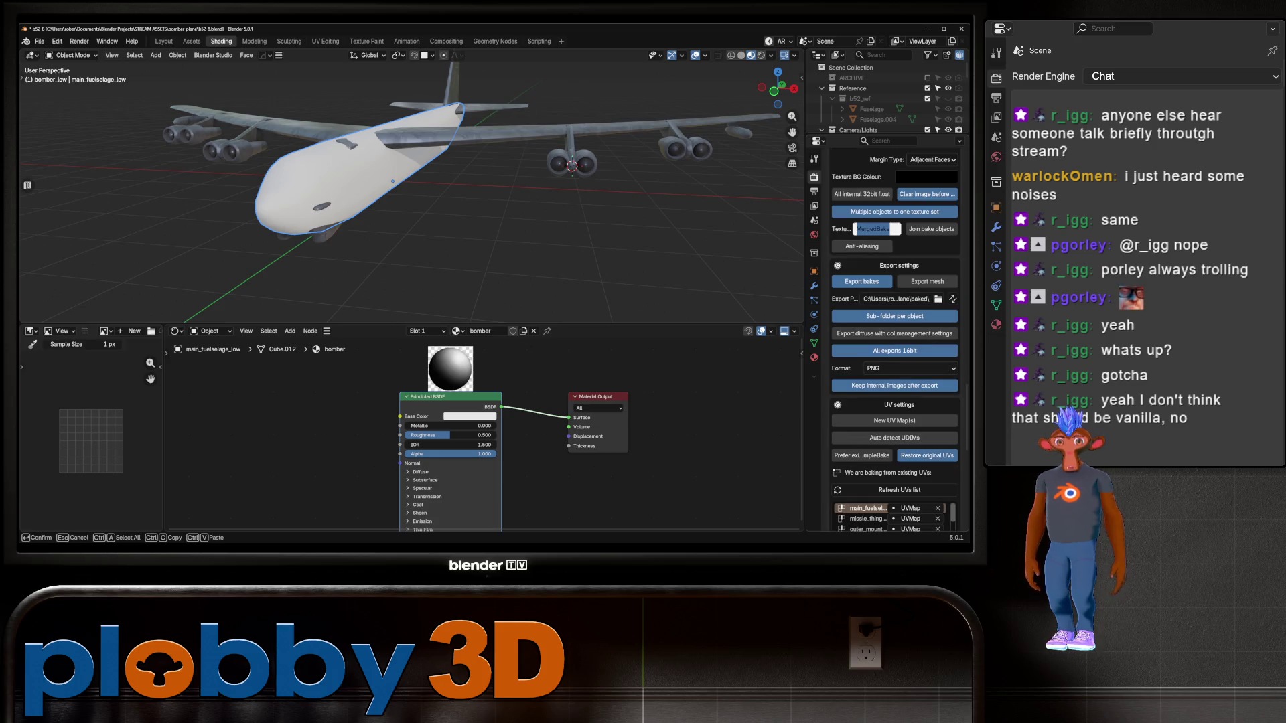
pyautogui.write('bomber')
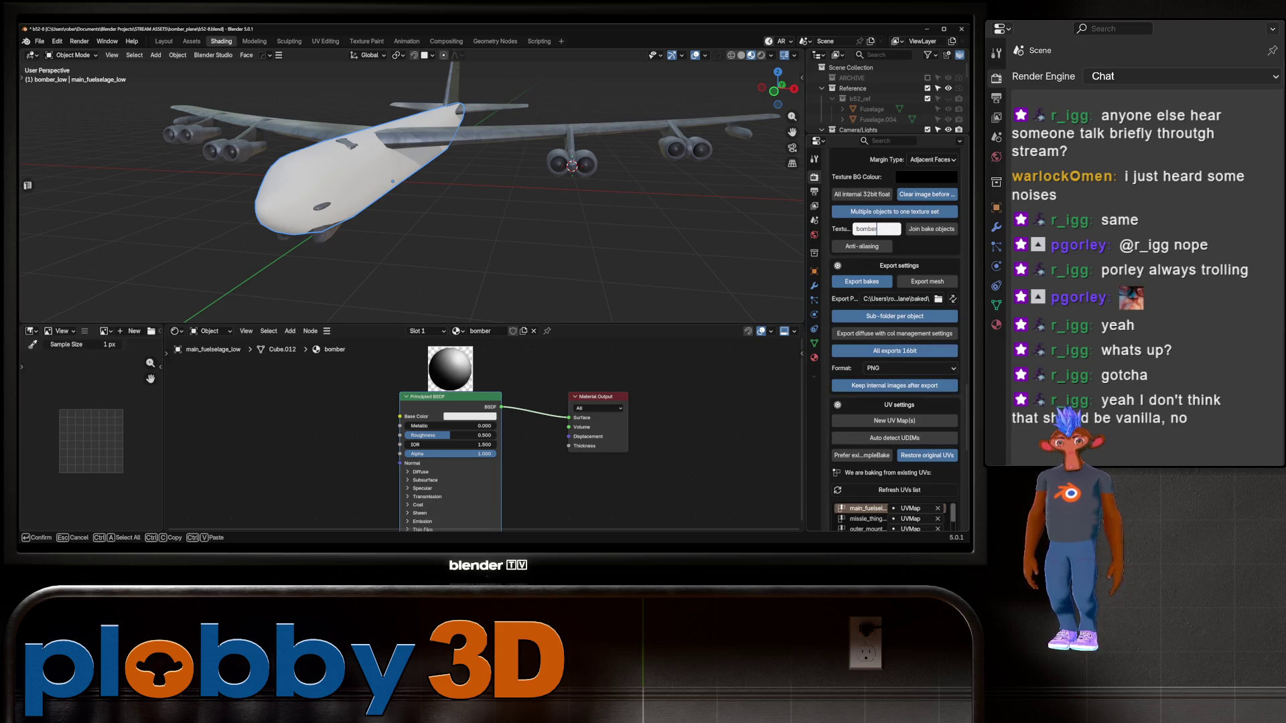
pyautogui.press('Return')
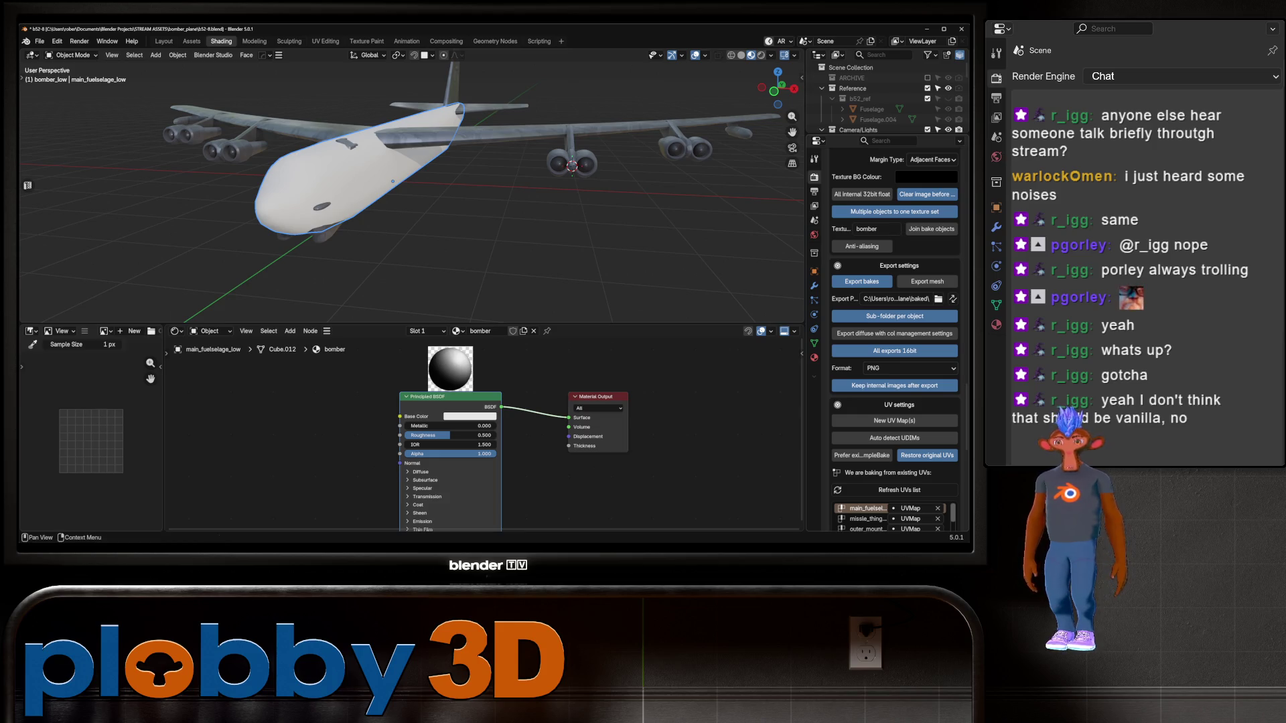
pyautogui.scroll(-8, 895, 335)
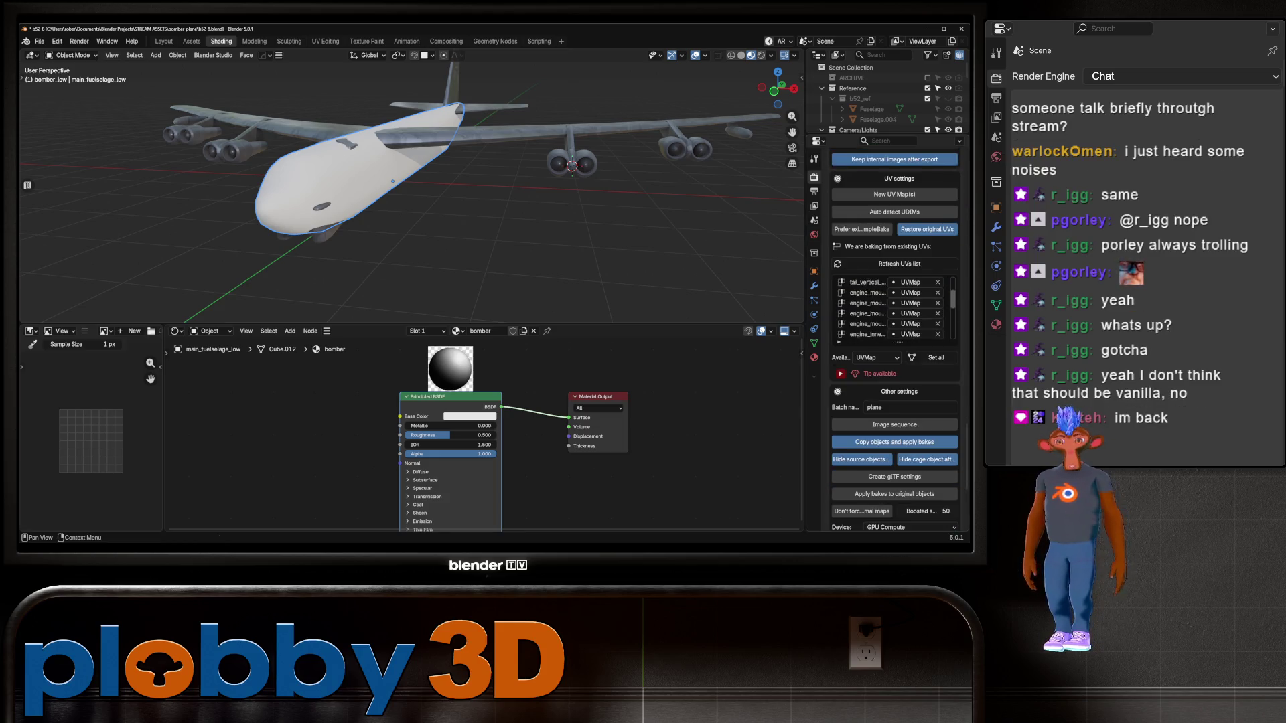
pyautogui.scroll(-6, 895, 335)
# Start Bake! (Auto Match) and enlarge the Image and Node editors to watch progress
pyautogui.click(895, 411)
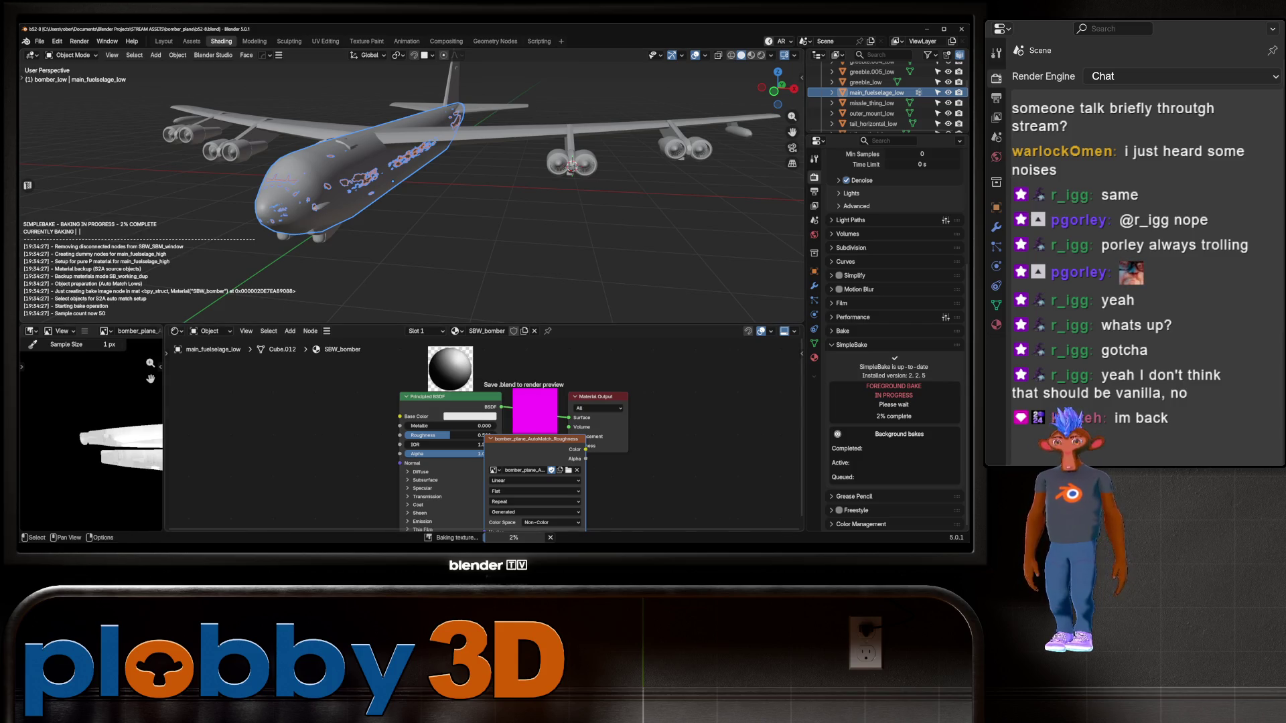
pyautogui.moveTo(165, 429); pyautogui.dragTo(419, 429)
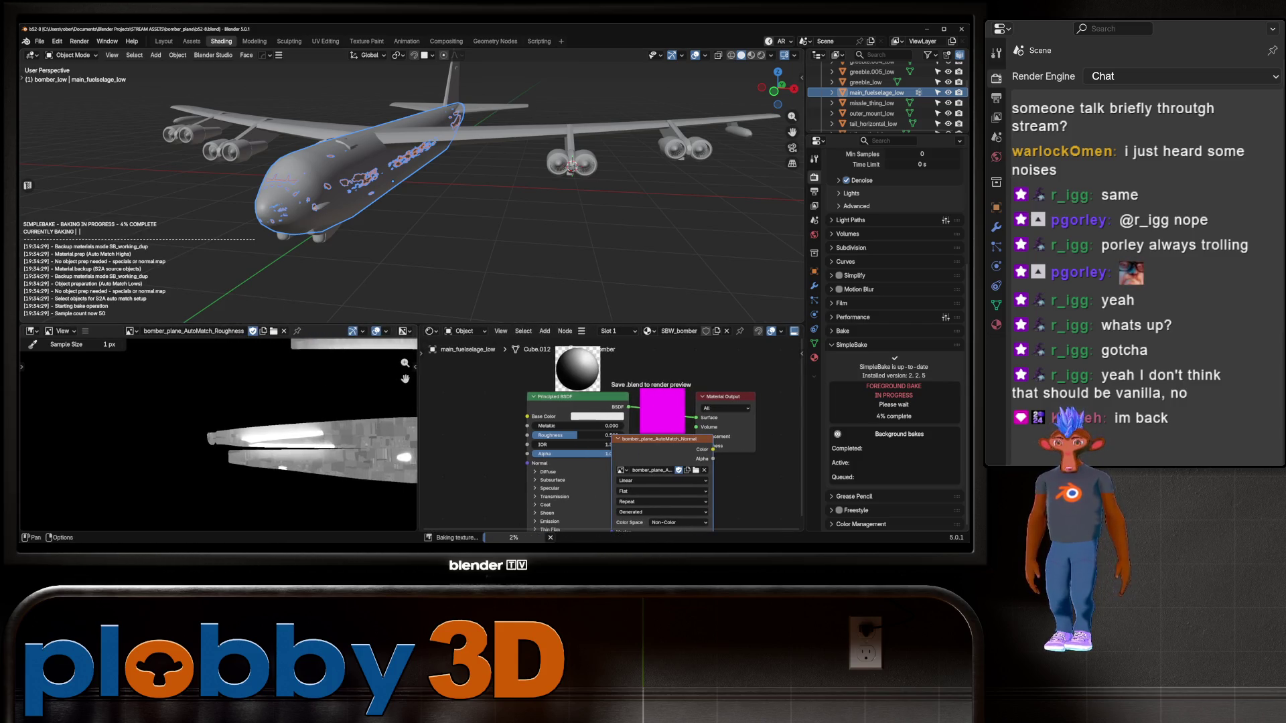
pyautogui.moveTo(268, 326); pyautogui.dragTo(268, 105)
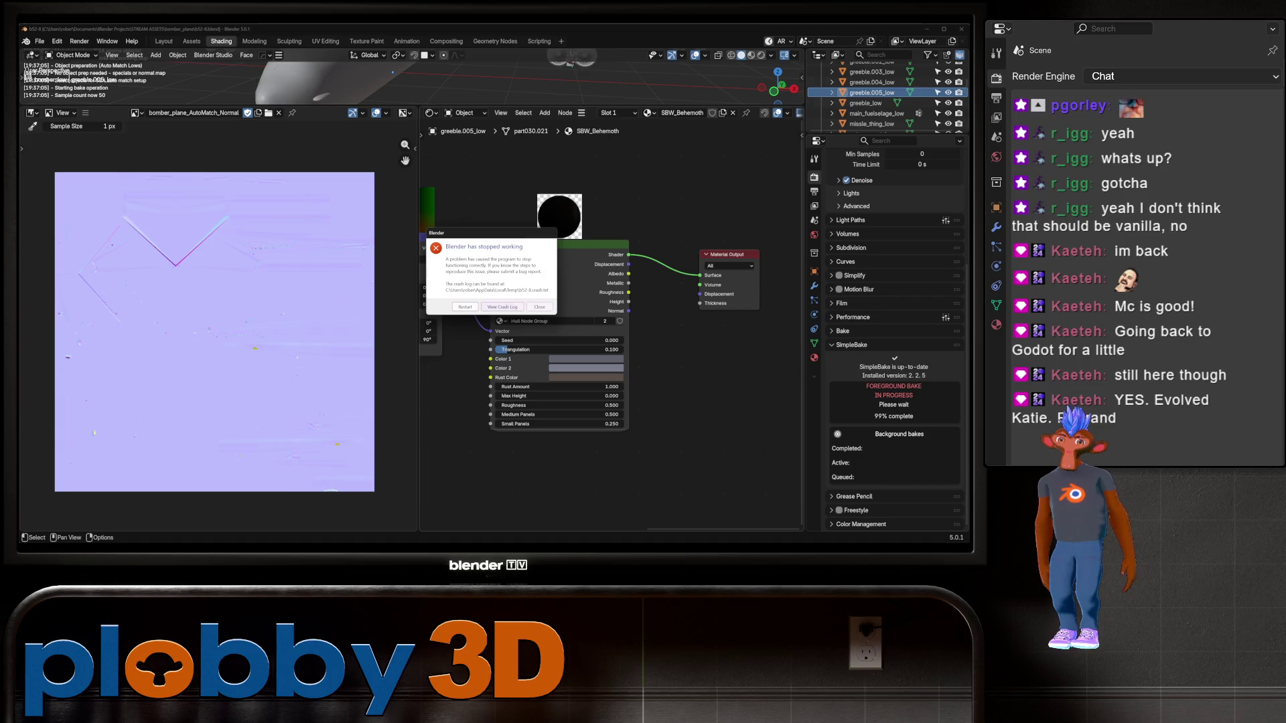
# Close the crashed Blender session and relaunch to the splash screen
pyautogui.hotkey('alt', 'Tab')
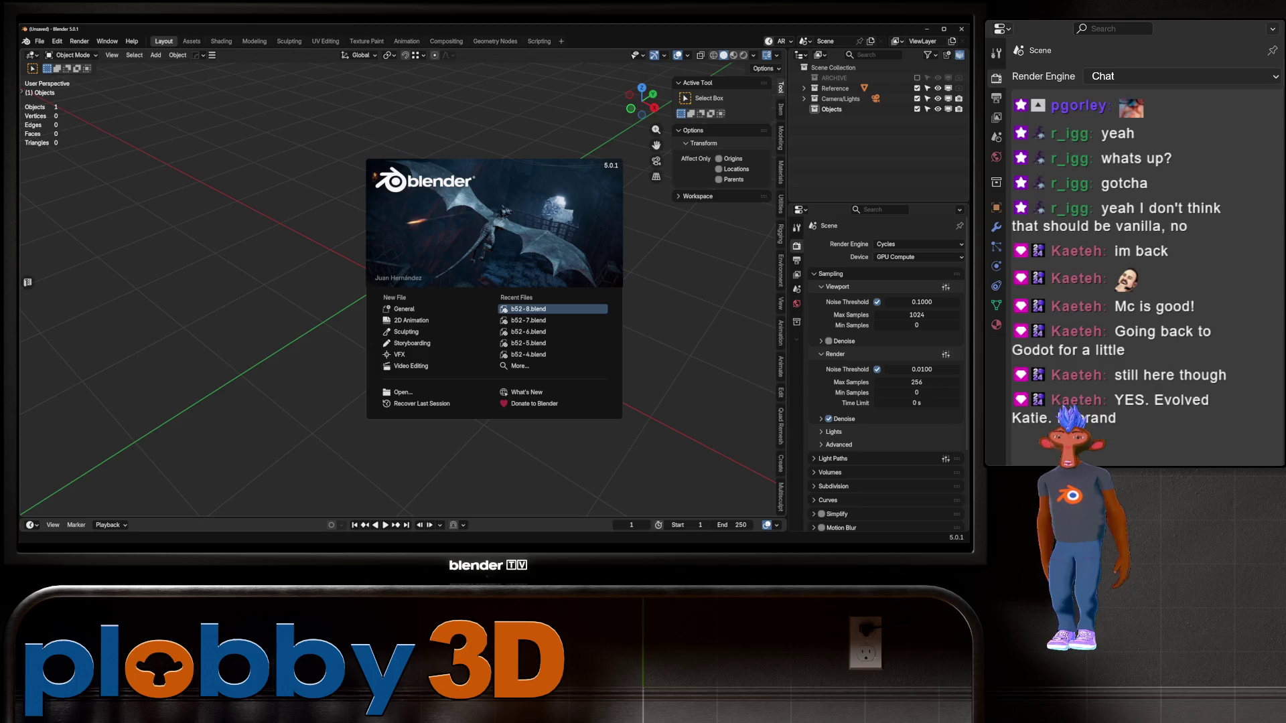
# Reopen b52-8.blend, frame main_fuselage_low and switch to Material Preview
pyautogui.click(529, 309)
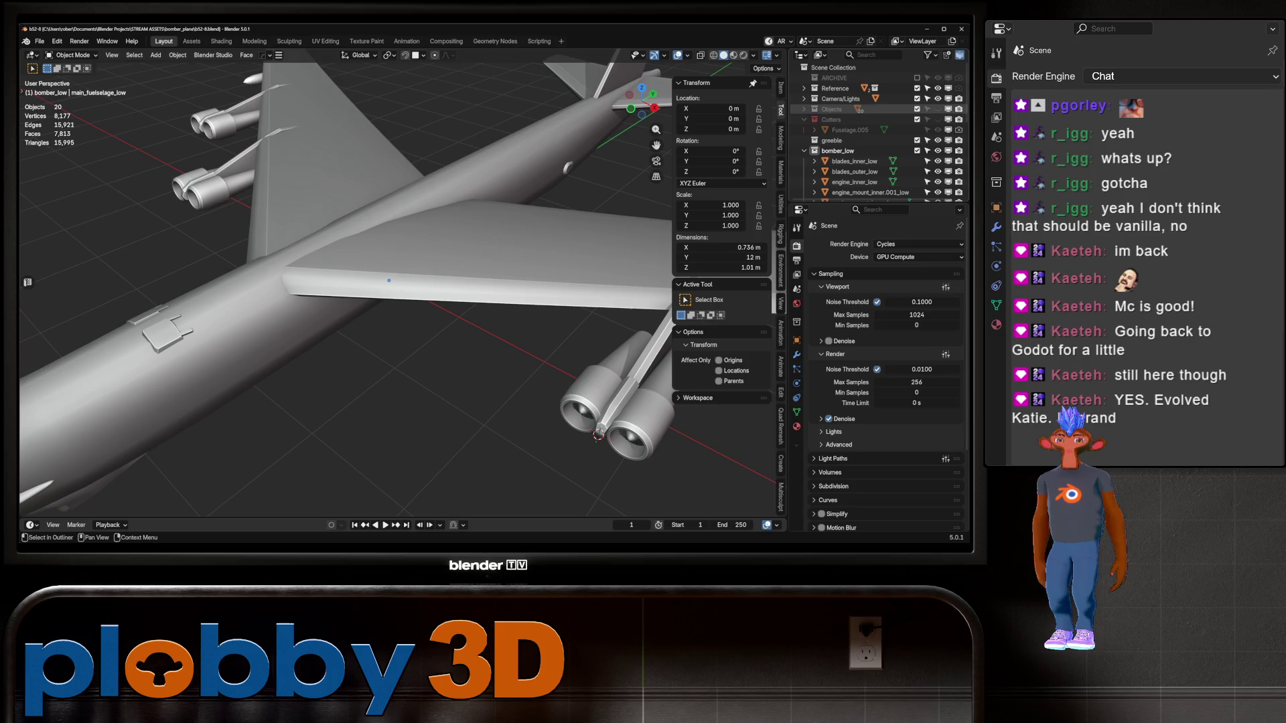
pyautogui.scroll(-10, 870, 134)
pyautogui.scroll(4, 864, 134)
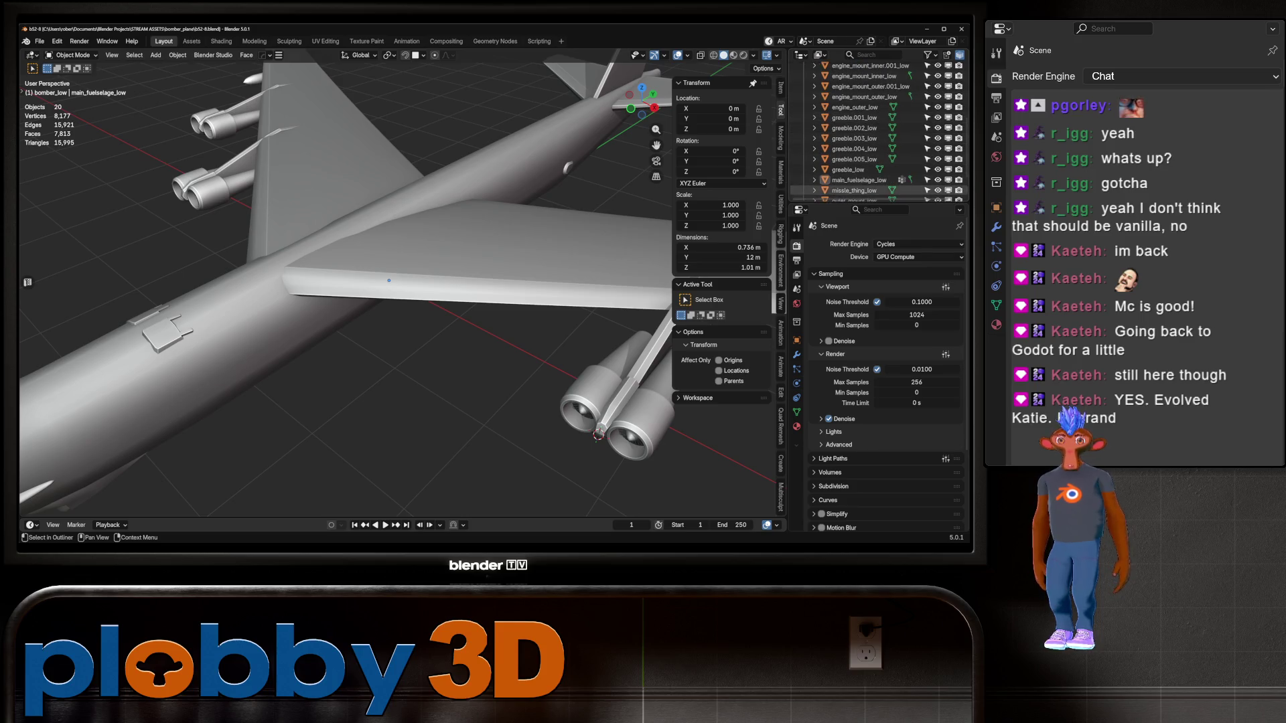
pyautogui.click(859, 179)
pyautogui.press('KP_Decimal')
pyautogui.scroll(-3, 395, 288)
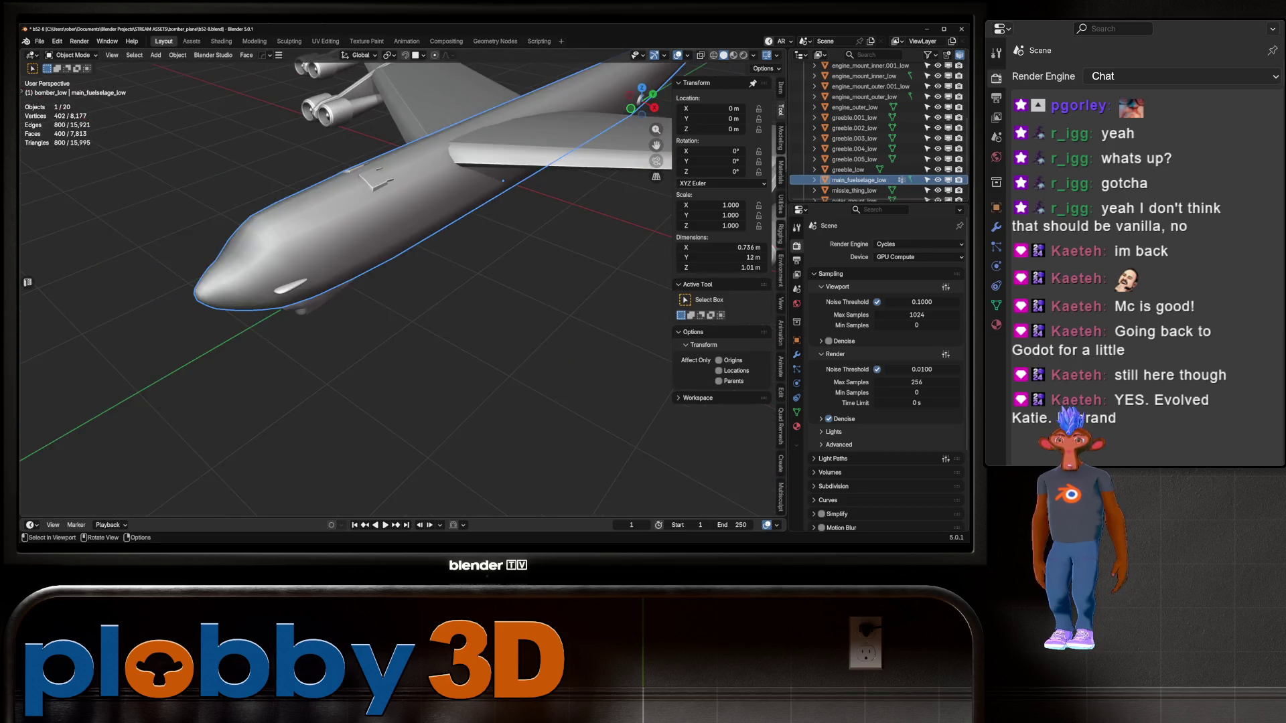
pyautogui.press('z')
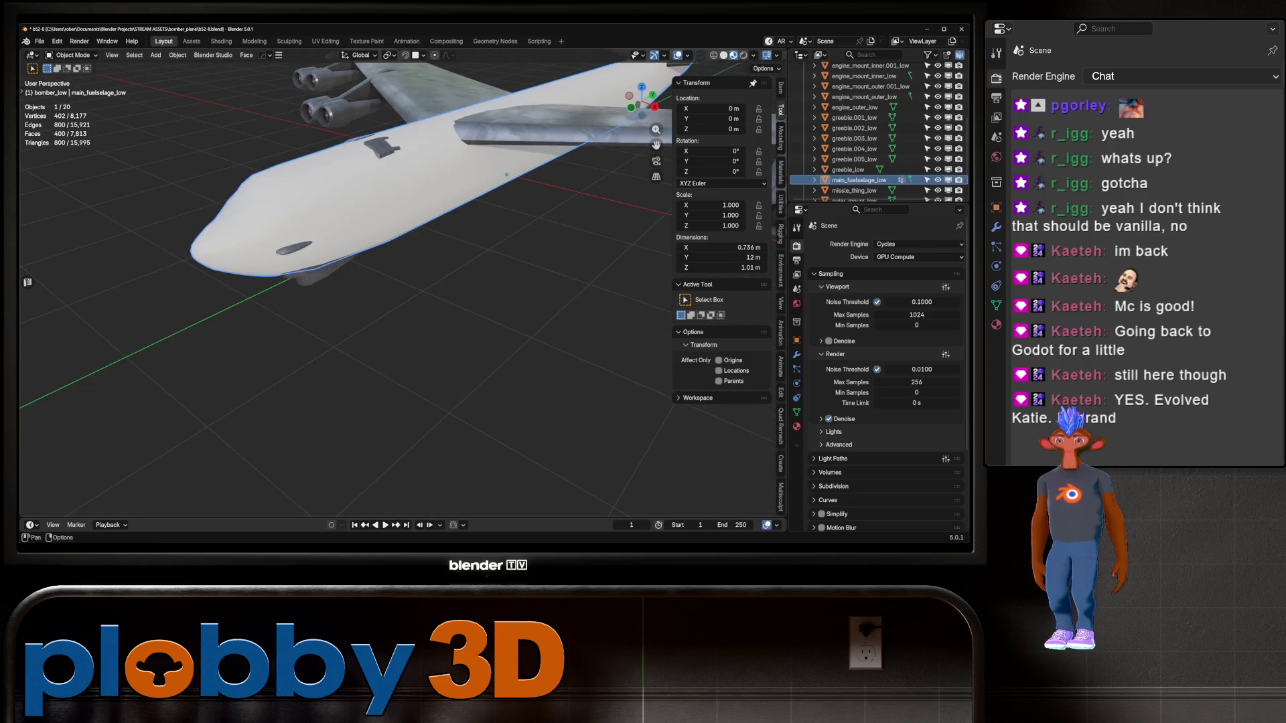
# Check the fuselage's bomber material, then select wings_low to see its Behemoth material
pyautogui.scroll(-5, 396, 288)
pyautogui.scroll(2, 395, 288)
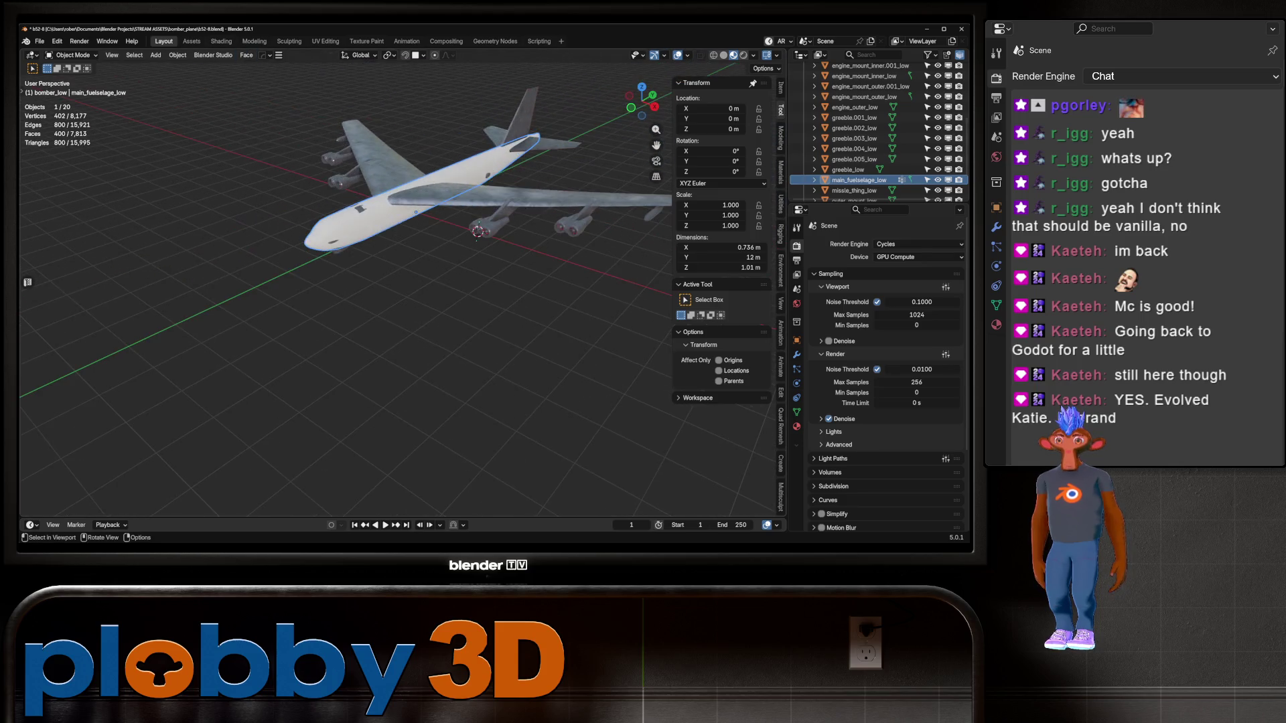
pyautogui.click(796, 425)
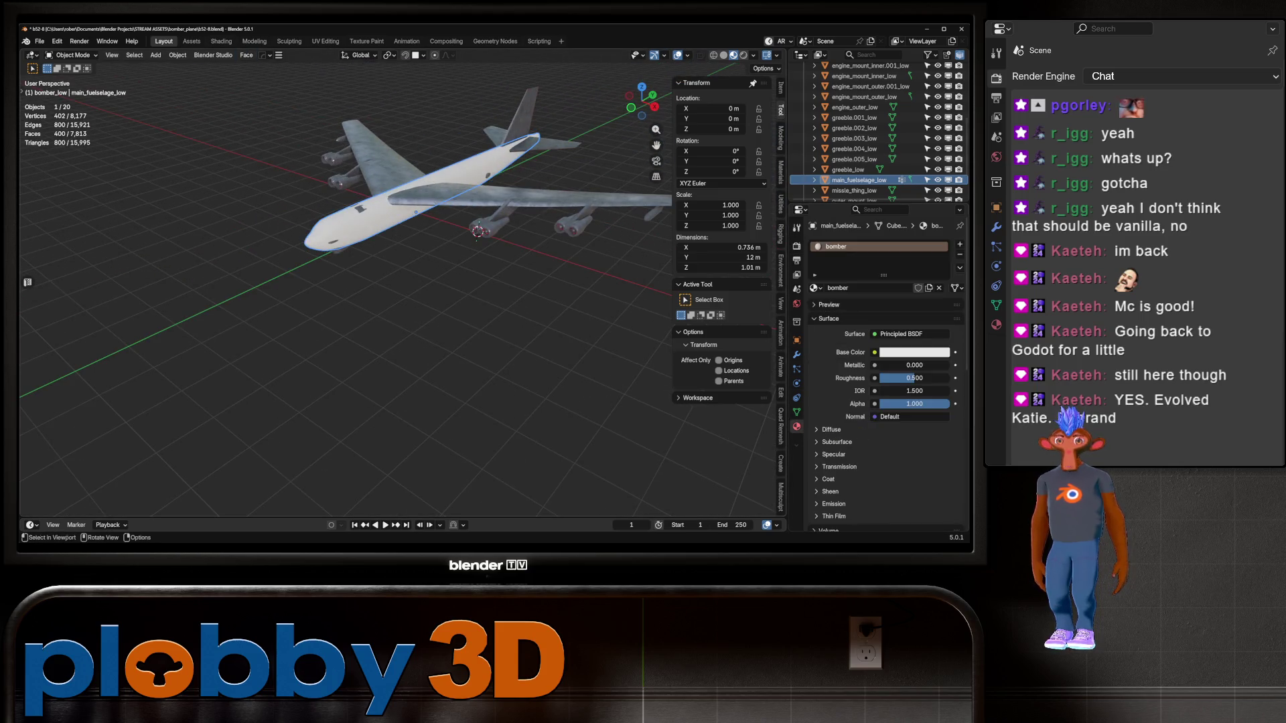
pyautogui.scroll(-2, 870, 134)
pyautogui.click(846, 196)
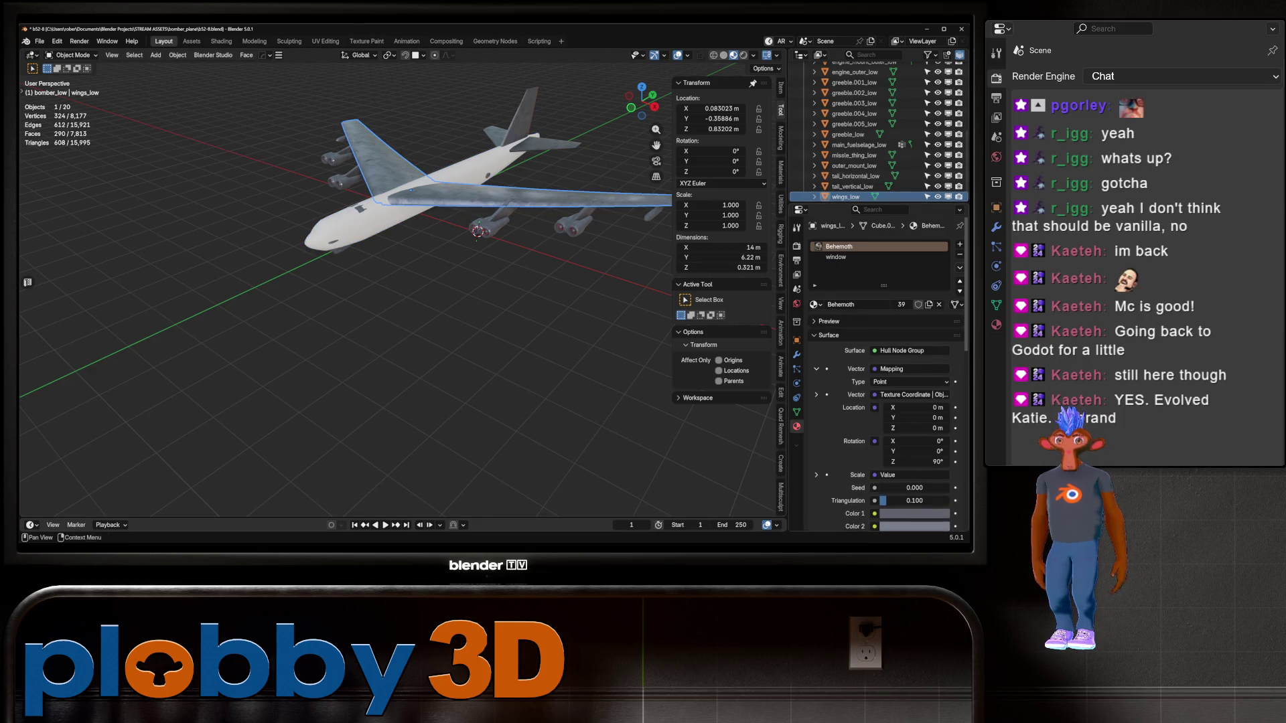
# Remove all materials from the wings and box-select 13 parts including the engines
pyautogui.click(959, 267)
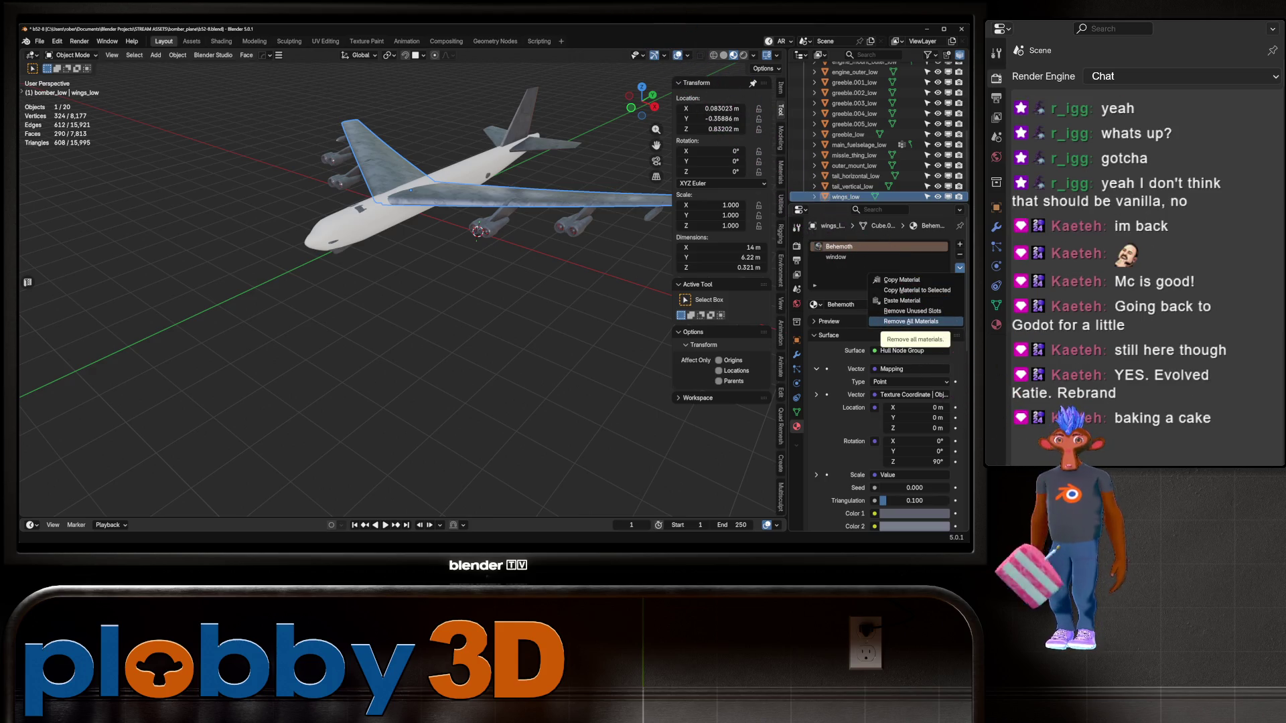
pyautogui.click(911, 322)
pyautogui.click(501, 213)
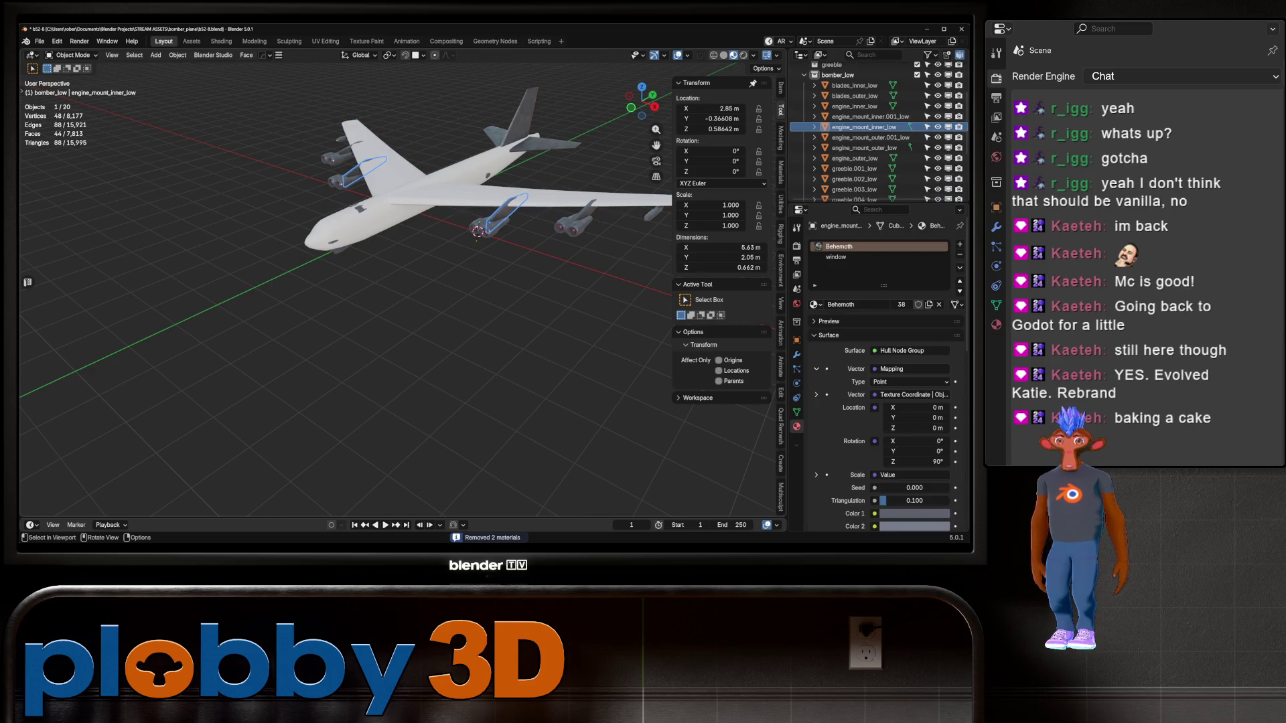
pyautogui.moveTo(477, 231); pyautogui.dragTo(464, 147, button='middle')
pyautogui.moveTo(464, 146); pyautogui.dragTo(631, 253)
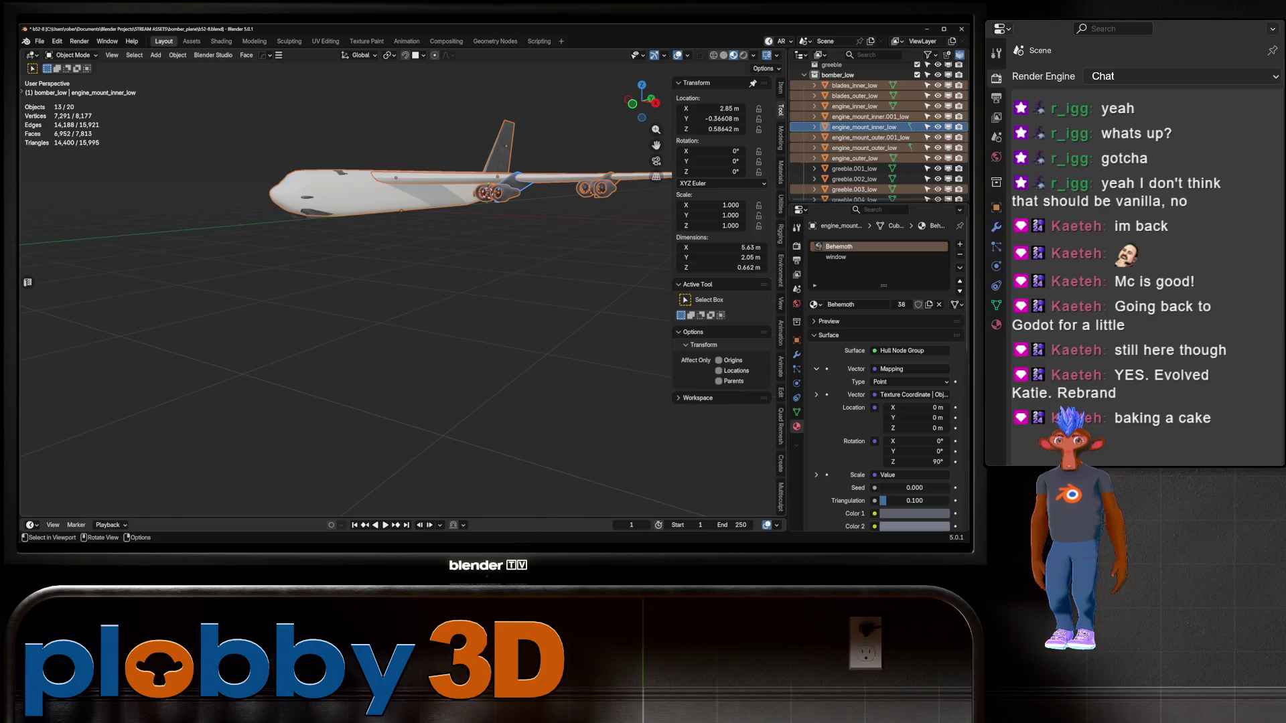
pyautogui.moveTo(345, 281); pyautogui.dragTo(345, 242, button='middle')
pyautogui.scroll(3, 345, 268)
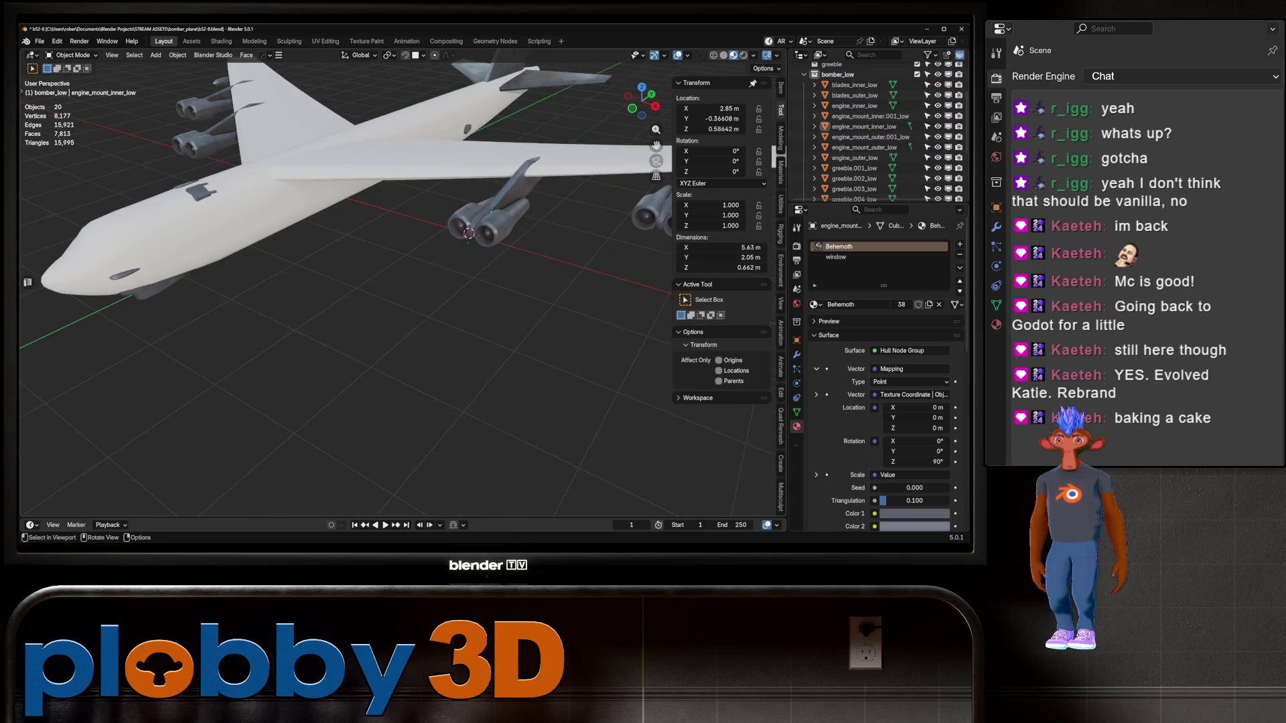
# Remove the Behemoth material from greeble.002_low, greeble_low and greeble.005_low
pyautogui.click(196, 191)
pyautogui.click(959, 267)
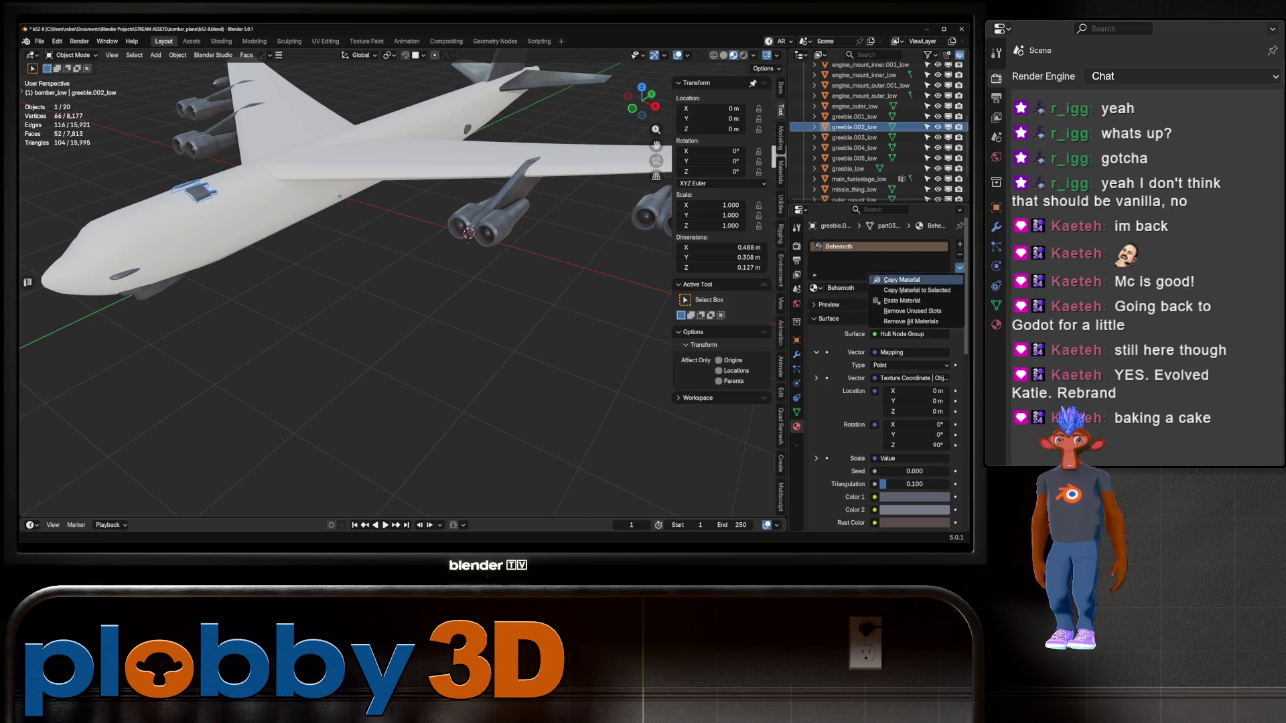
pyautogui.click(902, 300)
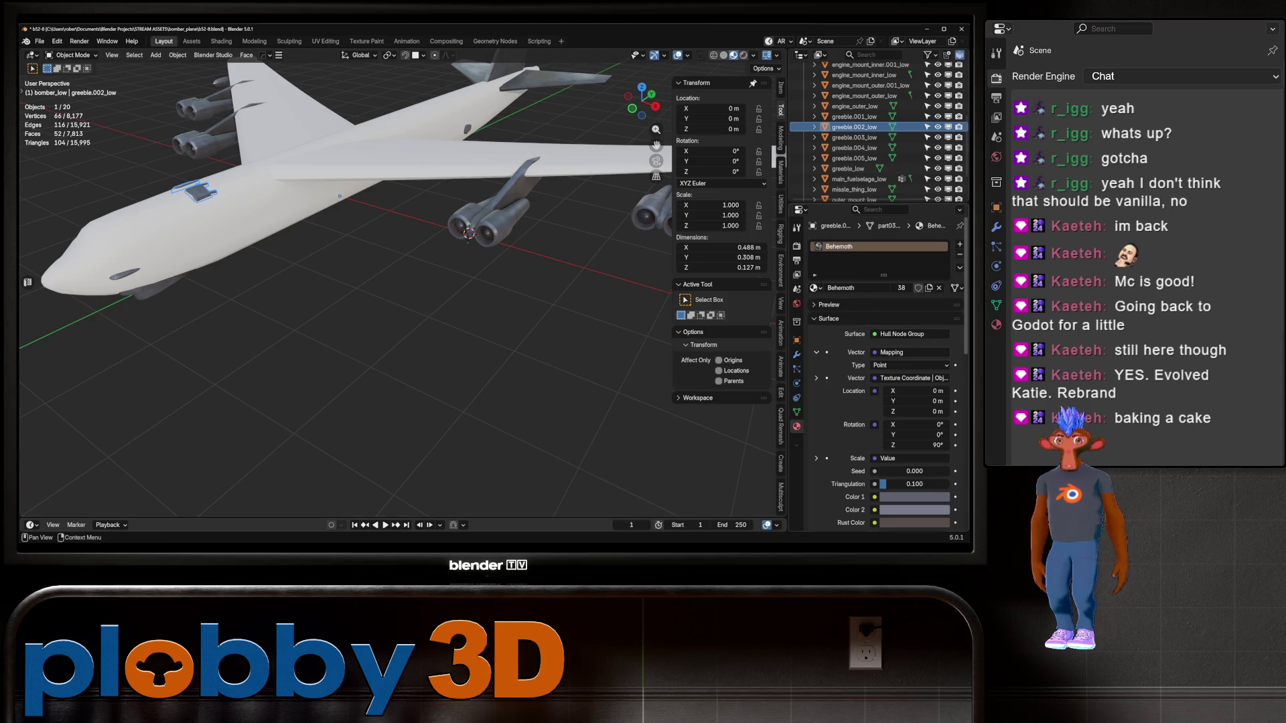
pyautogui.click(960, 254)
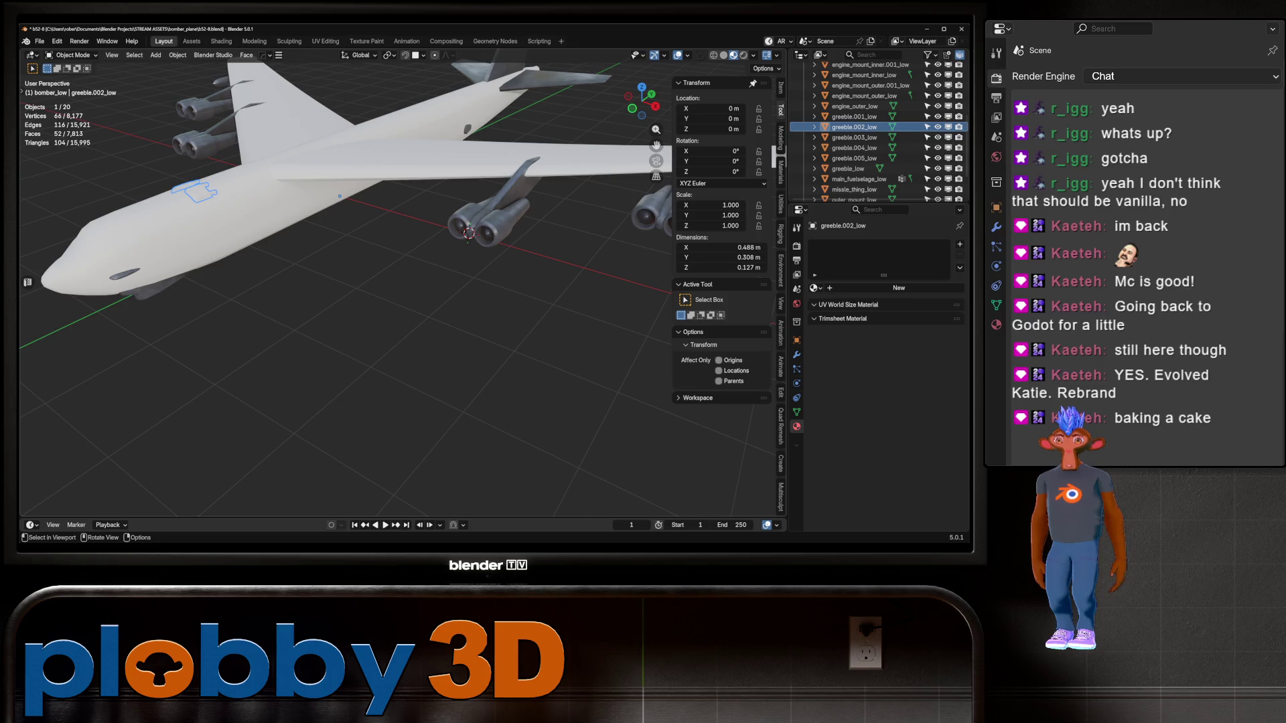
pyautogui.scroll(-2, 857, 134)
pyautogui.click(848, 134)
pyautogui.click(960, 254)
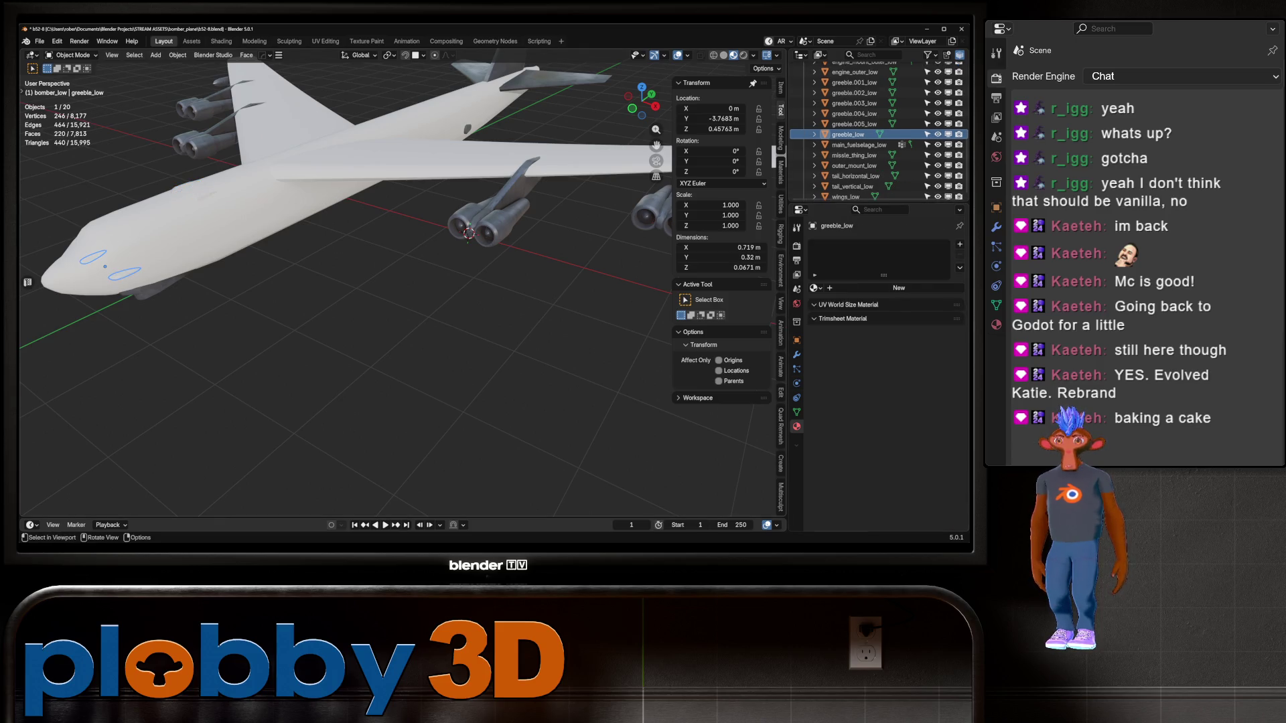
pyautogui.click(854, 127)
pyautogui.click(960, 254)
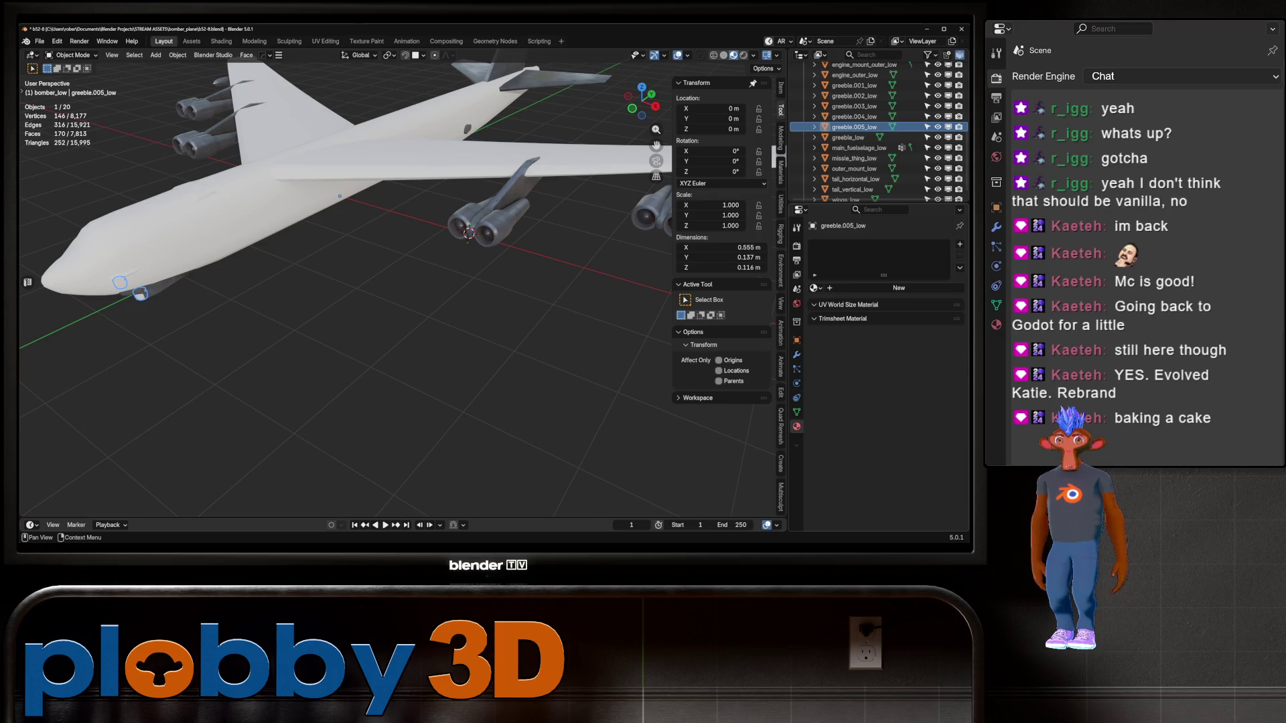
# Load the four baked bomber_plane_AutoMatch textures into the fuselage's bomber material as a Principled Texture Set
pyautogui.click(858, 148)
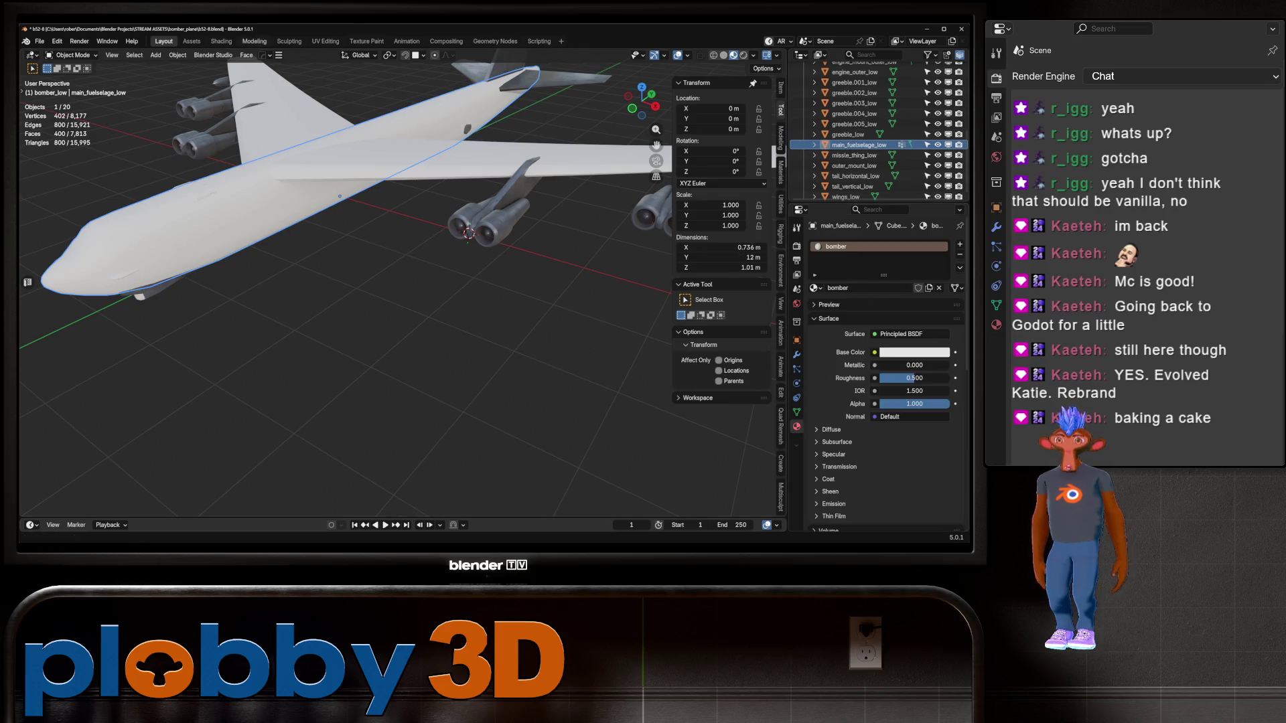
pyautogui.click(221, 41)
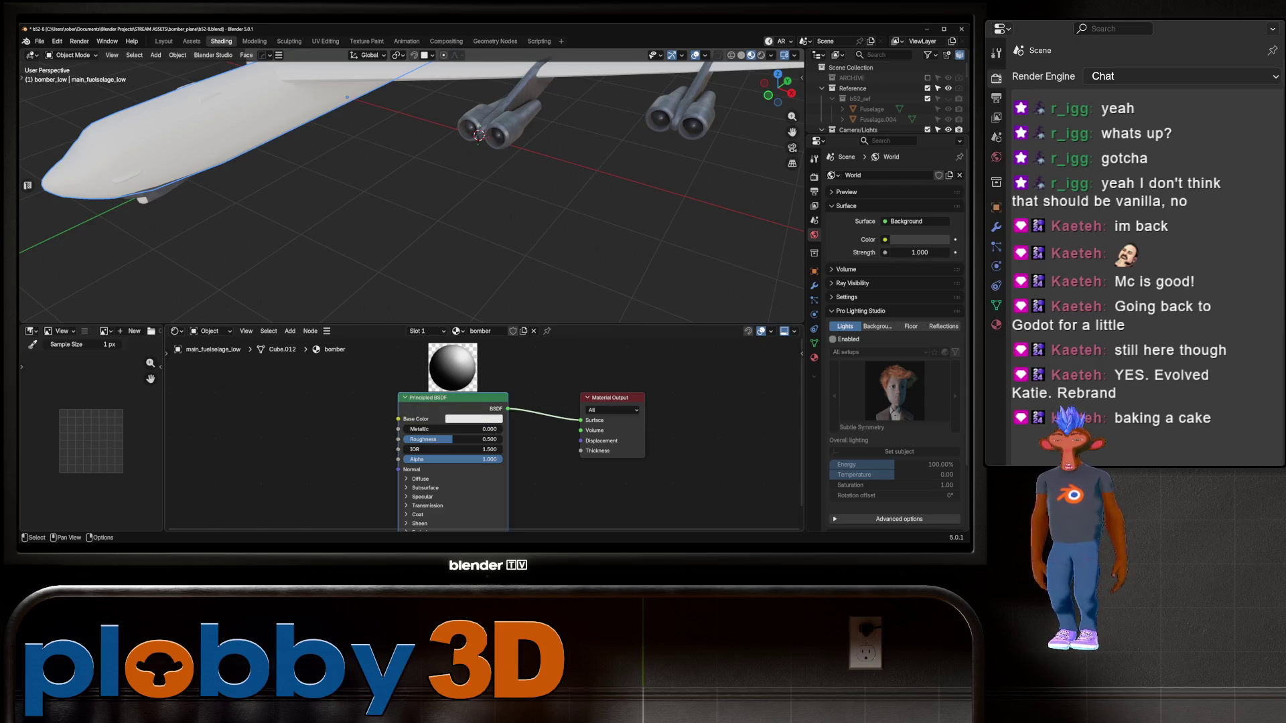
pyautogui.hotkey('ctrl', 'shift', 't')
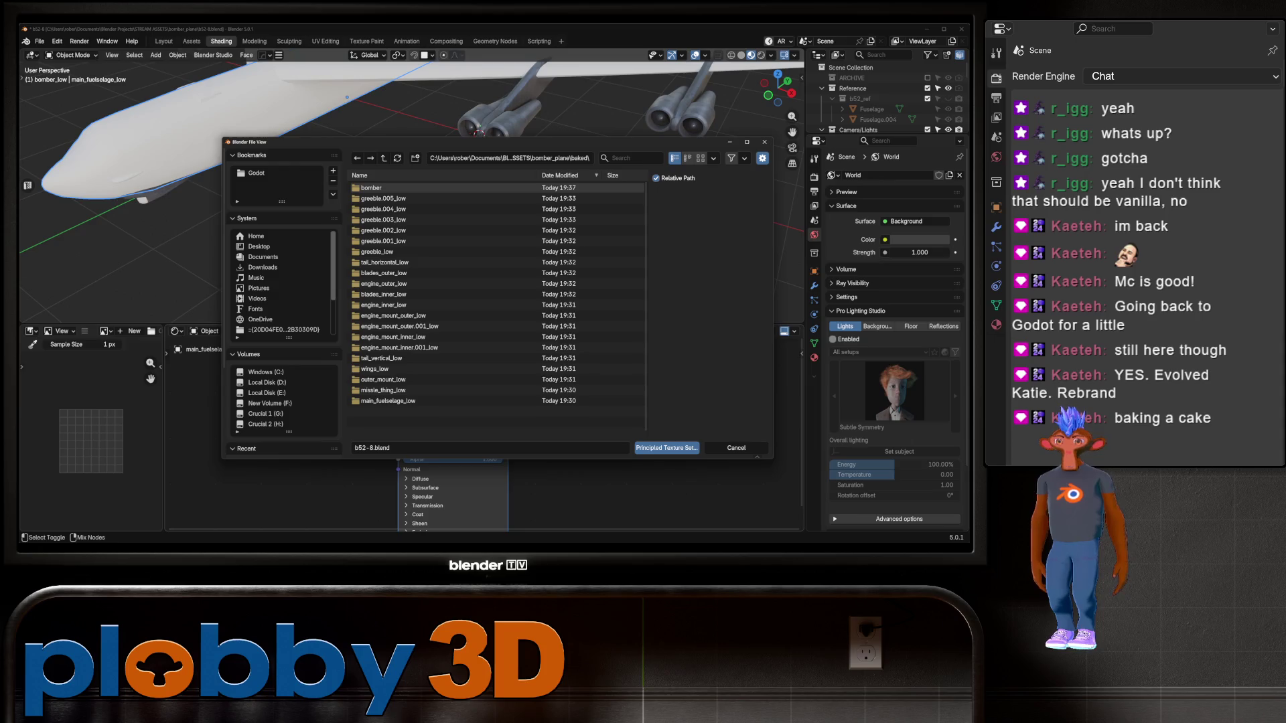
pyautogui.doubleClick(372, 188)
pyautogui.click(411, 188)
pyautogui.keyDown('shift'); pyautogui.click(411, 220); pyautogui.keyUp('shift')
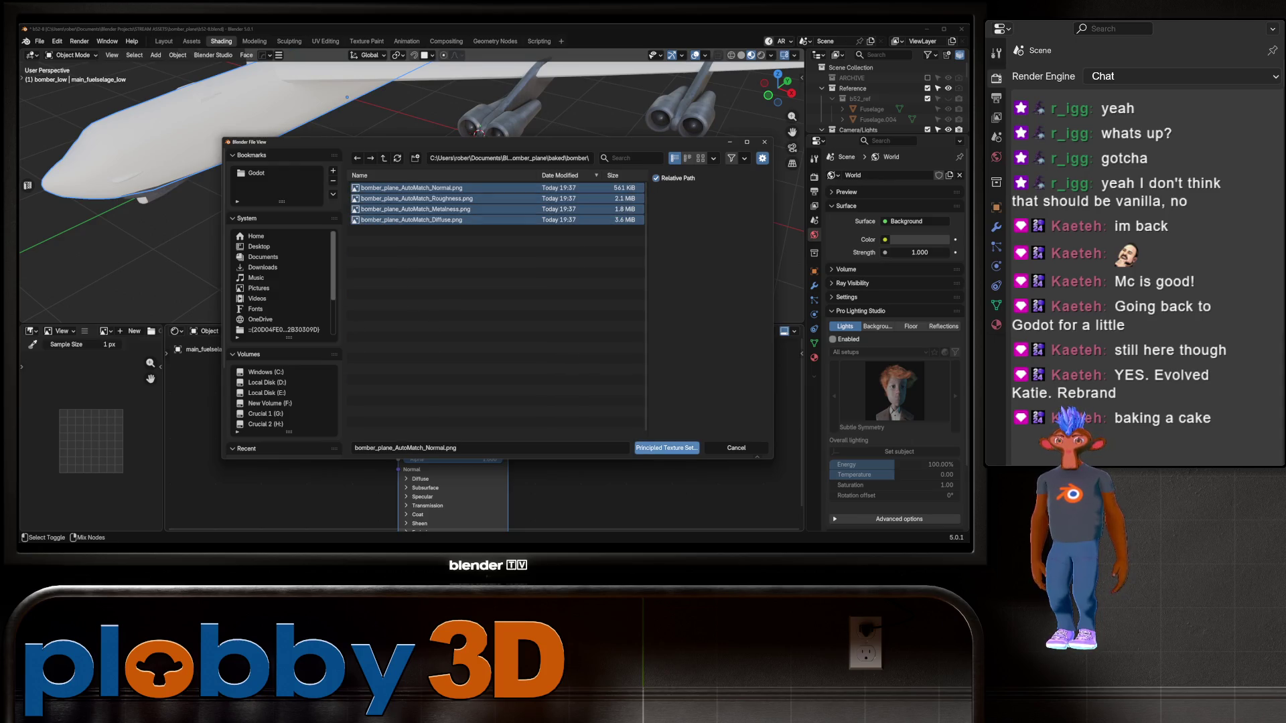
pyautogui.click(666, 448)
pyautogui.moveTo(415, 201); pyautogui.dragTo(496, 191, button='middle')
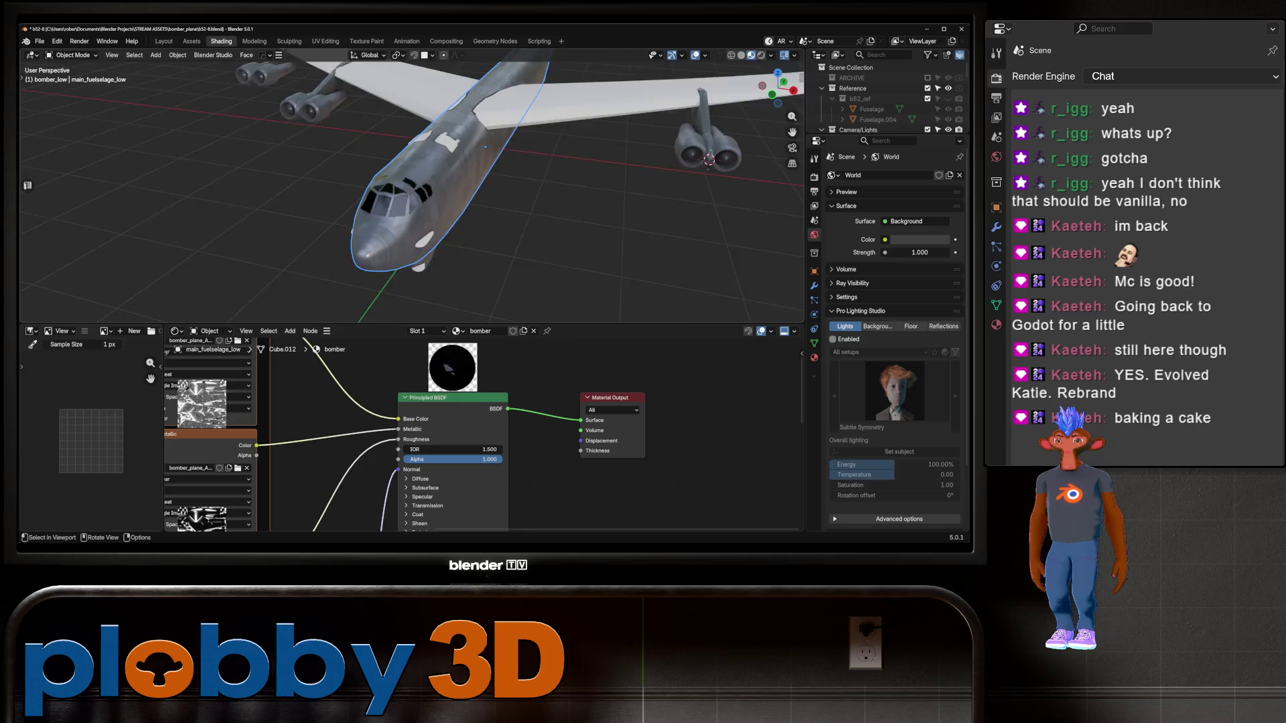
# Orbit and zoom around the textured bomber, inspecting the cockpit and a three-quarter view
pyautogui.scroll(5, 485, 147)
pyautogui.moveTo(486, 146)
pyautogui.mouseDown(button='middle')
pyautogui.moveTo(477, 96)
pyautogui.moveTo(499, 73)
pyautogui.moveTo(308, 95)
pyautogui.mouseUp(button='middle')
pyautogui.scroll(3, 492, 87)
pyautogui.scroll(-6, 492, 87)
pyautogui.scroll(5, 411, 174)
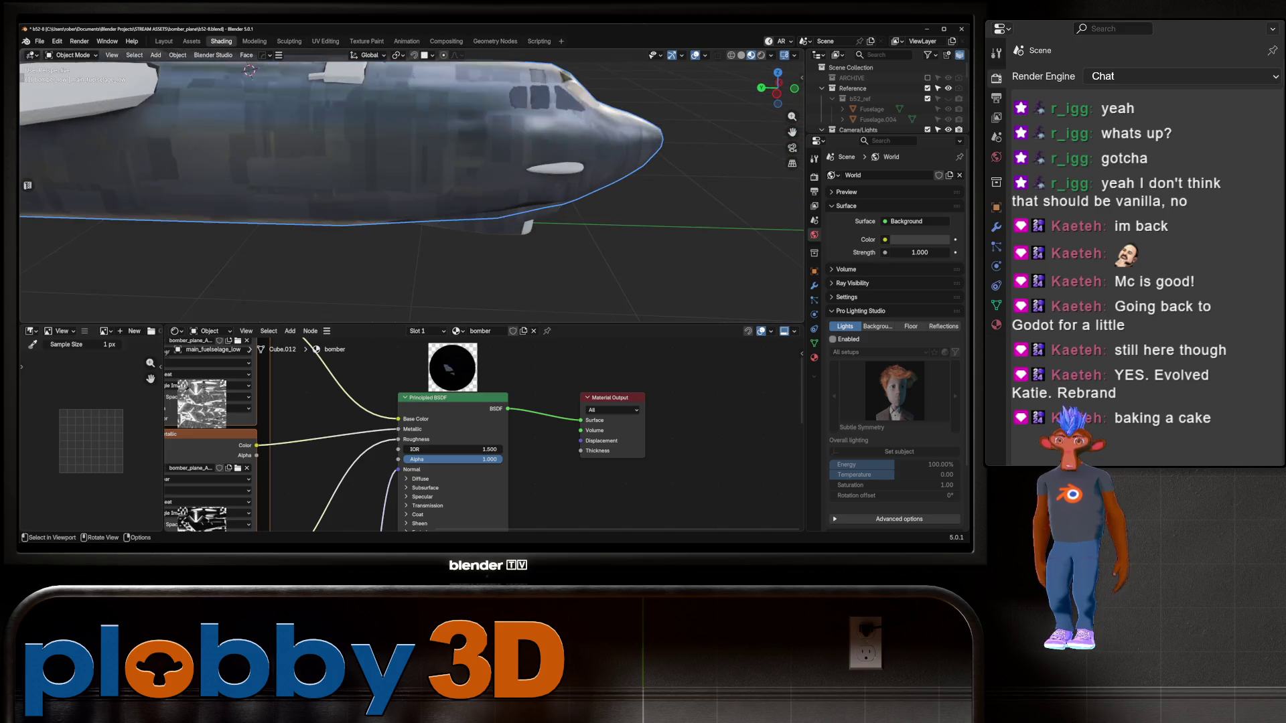
pyautogui.moveTo(412, 174)
pyautogui.mouseDown(button='middle')
pyautogui.moveTo(348, 181)
pyautogui.moveTo(436, 175)
pyautogui.mouseUp(button='middle')
pyautogui.scroll(-5, 349, 181)
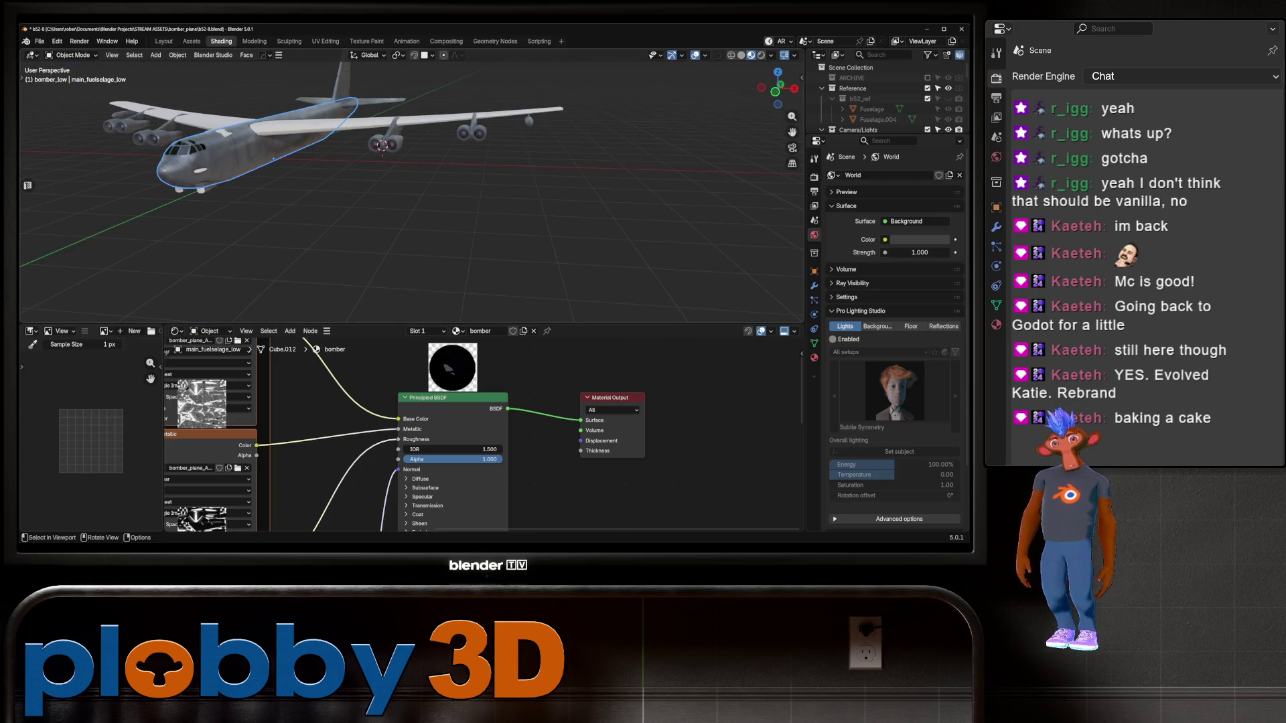
pyautogui.scroll(8, 273, 158)
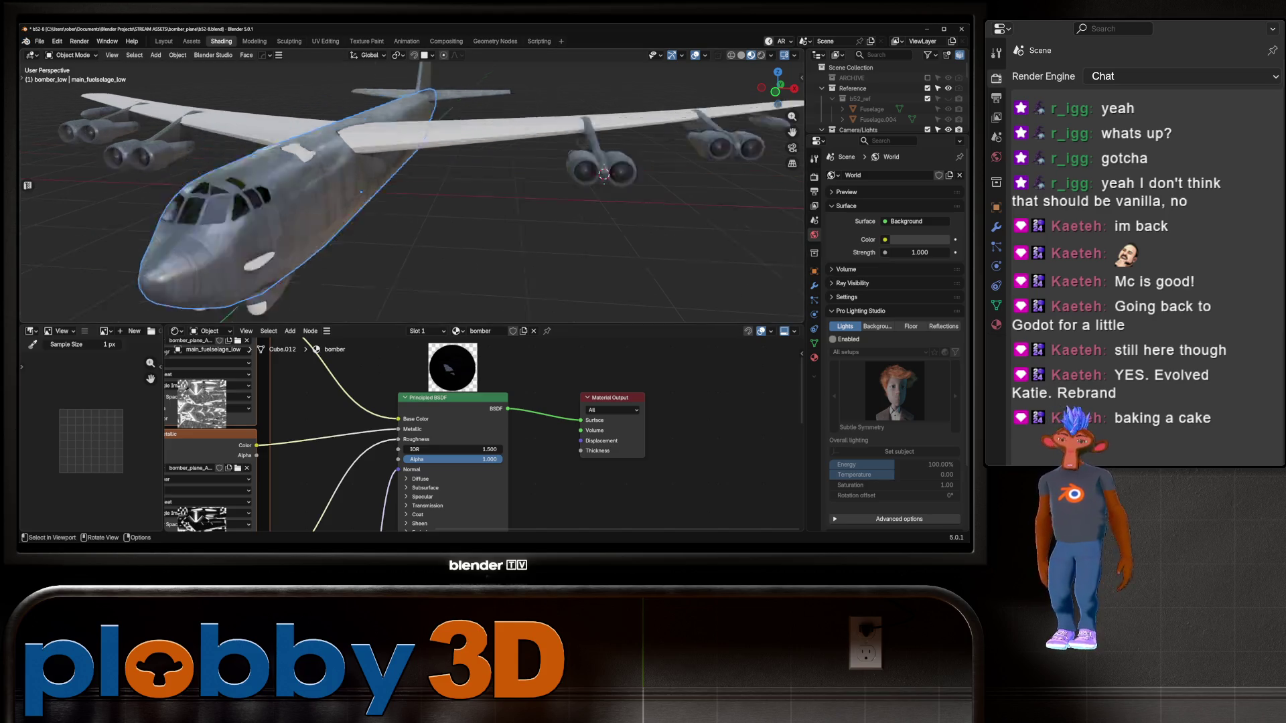
pyautogui.scroll(3, 455, 177)
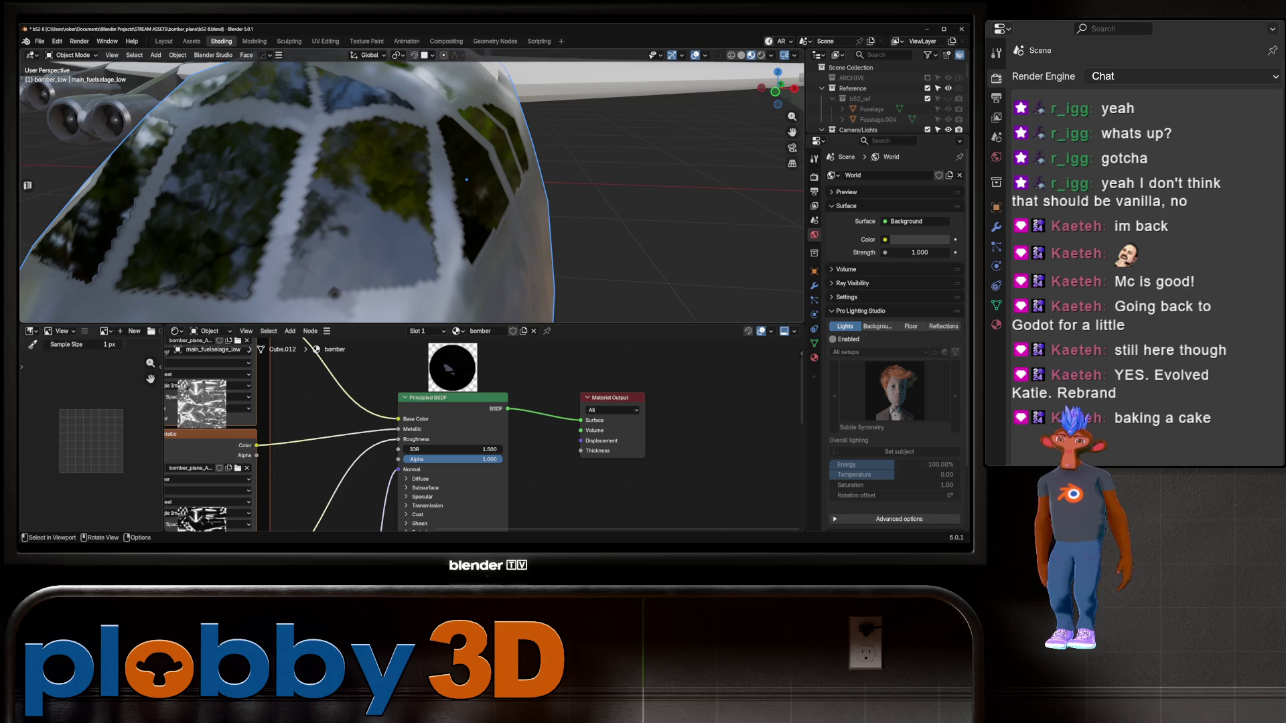
pyautogui.scroll(-10, 467, 179)
# Frame the fuselage from a low side view and box-select every bomber part
pyautogui.moveTo(467, 180)
pyautogui.mouseDown(button='middle')
pyautogui.moveTo(474, 224)
pyautogui.moveTo(456, 202)
pyautogui.moveTo(432, 204)
pyautogui.moveTo(549, 193)
pyautogui.moveTo(469, 200)
pyautogui.mouseUp(button='middle')
pyautogui.press('KP_Decimal')
pyautogui.moveTo(199, 99); pyautogui.dragTo(591, 275)
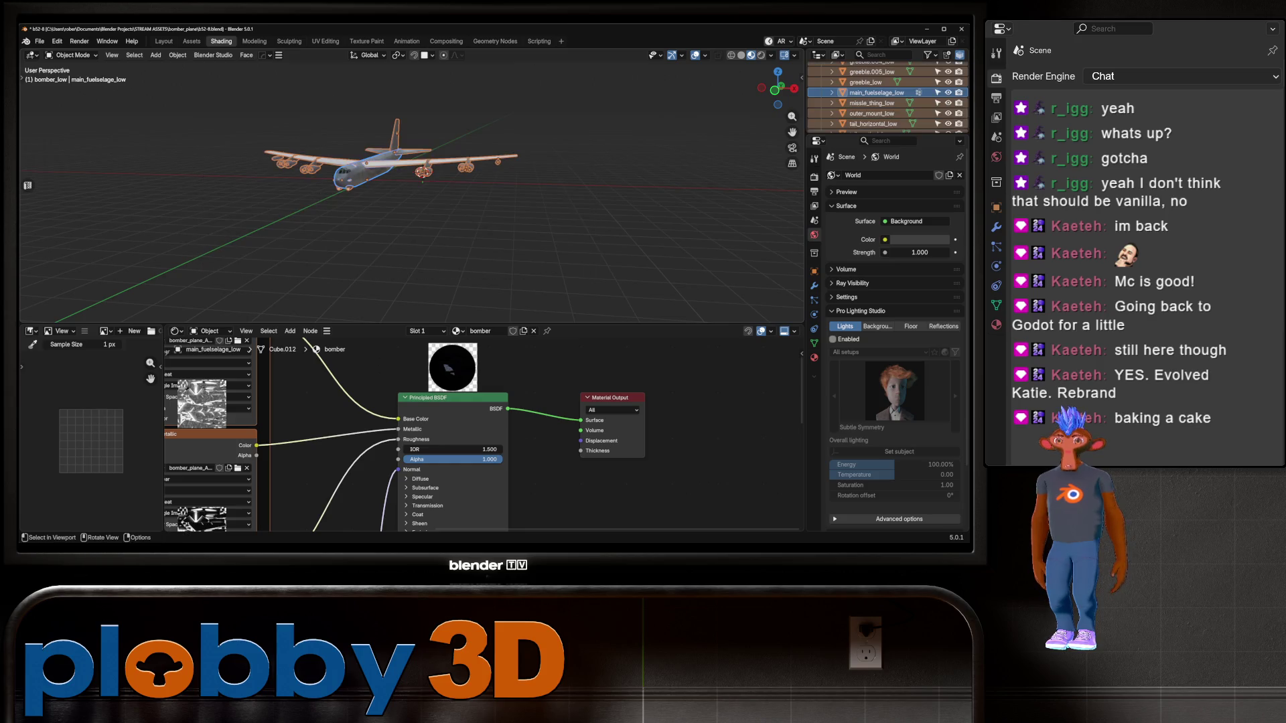
# Link the bomber material to all selected parts, then select and frame the inner engines
pyautogui.hotkey('ctrl', 'l')
pyautogui.click(365, 216)
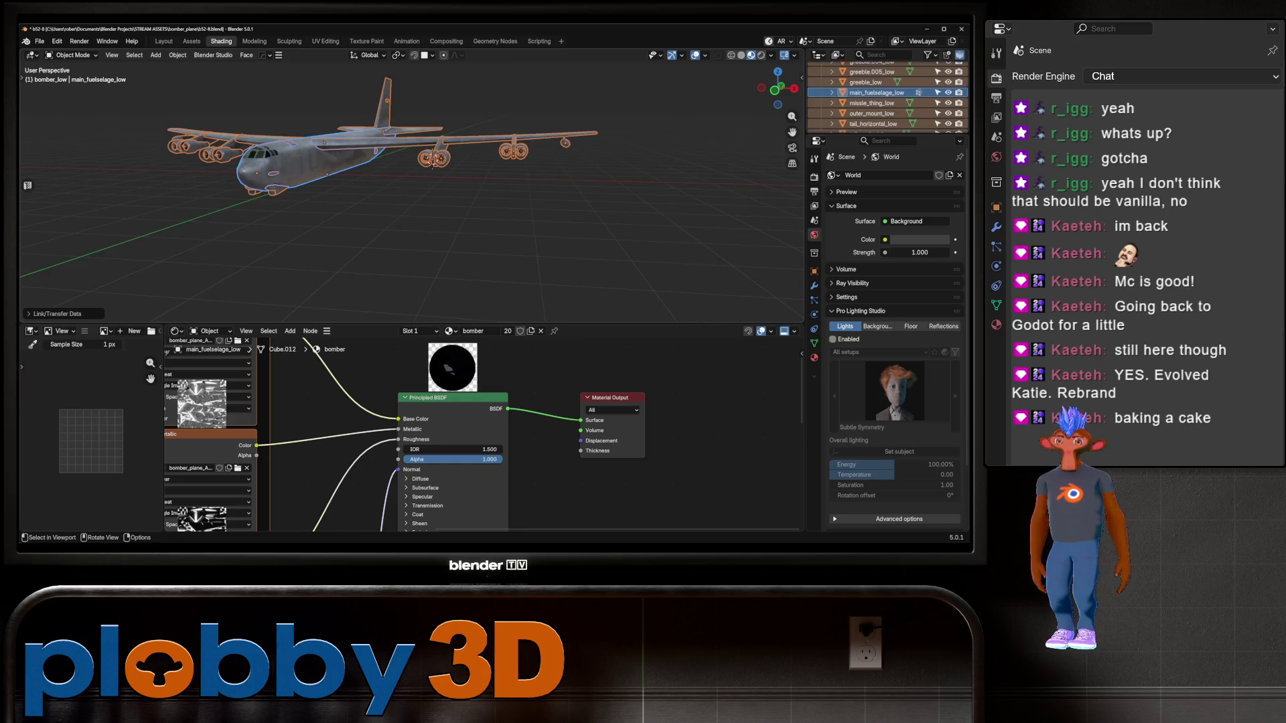
pyautogui.click(432, 159)
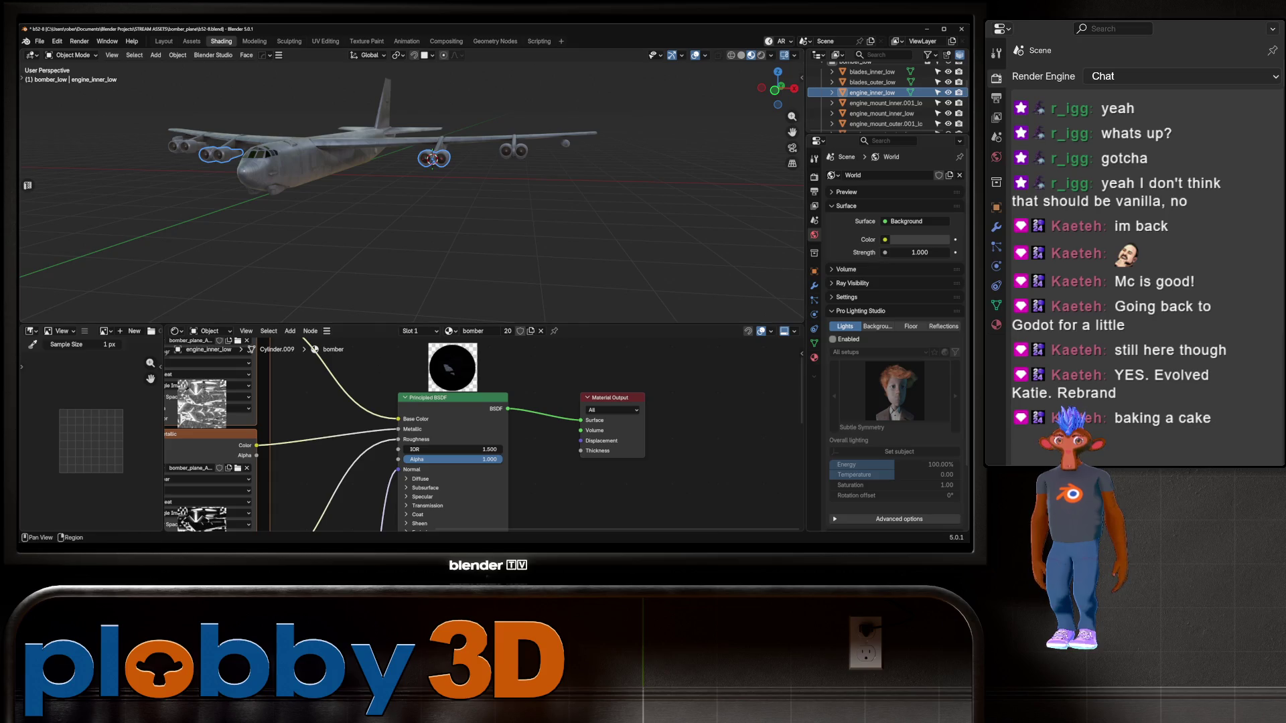
pyautogui.click(815, 357)
pyautogui.scroll(8, 432, 158)
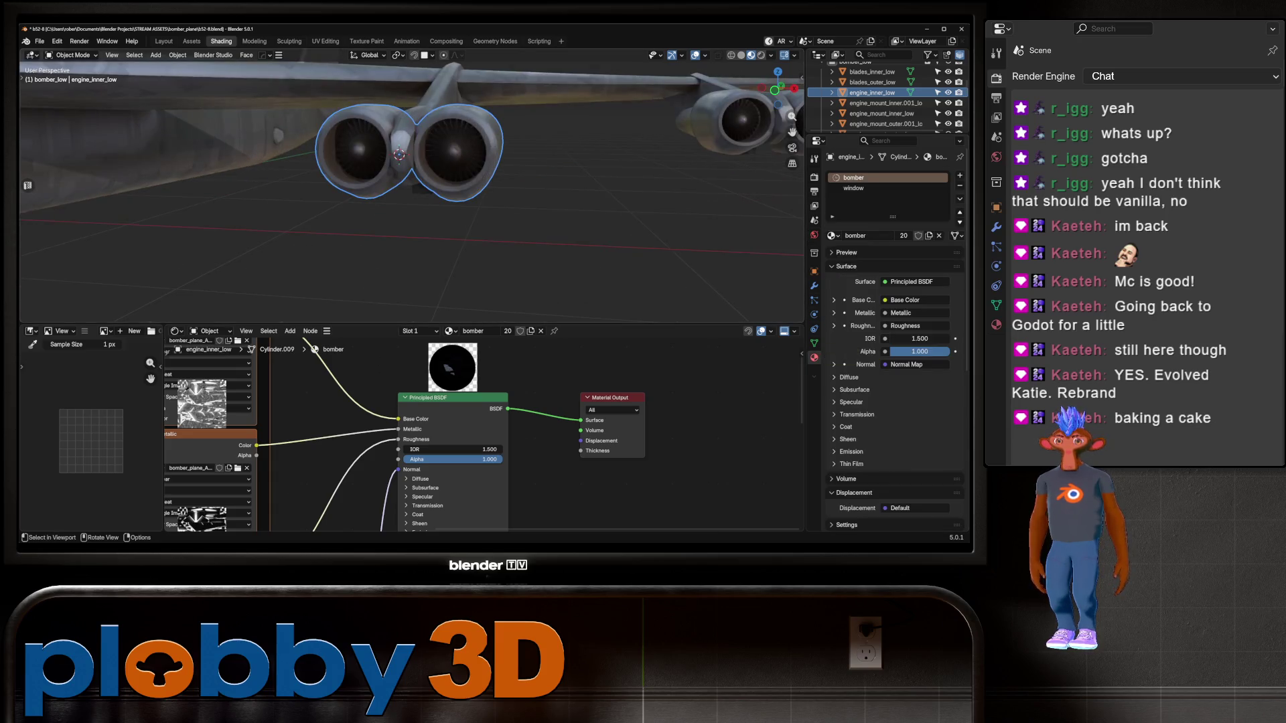
pyautogui.click(399, 155)
pyautogui.click(324, 176)
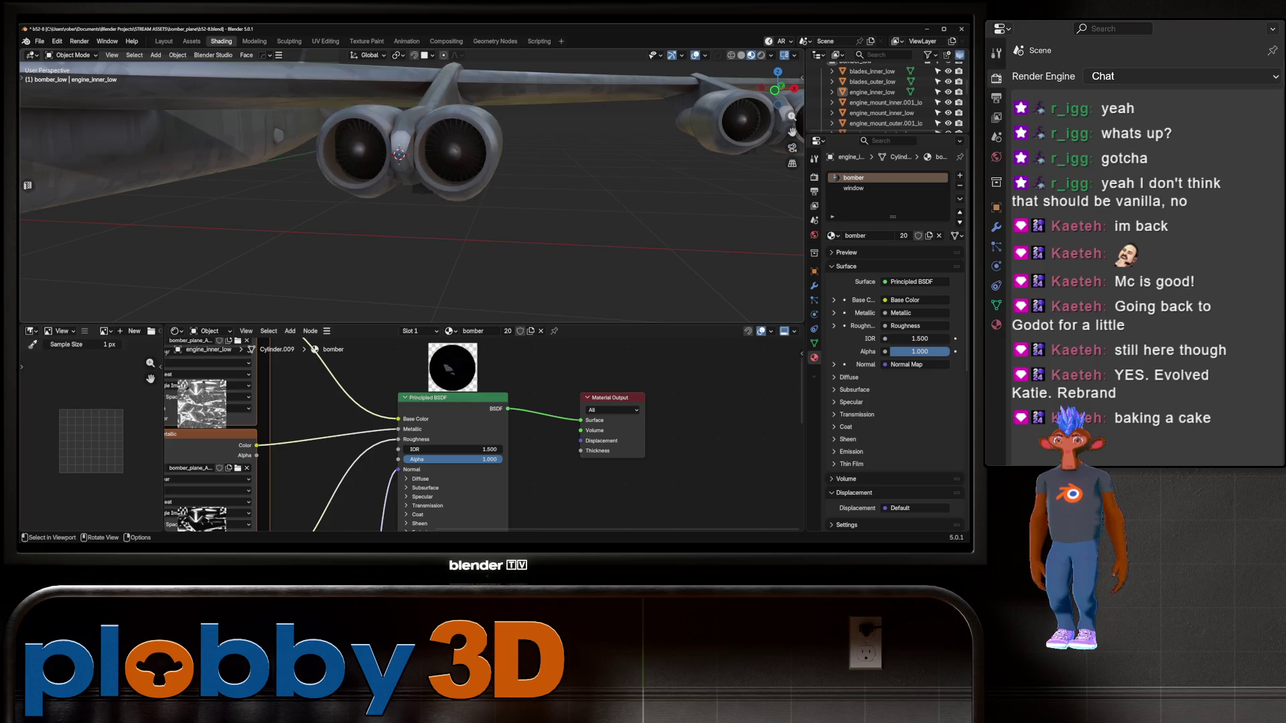
pyautogui.press('KP_Decimal')
# Orbit around the wing and fuselage to check the textured inner engine pair
pyautogui.scroll(-5, 324, 175)
pyautogui.moveTo(324, 176)
pyautogui.mouseDown(button='middle')
pyautogui.moveTo(649, 313)
pyautogui.moveTo(176, 208)
pyautogui.moveTo(536, 264)
pyautogui.mouseUp(button='middle')
pyautogui.scroll(8, 411, 187)
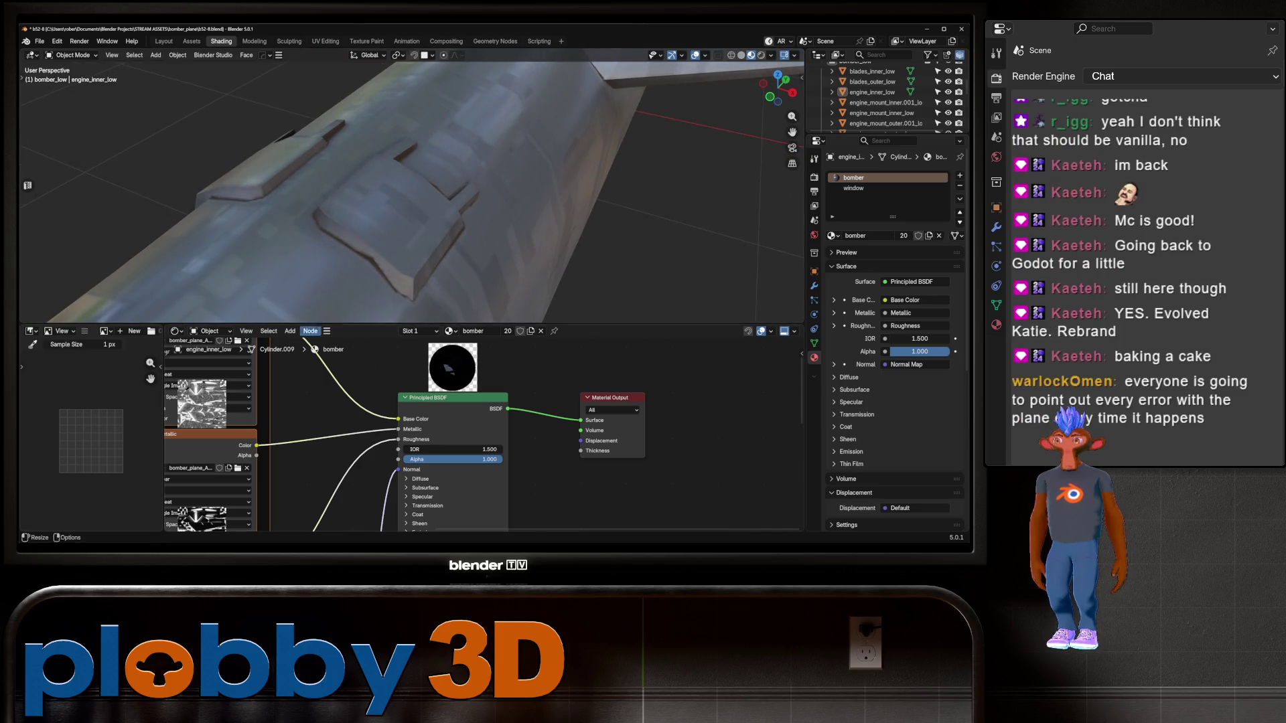
pyautogui.moveTo(412, 241)
pyautogui.mouseDown(button='middle')
pyautogui.moveTo(407, 187)
pyautogui.moveTo(423, 195)
pyautogui.mouseUp(button='middle')
pyautogui.scroll(-6, 411, 191)
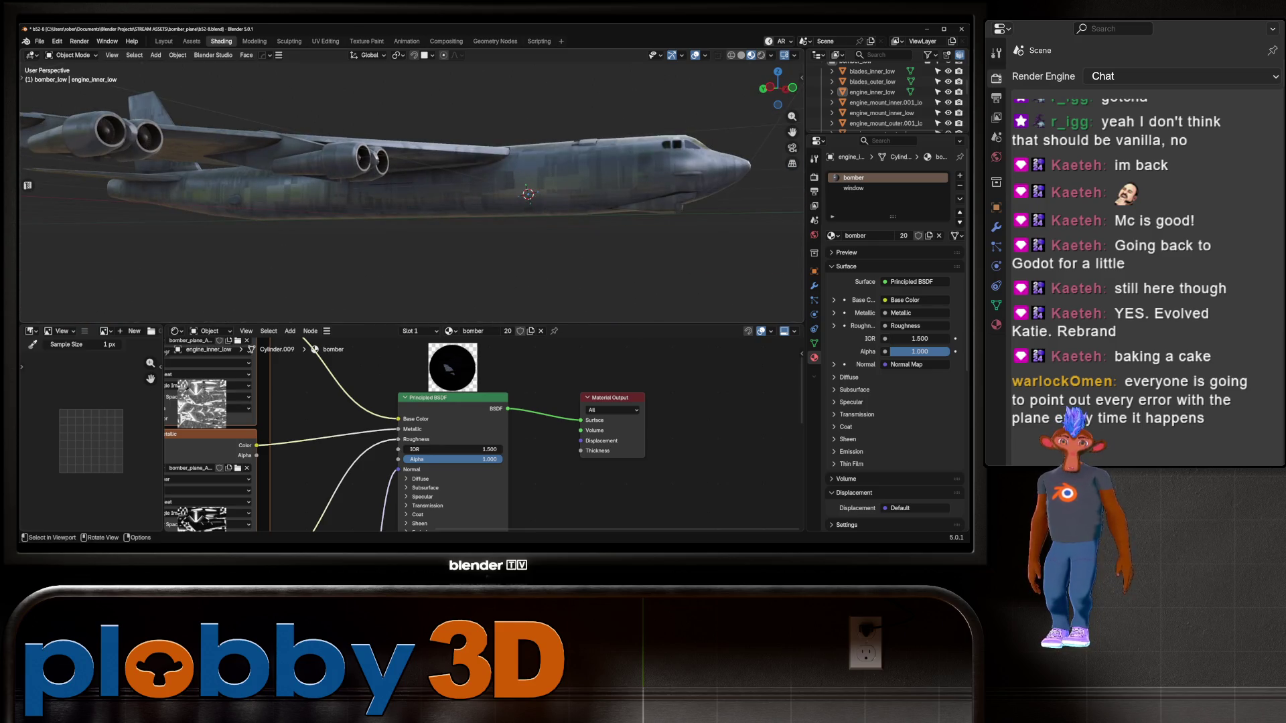
pyautogui.moveTo(423, 194); pyautogui.dragTo(788, 166, button='middle')
pyautogui.press('KP_Decimal')
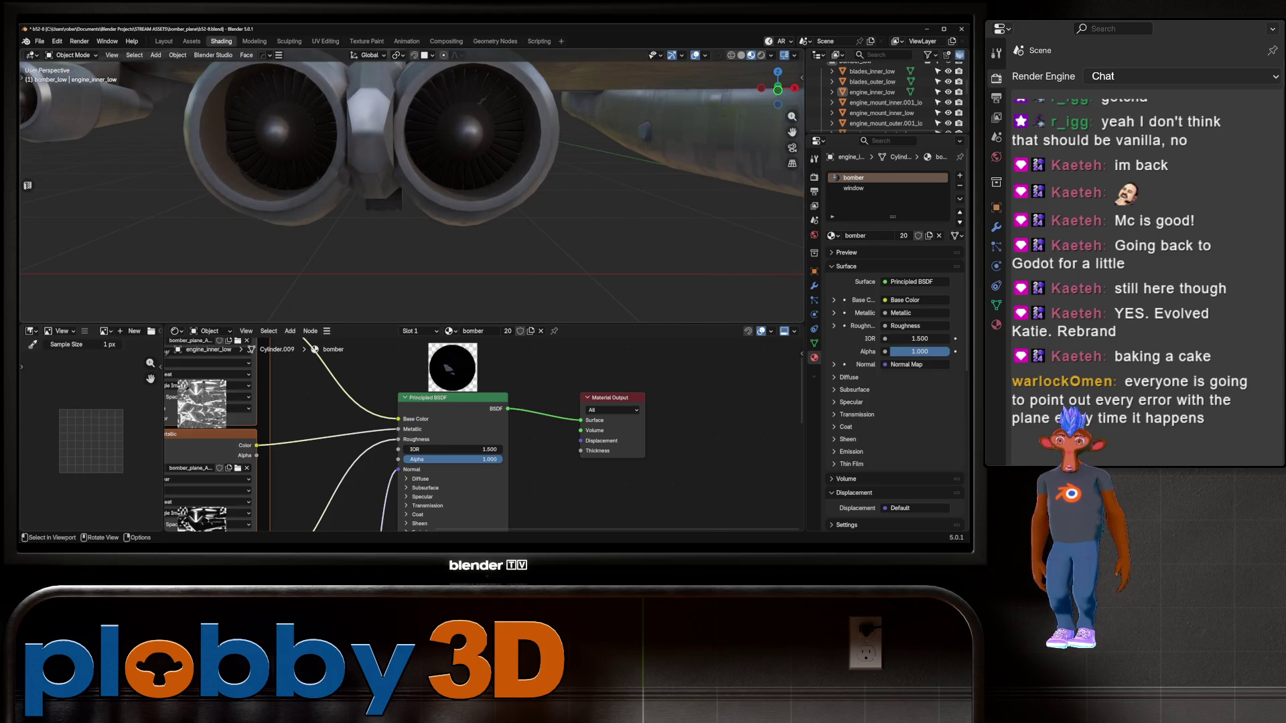
# Orbit and zoom around the whole bomber to a front three-quarter view
pyautogui.scroll(-8, 412, 187)
pyautogui.moveTo(412, 188)
pyautogui.mouseDown(button='middle')
pyautogui.moveTo(469, 188)
pyautogui.moveTo(402, 191)
pyautogui.moveTo(495, 218)
pyautogui.moveTo(657, 197)
pyautogui.moveTo(388, 201)
pyautogui.mouseUp(button='middle')
pyautogui.scroll(2, 407, 191)
pyautogui.scroll(2, 407, 191)
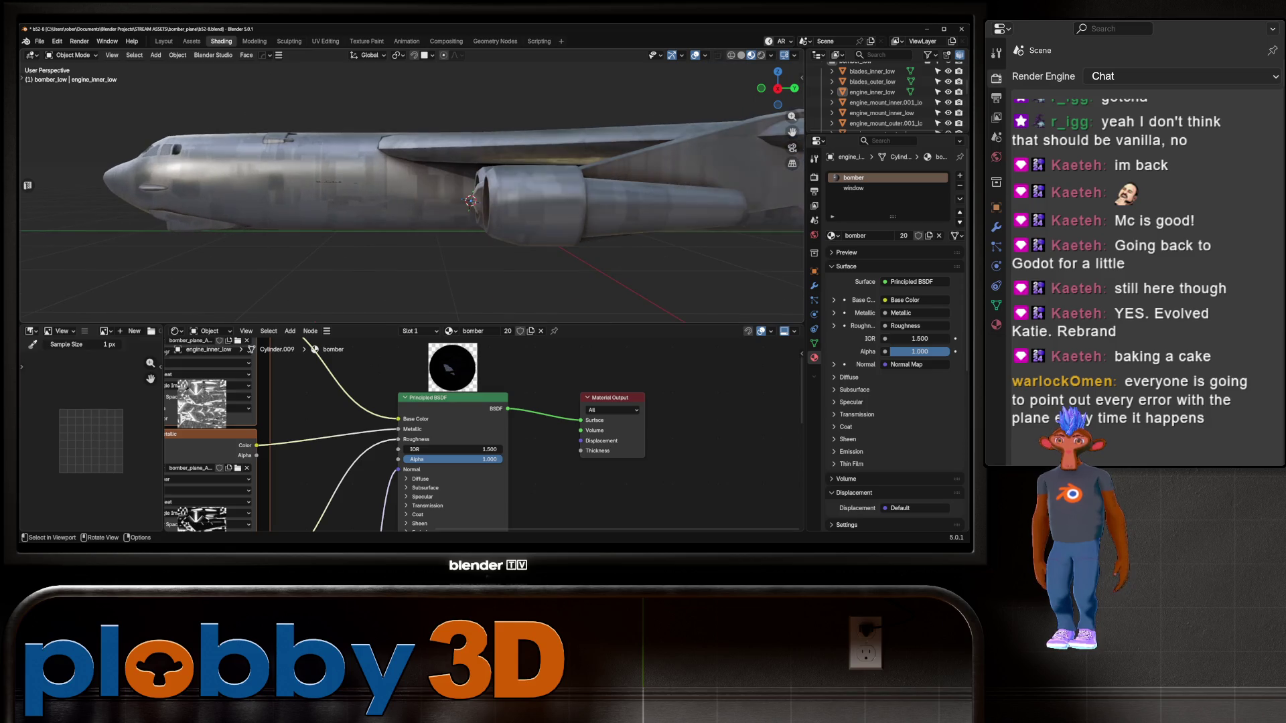
pyautogui.scroll(5, 407, 191)
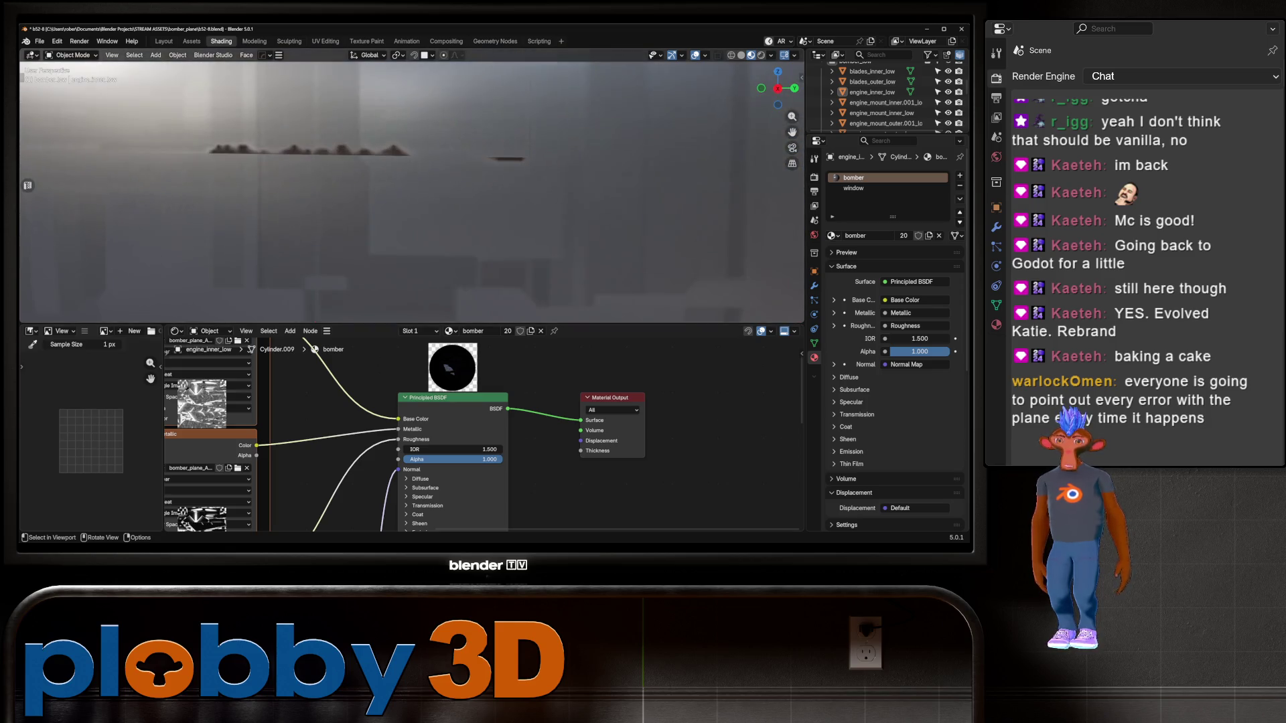
pyautogui.scroll(-10, 407, 191)
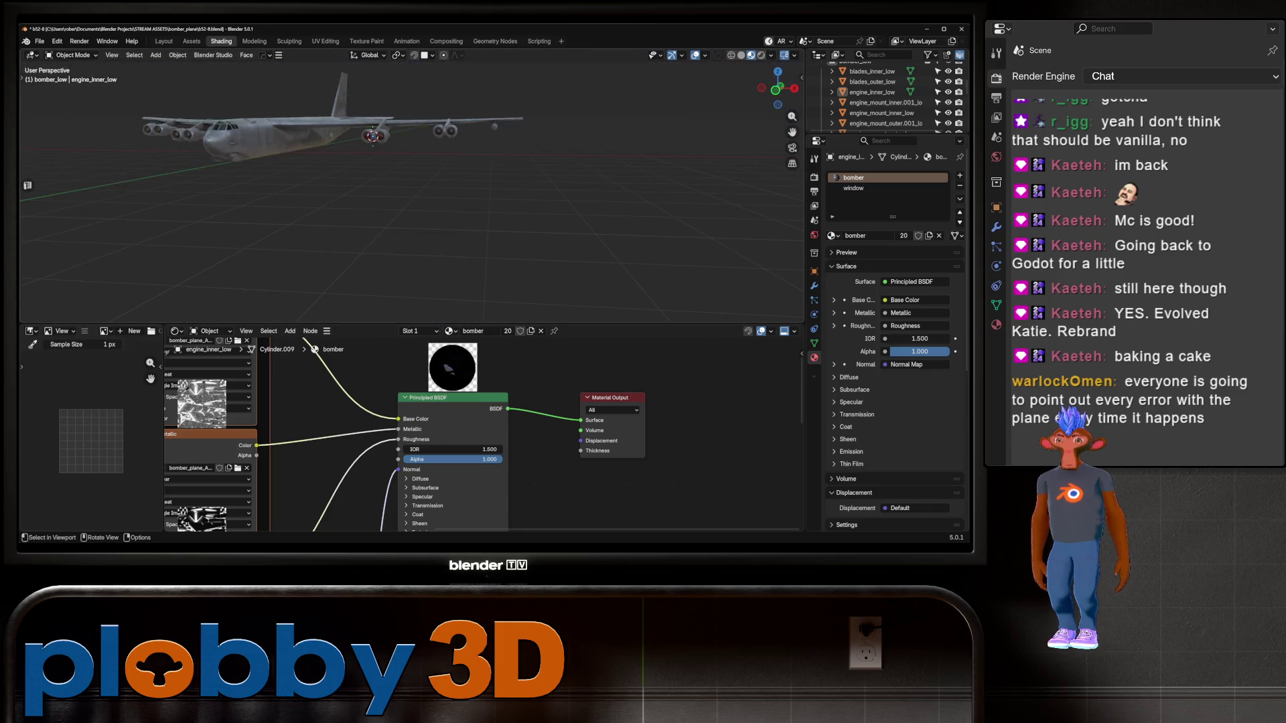
pyautogui.moveTo(408, 191)
pyautogui.mouseDown(button='middle')
pyautogui.moveTo(442, 208)
pyautogui.moveTo(469, 264)
pyautogui.moveTo(415, 248)
pyautogui.moveTo(573, 188)
pyautogui.moveTo(523, 247)
pyautogui.moveTo(375, 227)
pyautogui.mouseUp(button='middle')
# Select the main fuselage and frame it close up
pyautogui.click(428, 188)
pyautogui.press('KP_Decimal')
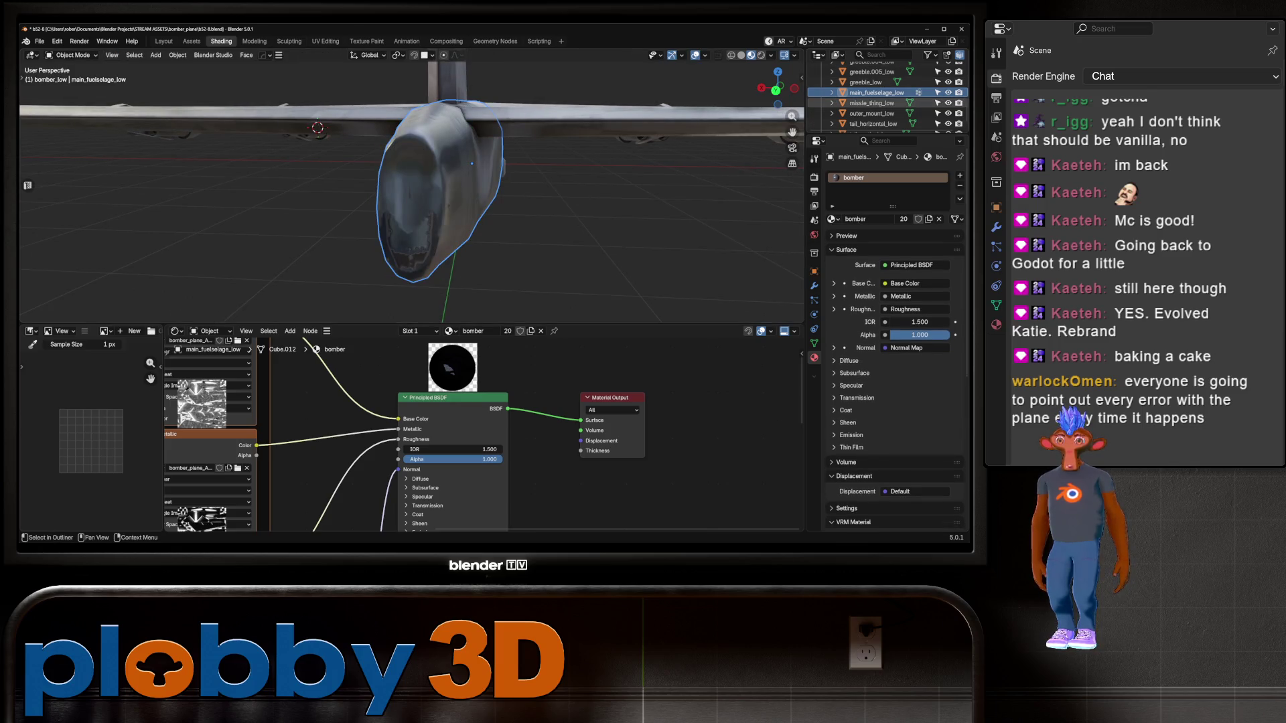
pyautogui.scroll(3, 870, 92)
pyautogui.scroll(5, 878, 94)
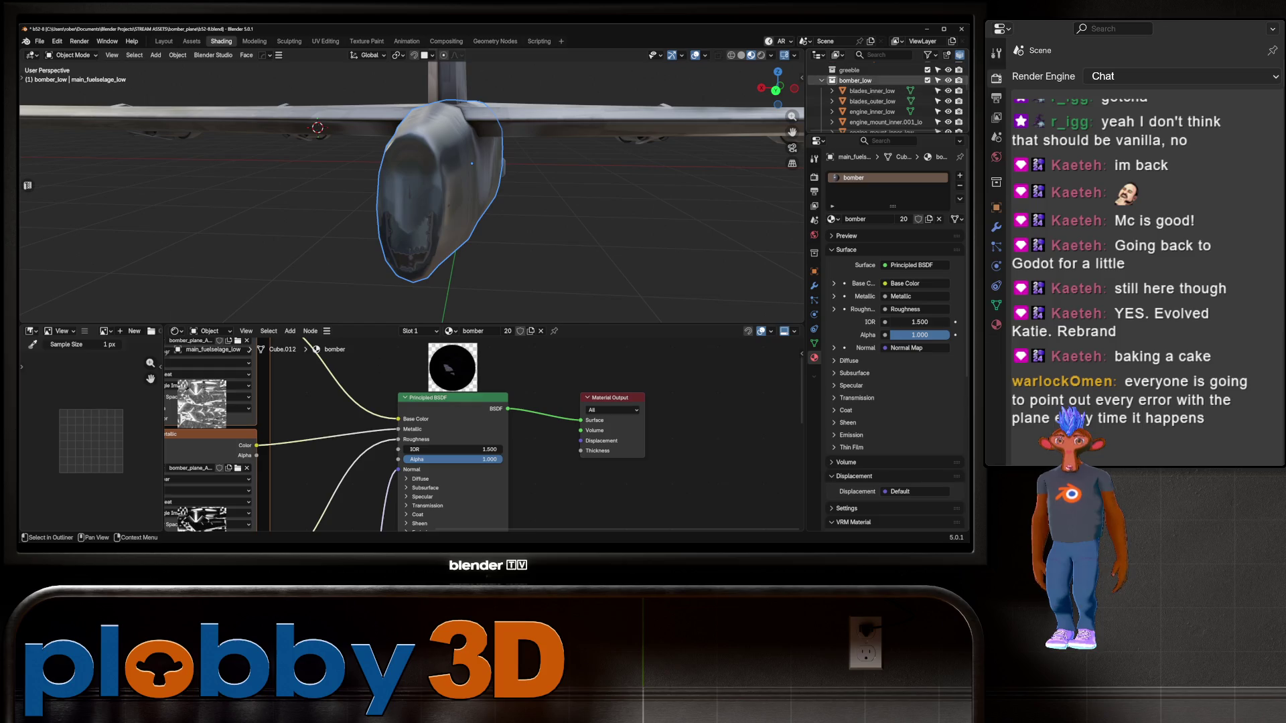
pyautogui.scroll(2, 870, 94)
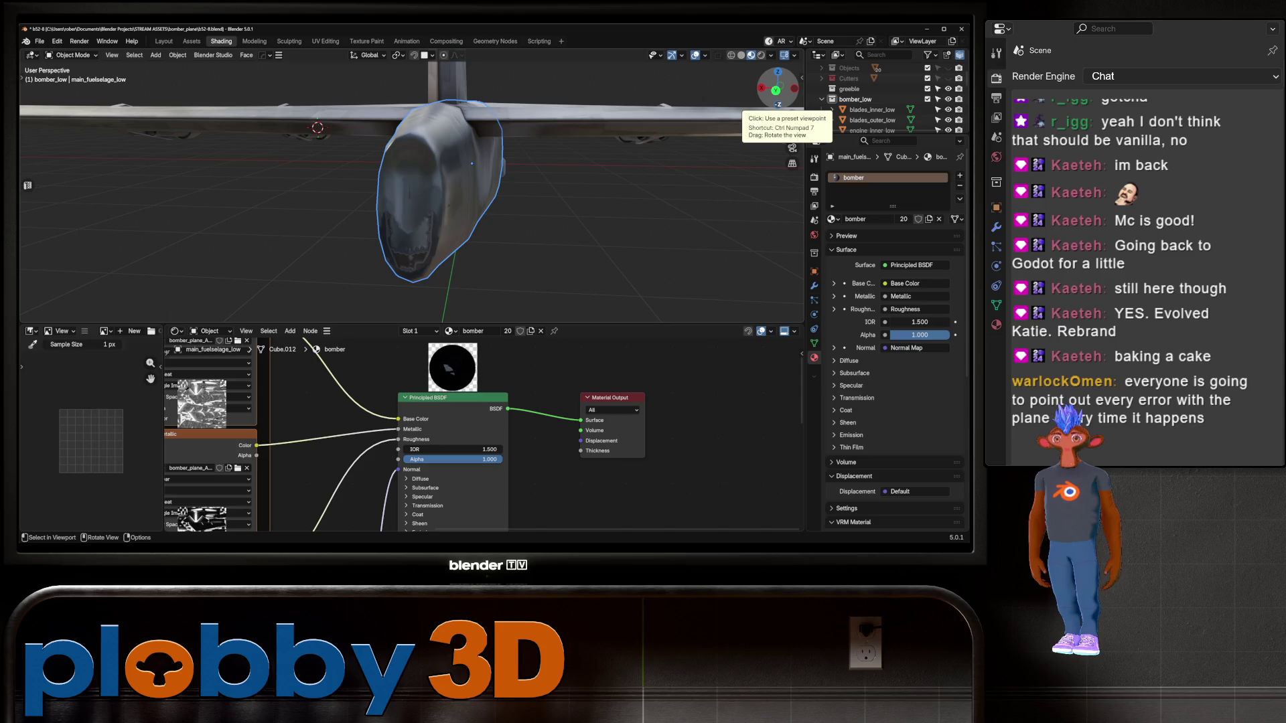
pyautogui.scroll(2, 871, 88)
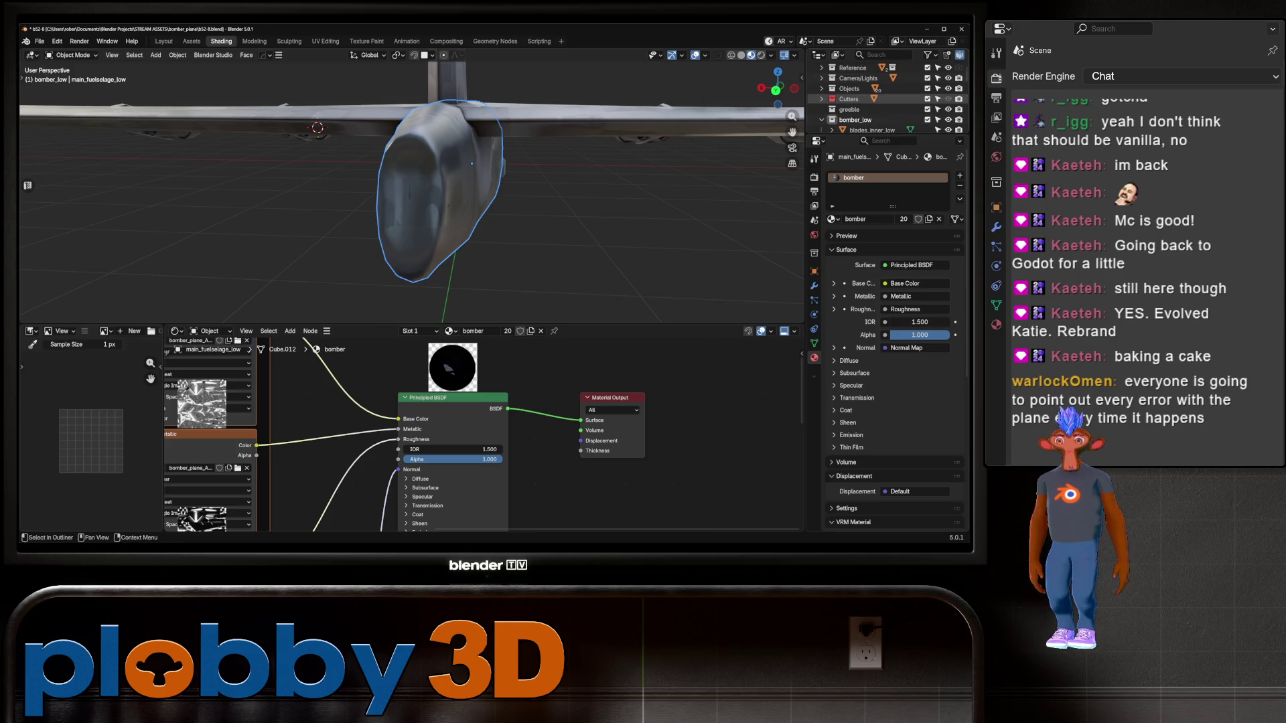
# Hide the Cutters collection, toggle main_fuelselage_high off and on, and view the side in Solid shading
pyautogui.click(947, 99)
pyautogui.scroll(-8, 884, 99)
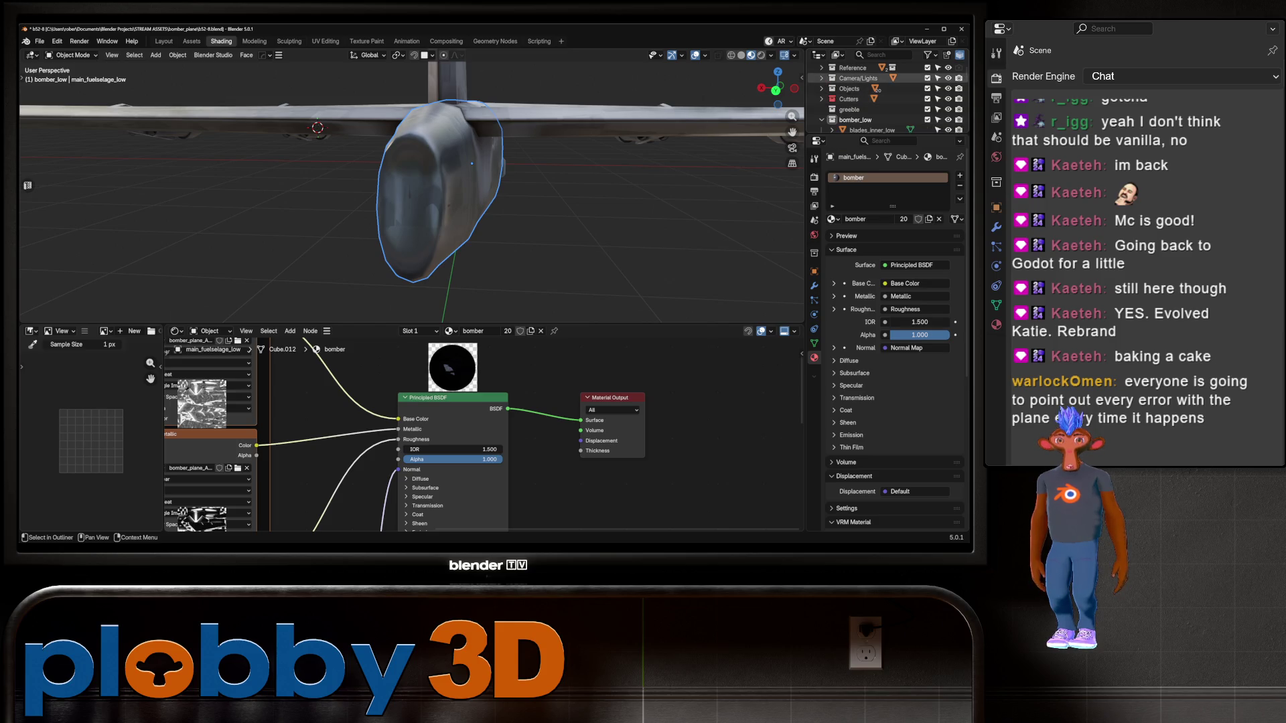
pyautogui.scroll(-6, 884, 94)
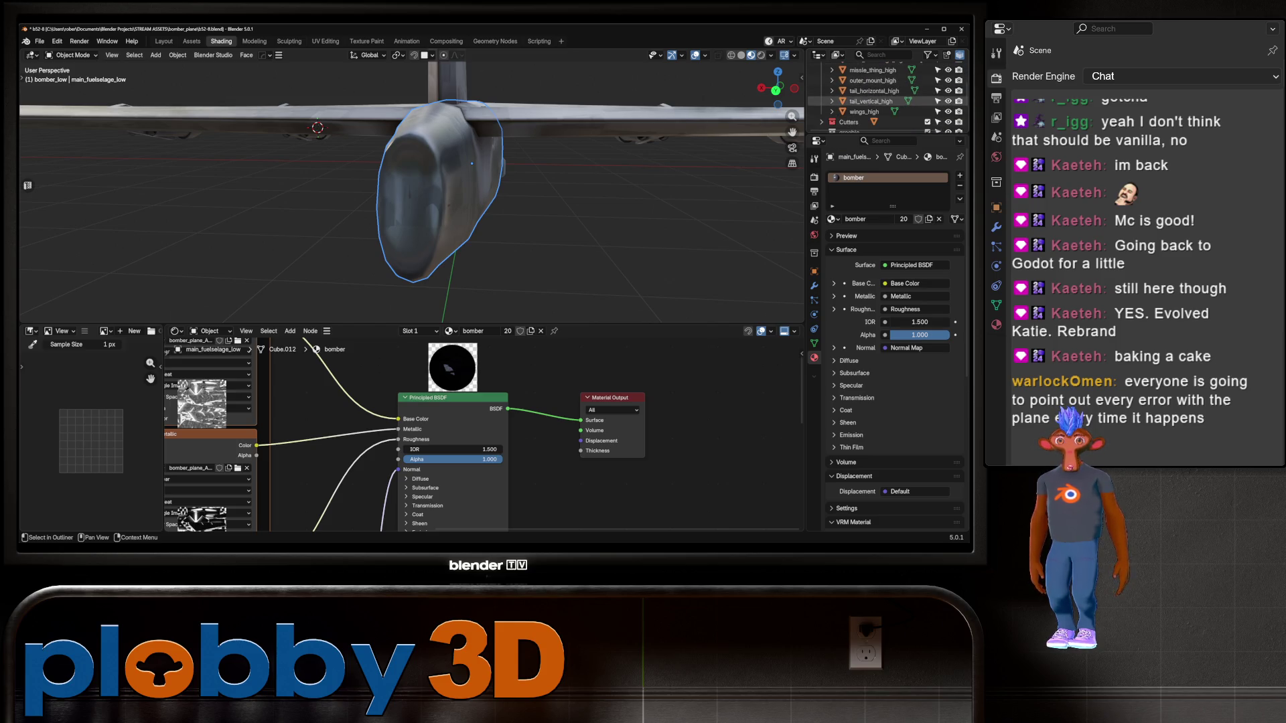
pyautogui.click(948, 80)
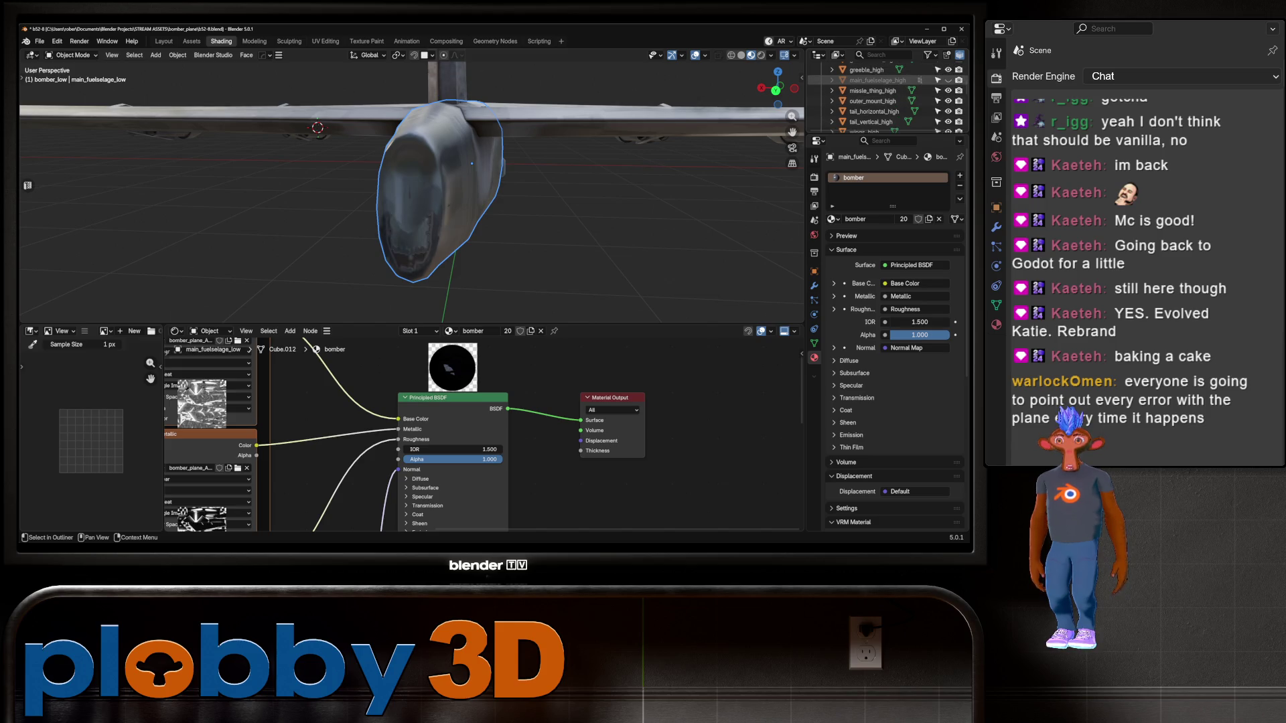
pyautogui.click(947, 80)
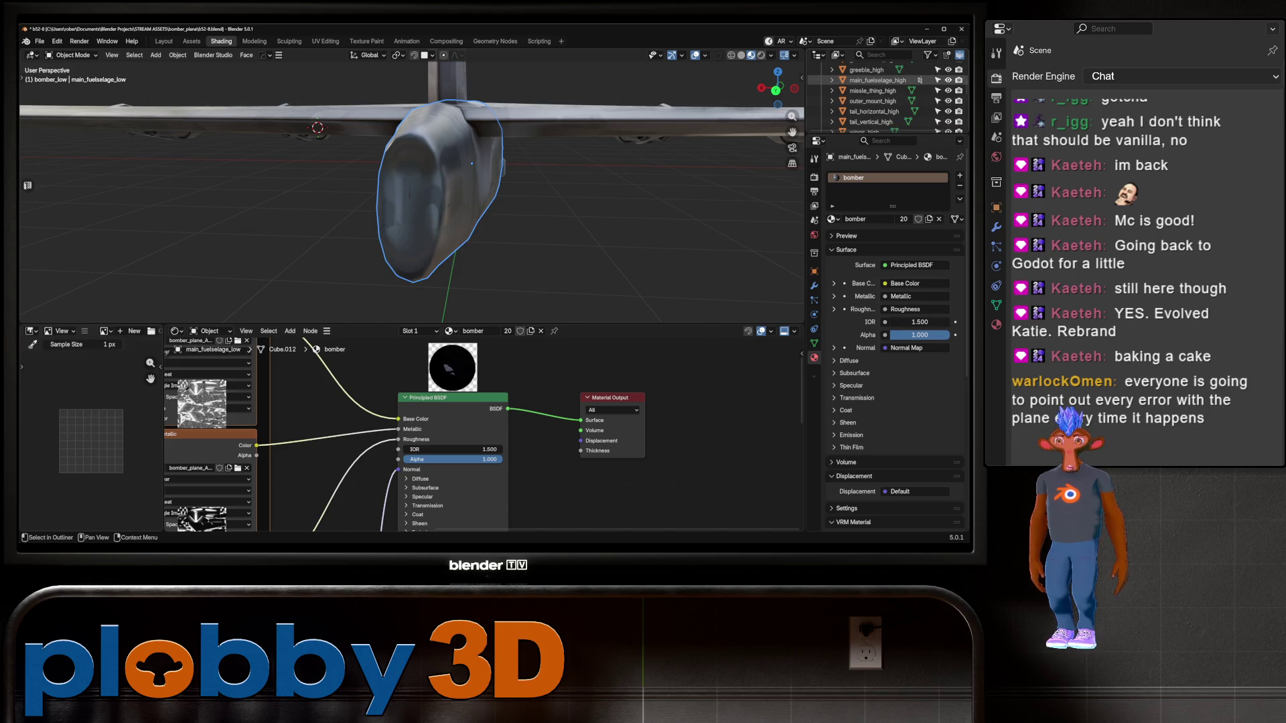
pyautogui.moveTo(428, 201)
pyautogui.mouseDown(button='middle')
pyautogui.moveTo(321, 188)
pyautogui.moveTo(362, 191)
pyautogui.mouseUp(button='middle')
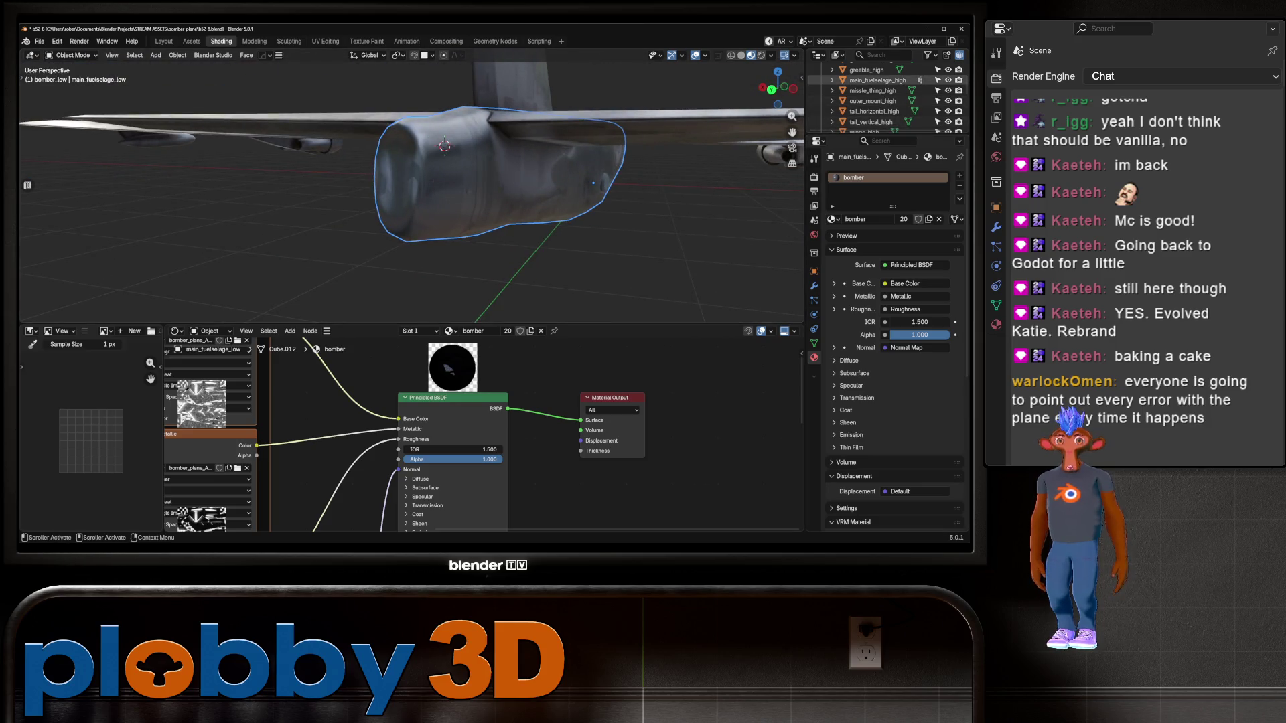
pyautogui.click(741, 55)
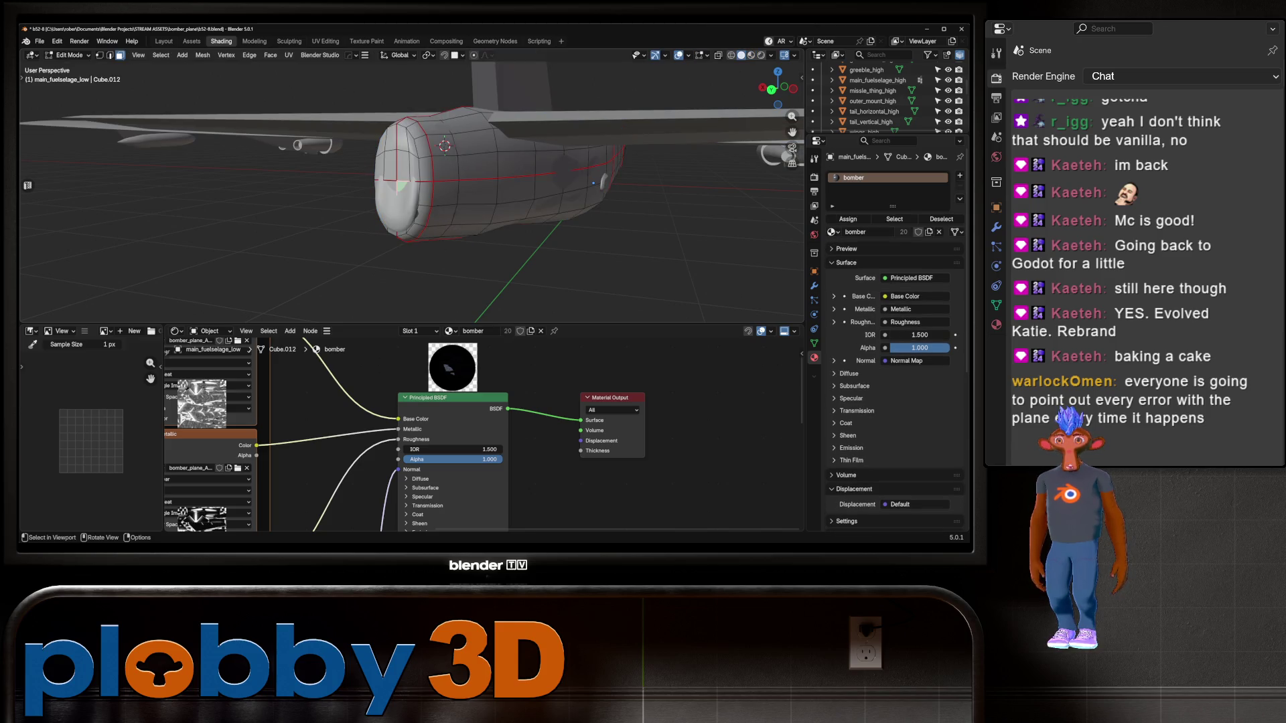
# In Edit Mode, select the fuselage end faces and try shrink/fatten and a Y-axis move
pyautogui.press('Tab')
pyautogui.click(445, 193)
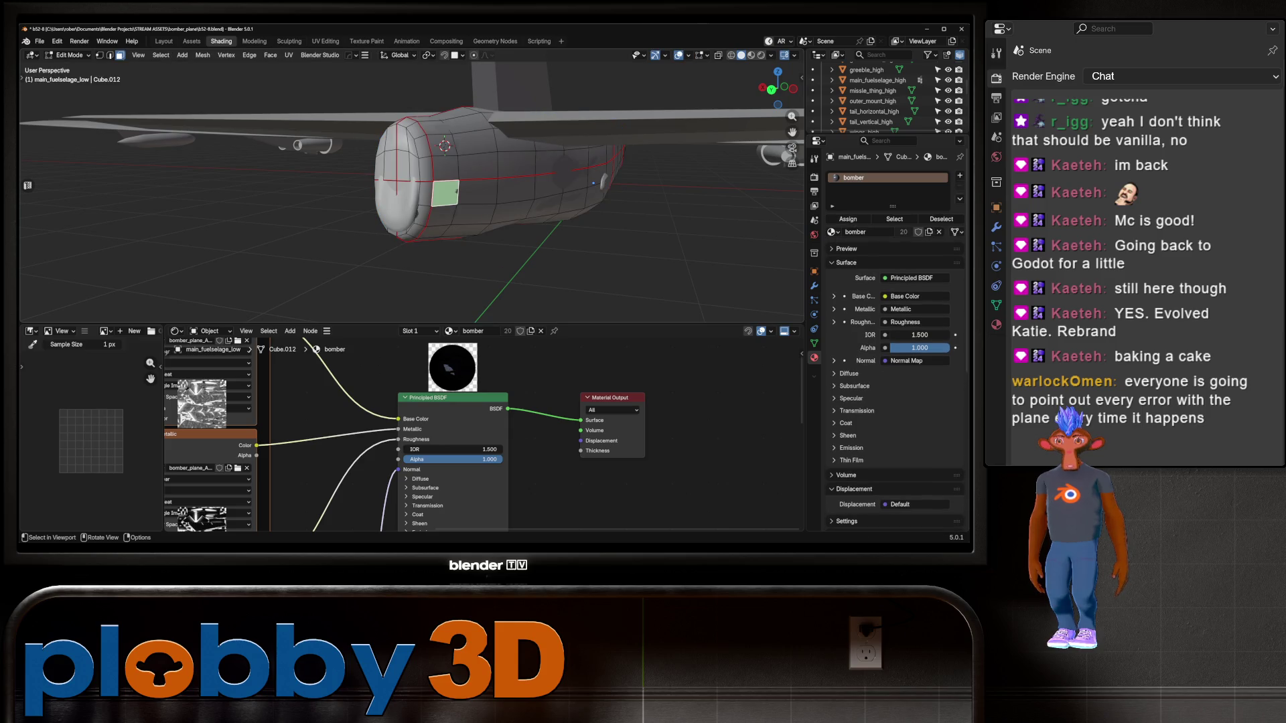
pyautogui.moveTo(415, 221)
pyautogui.mouseDown(button='middle')
pyautogui.moveTo(268, 214)
pyautogui.moveTo(410, 232)
pyautogui.moveTo(348, 235)
pyautogui.moveTo(525, 153)
pyautogui.mouseUp(button='middle')
pyautogui.keyDown('ctrl'); pyautogui.click(400, 231); pyautogui.keyUp('ctrl')
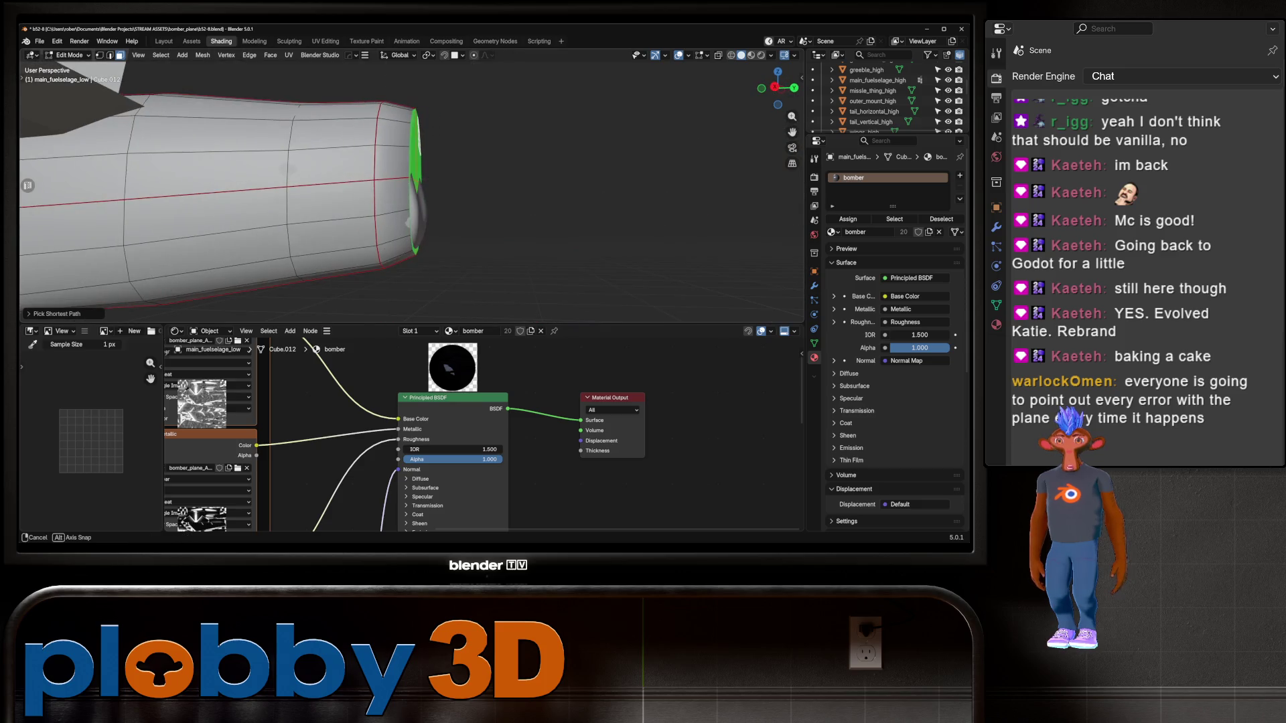
pyautogui.hotkey('alt', 's')
pyautogui.press('Escape')
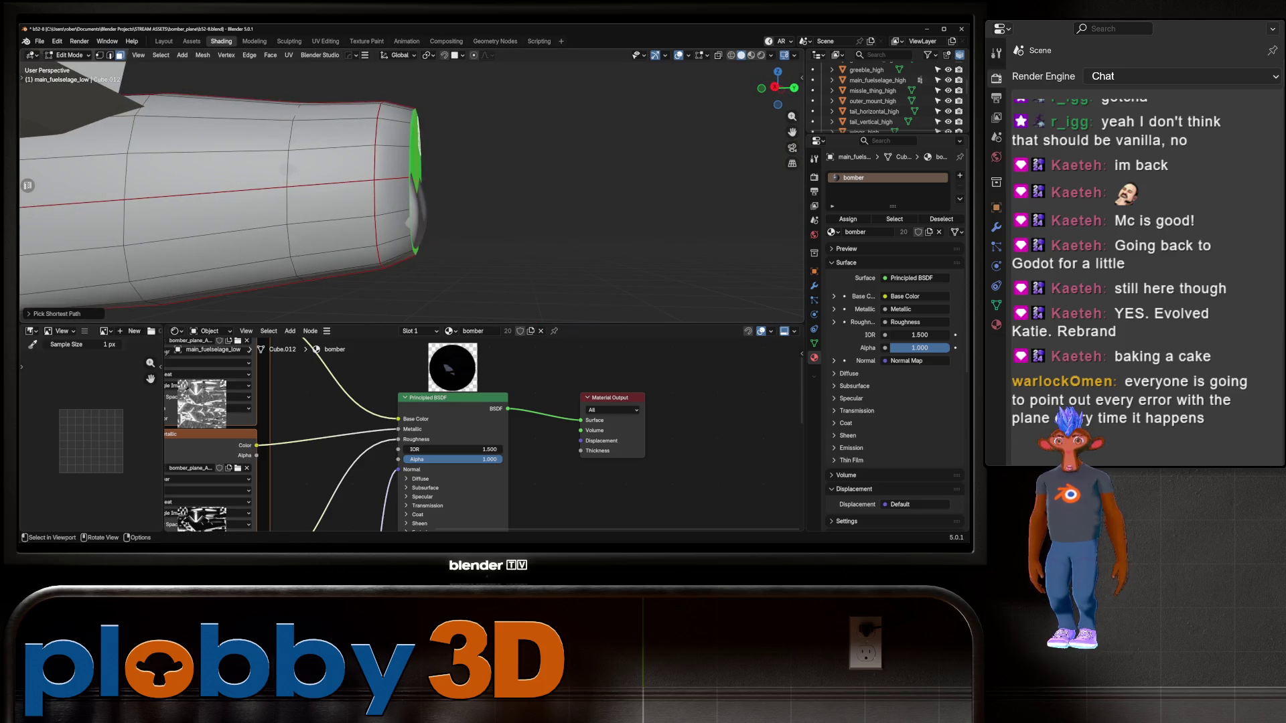
pyautogui.press('g')
pyautogui.press('y')
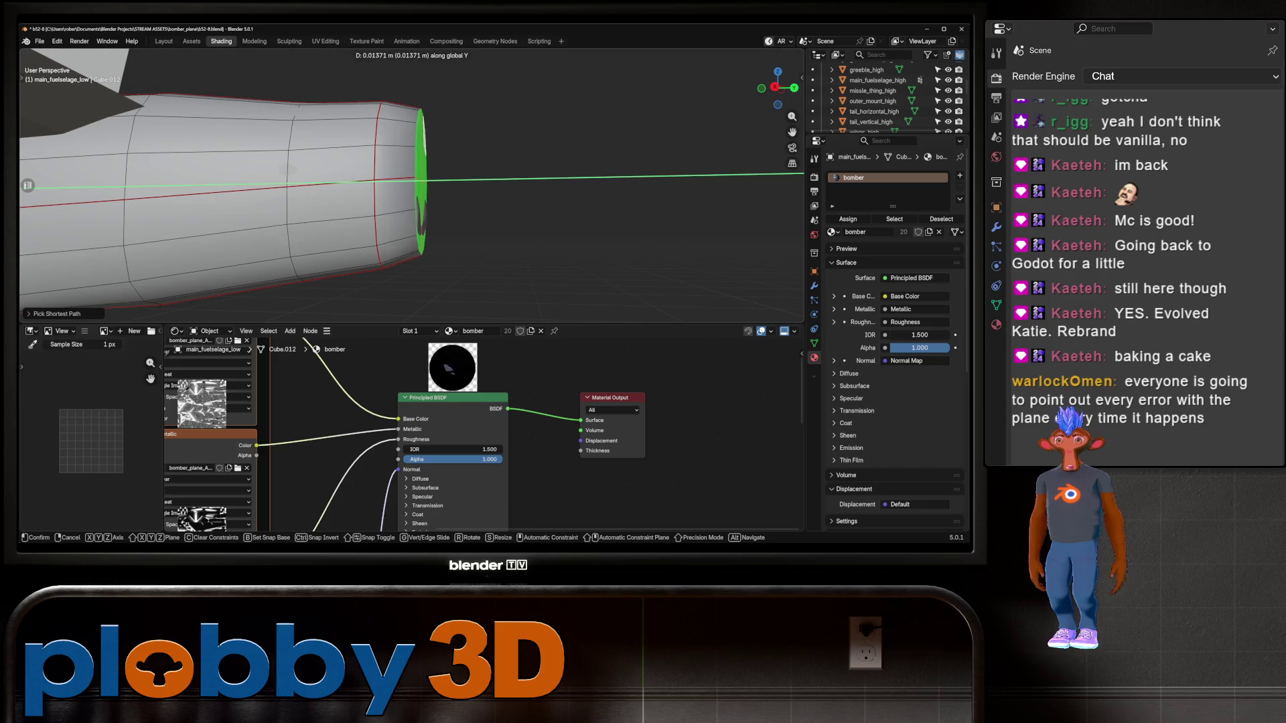
pyautogui.press('Escape')
# Frame the fuselage tail faces and apply Smooth Vertices from Quick Favorites
pyautogui.moveTo(412, 185); pyautogui.dragTo(570, 174, button='middle')
pyautogui.press('Tab')
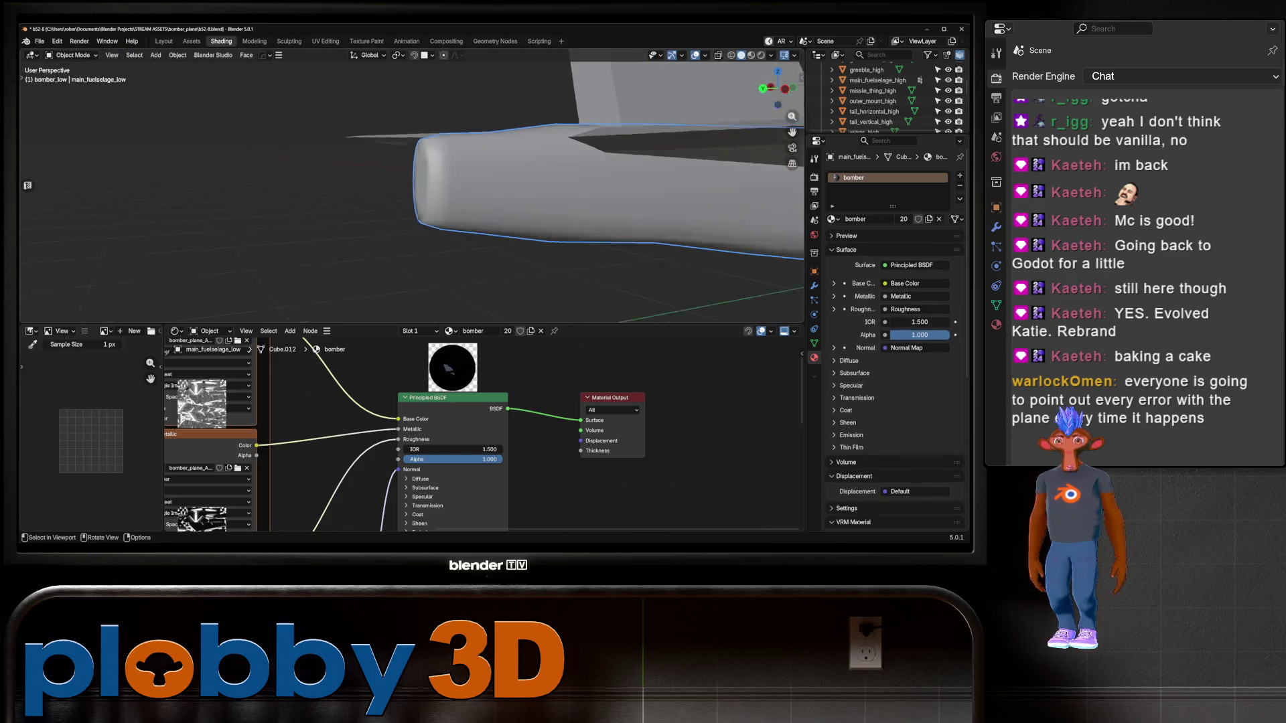
pyautogui.scroll(-5, 412, 184)
pyautogui.moveTo(412, 184); pyautogui.dragTo(469, 181, button='middle')
pyautogui.press('Tab')
pyautogui.press('KP_Decimal')
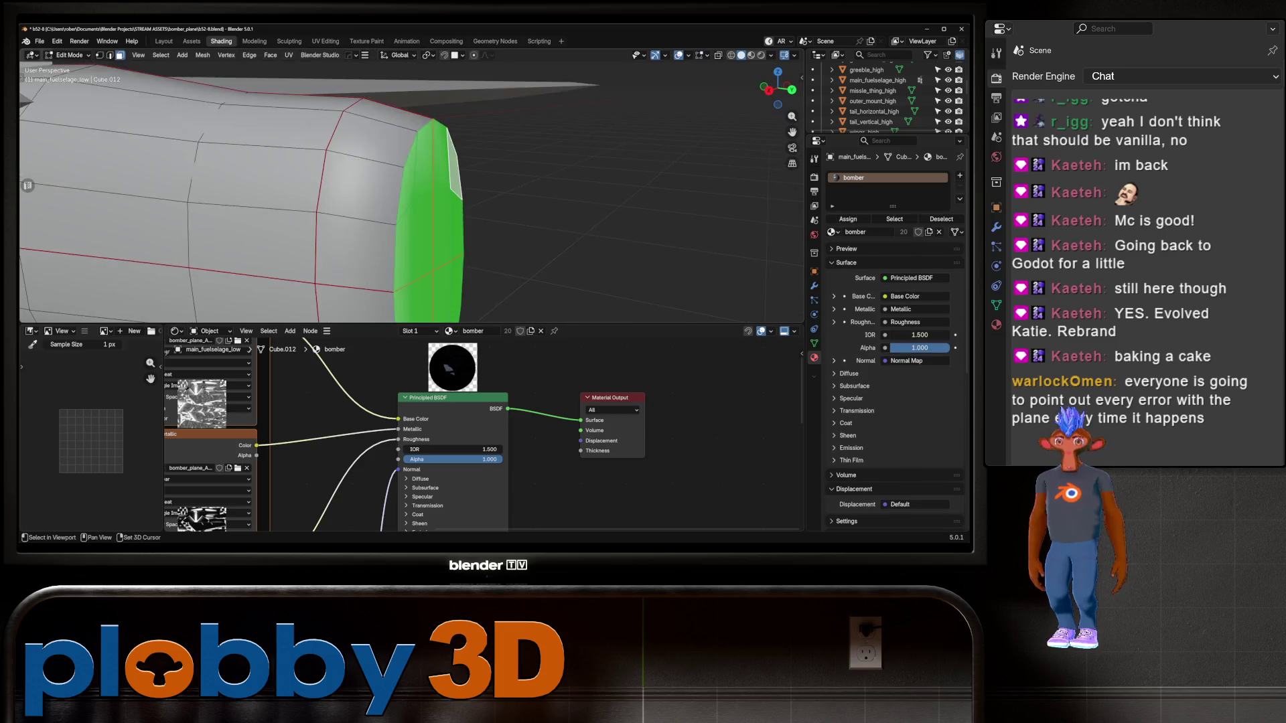
pyautogui.press('q')
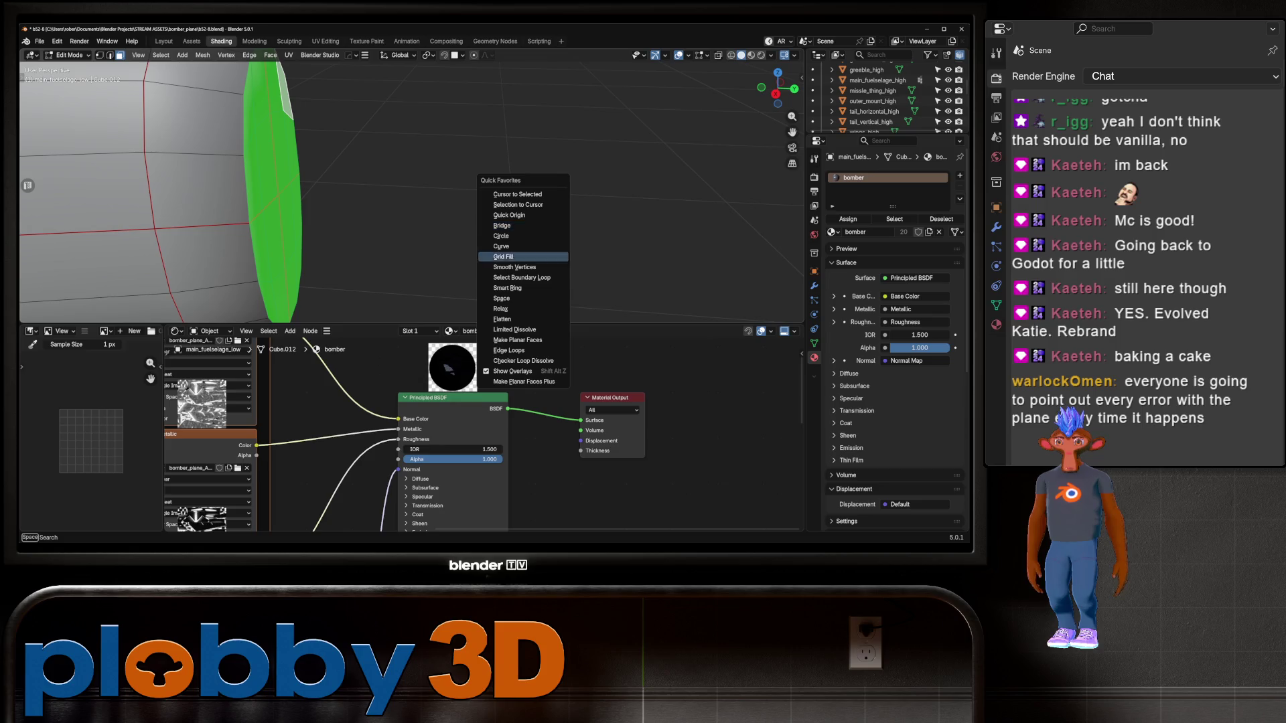
pyautogui.press('Down')
pyautogui.press('Return')
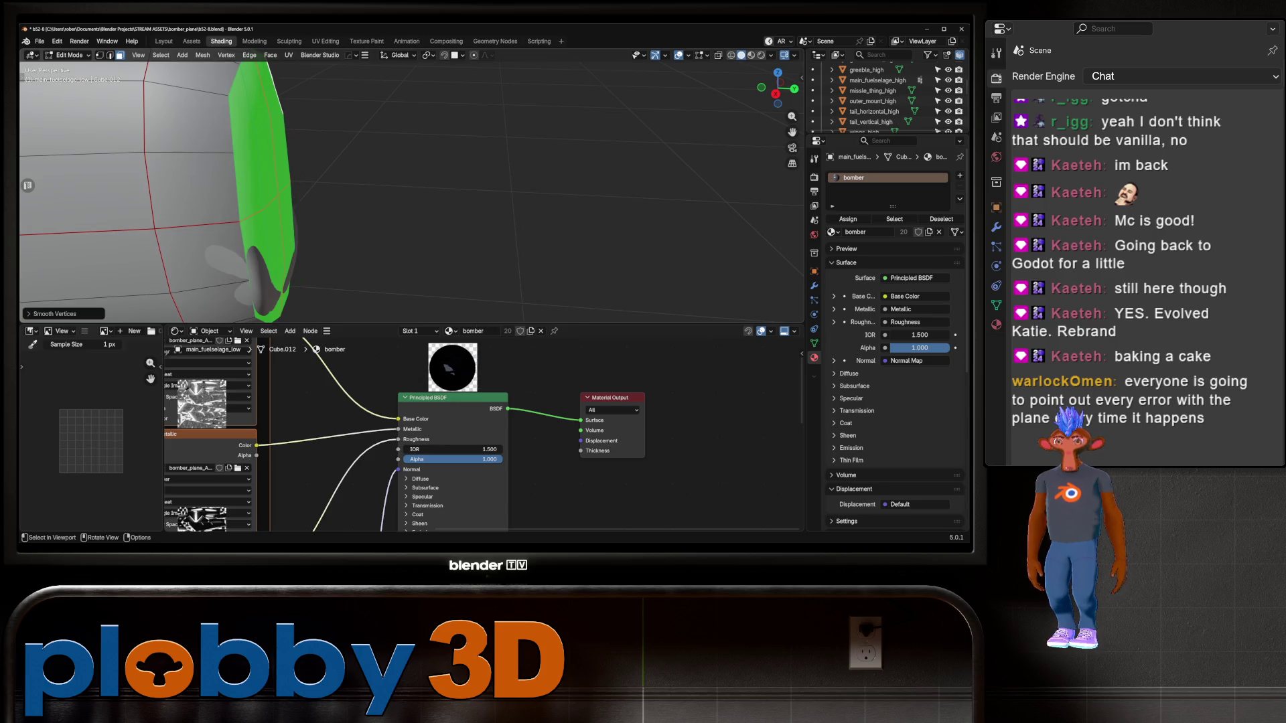
# Shrink/fatten the tail faces, then return to Object Mode
pyautogui.moveTo(375, 201); pyautogui.dragTo(430, 191, button='middle')
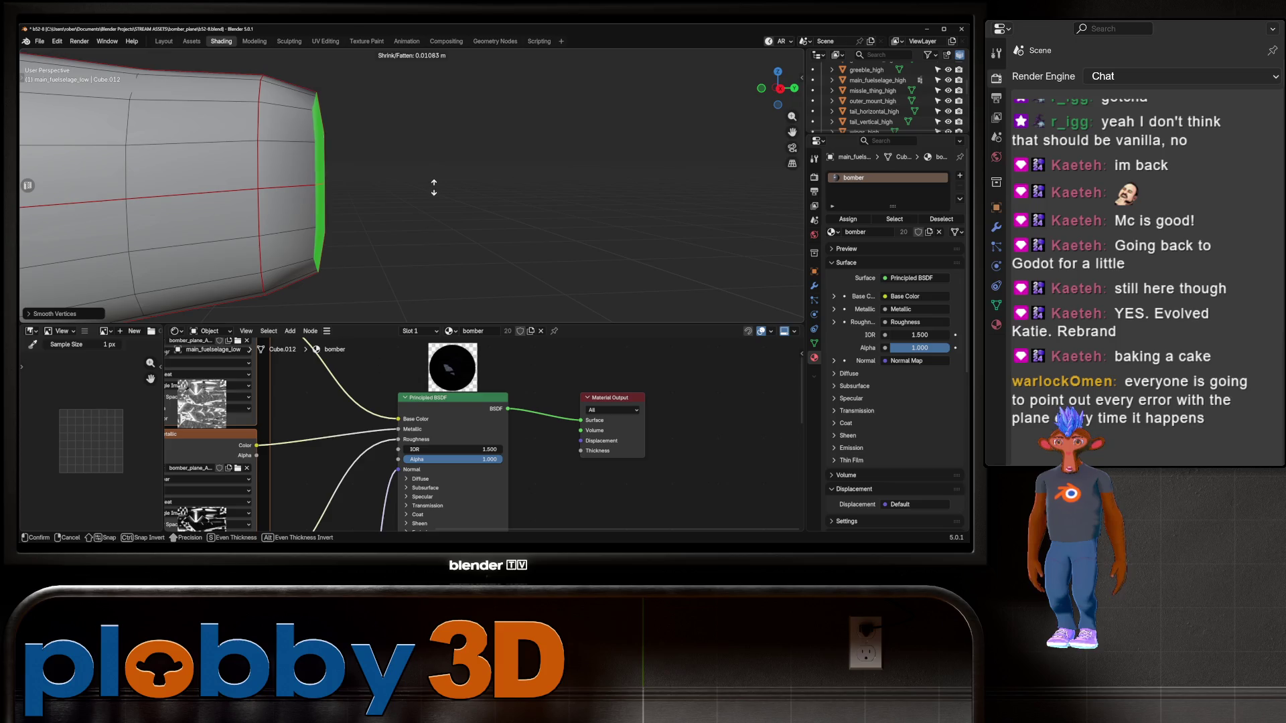
pyautogui.hotkey('alt', 's')
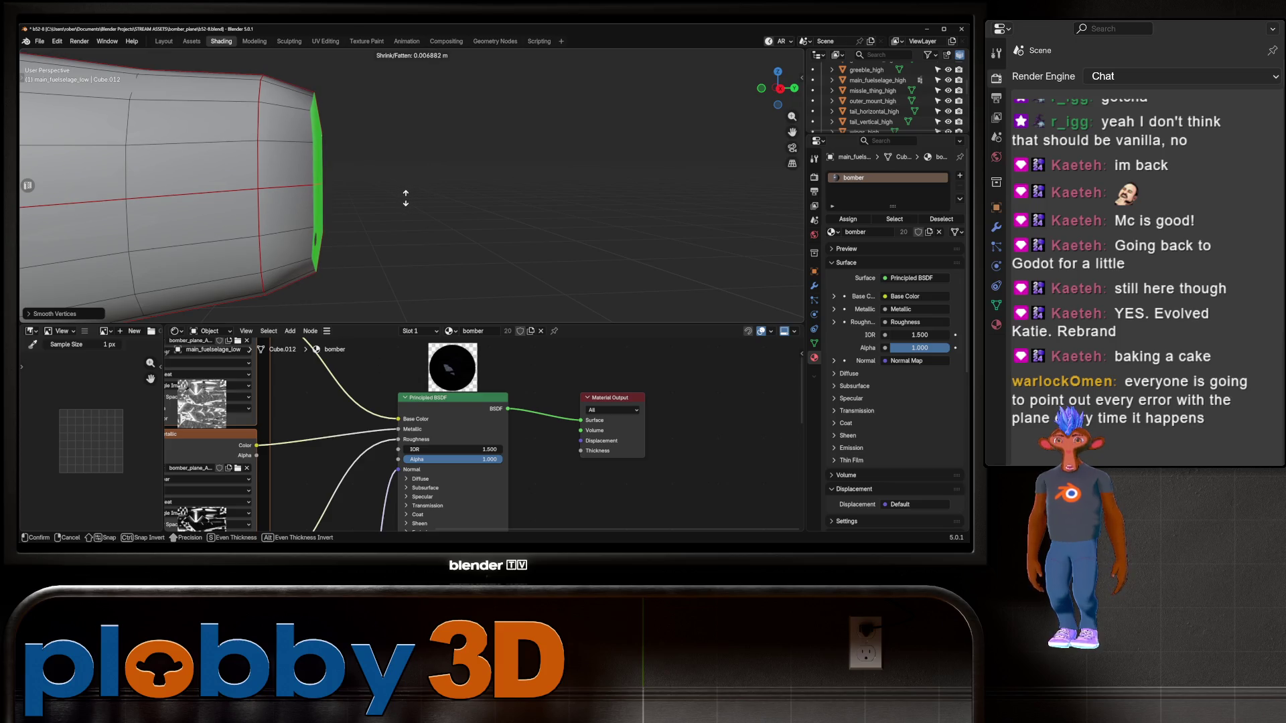
pyautogui.click(405, 198)
pyautogui.moveTo(405, 199); pyautogui.dragTo(429, 195, button='middle')
pyautogui.scroll(-5, 428, 195)
pyautogui.scroll(6, 429, 194)
pyautogui.scroll(6, 428, 194)
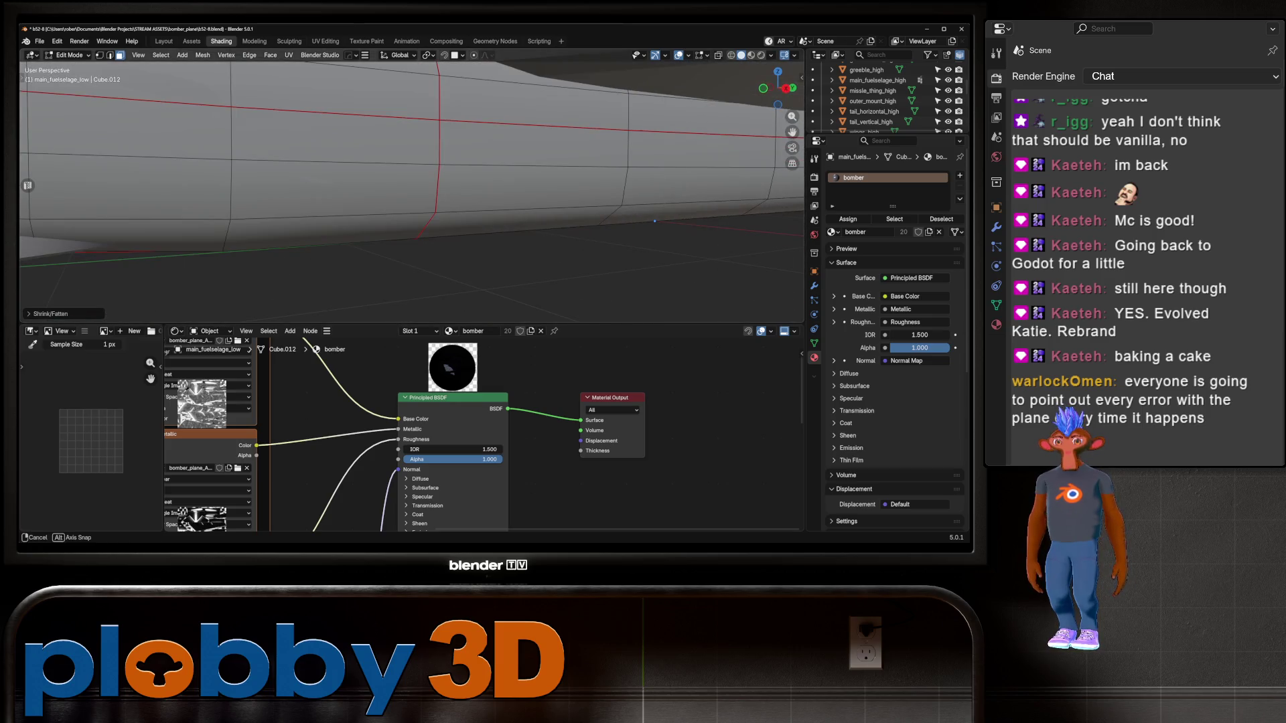
pyautogui.scroll(-8, 412, 195)
pyautogui.moveTo(412, 194); pyautogui.dragTo(483, 201, button='middle')
pyautogui.press('Tab')
# Hide the Cutters objects and orbit to review the whole bomber
pyautogui.scroll(-4, 884, 98)
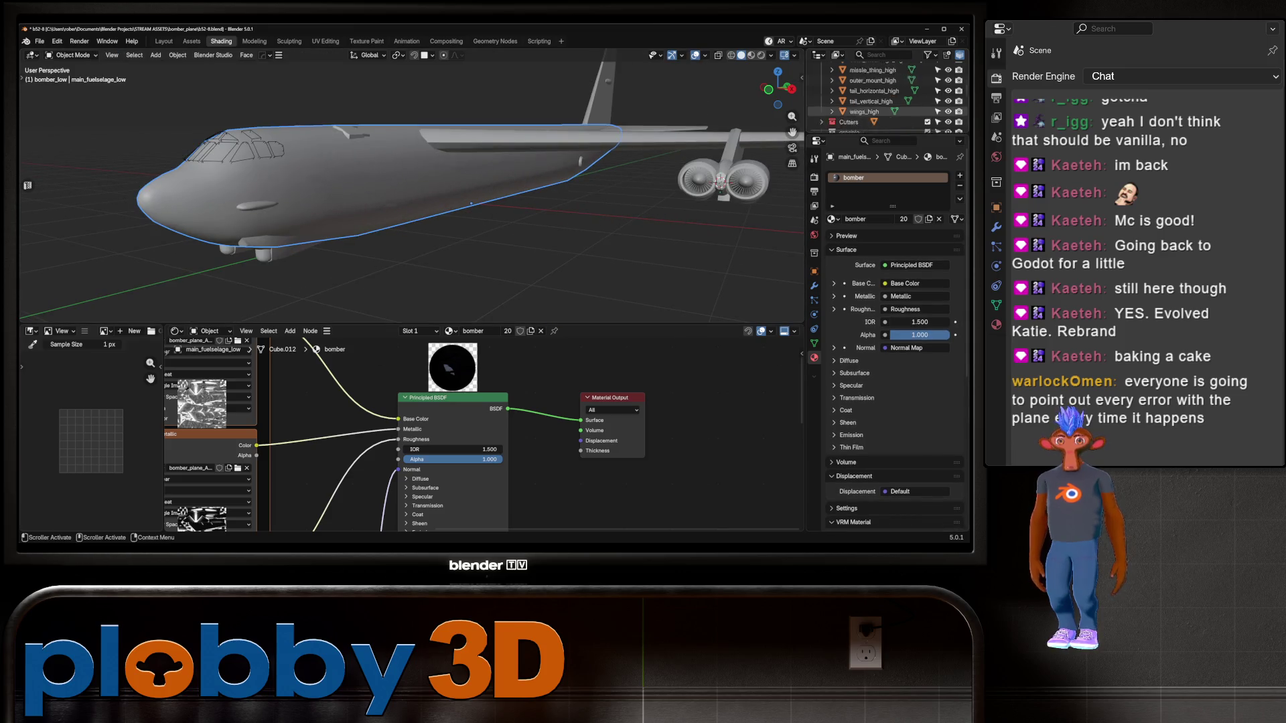
pyautogui.scroll(5, 884, 97)
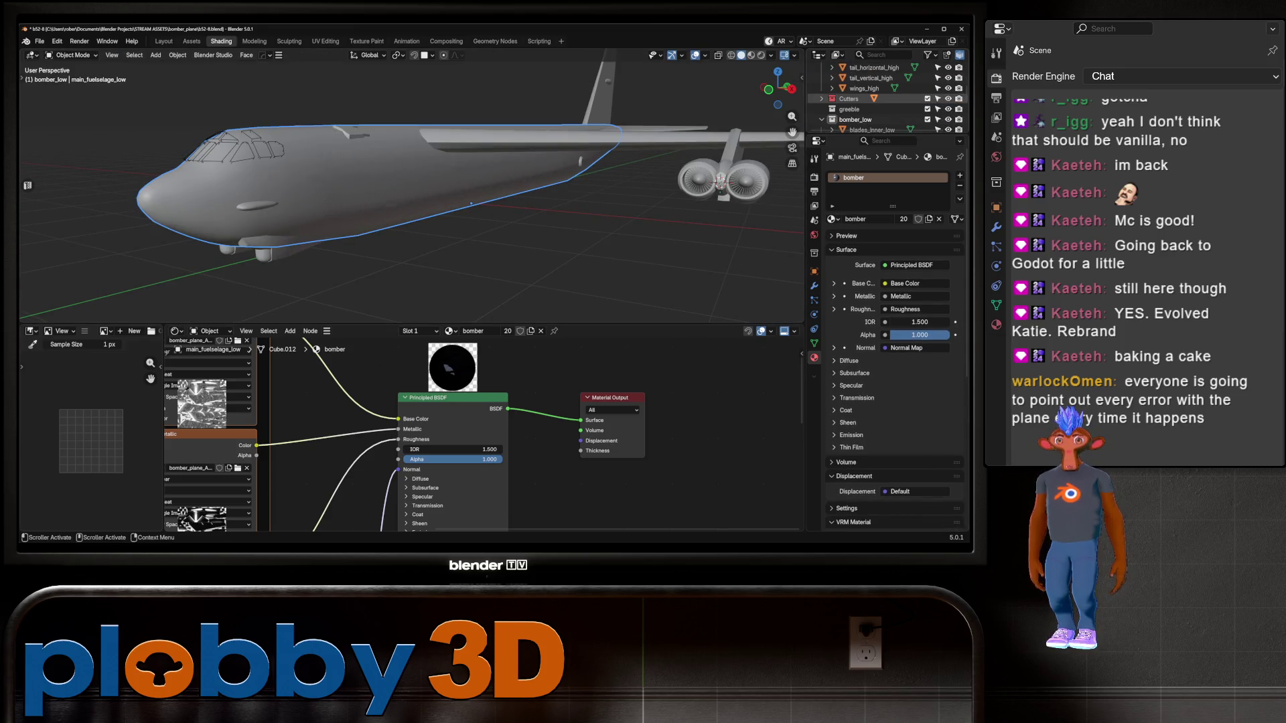
pyautogui.click(948, 99)
pyautogui.moveTo(469, 221); pyautogui.dragTo(402, 214, button='middle')
# Save an incremental copy as b52-9.blend and bring up the Output properties
pyautogui.hotkey('ctrl', 'alt', 's')
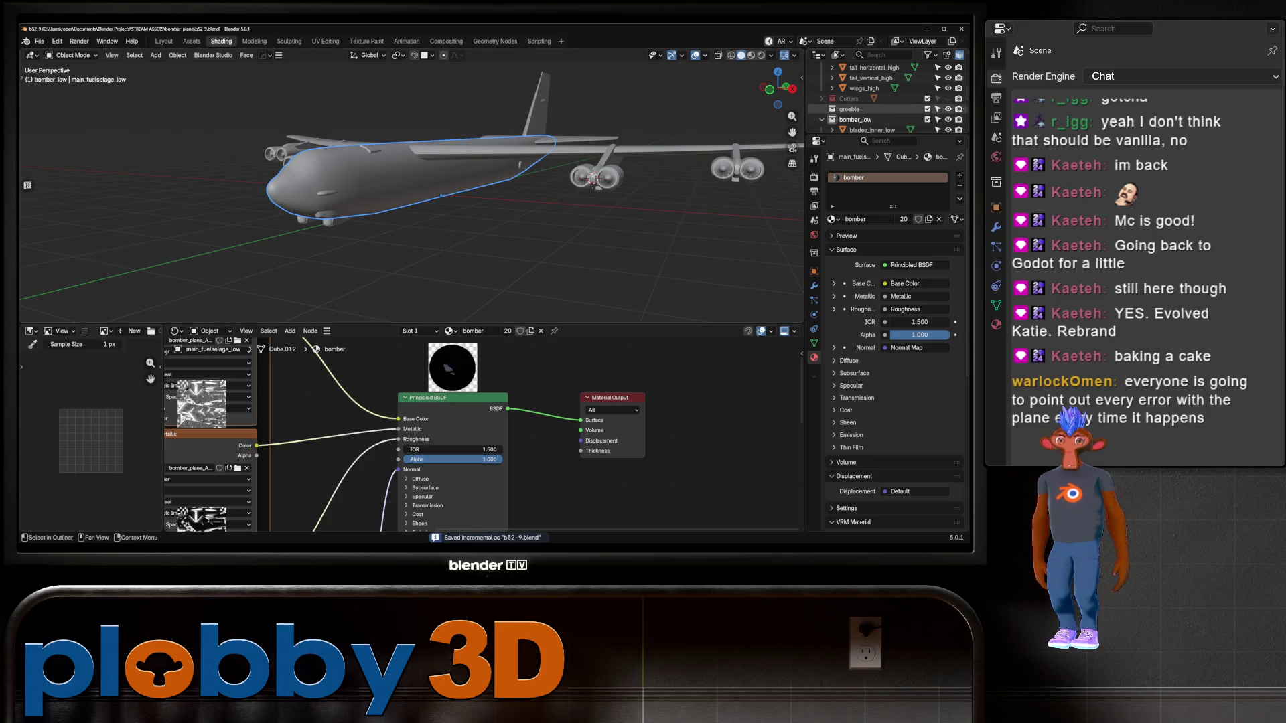
pyautogui.scroll(-3, 870, 101)
pyautogui.click(814, 191)
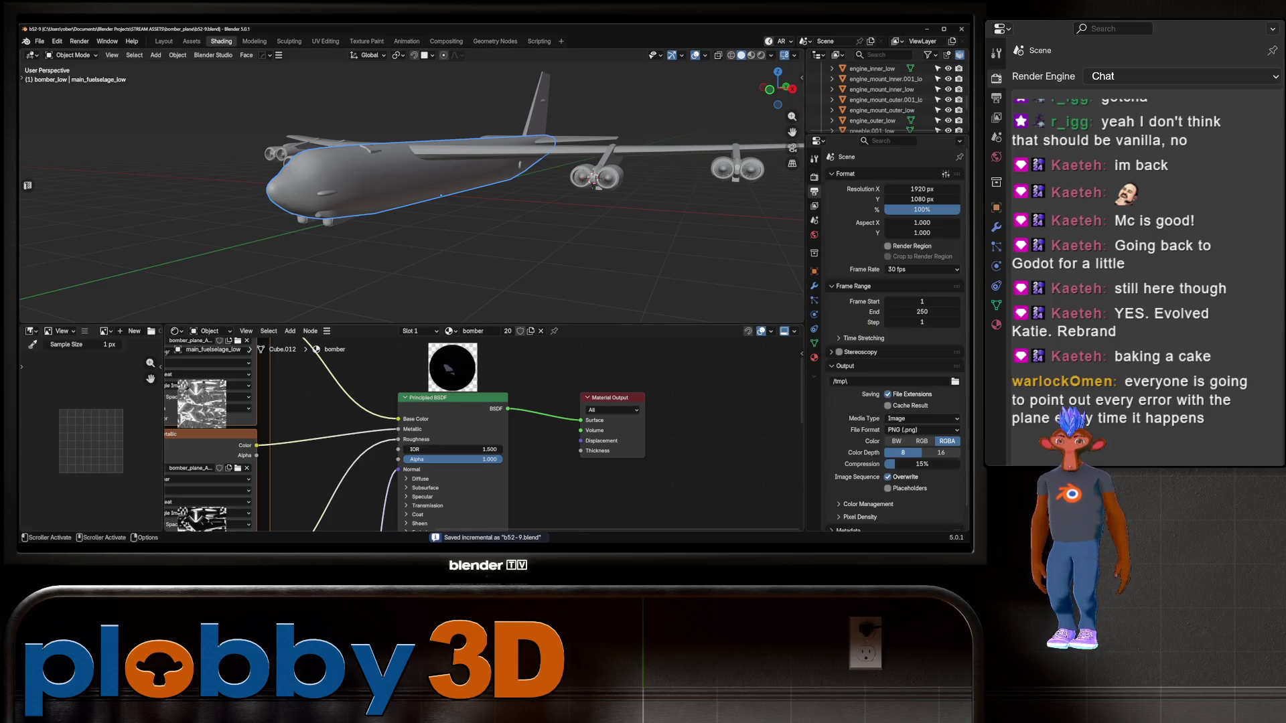
pyautogui.scroll(-10, 891, 335)
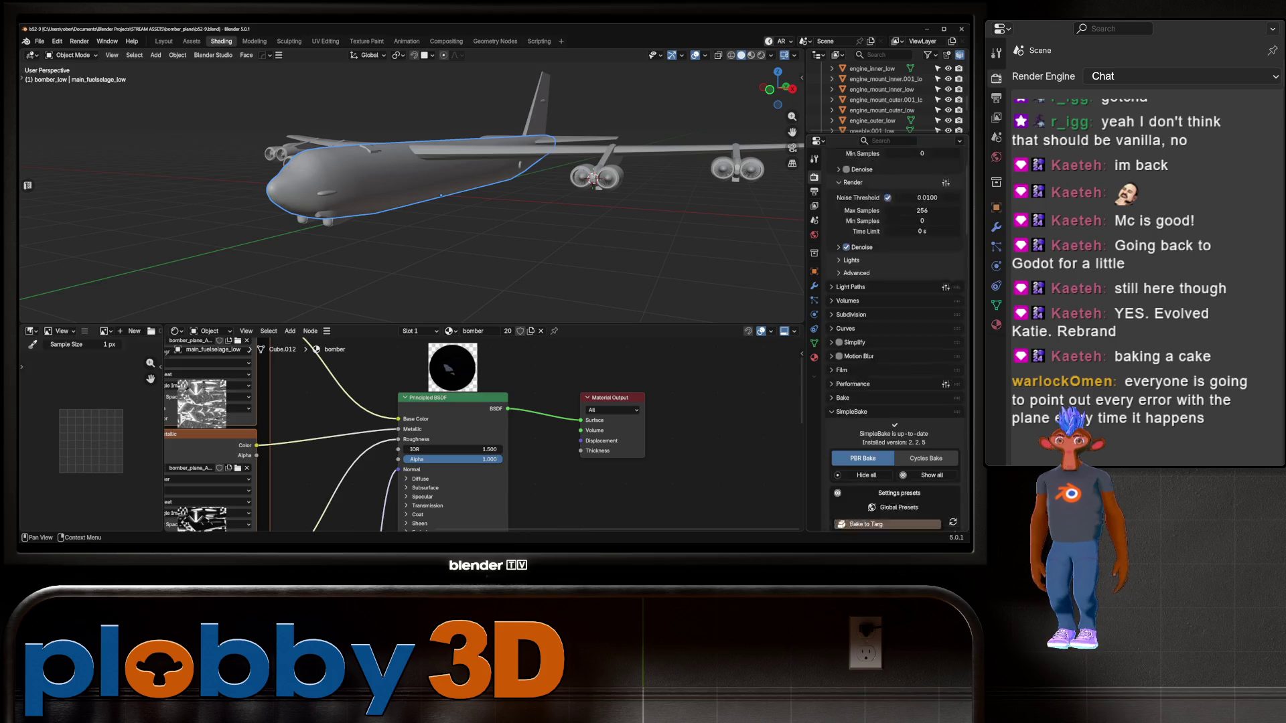
pyautogui.scroll(-3, 884, 295)
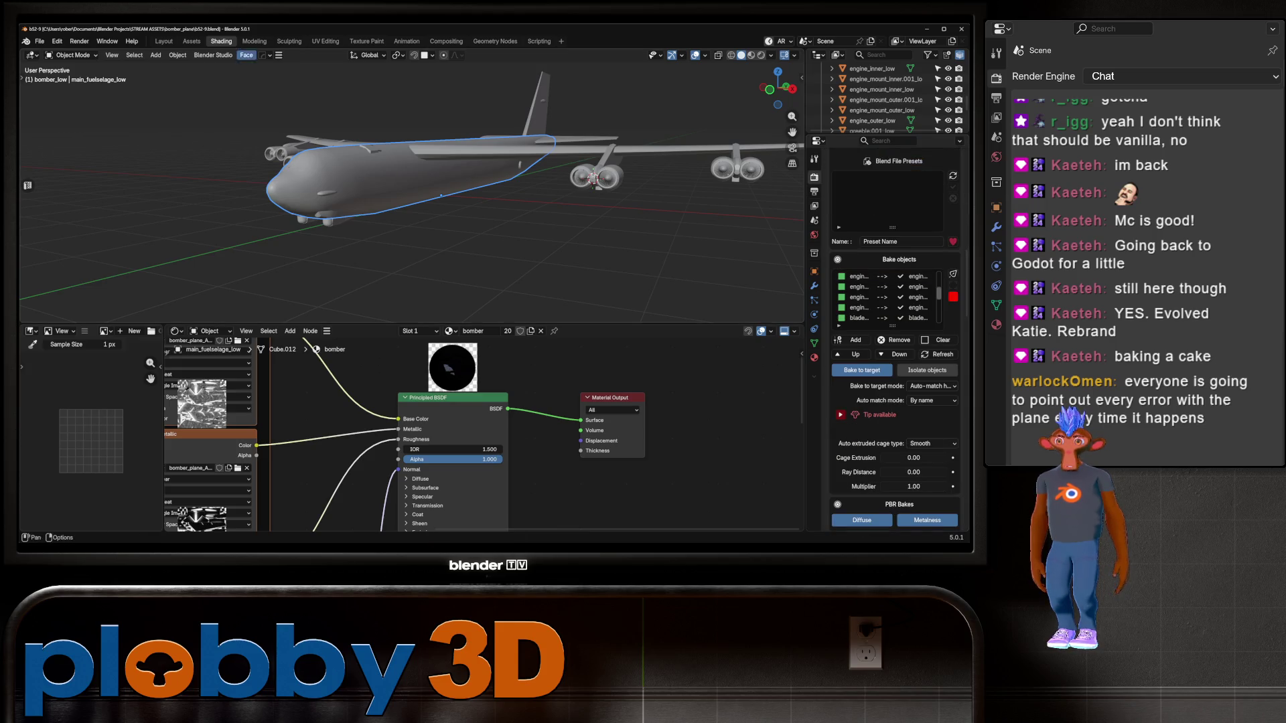
pyautogui.scroll(-5, 771, 167)
pyautogui.scroll(3, 864, 99)
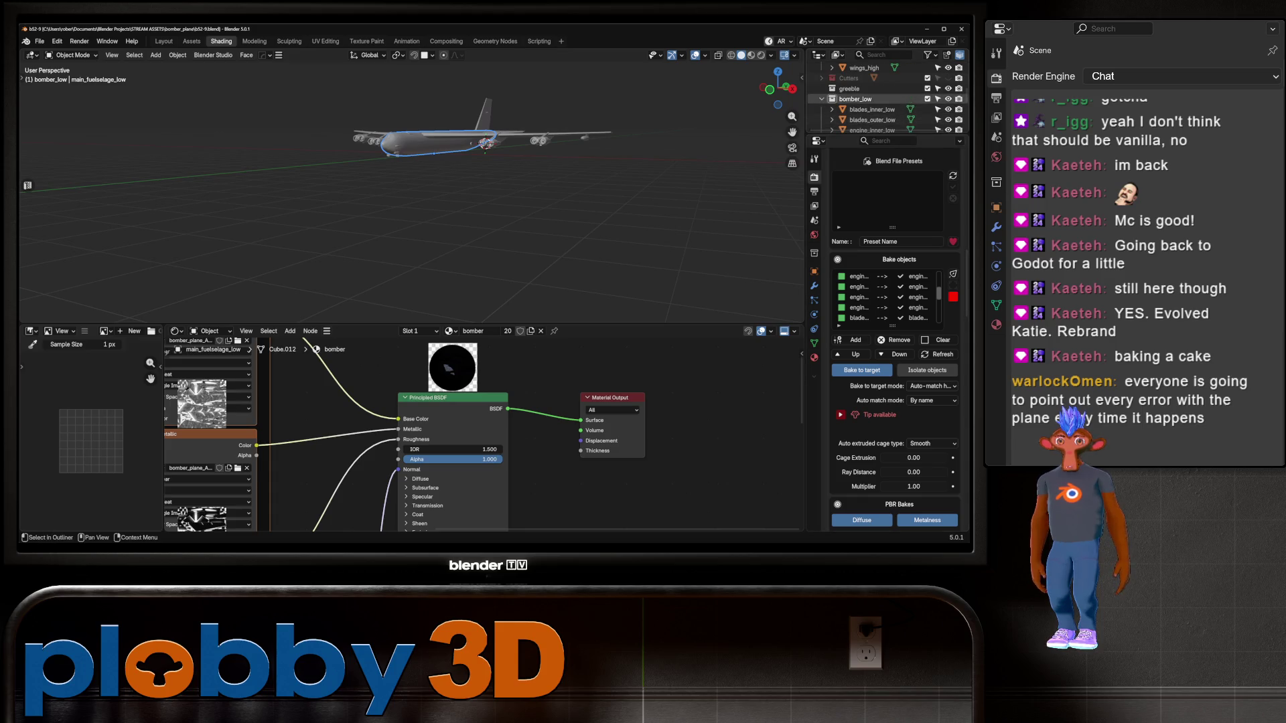
# Make bomber_low the active collection, hide Objects, and edit all bomber parts together
pyautogui.click(857, 99)
pyautogui.scroll(2, 890, 301)
pyautogui.scroll(6, 870, 100)
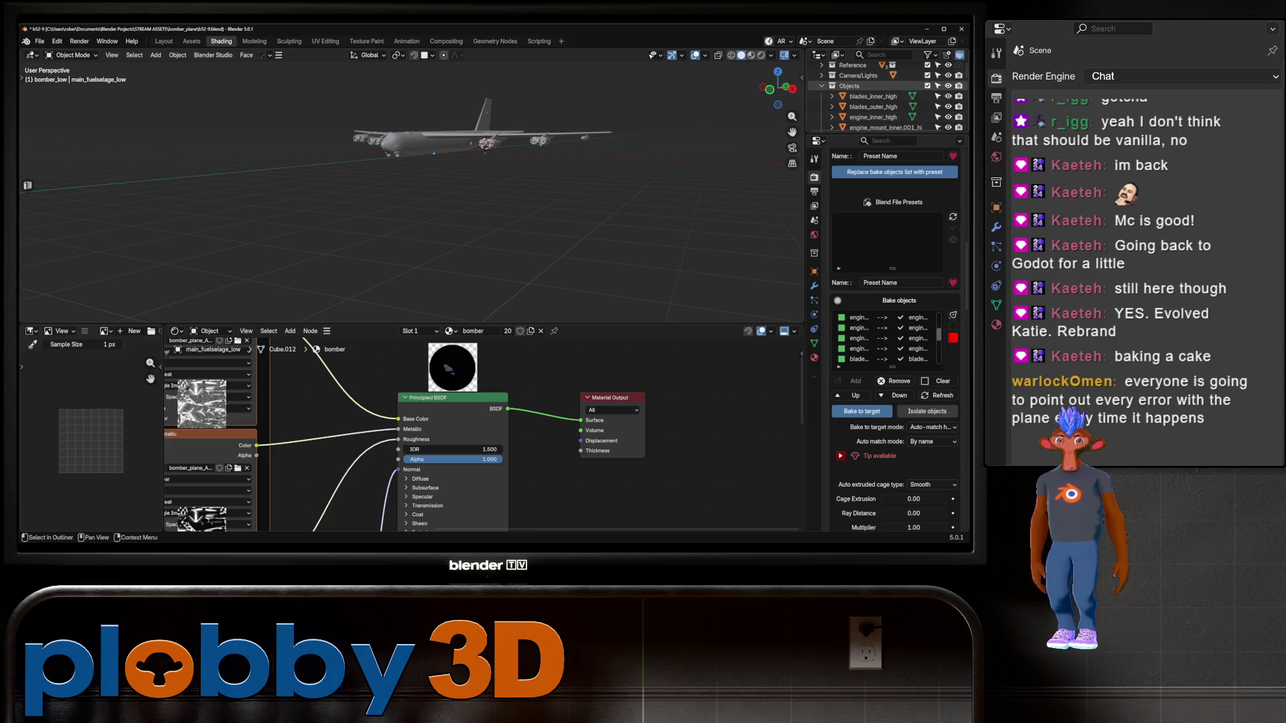
pyautogui.click(948, 86)
pyautogui.moveTo(253, 86); pyautogui.dragTo(680, 235)
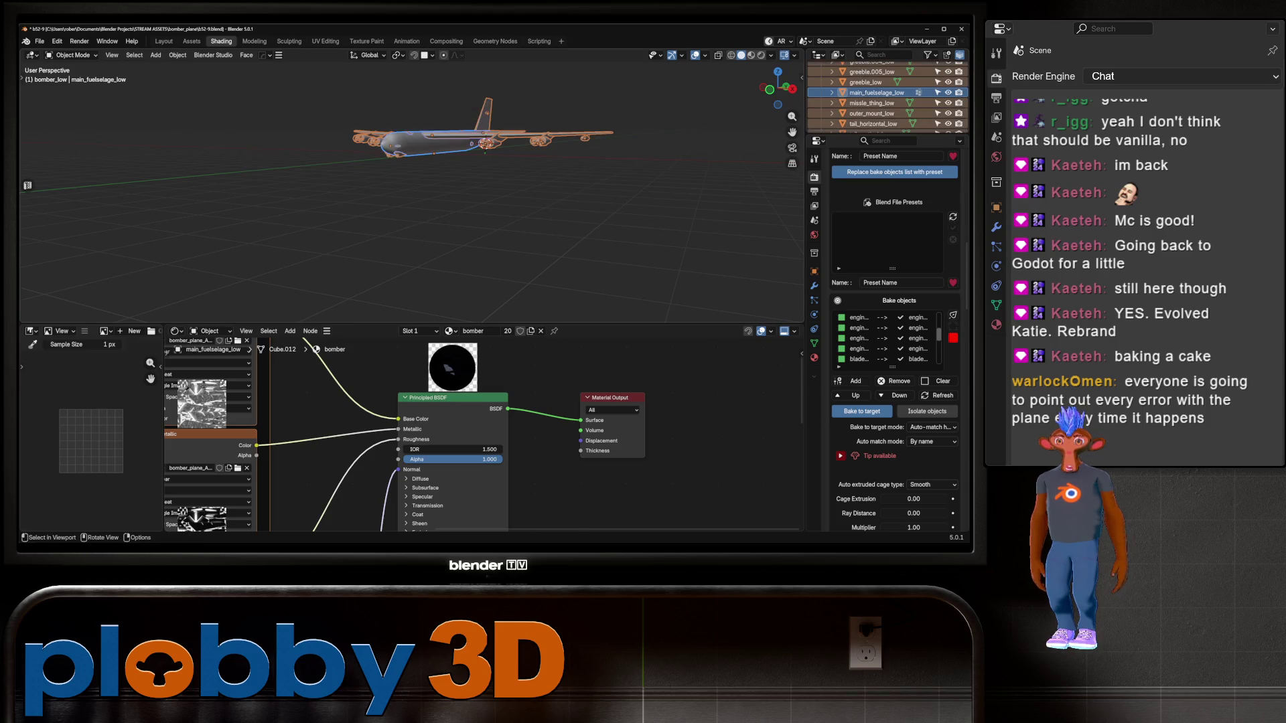
pyautogui.press('Tab')
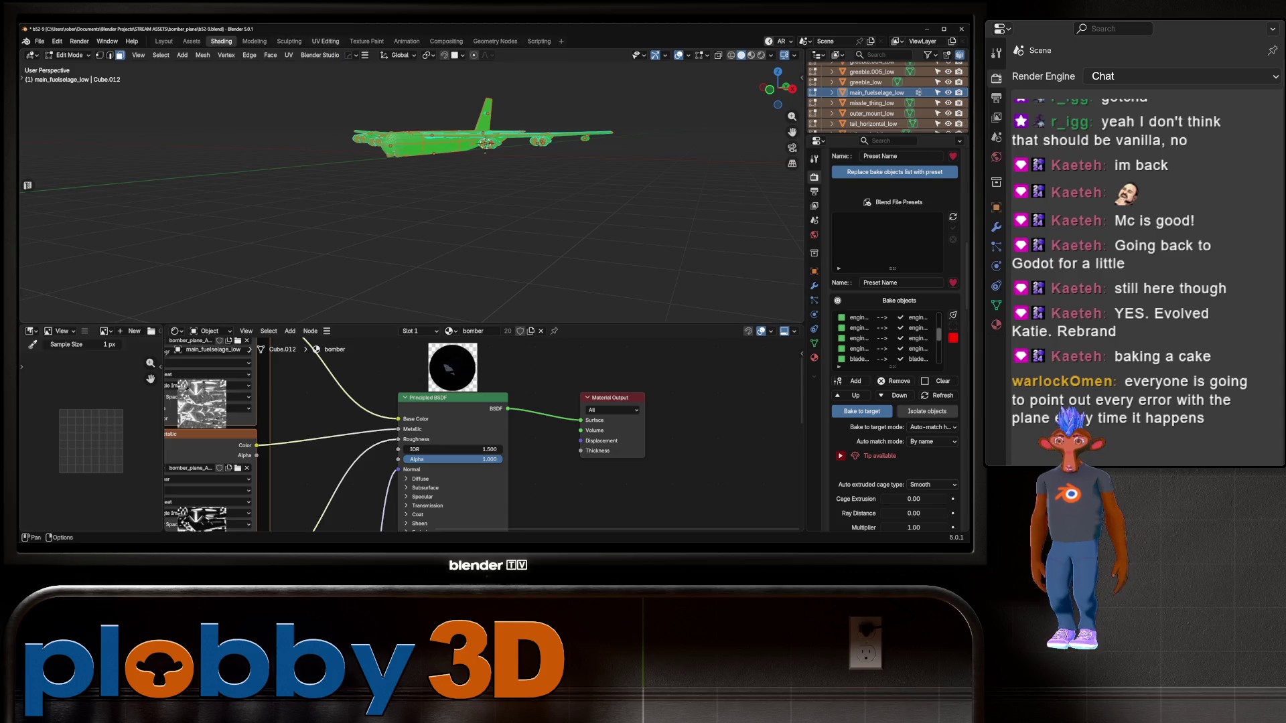
# In UV Editing, unwrap the combined bomber mesh with Conformal and start UVPackmaster packing
pyautogui.click(325, 41)
pyautogui.press('u')
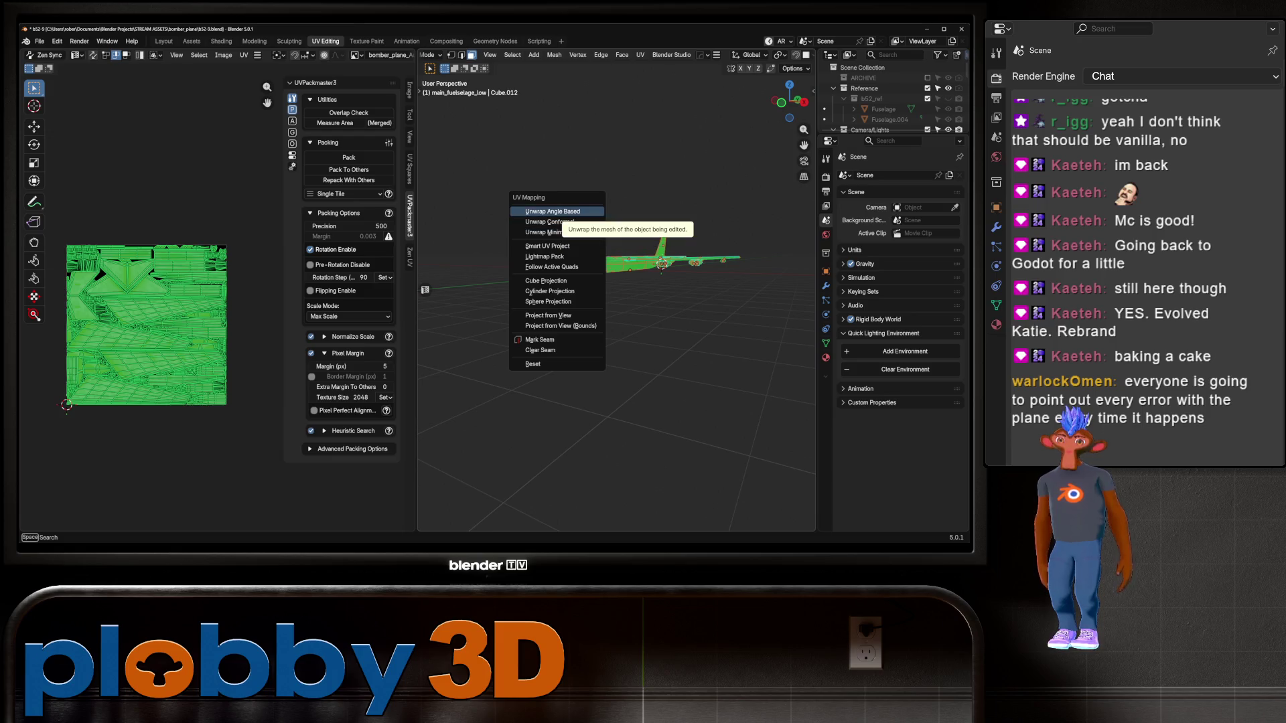
pyautogui.click(545, 222)
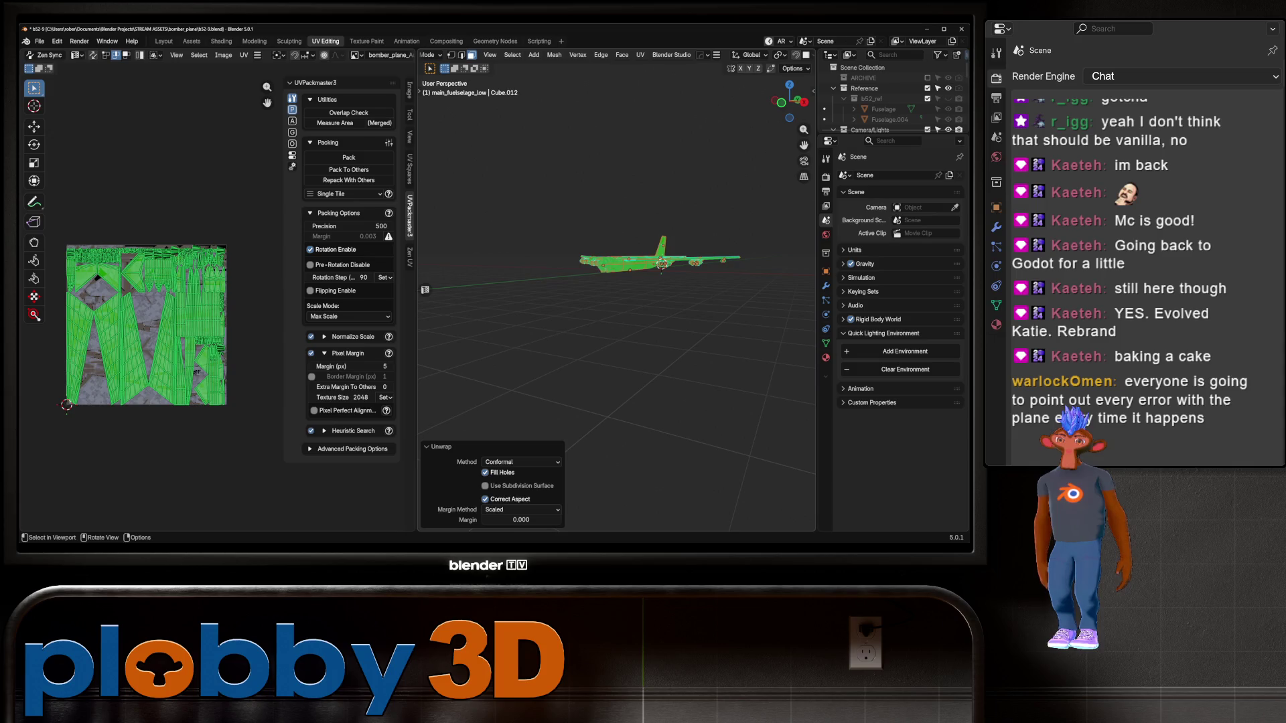
pyautogui.scroll(3, 108, 324)
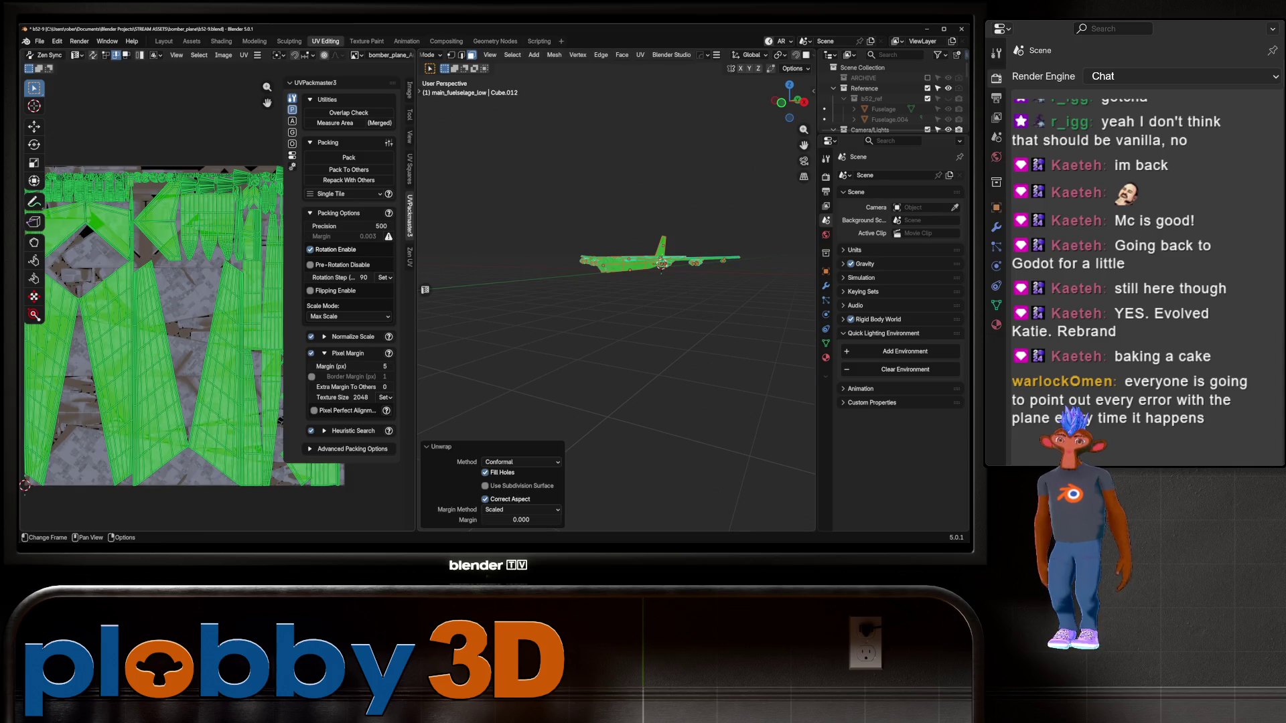
pyautogui.click(348, 158)
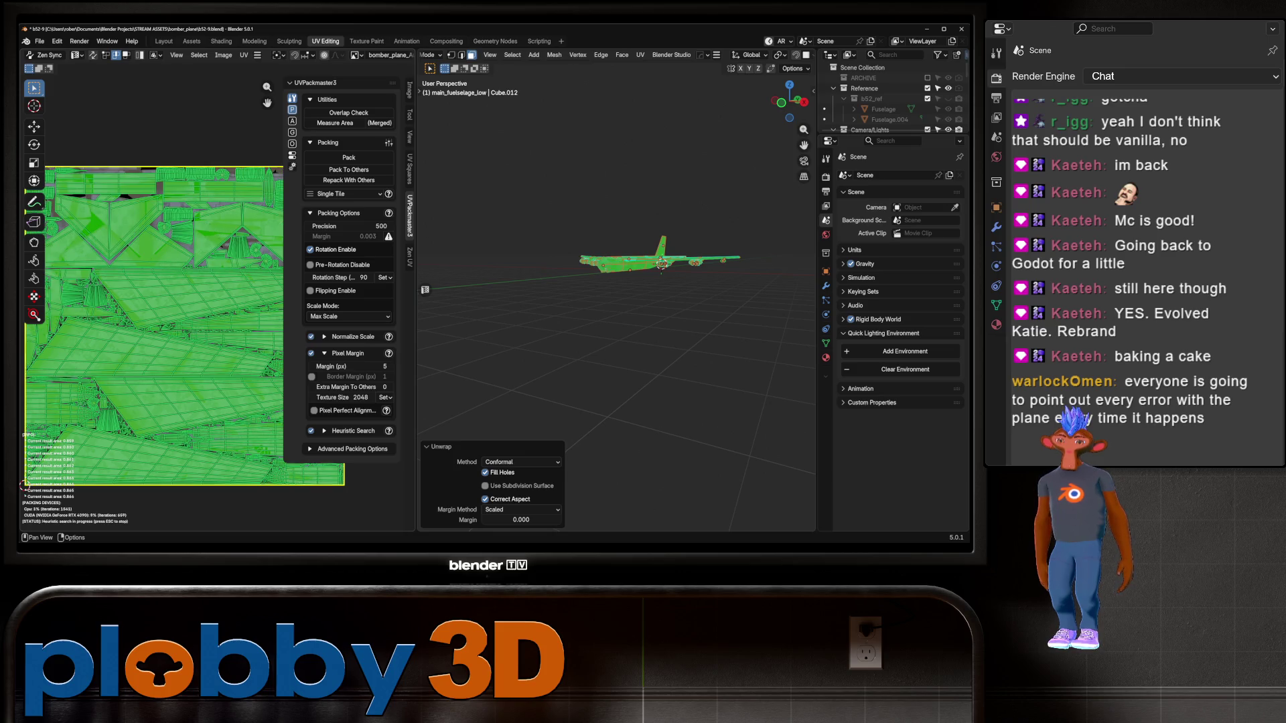
# Stop packing, set extra margin 0, texture size 4096, precision 1000, and repack the islands
pyautogui.press('Escape')
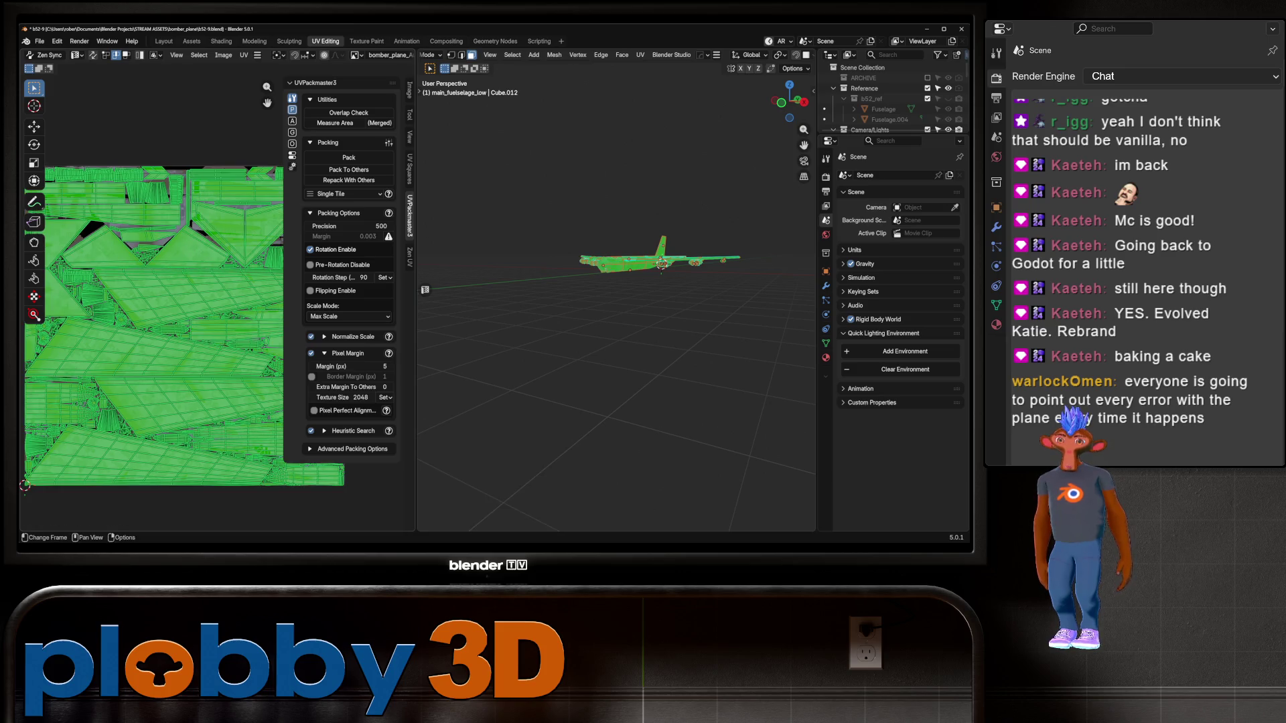
pyautogui.click(351, 387)
pyautogui.press('Return')
pyautogui.click(385, 398)
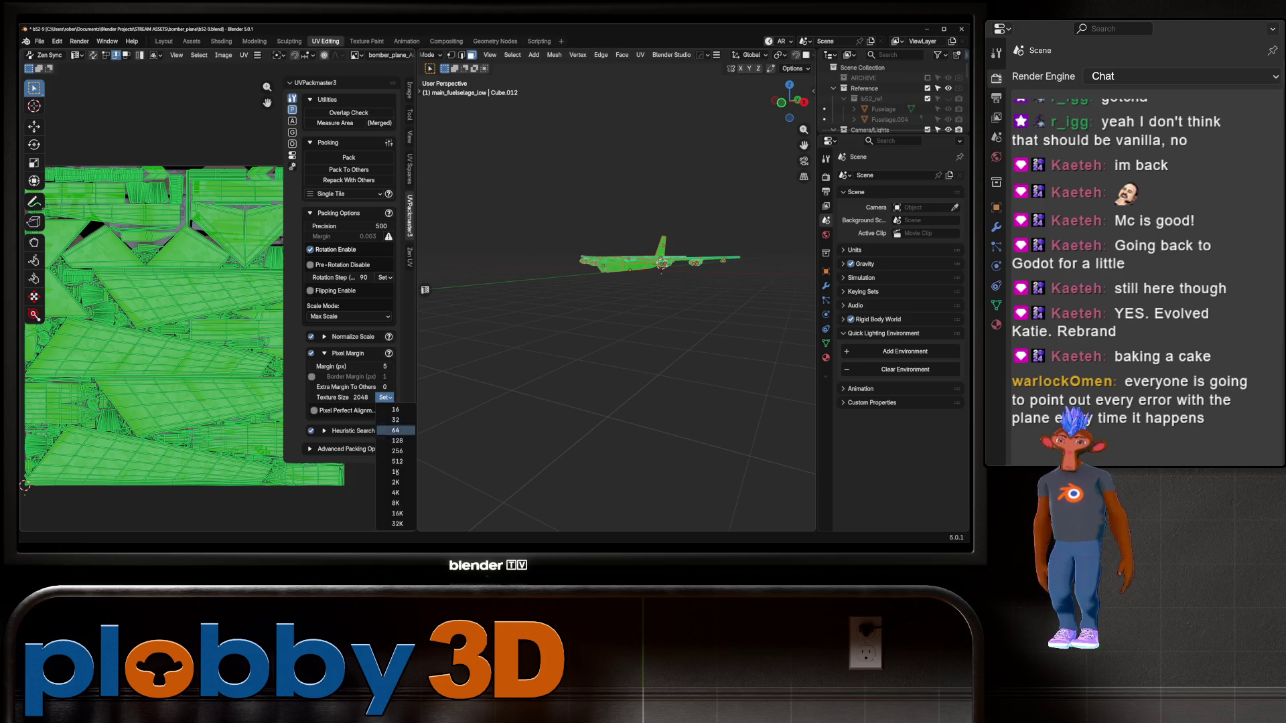
pyautogui.click(395, 492)
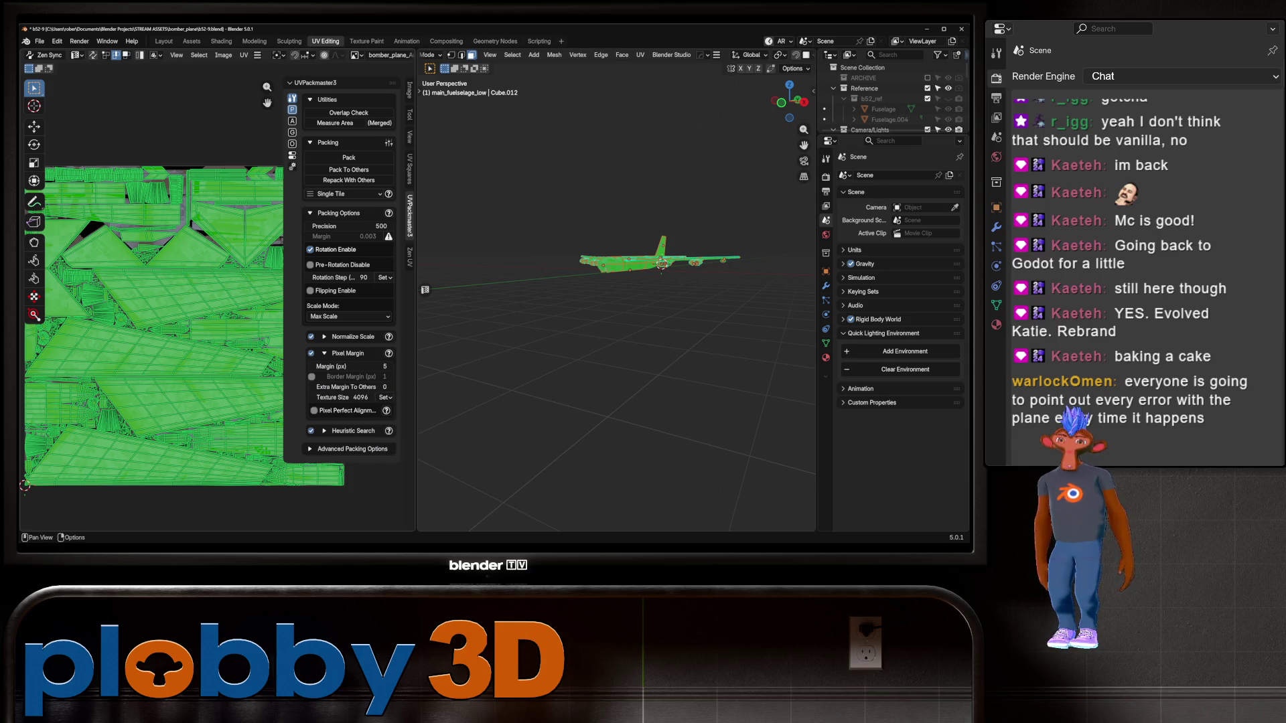
pyautogui.click(348, 226)
pyautogui.write('1000')
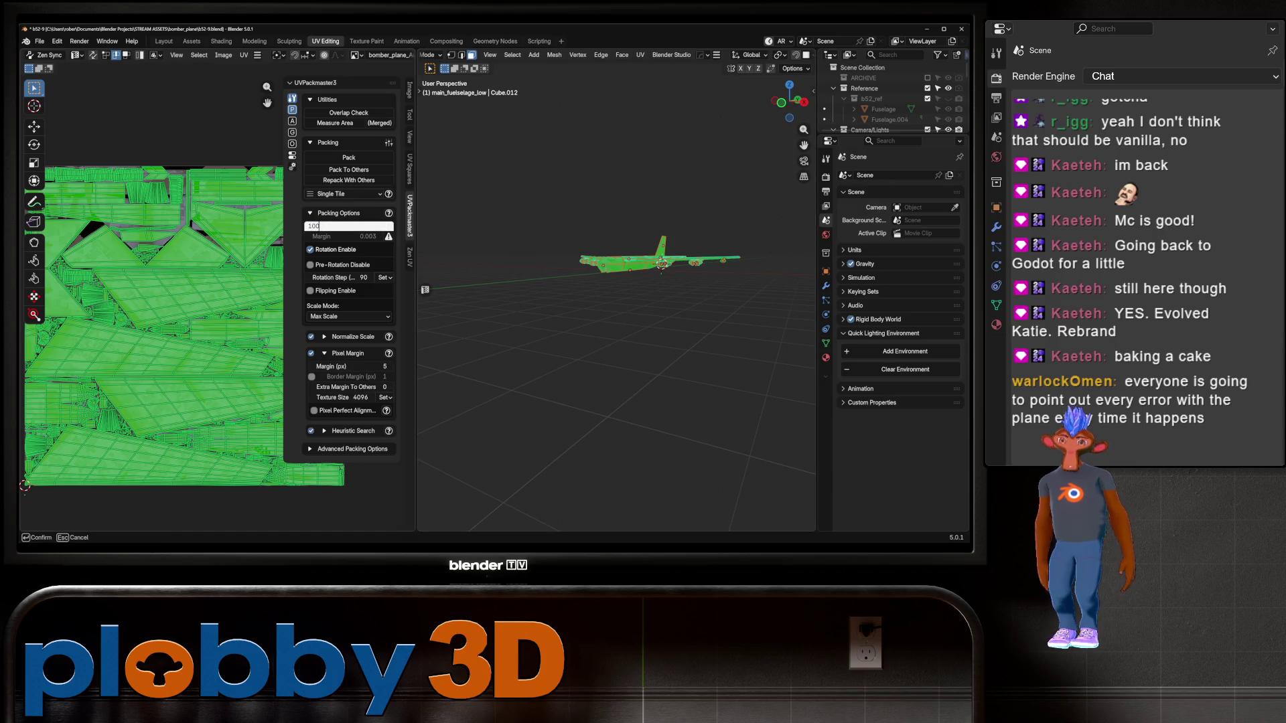
pyautogui.press('Return')
pyautogui.click(348, 158)
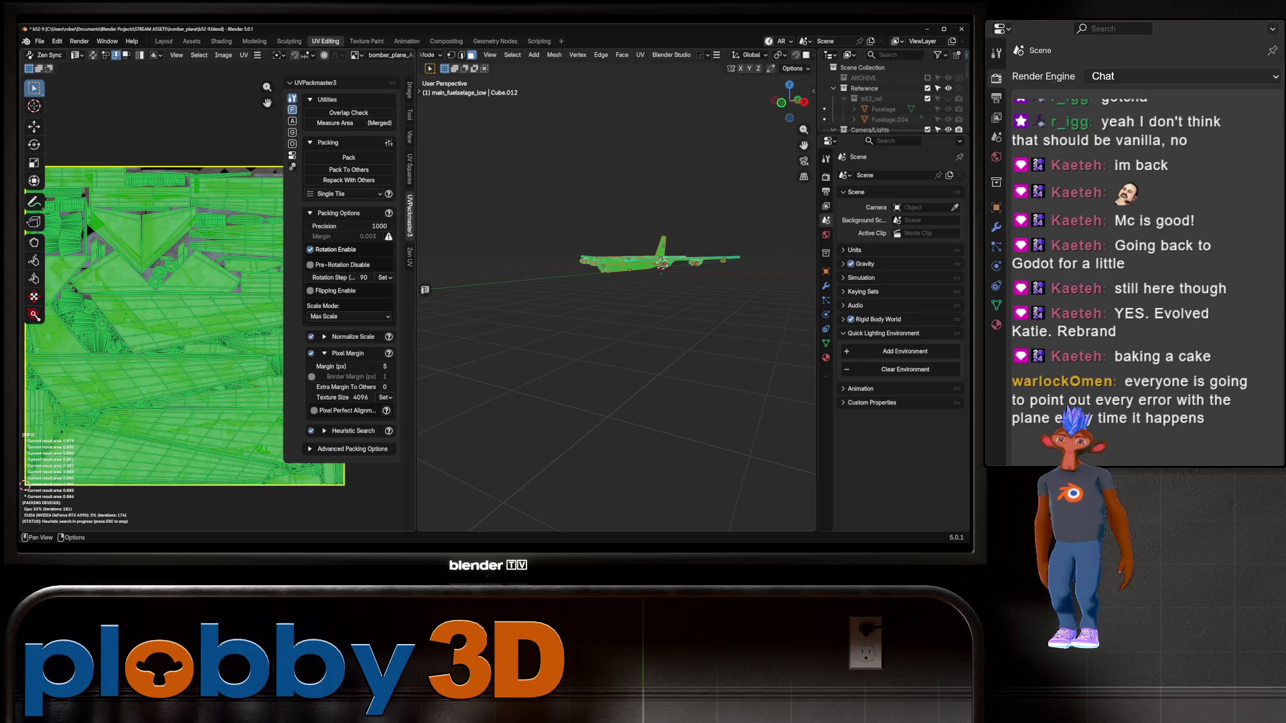
pyautogui.scroll(-2, 162, 189)
pyautogui.scroll(2, 194, 192)
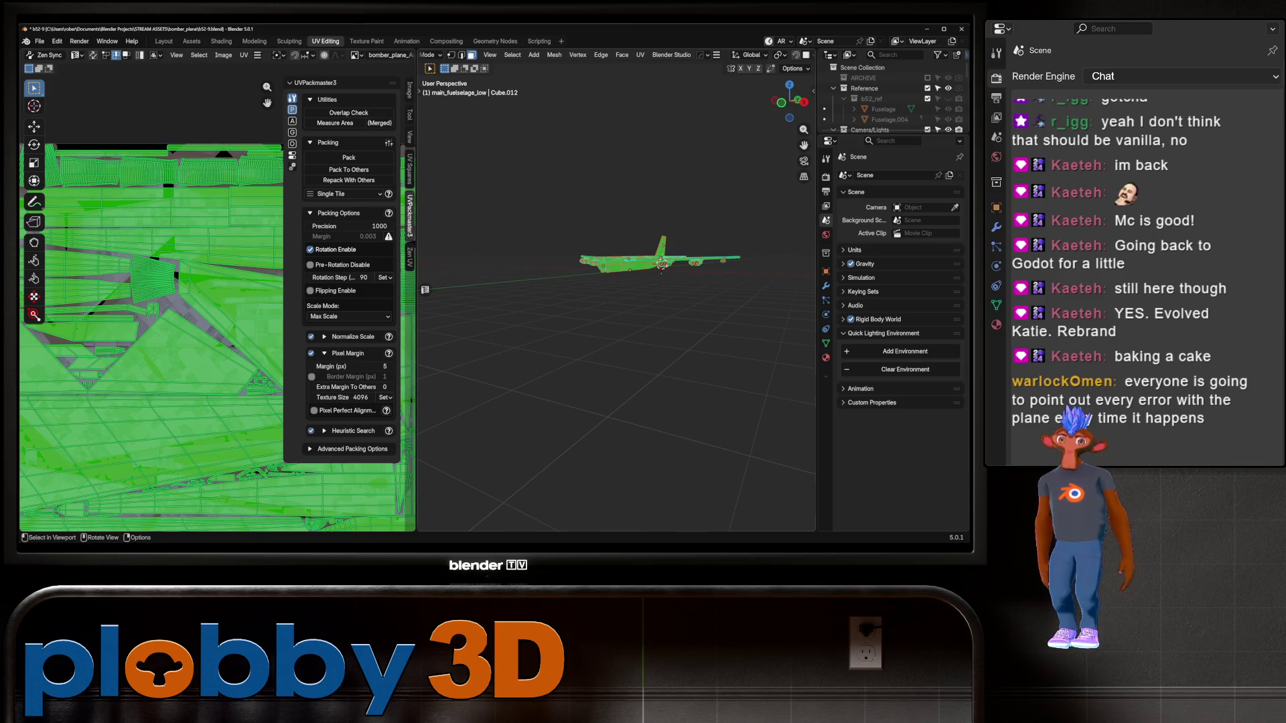
# Delete the old baked files from the SimpleBake export folder and accept the folder
pyautogui.click(826, 177)
pyautogui.scroll(-5, 897, 335)
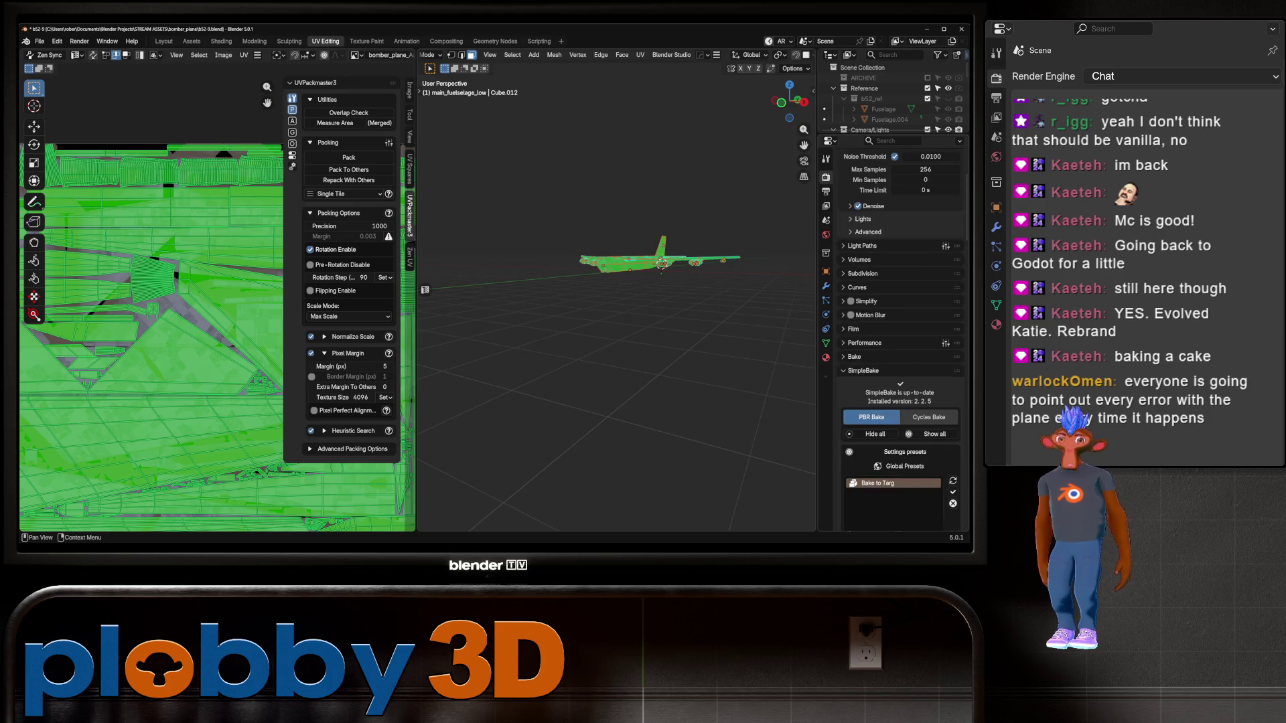
pyautogui.scroll(-10, 897, 335)
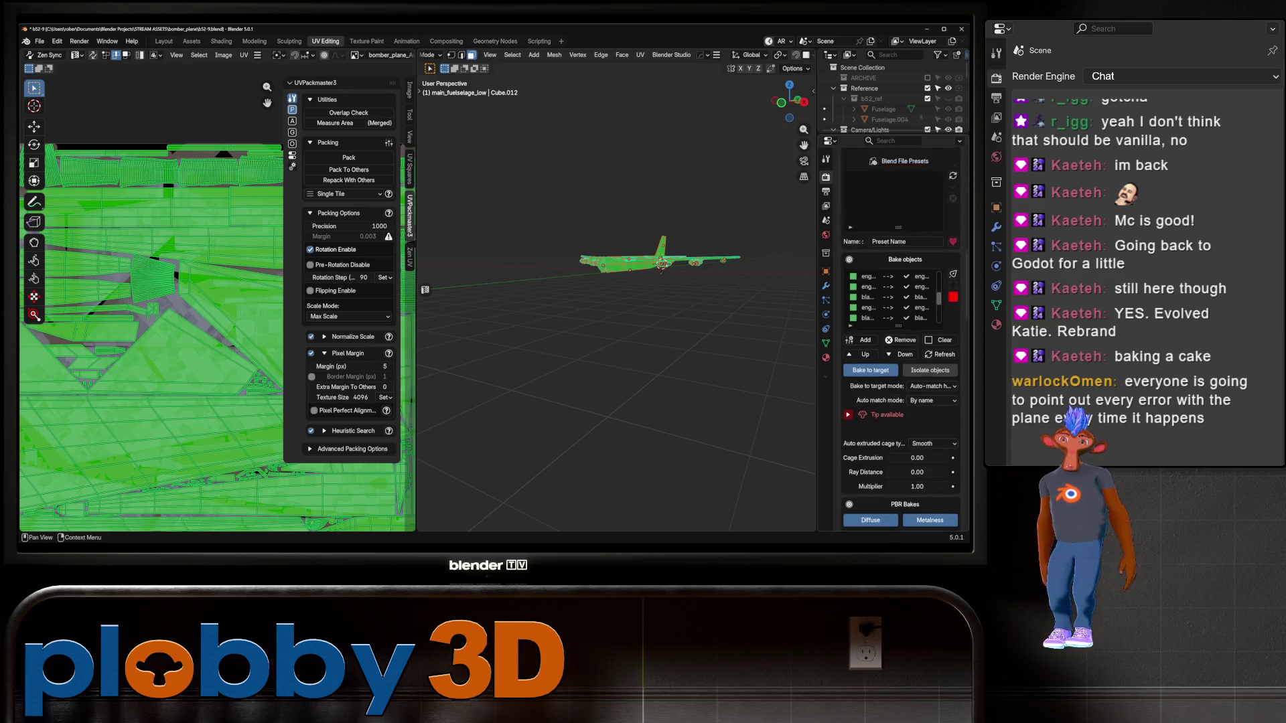
pyautogui.scroll(-5, 897, 335)
pyautogui.scroll(-6, 898, 335)
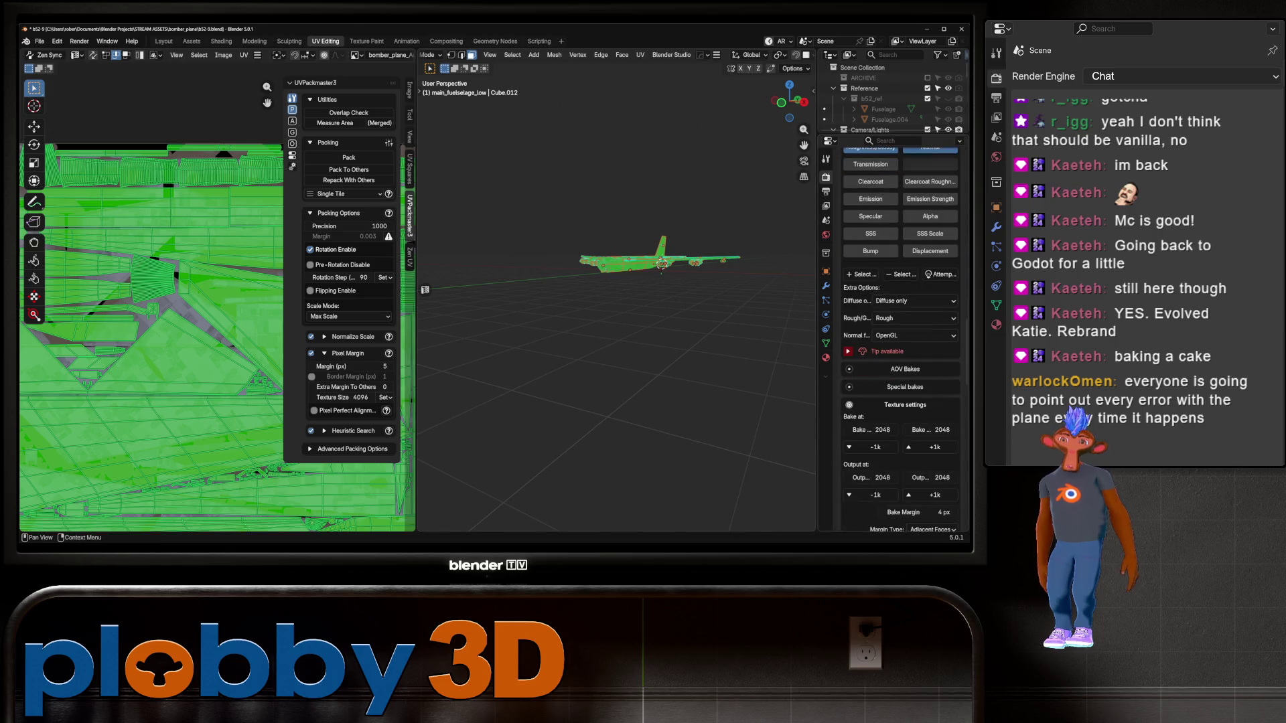
pyautogui.scroll(-8, 898, 335)
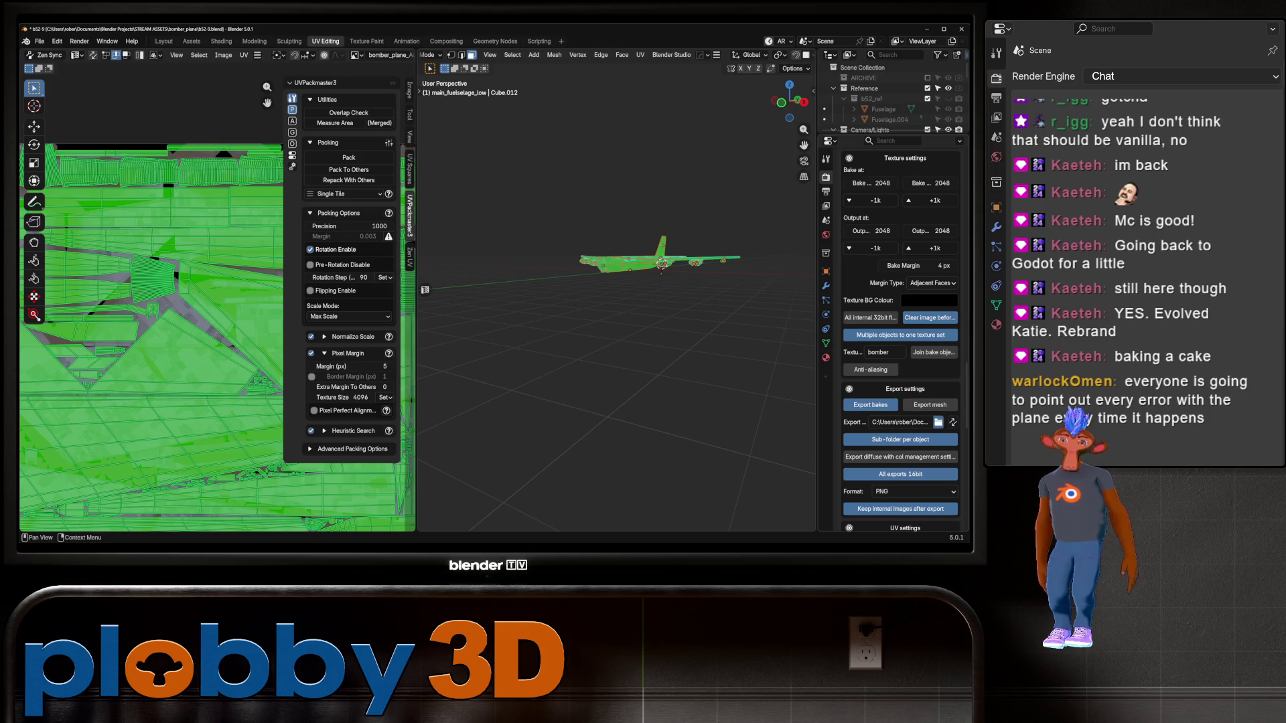
pyautogui.click(938, 422)
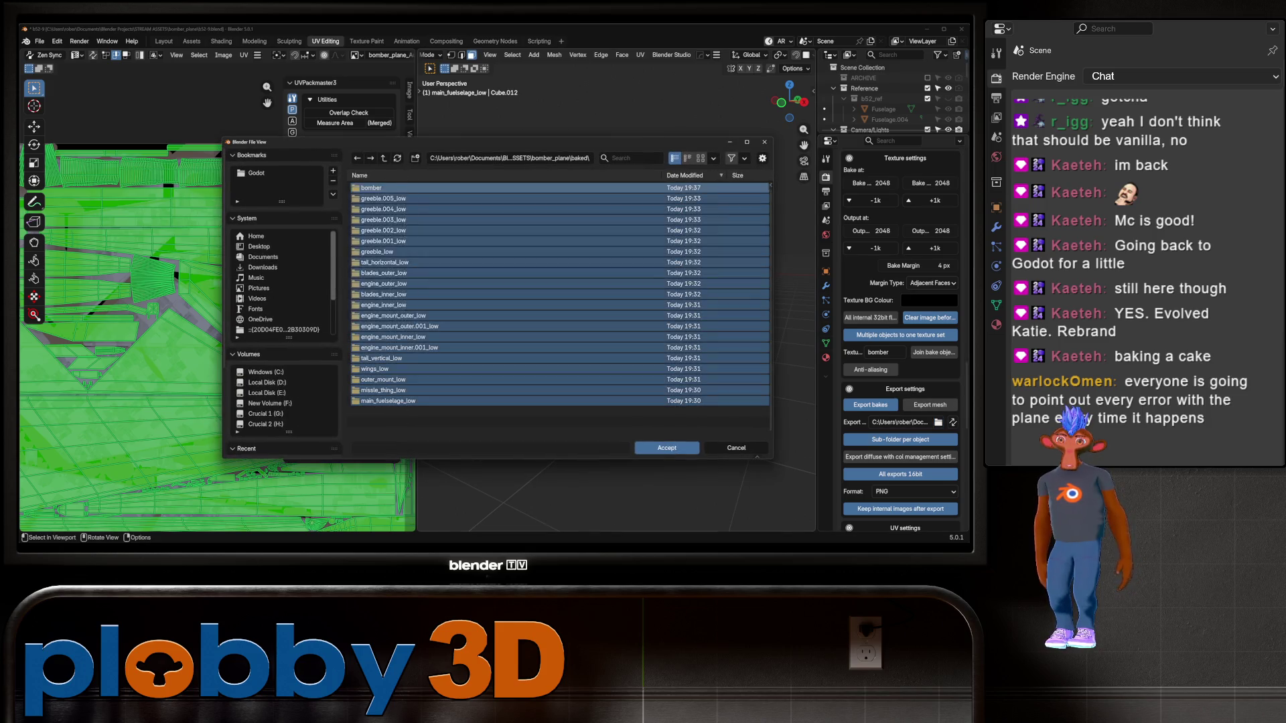
pyautogui.rightClick(358, 176)
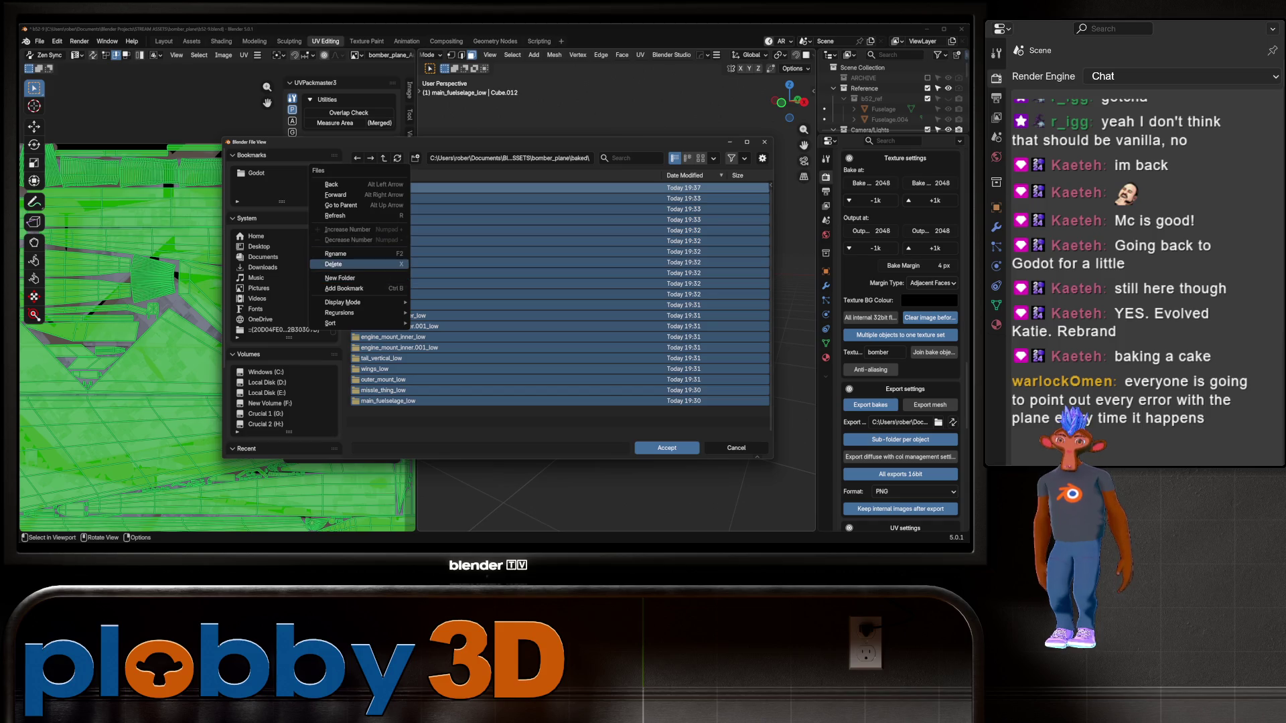
pyautogui.click(333, 263)
pyautogui.click(666, 447)
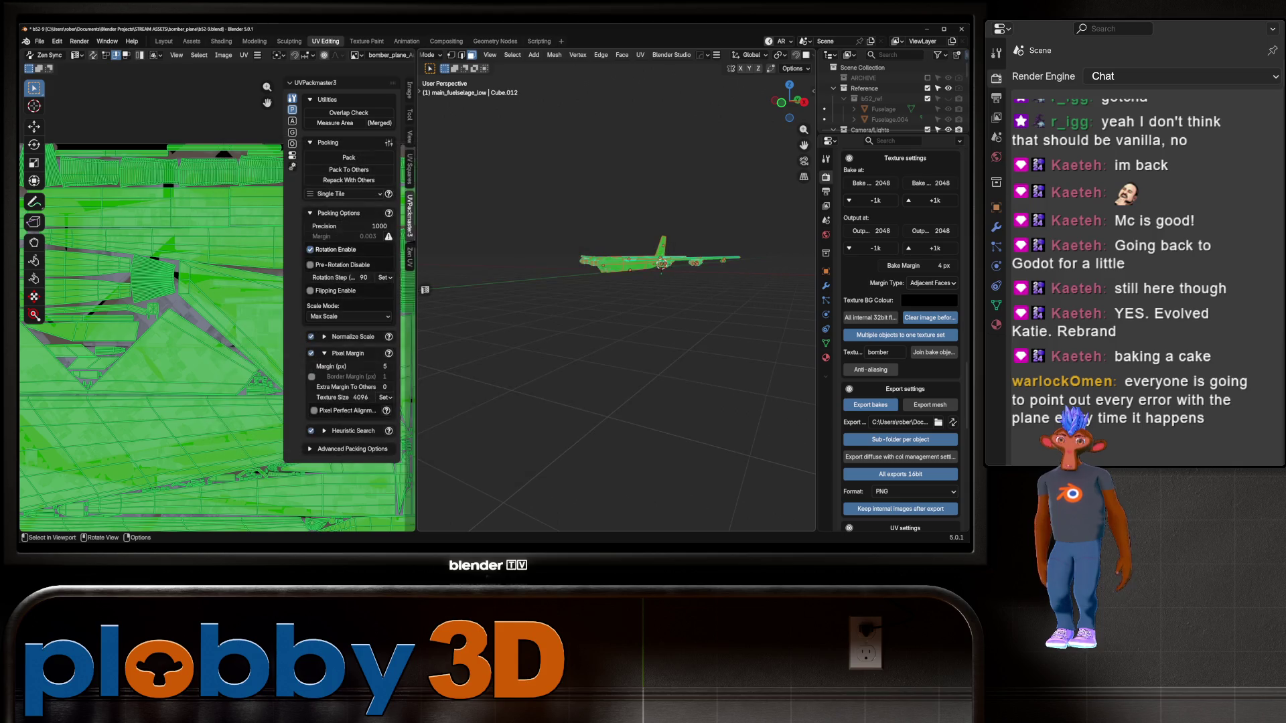
# Save b52-9.blend and return from Edit Mode to Object Mode
pyautogui.hotkey('ctrl', 's')
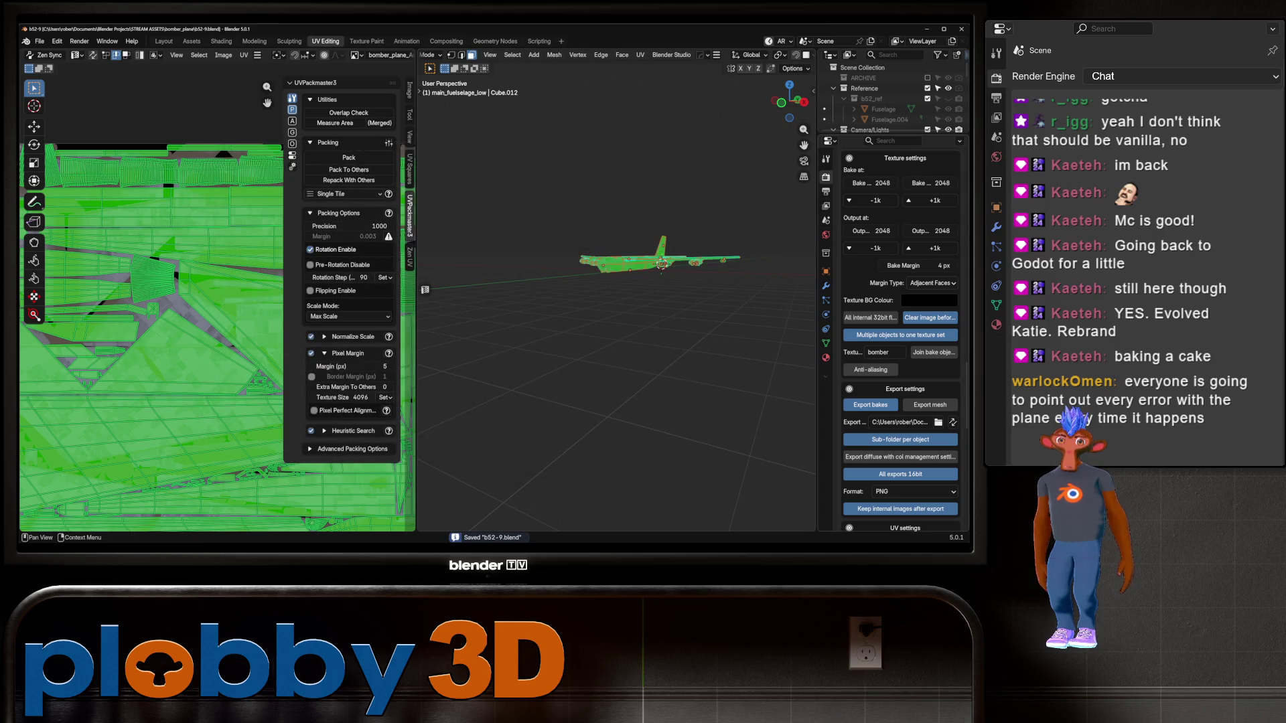
pyautogui.scroll(-4, 897, 334)
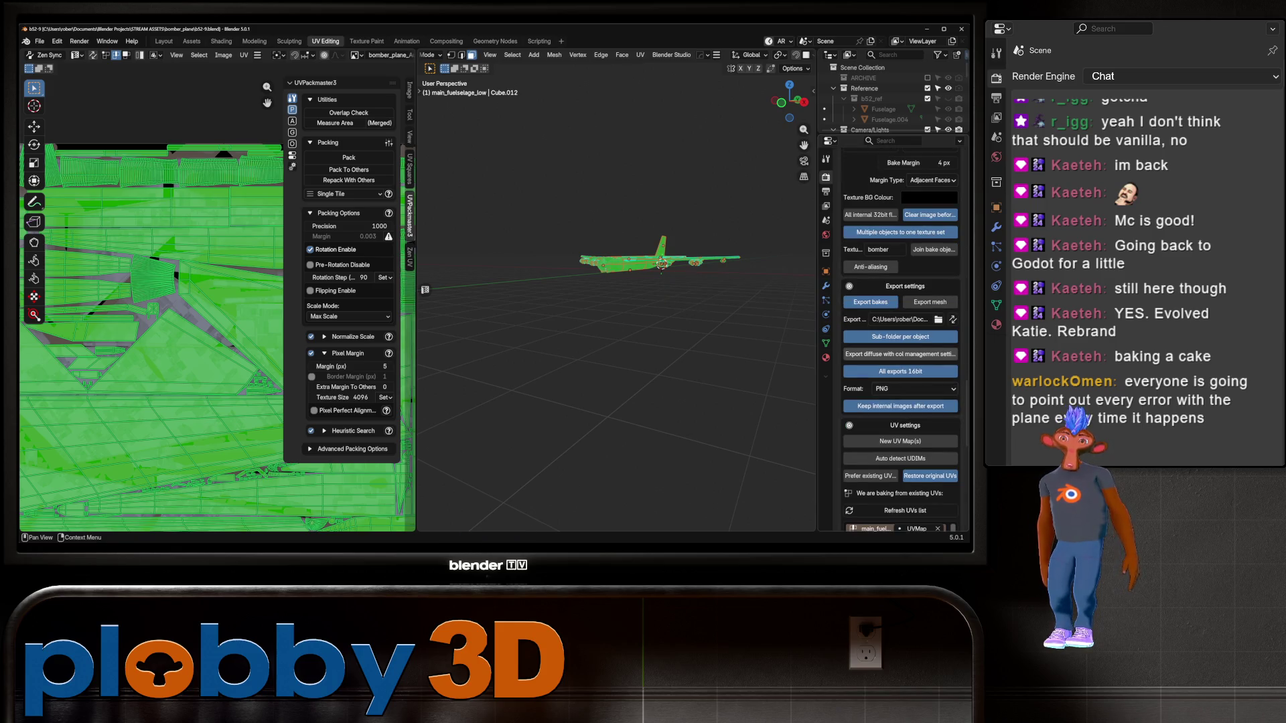
pyautogui.scroll(-3, 900, 335)
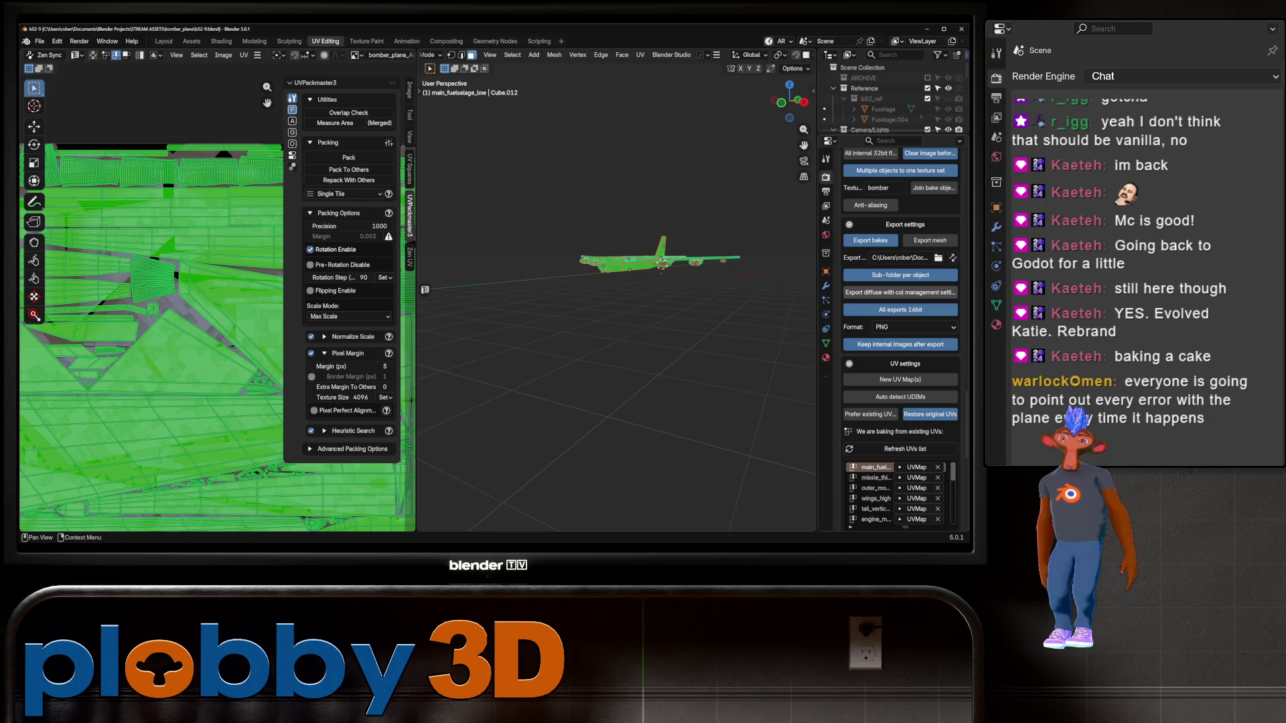
pyautogui.scroll(2, 900, 292)
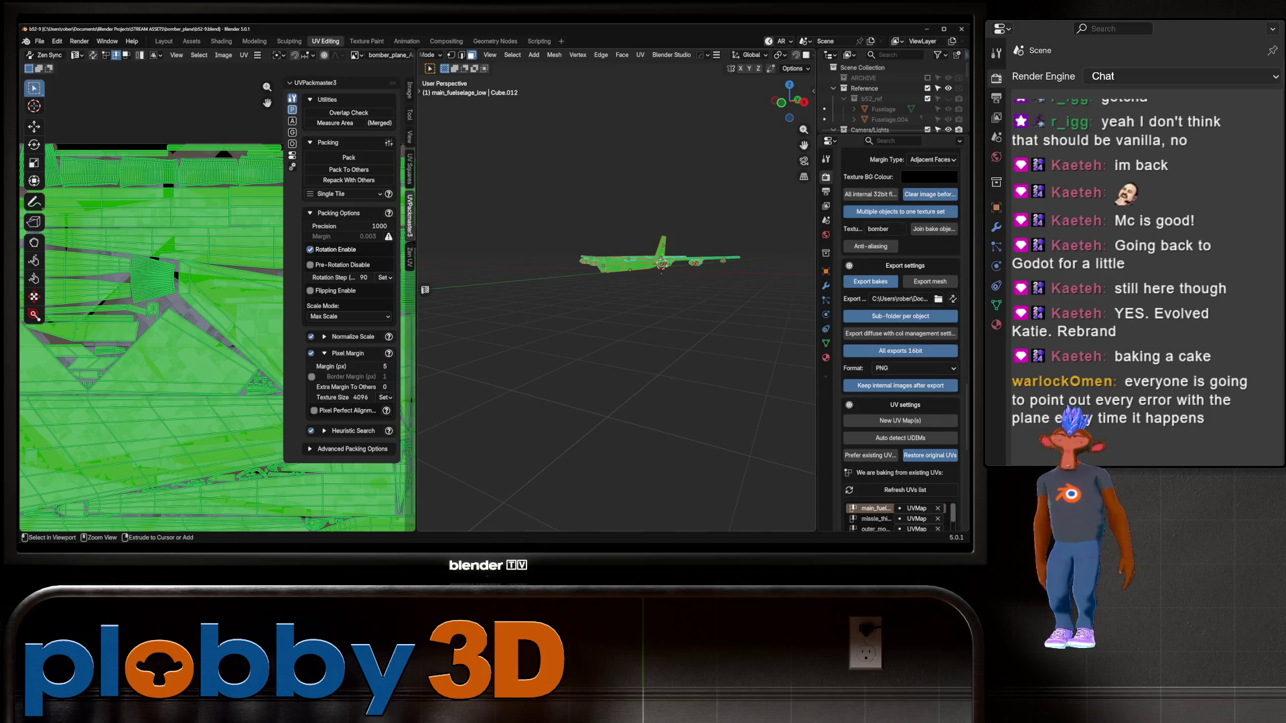
pyautogui.hotkey('ctrl', 's')
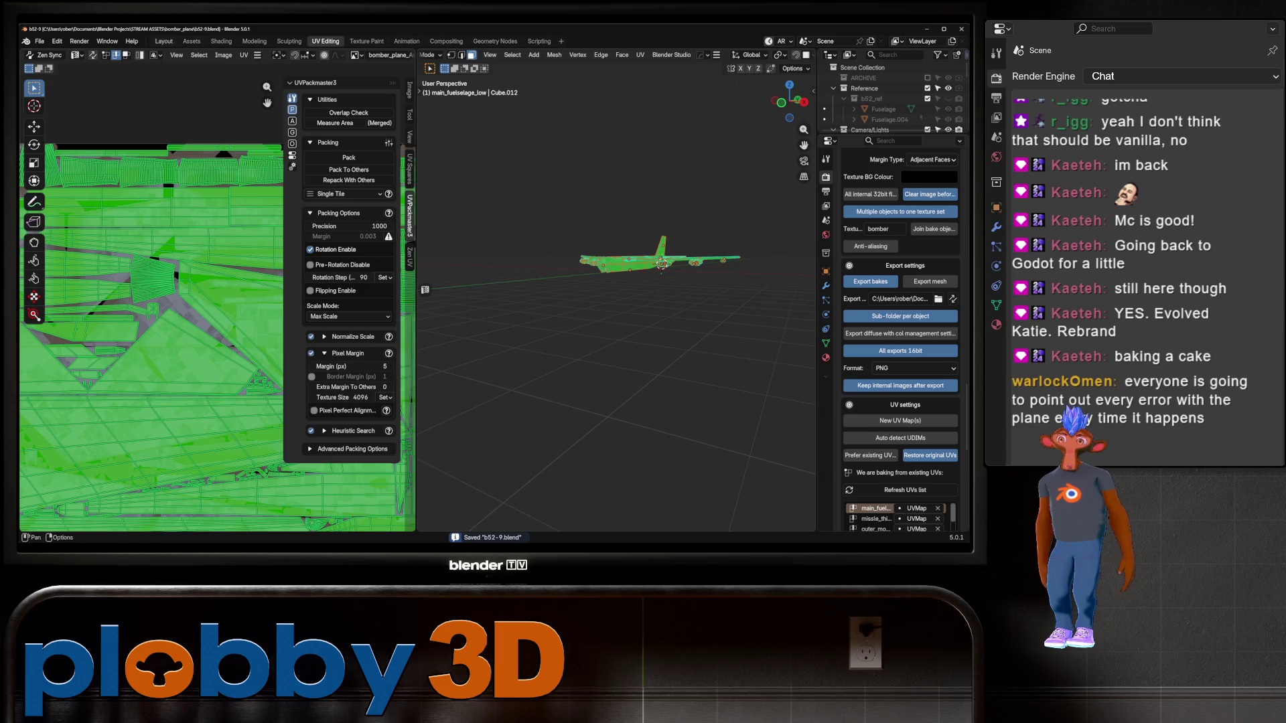
pyautogui.press('Tab')
# Start the SimpleBake Auto Match bake, cancel it, and close the Blender window
pyautogui.moveTo(167, 375); pyautogui.dragTo(201, 315, button='middle')
pyautogui.scroll(-3, 900, 335)
pyautogui.scroll(-12, 900, 335)
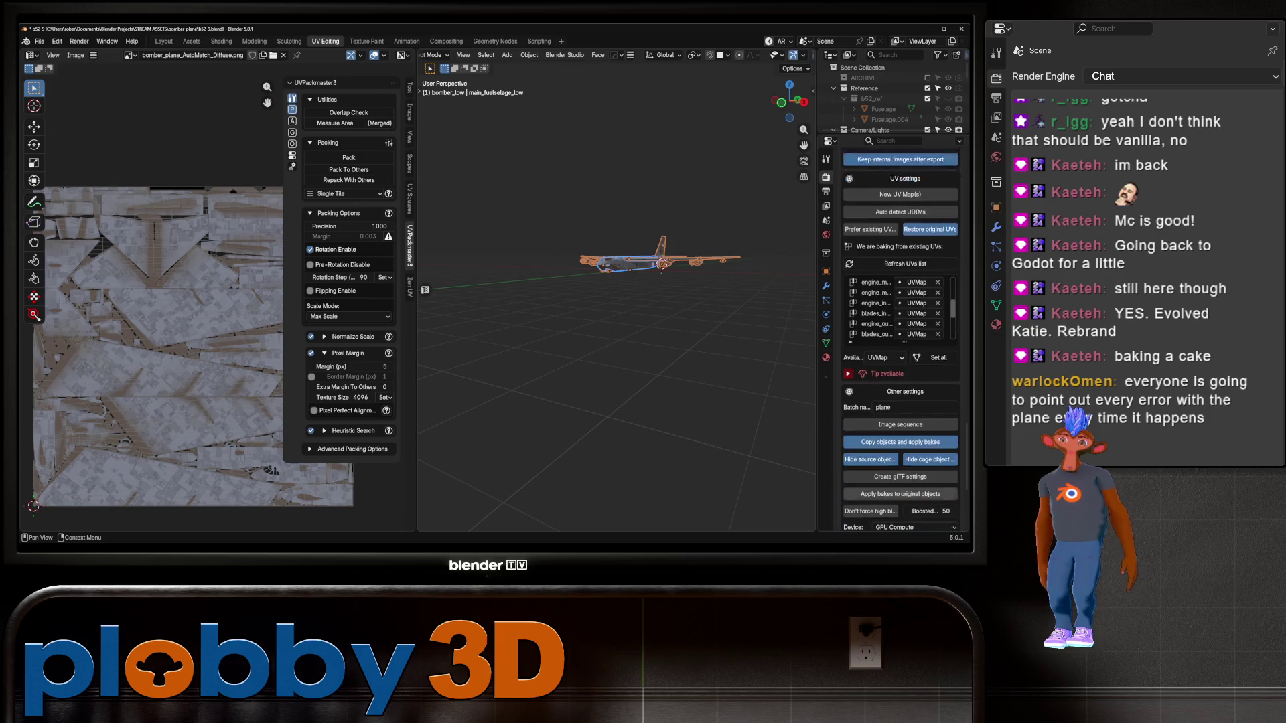
pyautogui.scroll(-3, 617, 55)
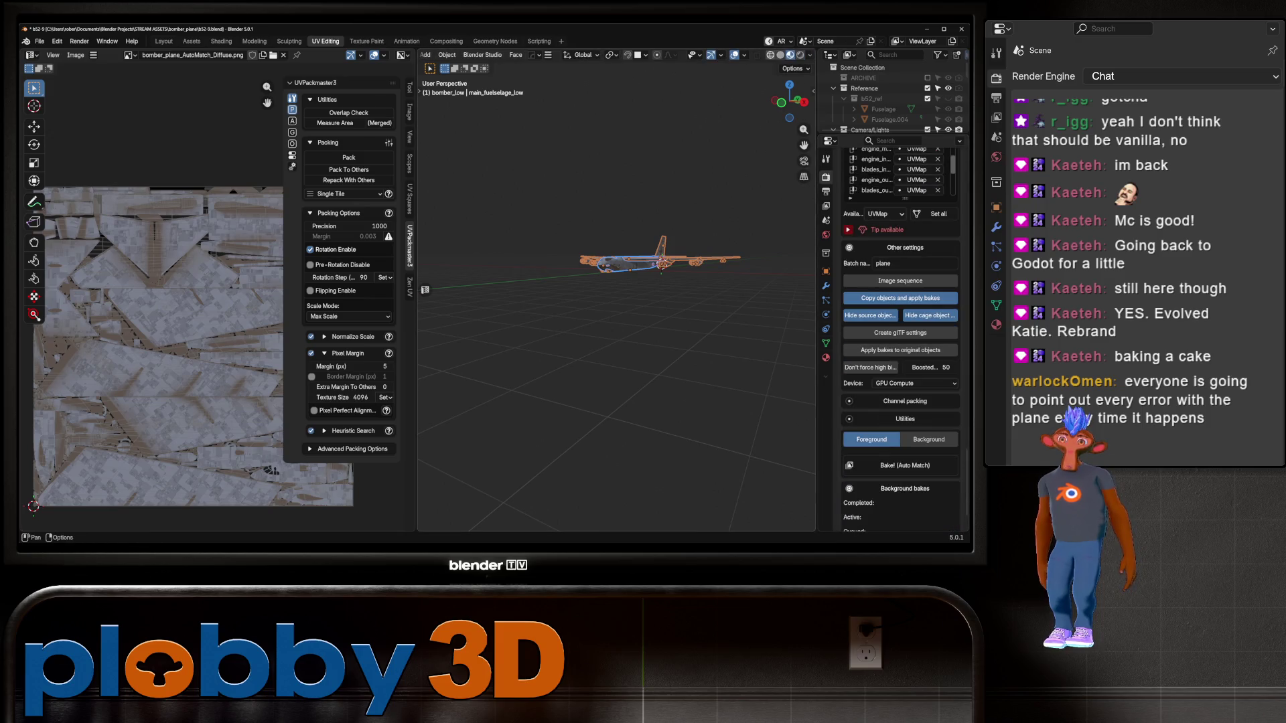
pyautogui.scroll(-2, 900, 335)
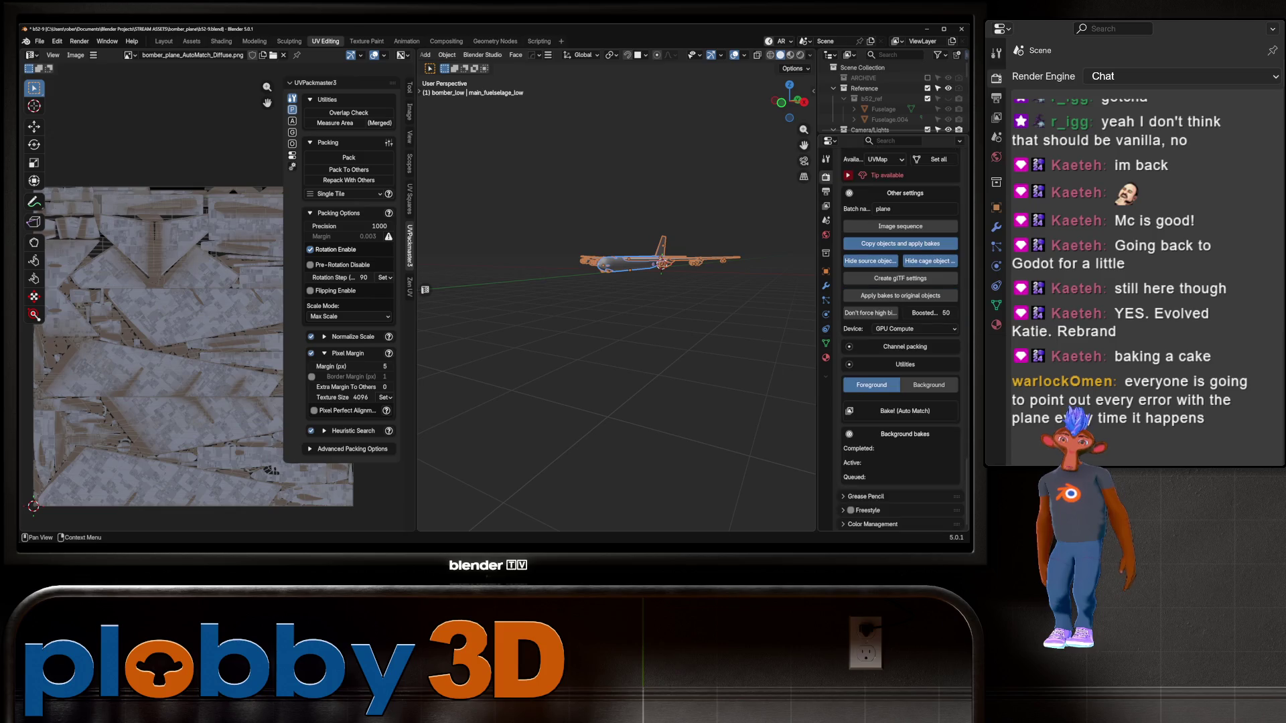
pyautogui.click(900, 411)
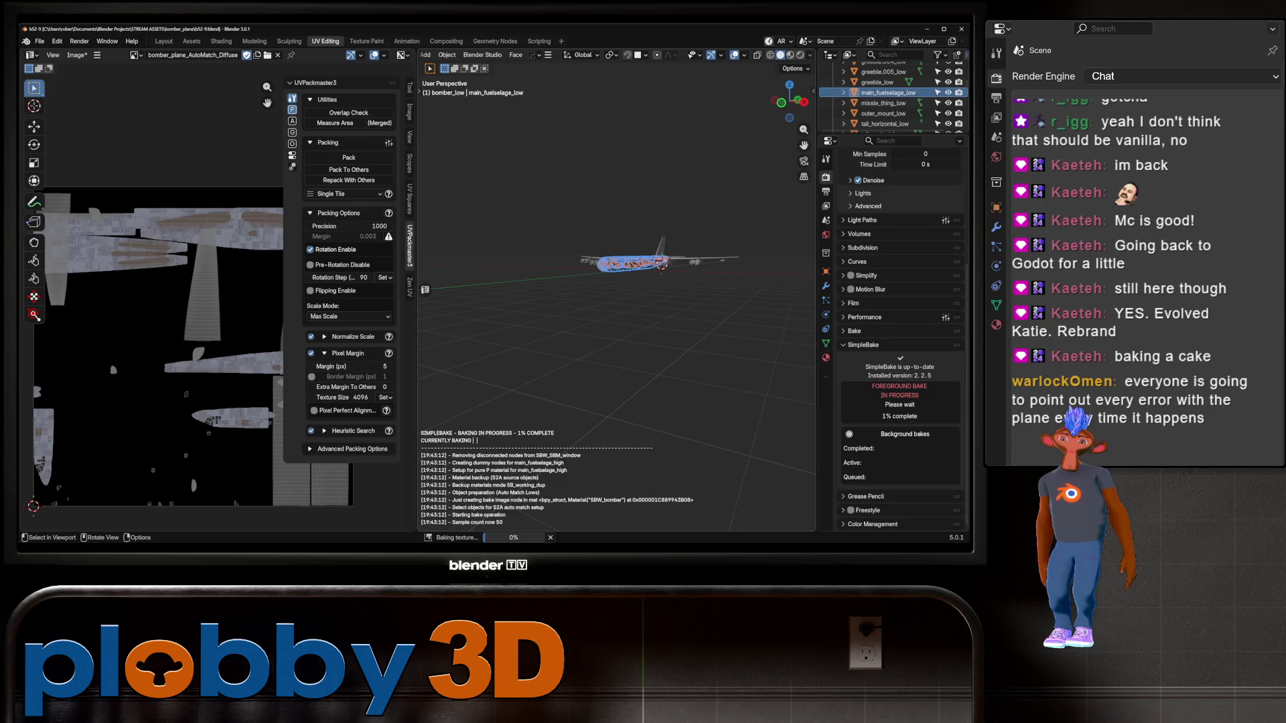
pyautogui.press('Escape')
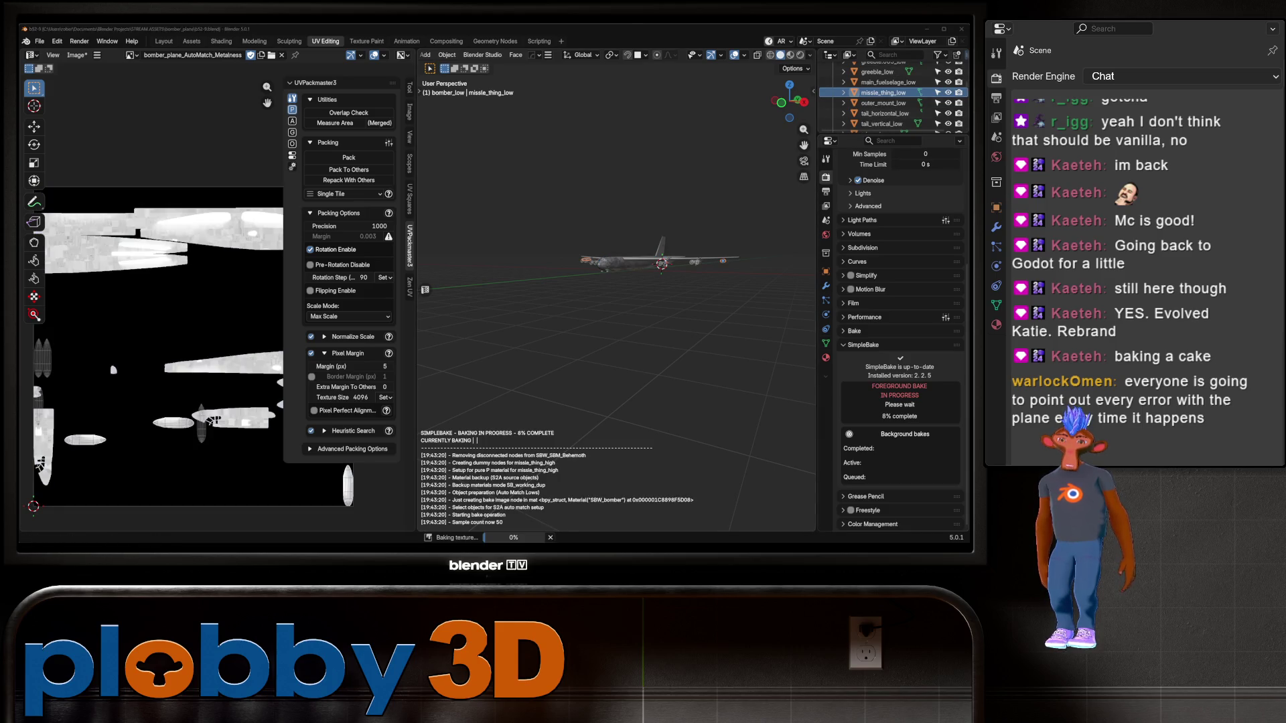
pyautogui.click(566, 534)
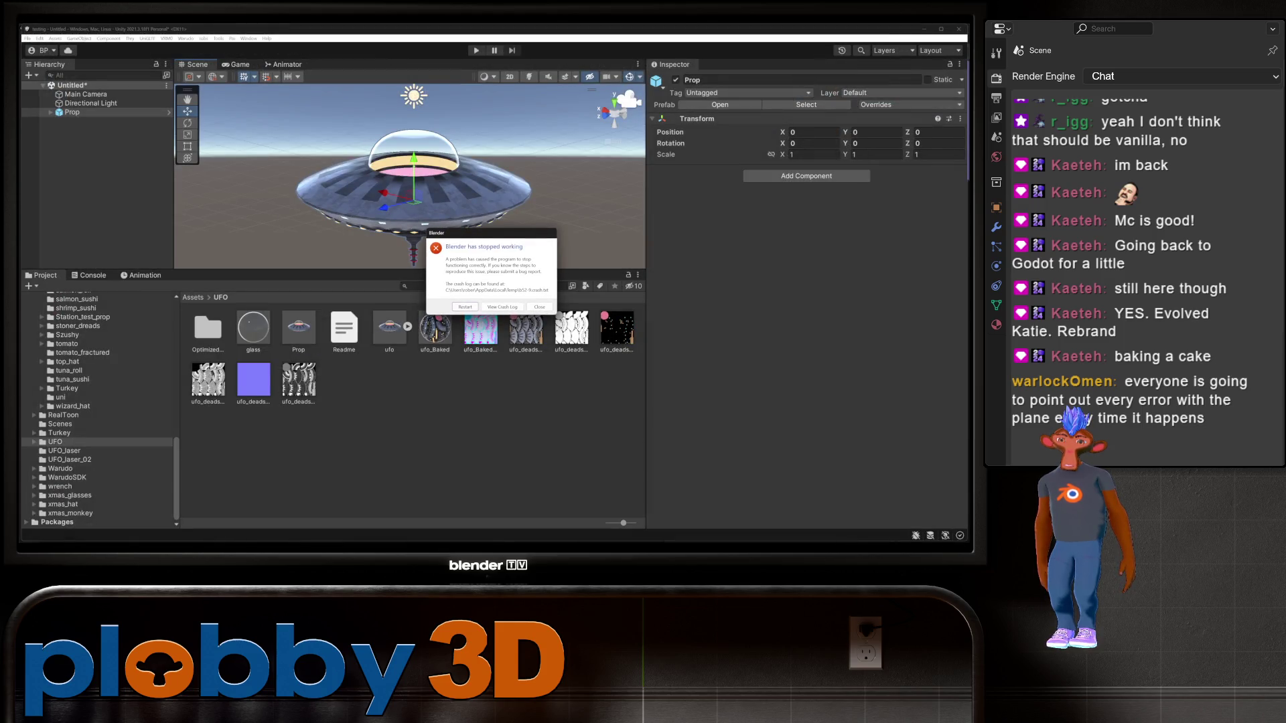
# Close the 'Blender has stopped working' crash report
pyautogui.click(539, 307)
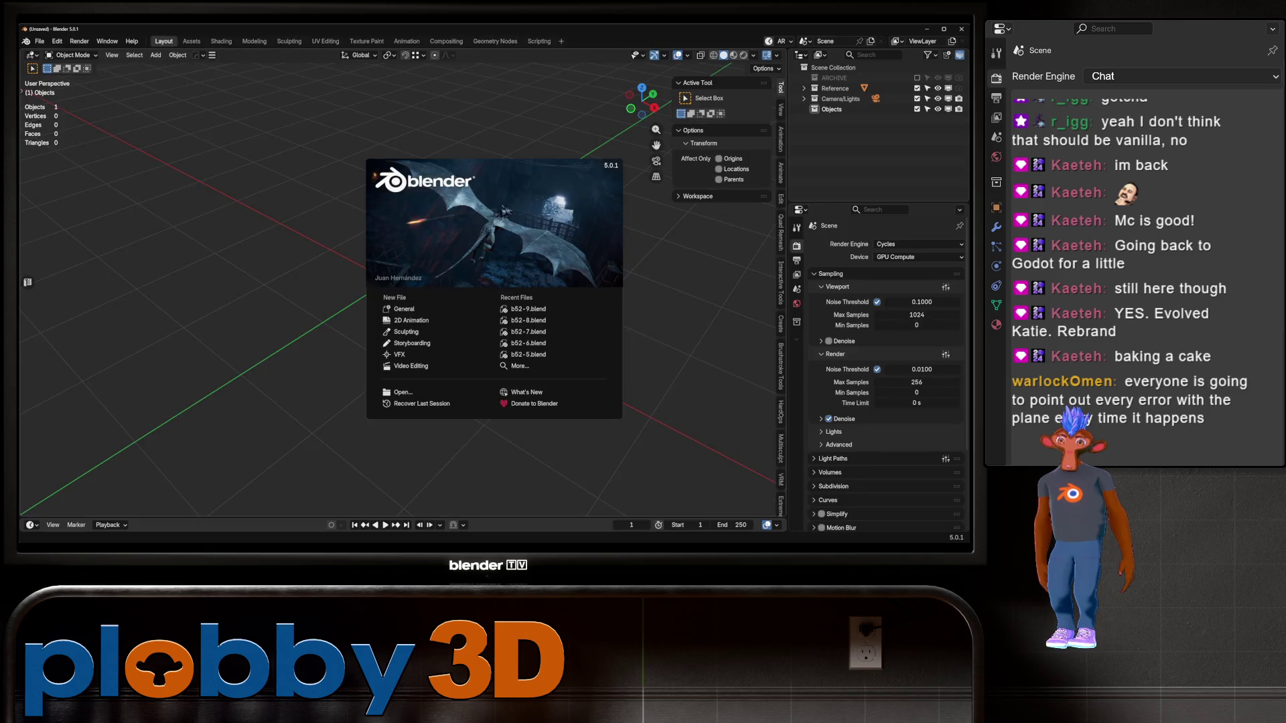
# Reopen b52-9.blend from Recent Files and review the Output and Render settings
pyautogui.click(528, 309)
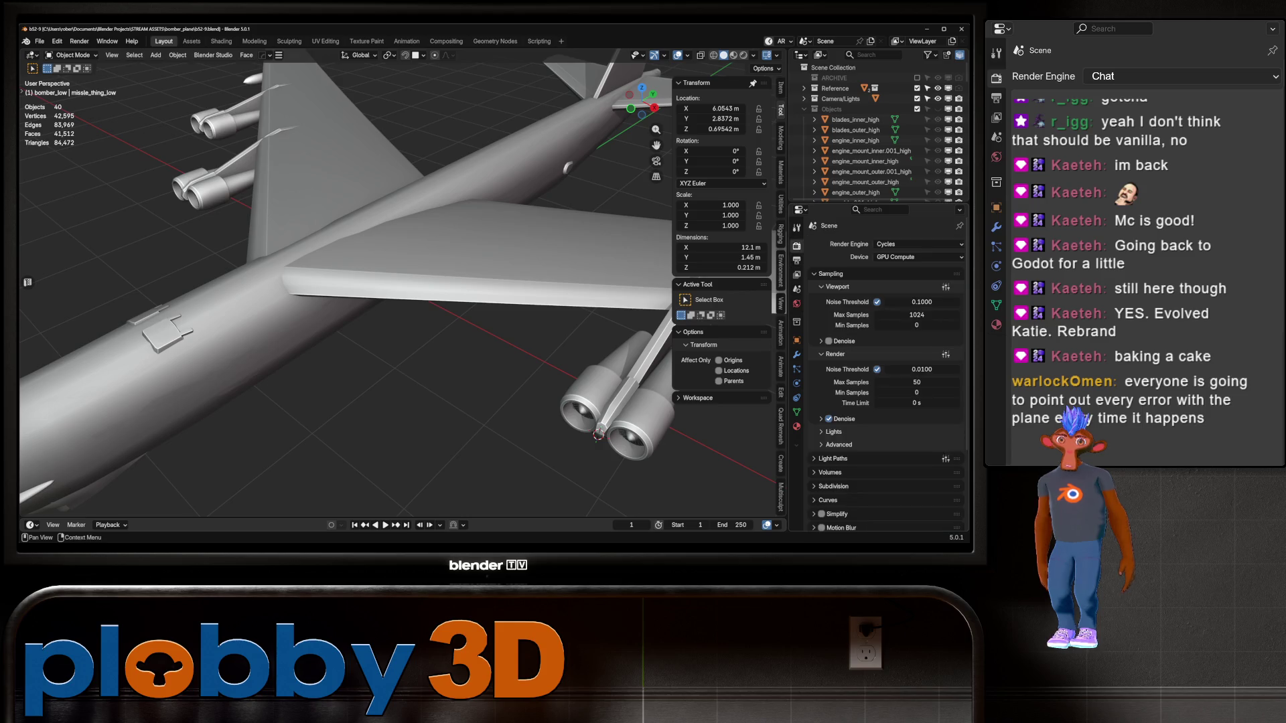
pyautogui.click(797, 260)
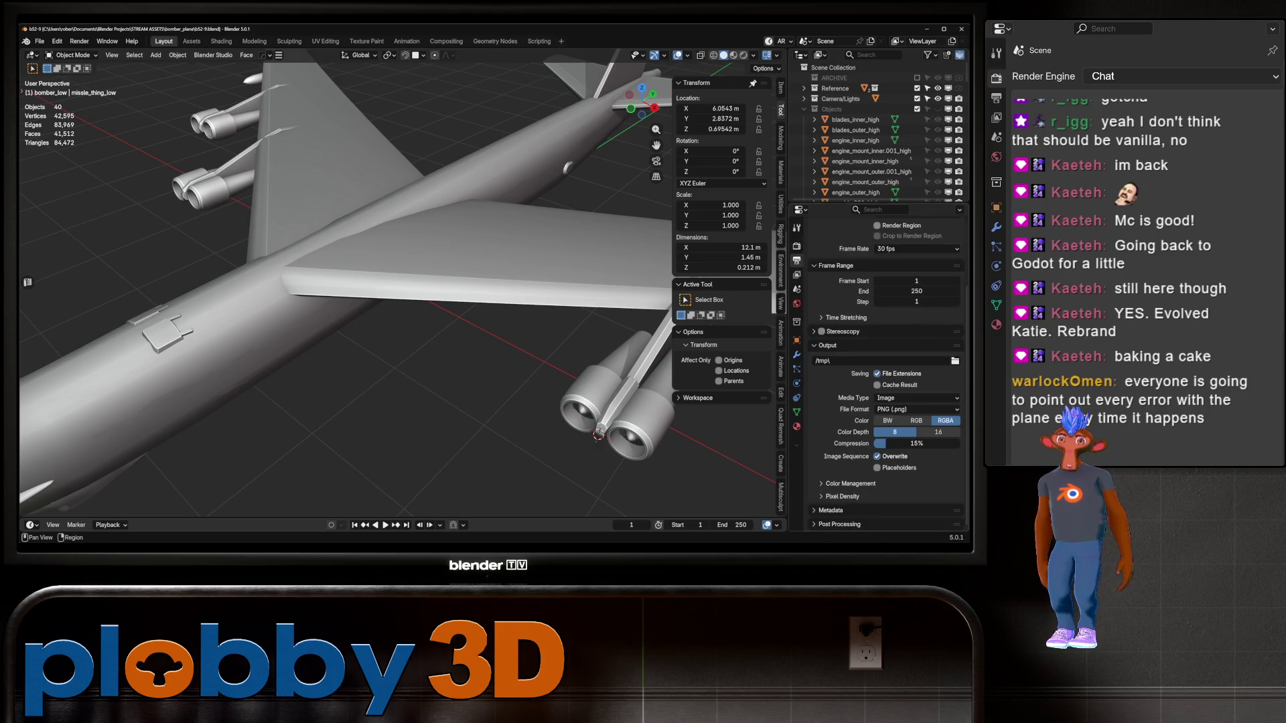
pyautogui.click(796, 245)
pyautogui.scroll(-1, 884, 375)
# Set the bake resolution to 4096 with a 4 px bake margin, then save
pyautogui.scroll(-15, 884, 375)
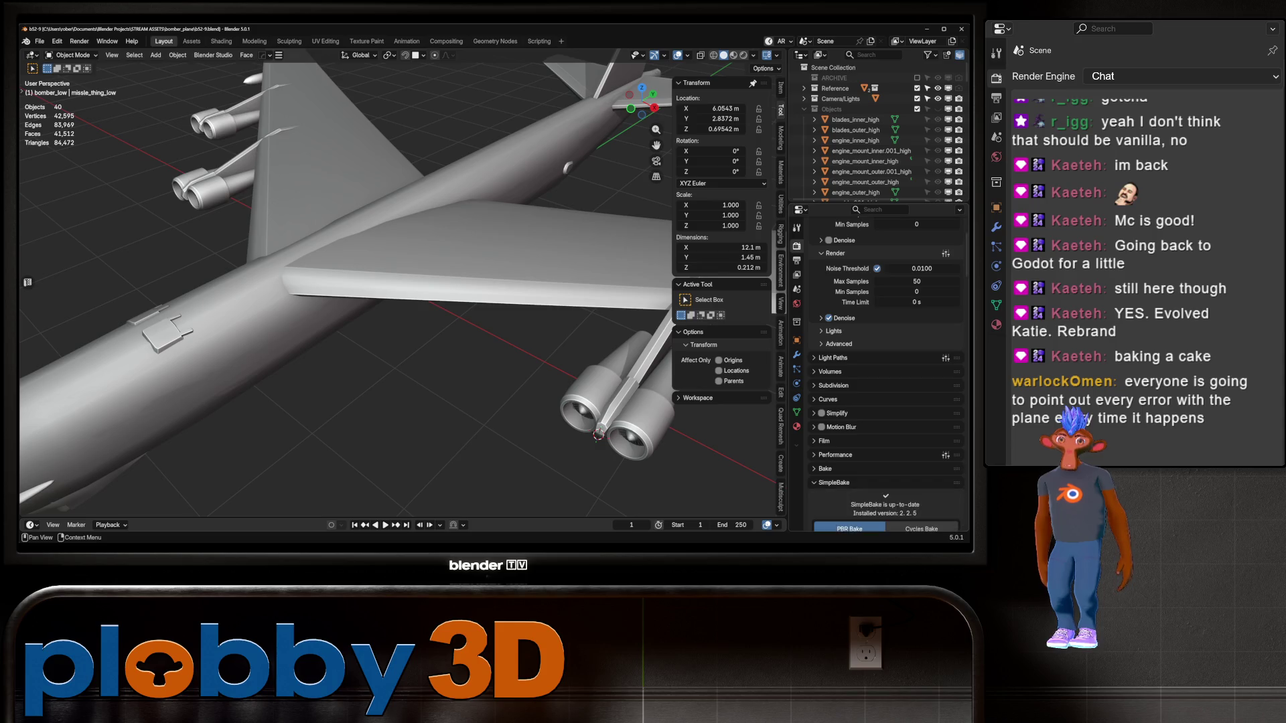
pyautogui.scroll(-10, 884, 375)
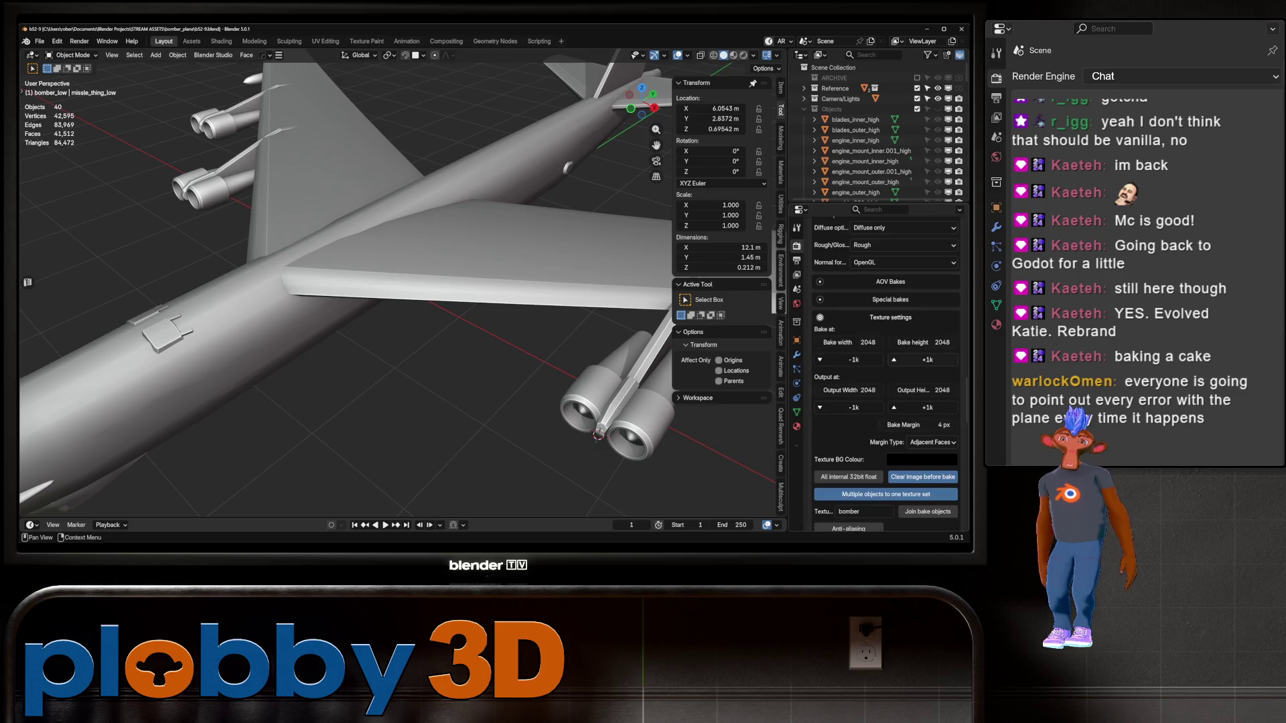
pyautogui.click(927, 359)
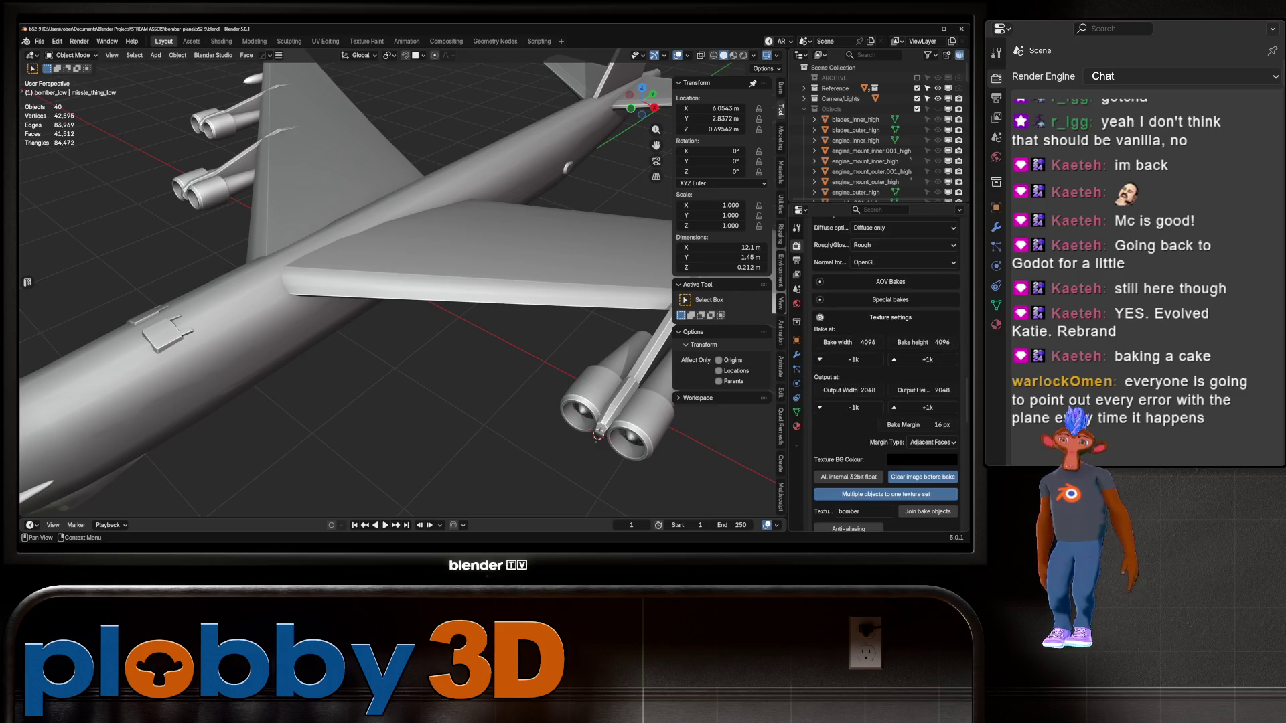
pyautogui.click(934, 424)
pyautogui.write('4')
pyautogui.press('Return')
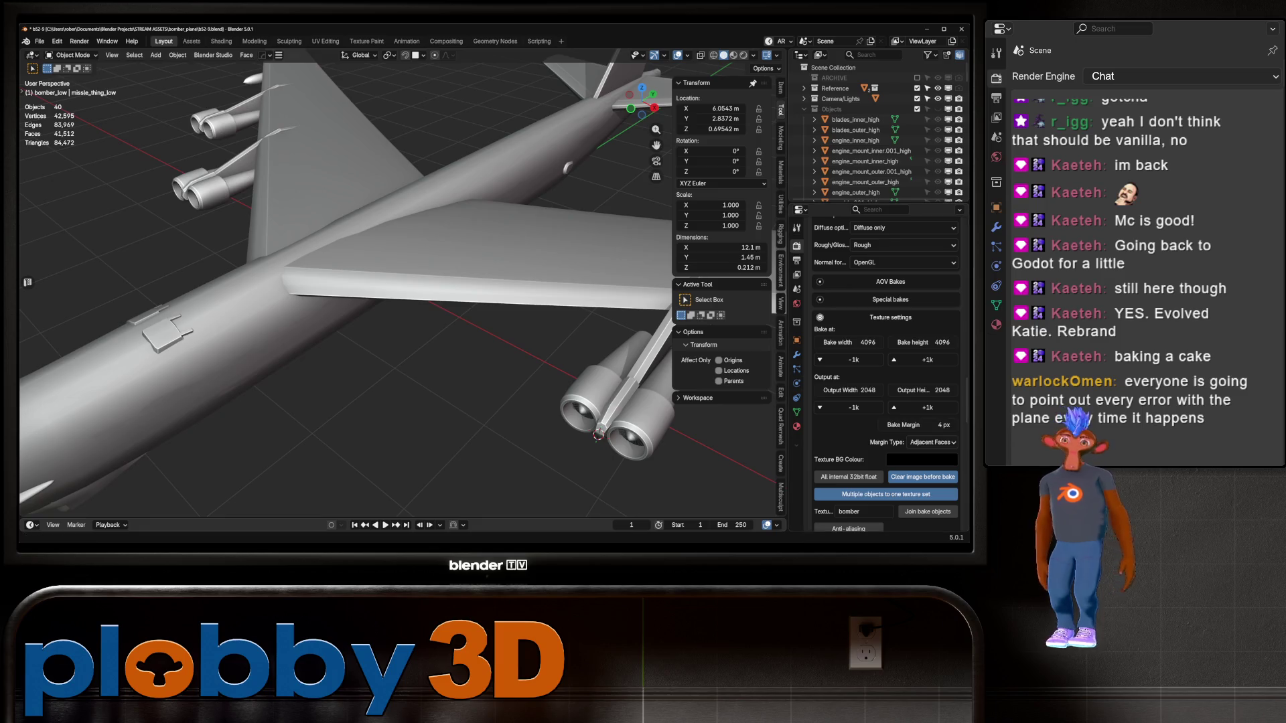
pyautogui.hotkey('ctrl', 's')
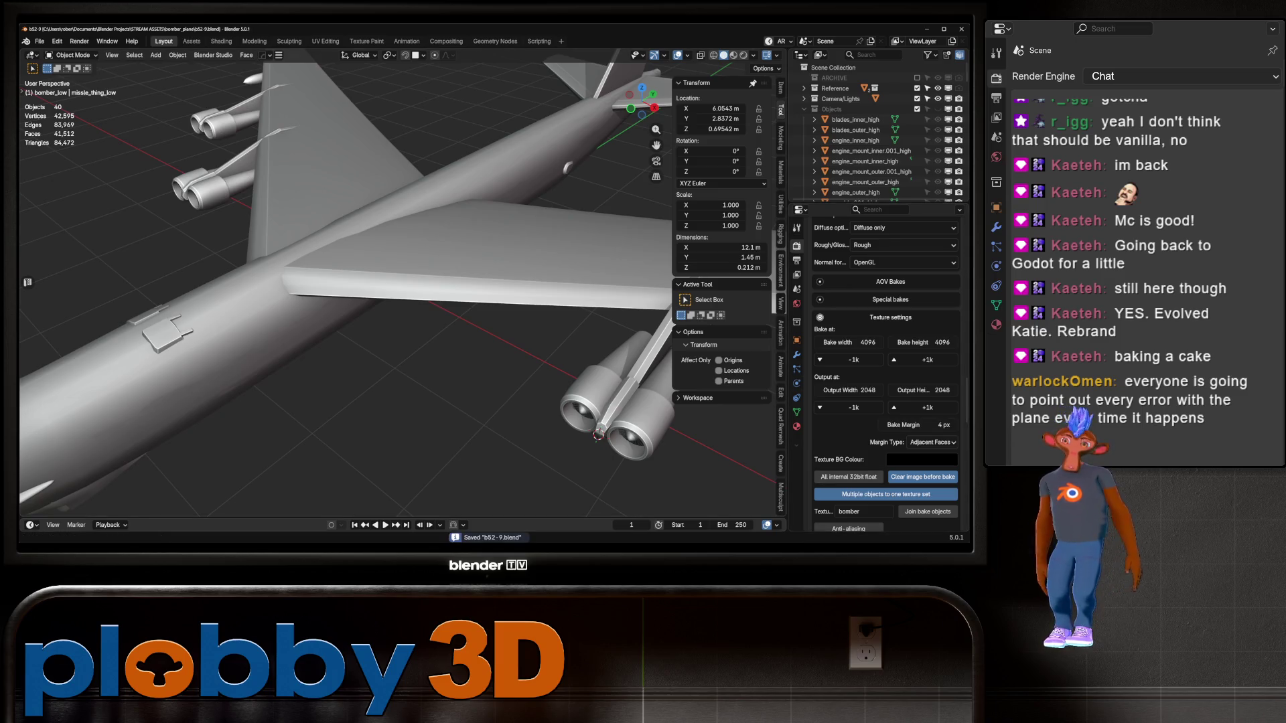
# Check the bake export folder without changes and start the Auto Match bake
pyautogui.scroll(-15, 886, 374)
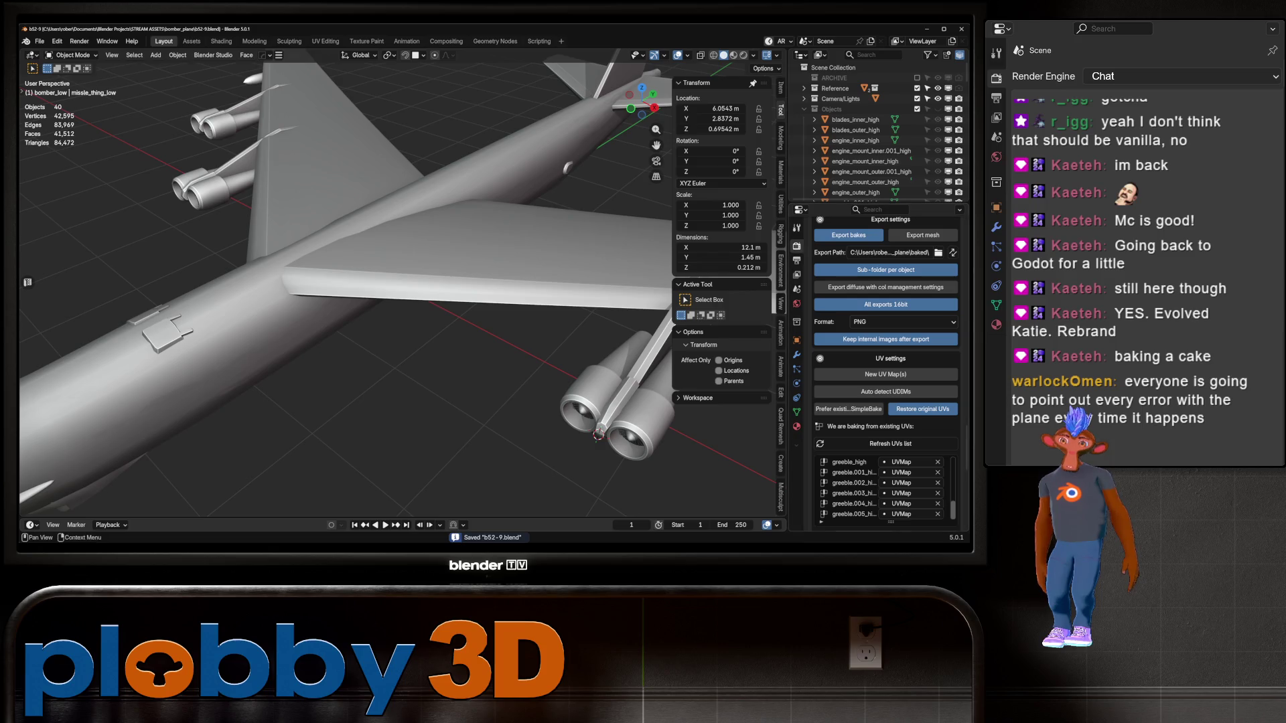
pyautogui.scroll(-8, 886, 374)
pyautogui.scroll(15, 886, 374)
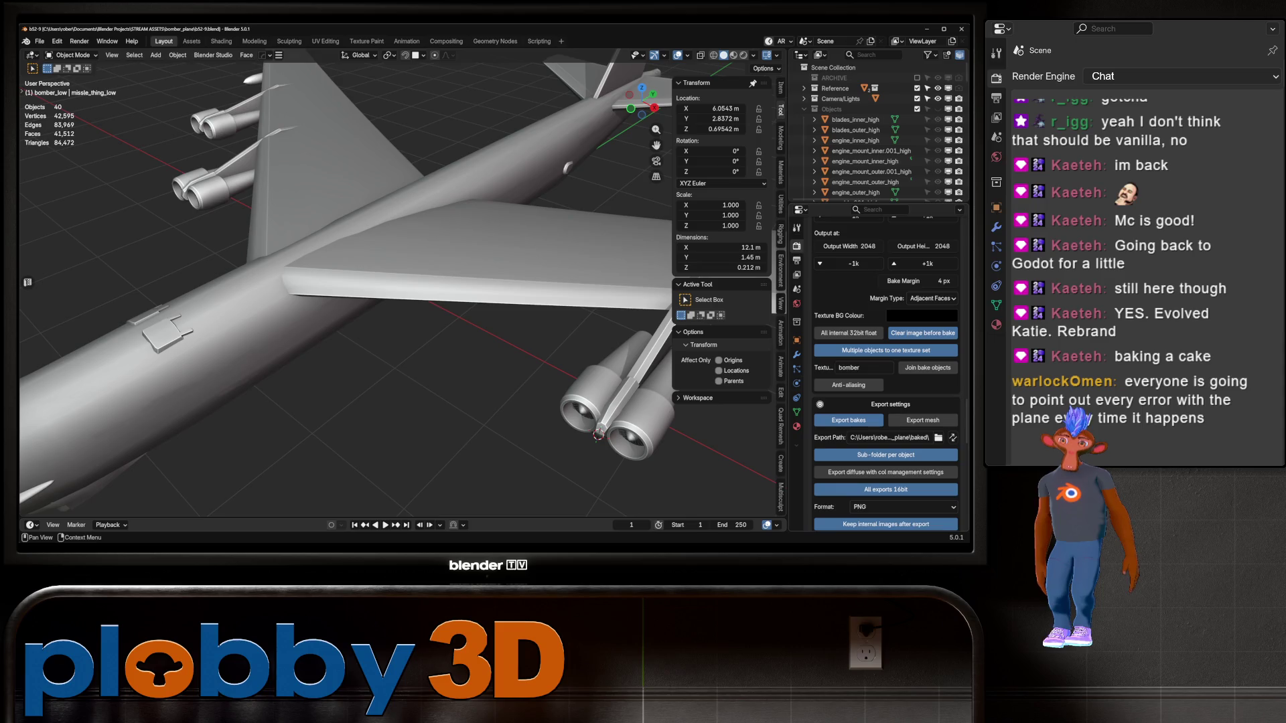
pyautogui.click(938, 437)
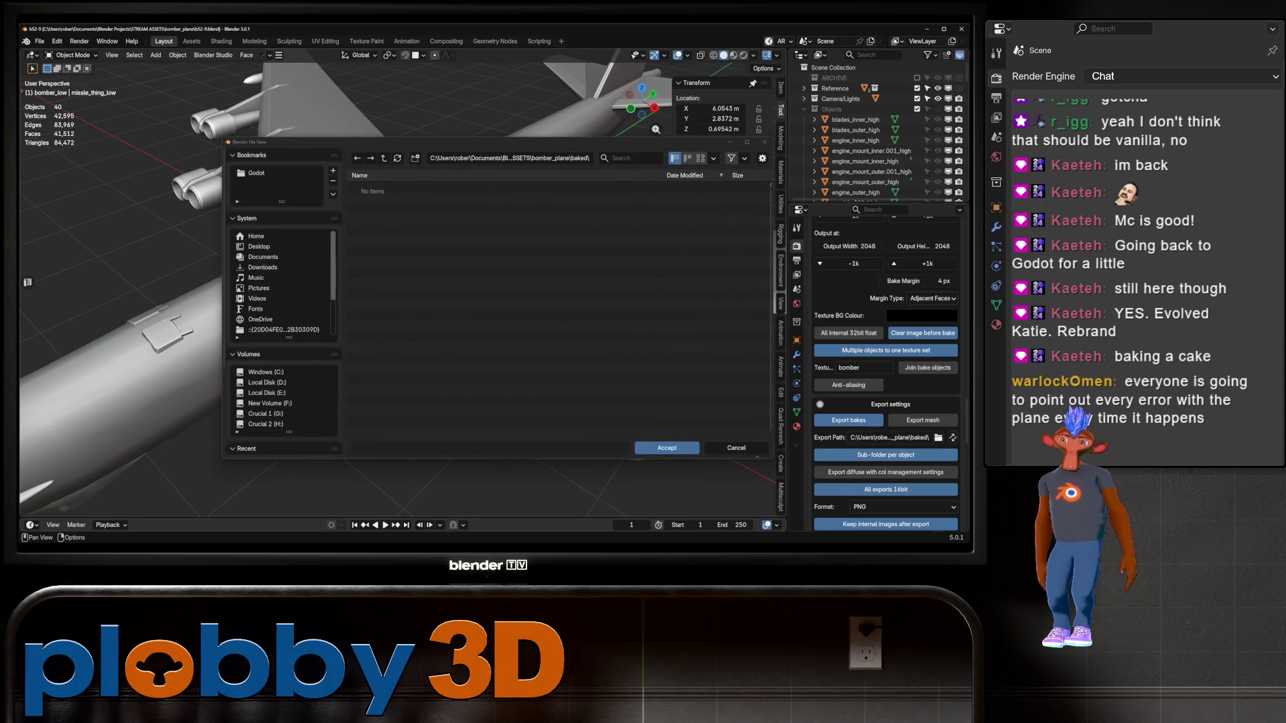
pyautogui.click(736, 447)
pyautogui.scroll(-6, 886, 374)
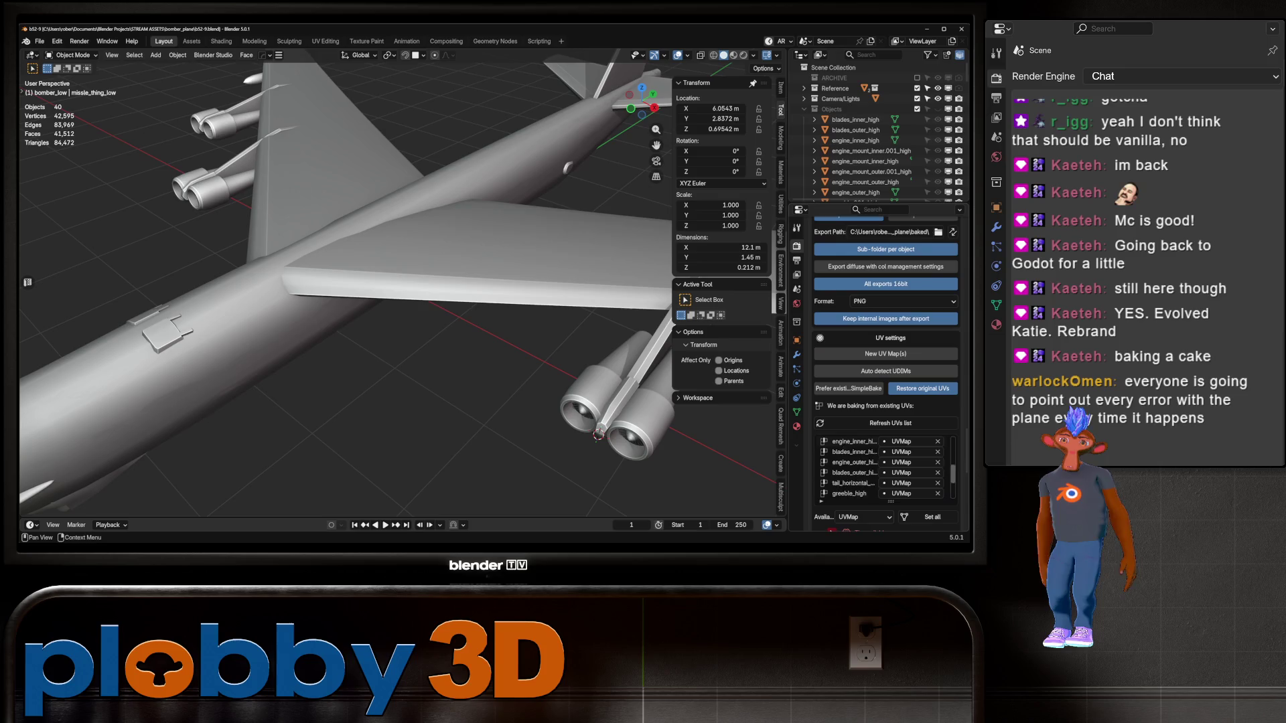
pyautogui.scroll(-10, 886, 373)
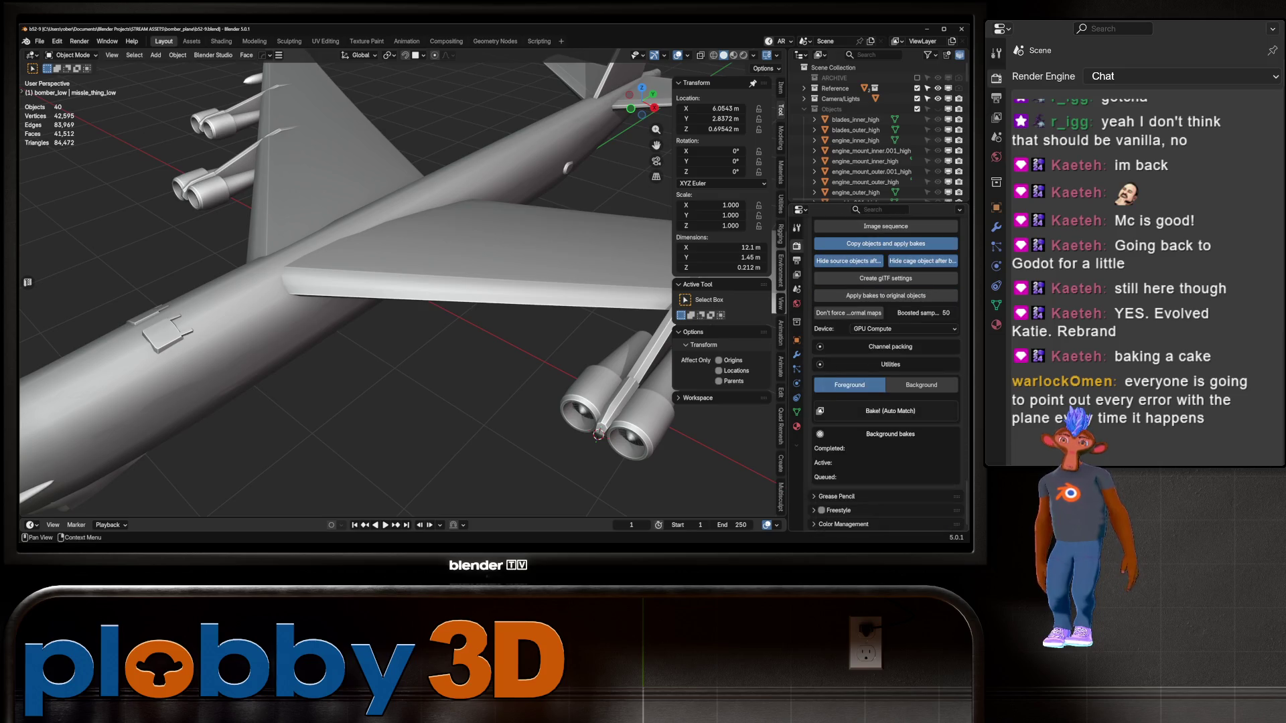
pyautogui.click(890, 410)
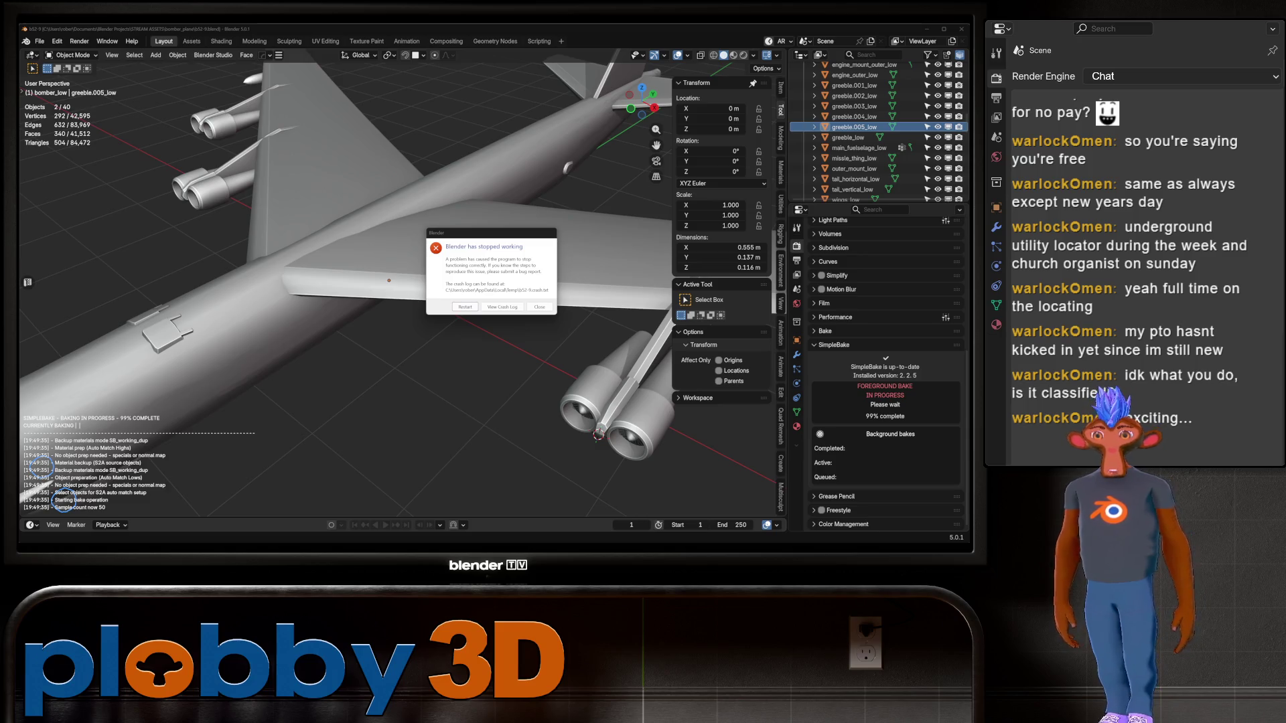
# Dismiss the crash report so the crashed Blender closes
pyautogui.press('Return')
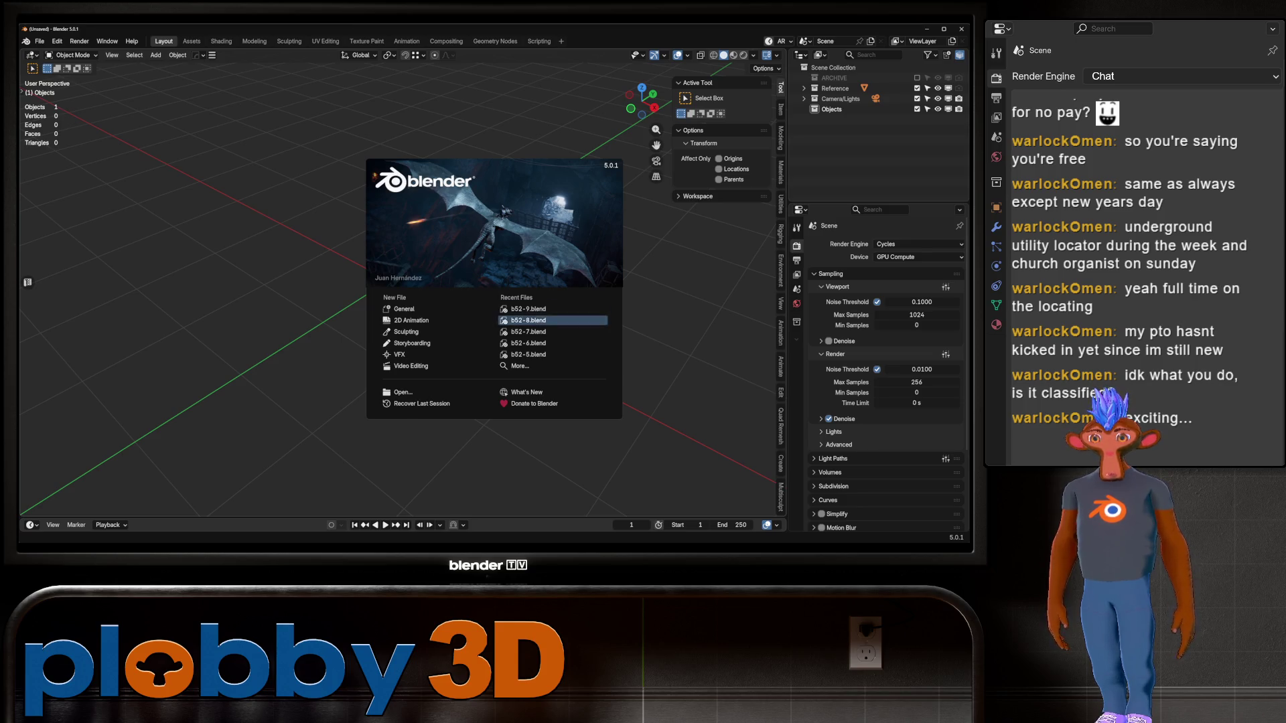
# Open b52-9.blend and make the Objects collection's parts selectable again
pyautogui.click(529, 308)
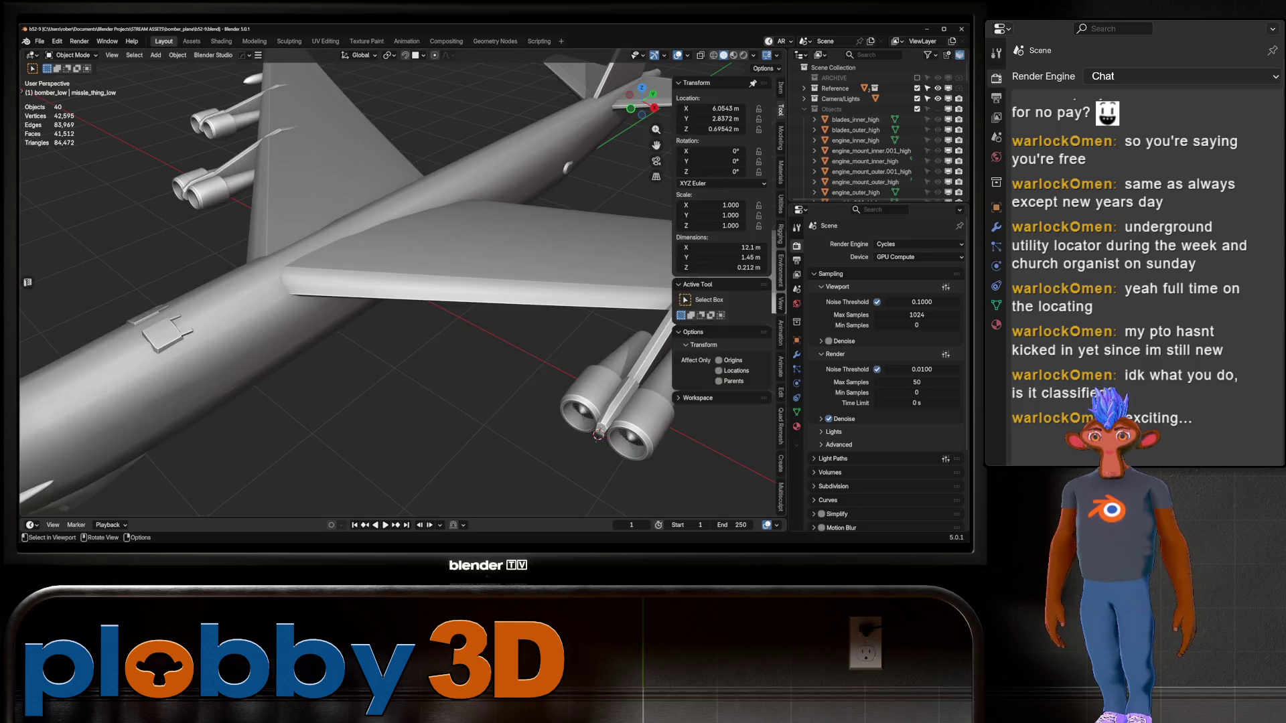
pyautogui.scroll(-3, 394, 281)
pyautogui.scroll(5, 395, 288)
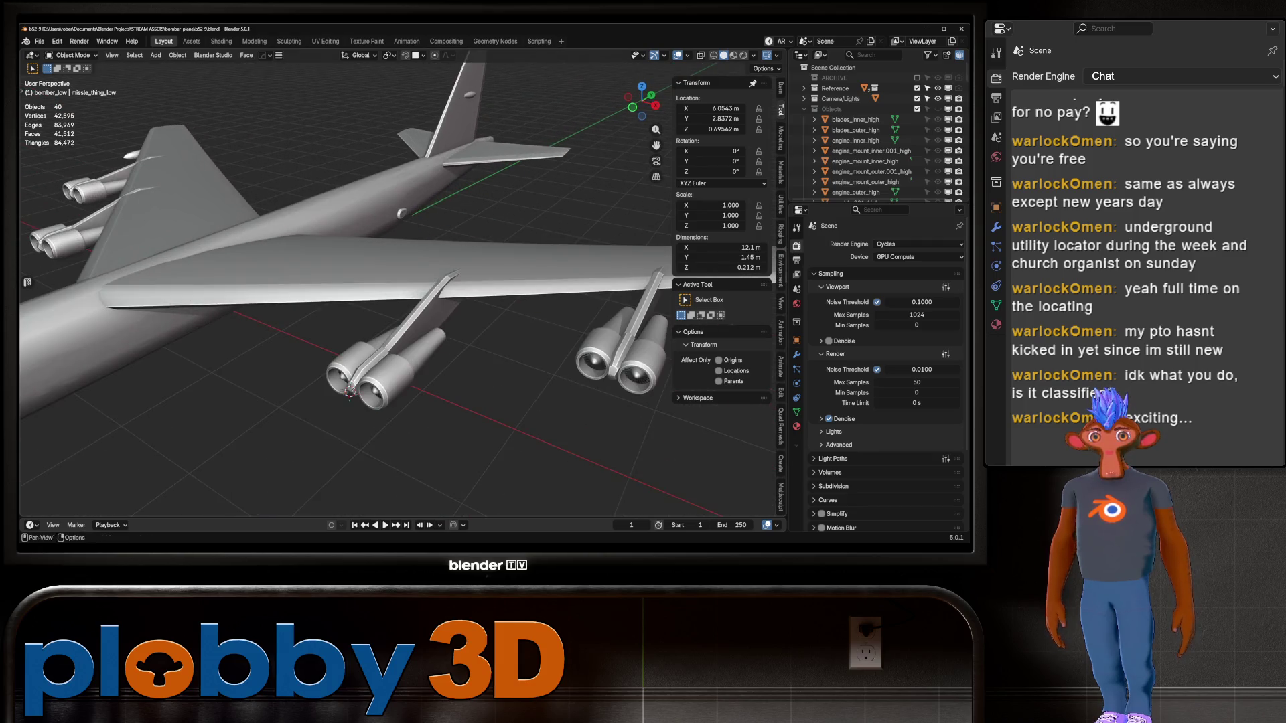
pyautogui.scroll(-5, 864, 131)
pyautogui.scroll(5, 864, 132)
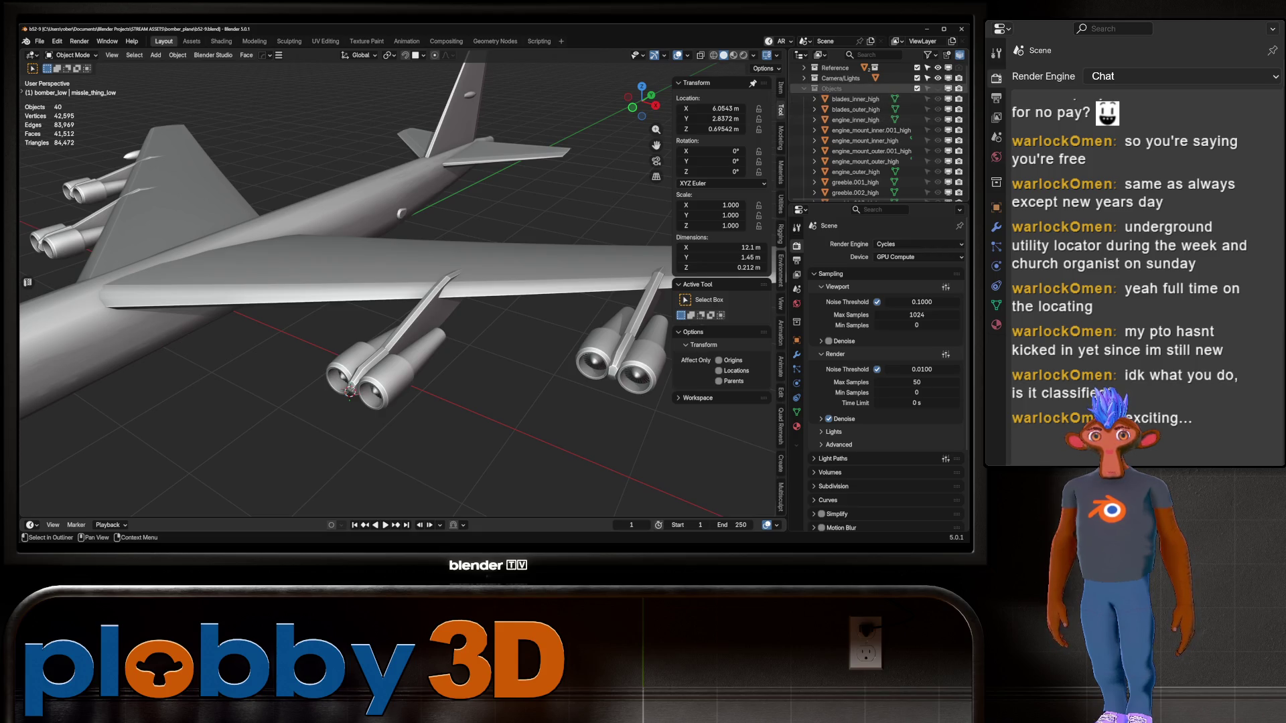
pyautogui.click(927, 88)
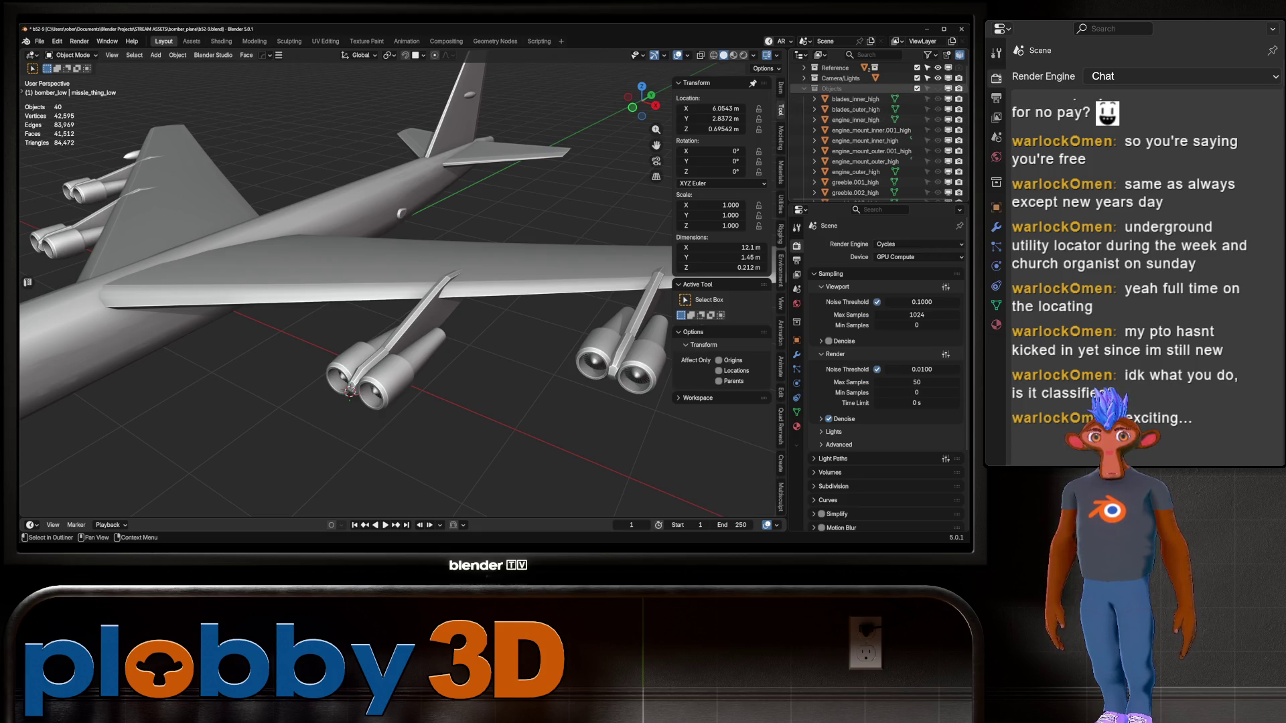
# Select blades_inner_high and switch the viewport to Material Preview shading
pyautogui.scroll(-8, 877, 131)
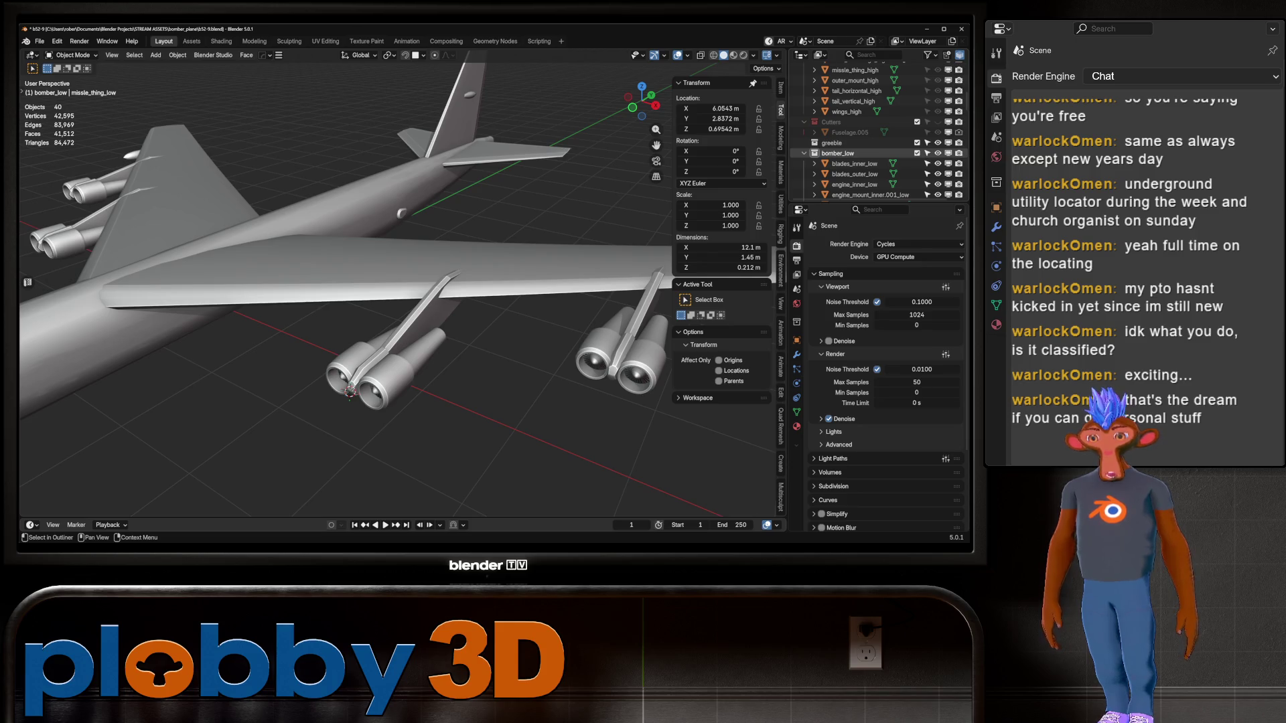
pyautogui.scroll(-5, 857, 164)
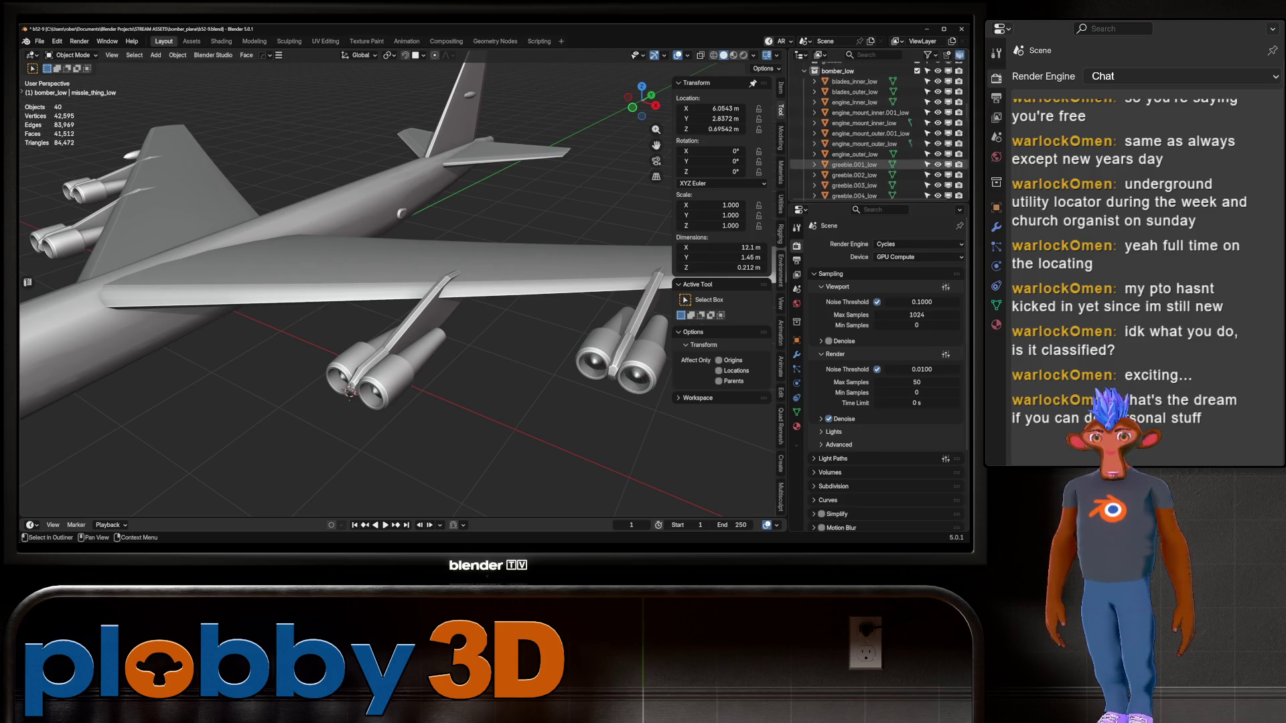
pyautogui.scroll(-10, 857, 164)
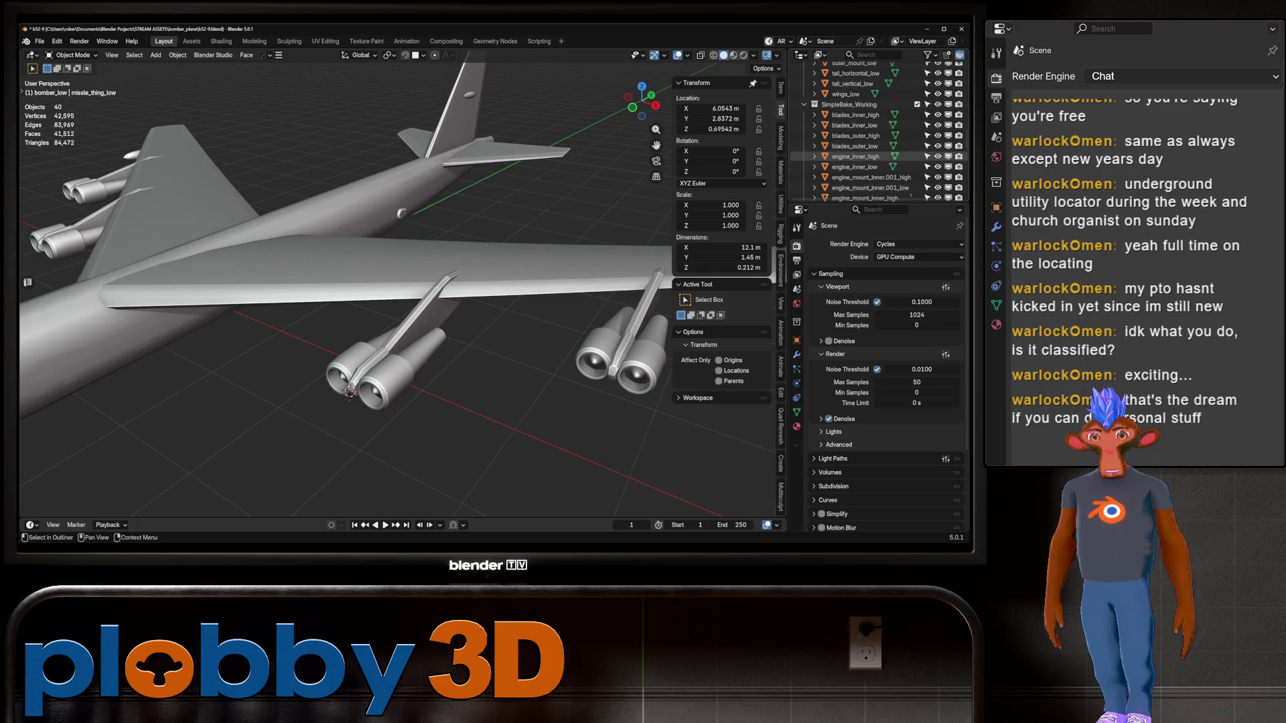
pyautogui.scroll(10, 857, 156)
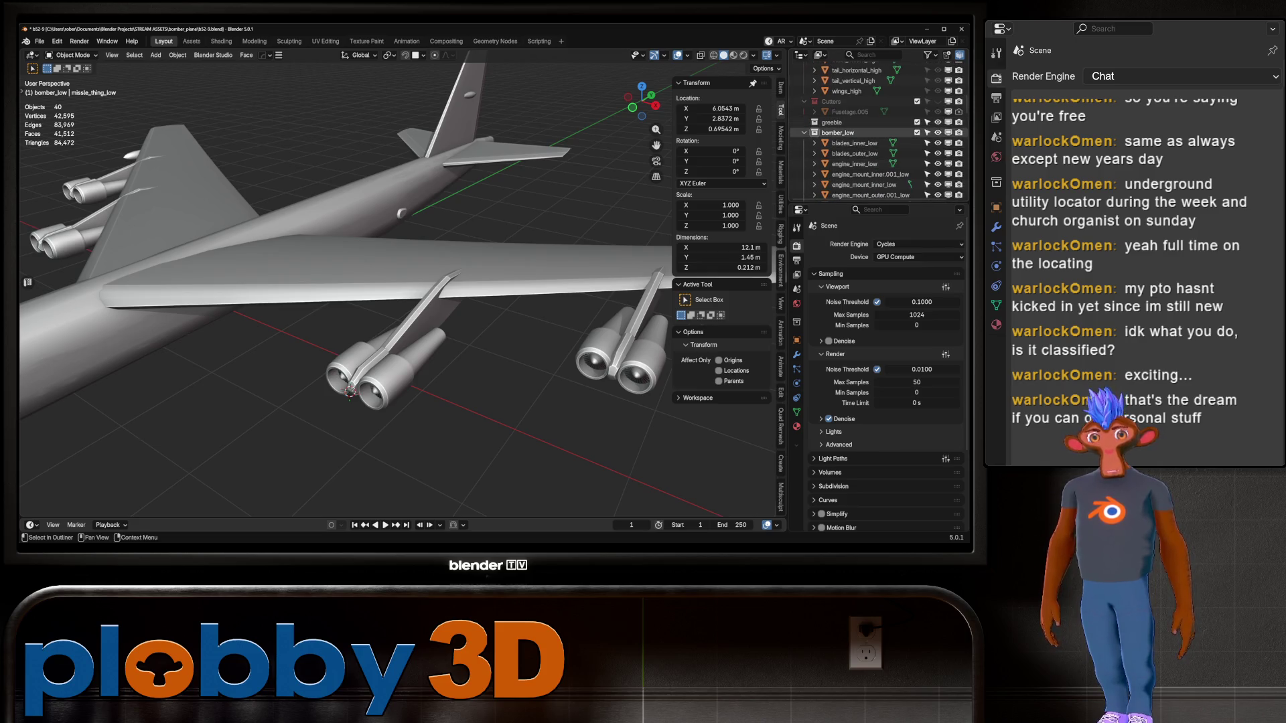
pyautogui.scroll(-8, 857, 137)
pyautogui.click(853, 73)
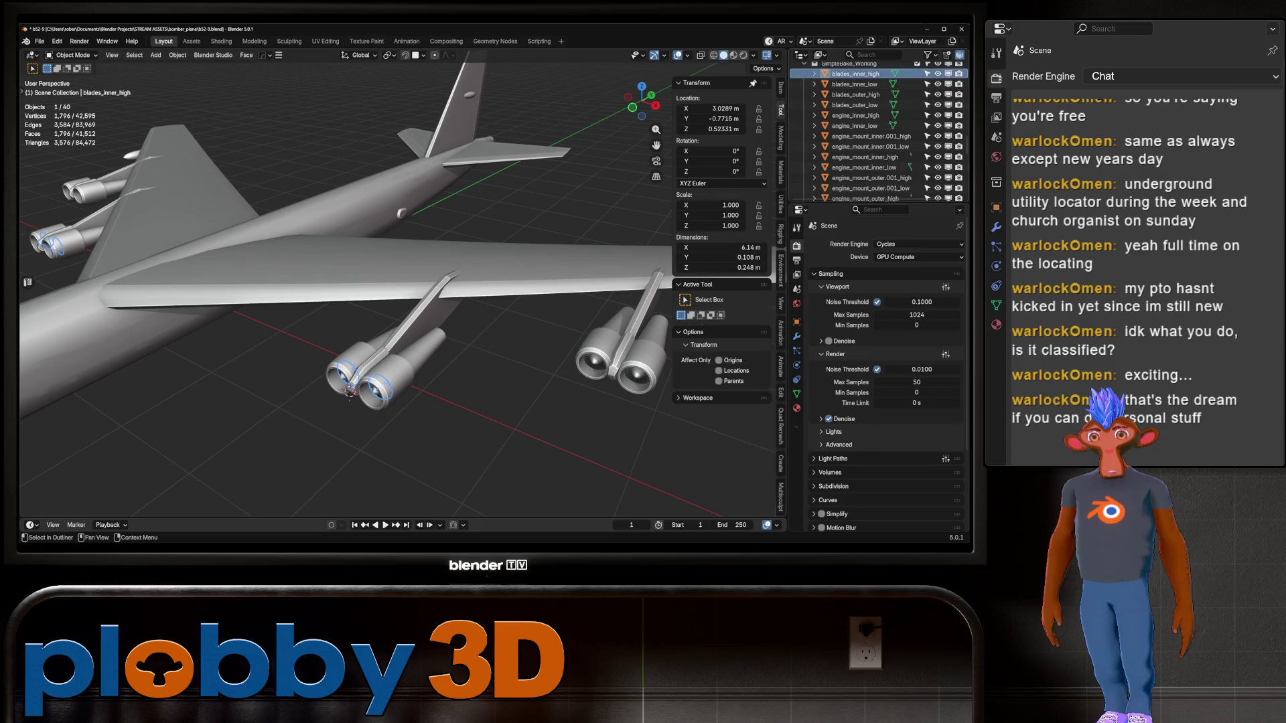
pyautogui.click(733, 55)
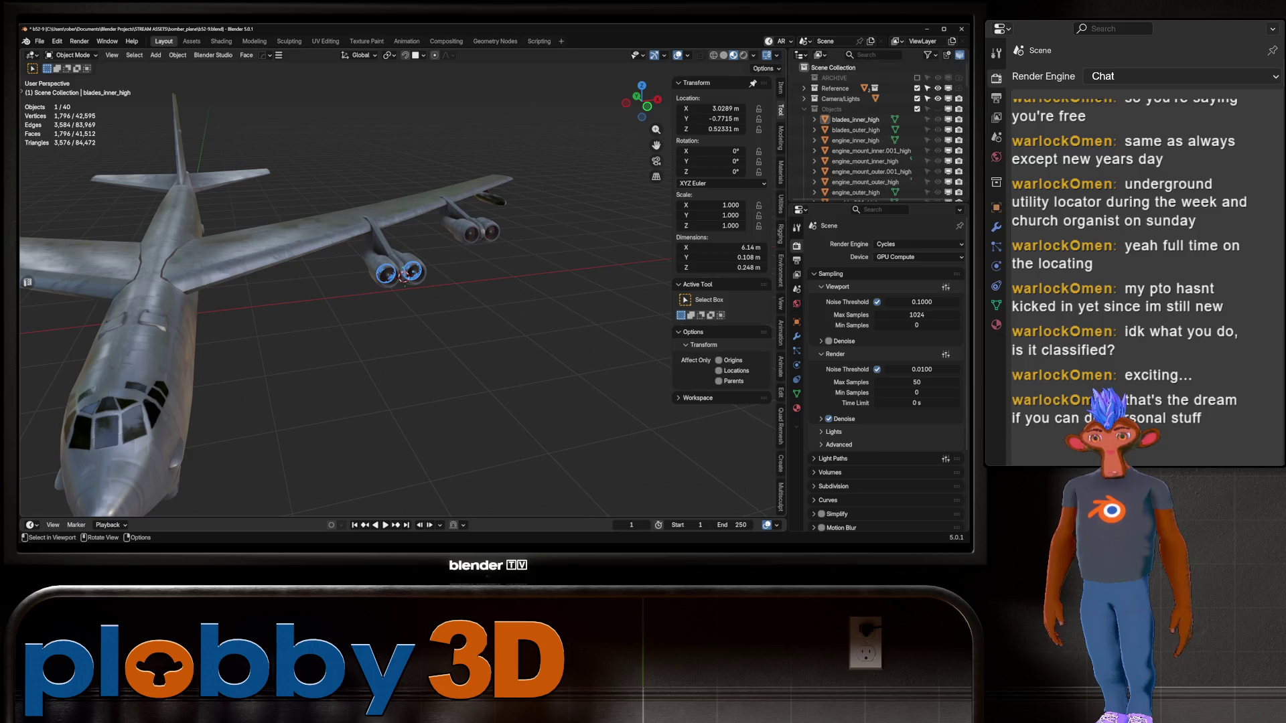
# Select main_fuelselage_low and orbit the view around the bomber's nose
pyautogui.scroll(5, 871, 127)
pyautogui.click(858, 127)
pyautogui.scroll(4, 395, 294)
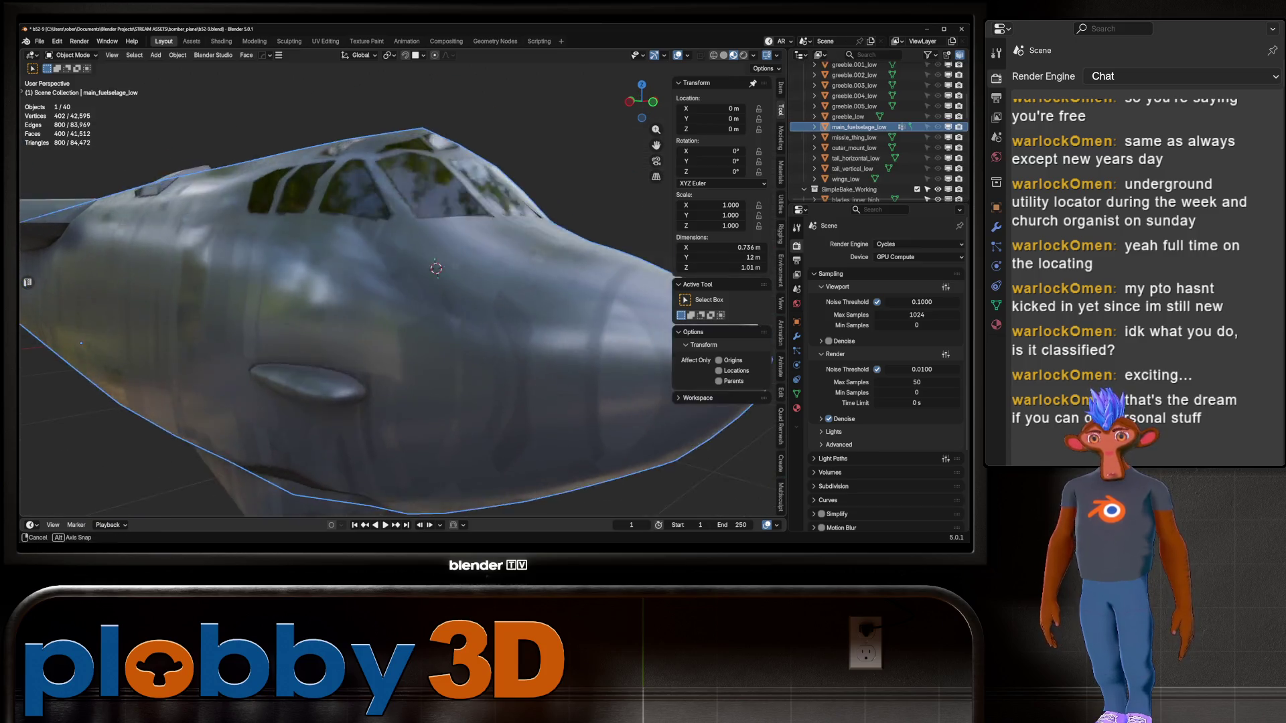
pyautogui.moveTo(395, 294)
pyautogui.mouseDown(button='middle')
pyautogui.moveTo(362, 294)
pyautogui.moveTo(536, 267)
pyautogui.moveTo(549, 255)
pyautogui.moveTo(522, 241)
pyautogui.mouseUp(button='middle')
pyautogui.scroll(-3, 362, 295)
pyautogui.scroll(-3, 870, 127)
# Frame missile_thing_high, check its mesh in Edit Mode, and view its SBW_SBM_Behemoth material
pyautogui.click(854, 126)
pyautogui.scroll(5, 550, 255)
pyautogui.scroll(-5, 348, 288)
pyautogui.moveTo(348, 288); pyautogui.dragTo(375, 281, button='middle')
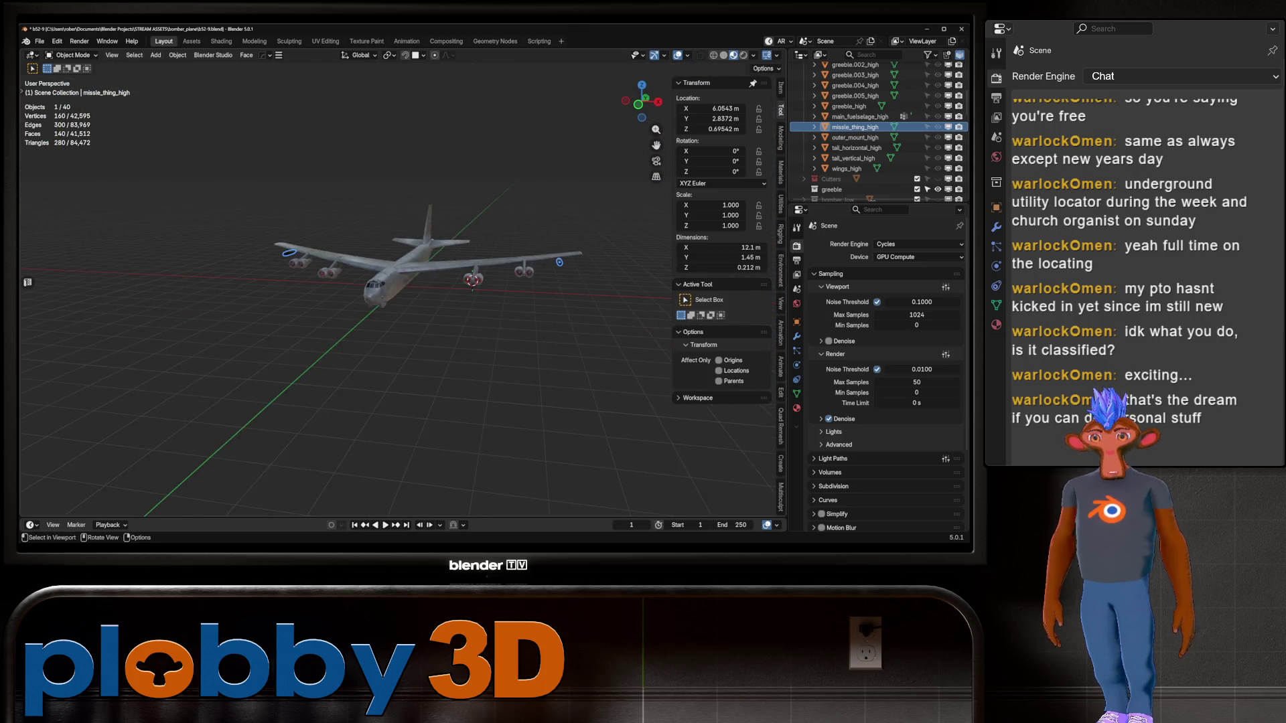
pyautogui.scroll(6, 375, 282)
pyautogui.press('KP_Decimal')
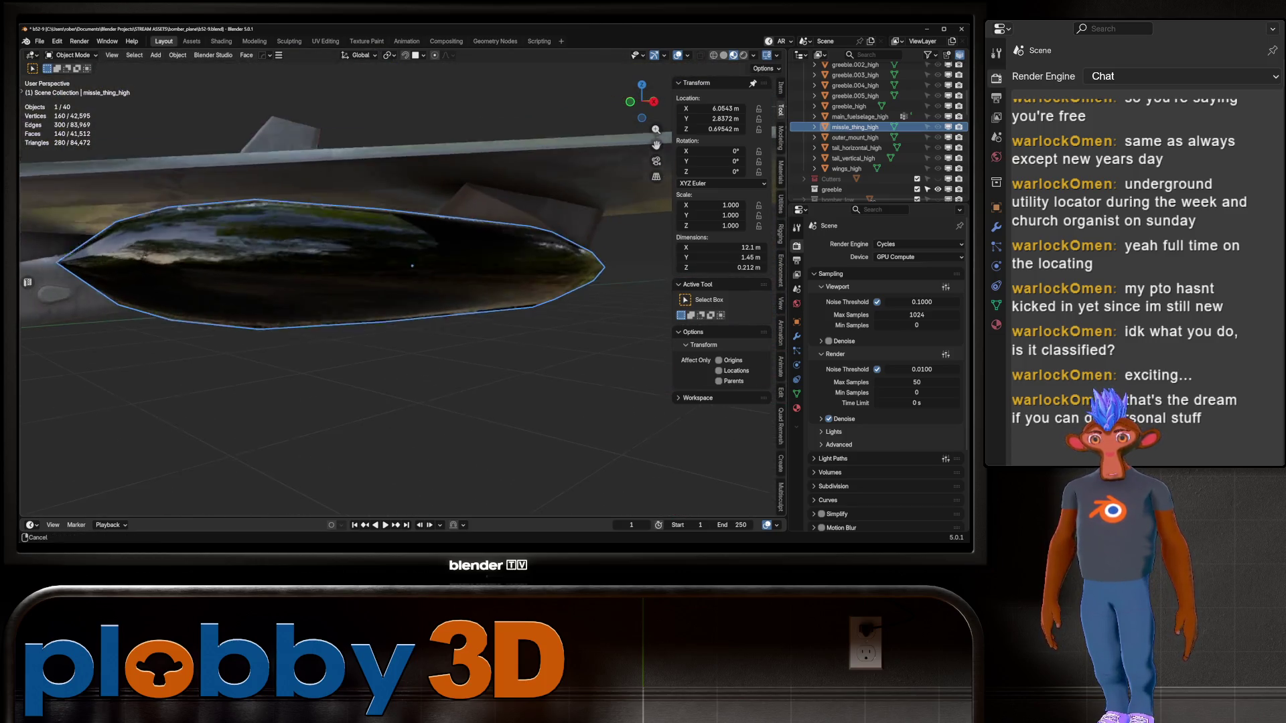
pyautogui.press('Tab')
pyautogui.press('Tab')
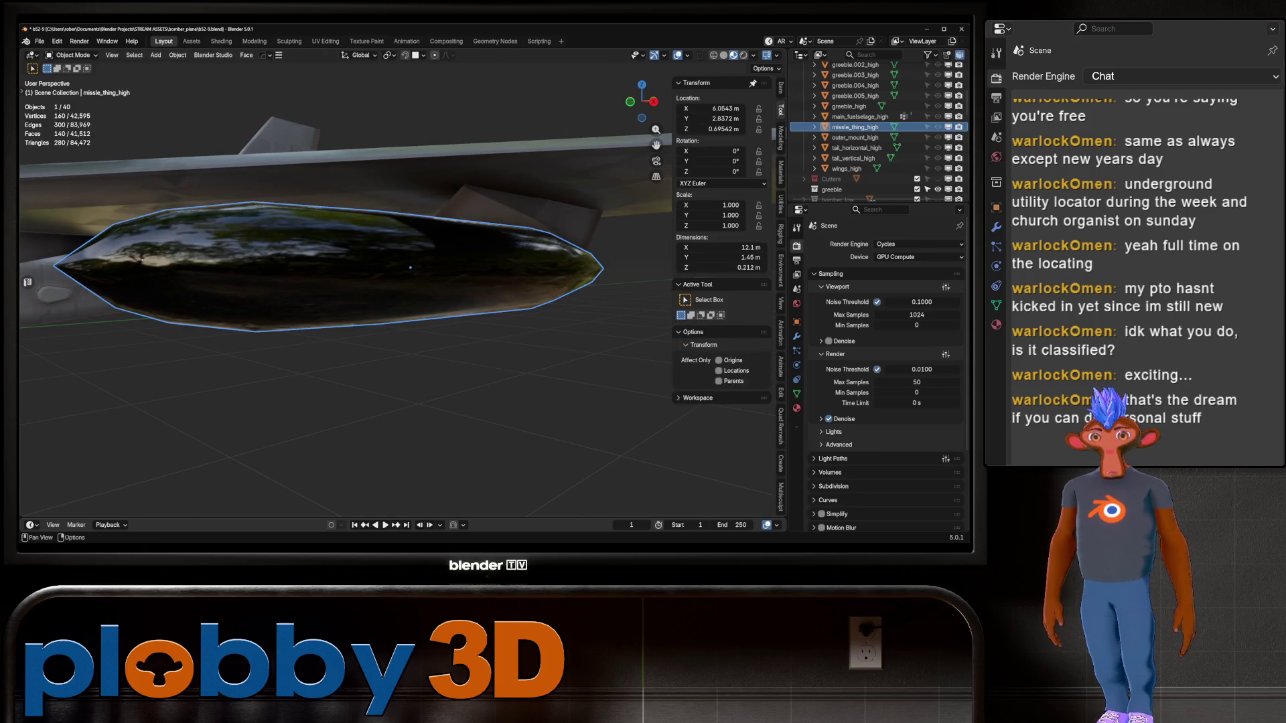
pyautogui.click(797, 408)
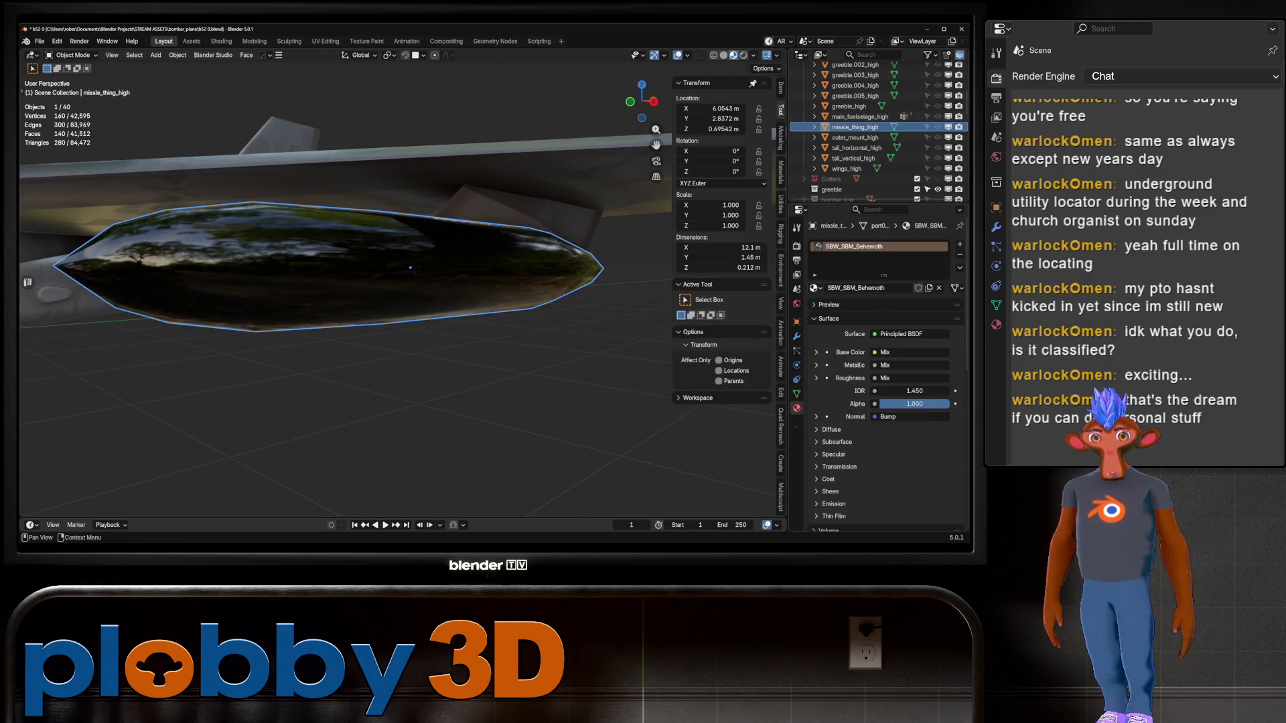
# Browse the material list and check the materials of greeble_high, greeble.003_high and missile_thing_high
pyautogui.click(815, 288)
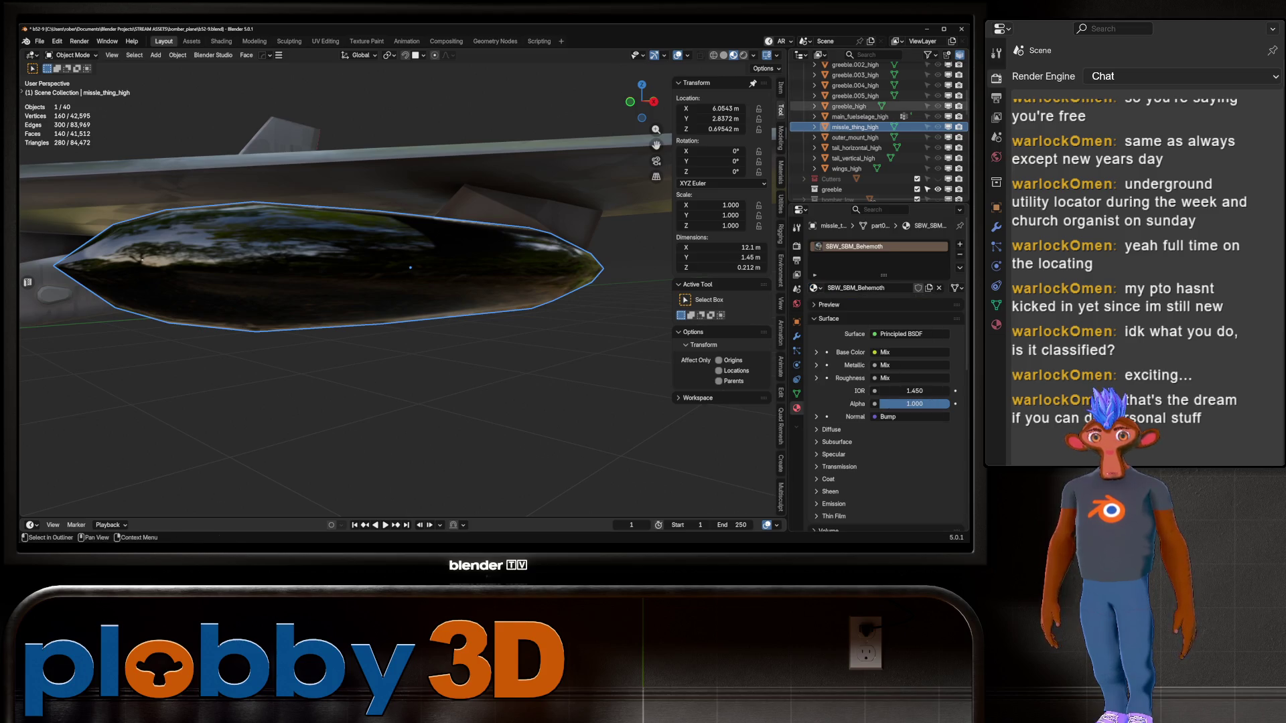
pyautogui.click(849, 106)
pyautogui.click(855, 75)
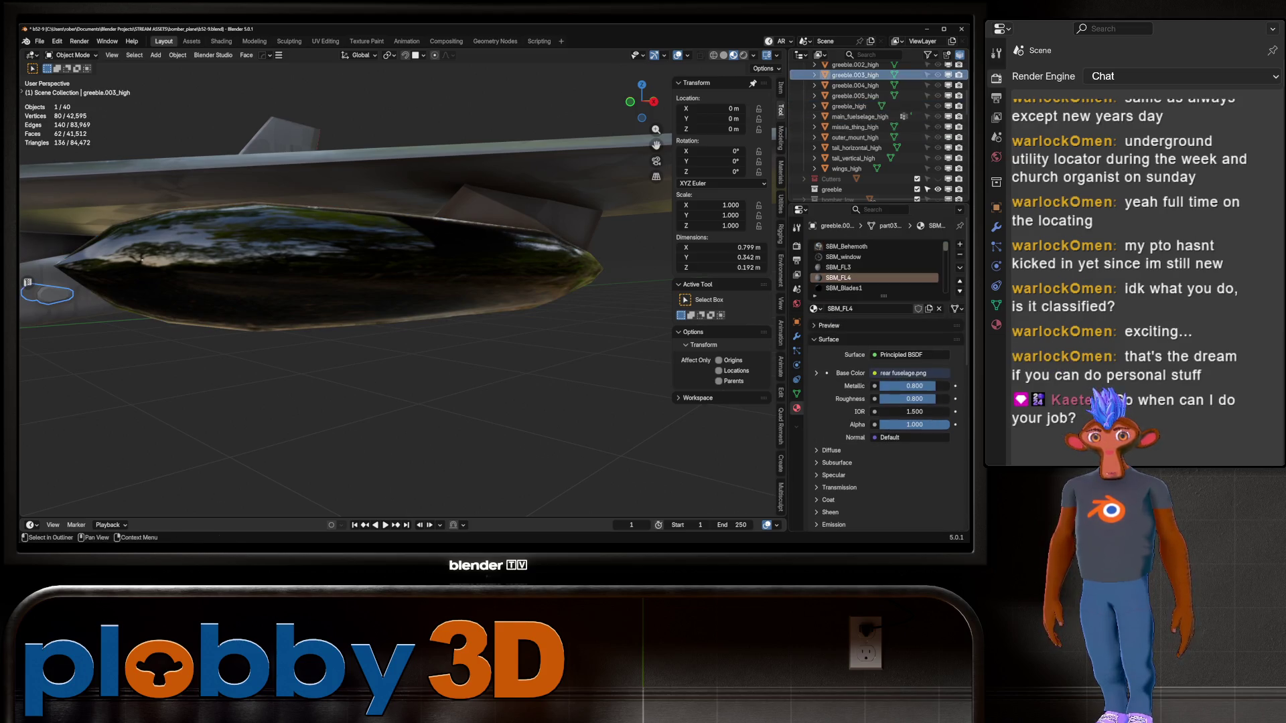
pyautogui.scroll(2, 871, 127)
pyautogui.scroll(6, 871, 147)
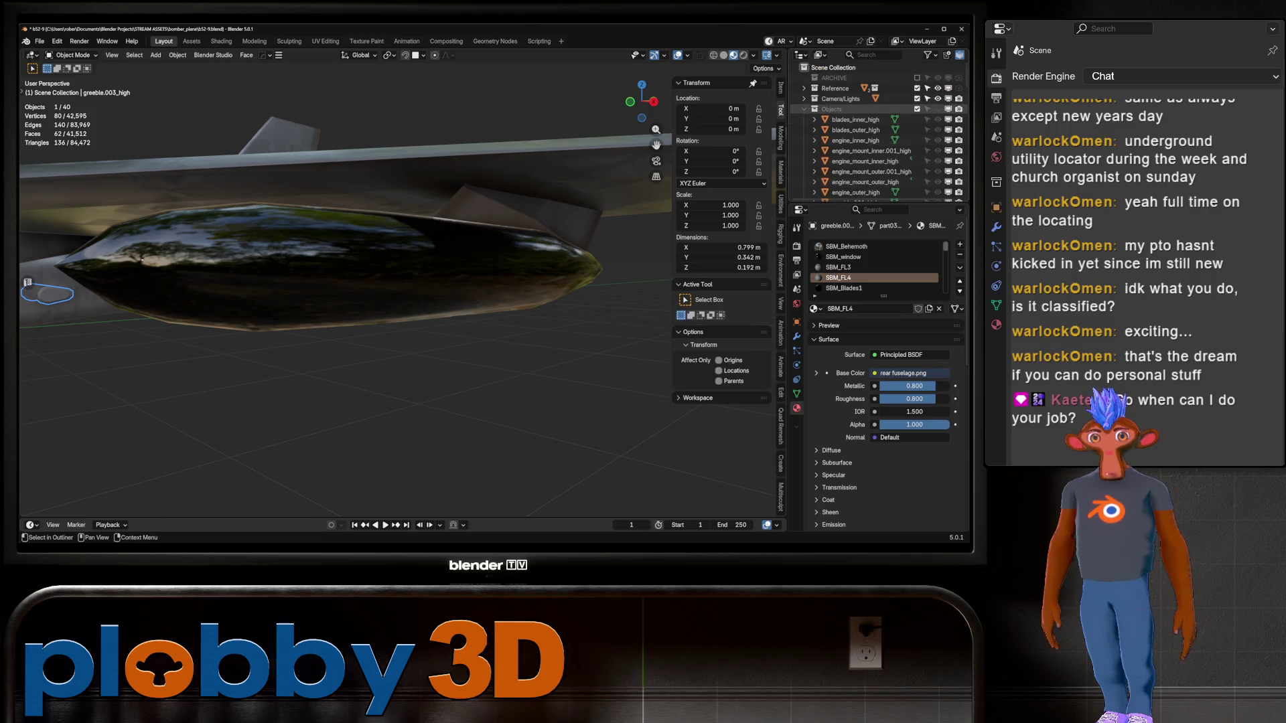
pyautogui.scroll(-10, 871, 147)
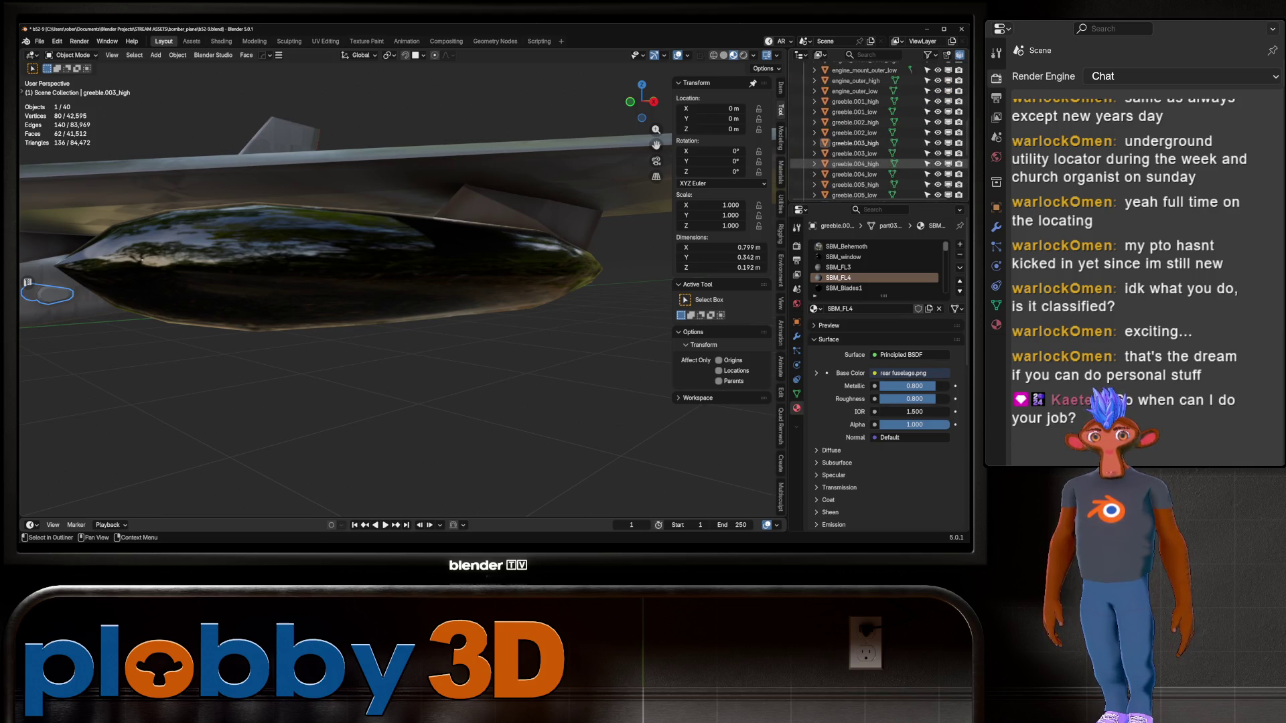
pyautogui.click(410, 267)
pyautogui.scroll(-5, 871, 154)
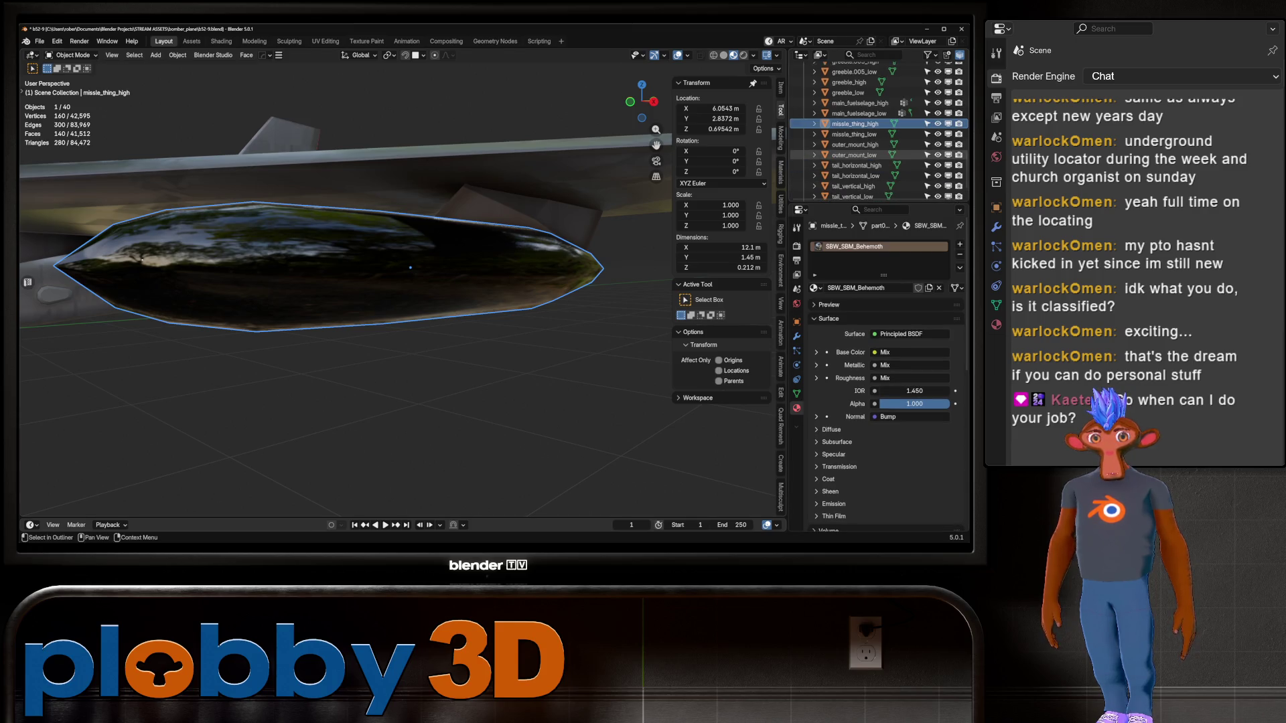
# Check the materials on tail_horizontal_high, greeble.005_low and main_fuselage_high
pyautogui.click(856, 166)
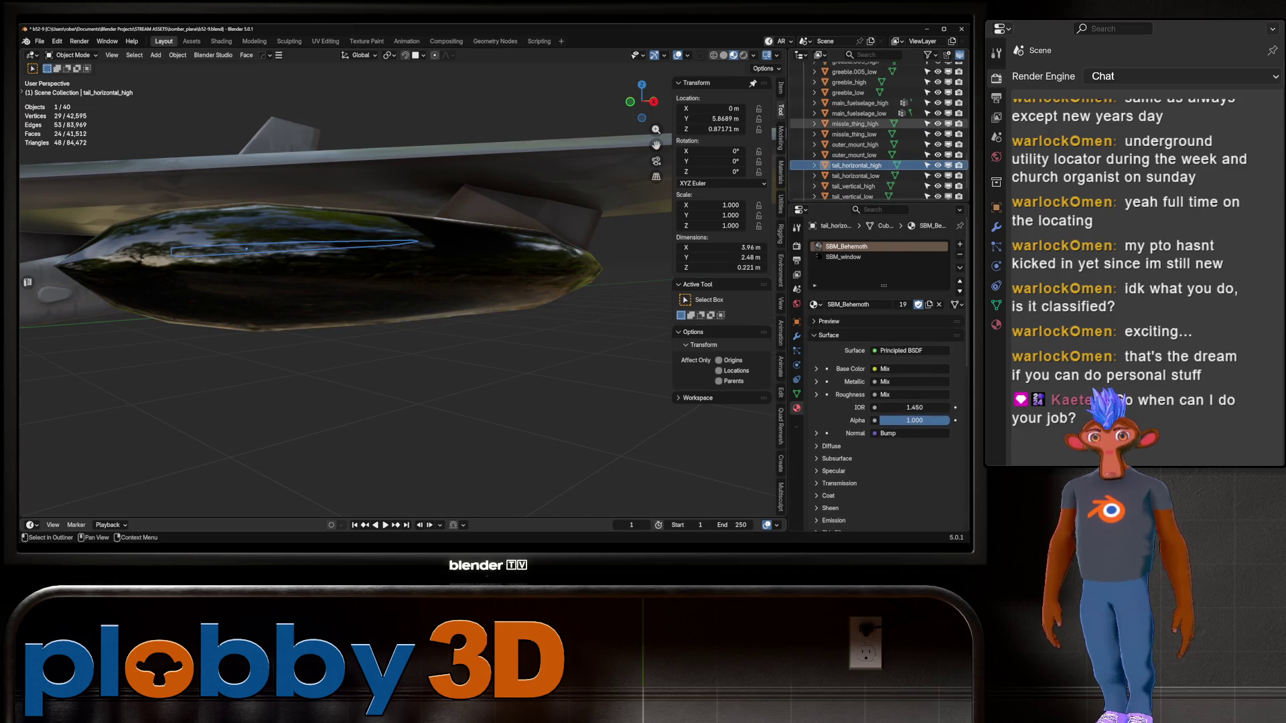
pyautogui.click(854, 71)
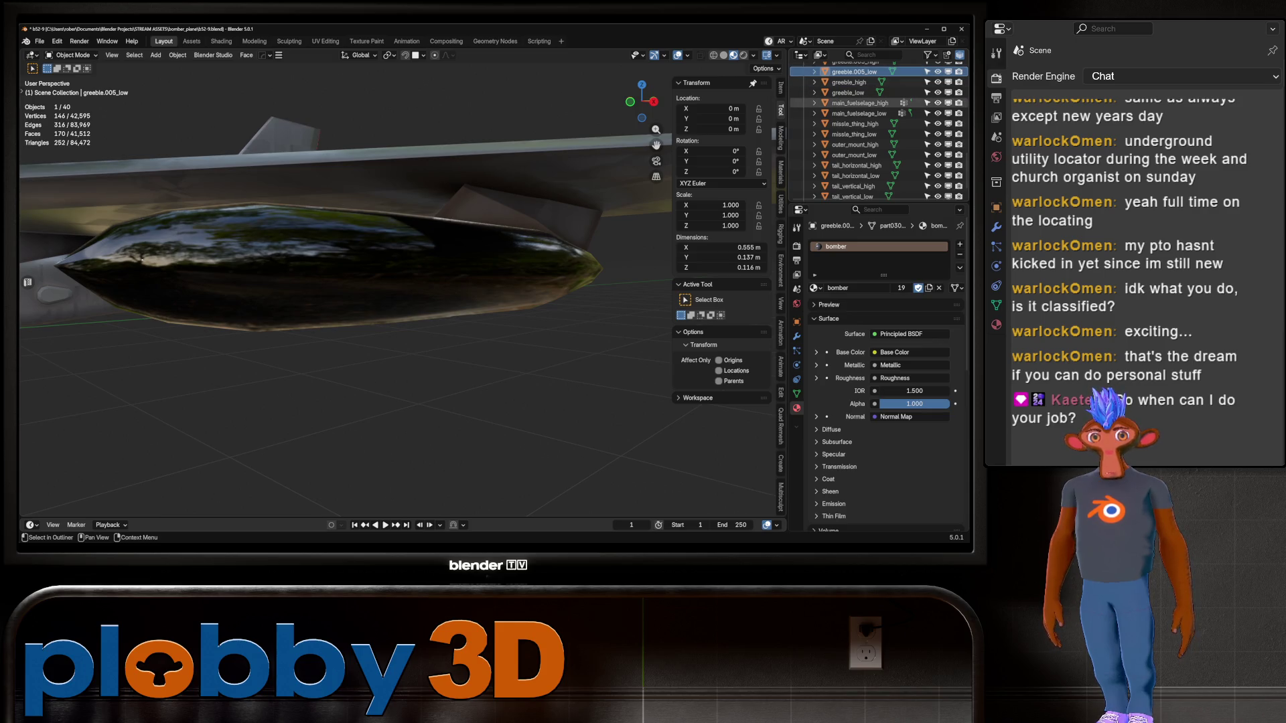
pyautogui.scroll(-2, 870, 134)
pyautogui.moveTo(335, 268)
pyautogui.mouseDown(button='middle')
pyautogui.moveTo(436, 221)
pyautogui.moveTo(376, 231)
pyautogui.mouseUp(button='middle')
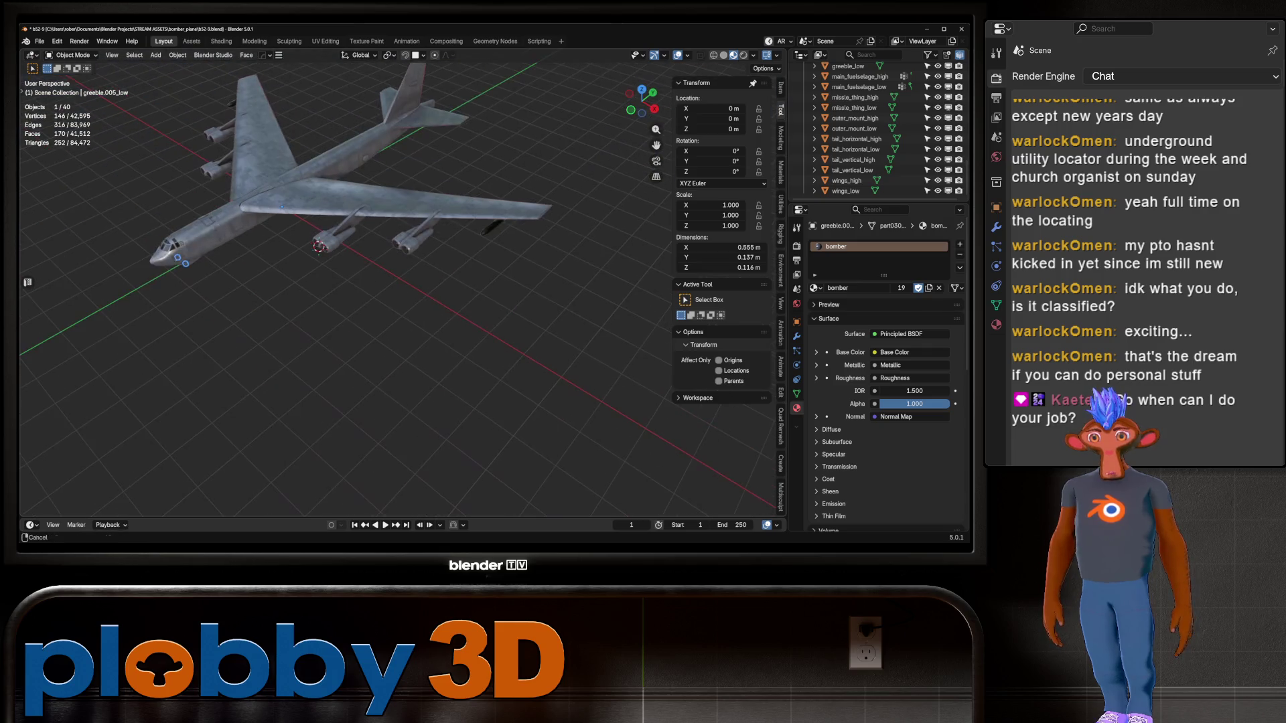
pyautogui.click(855, 76)
pyautogui.scroll(10, 864, 140)
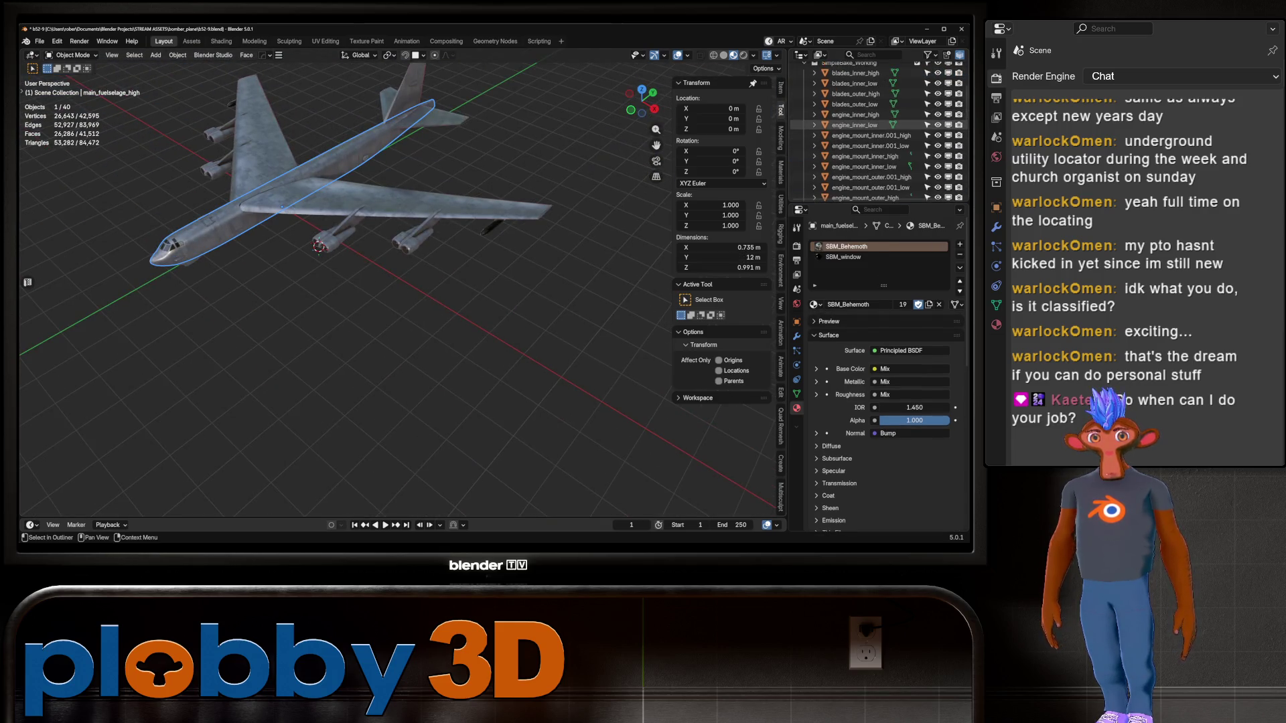
pyautogui.scroll(-8, 864, 150)
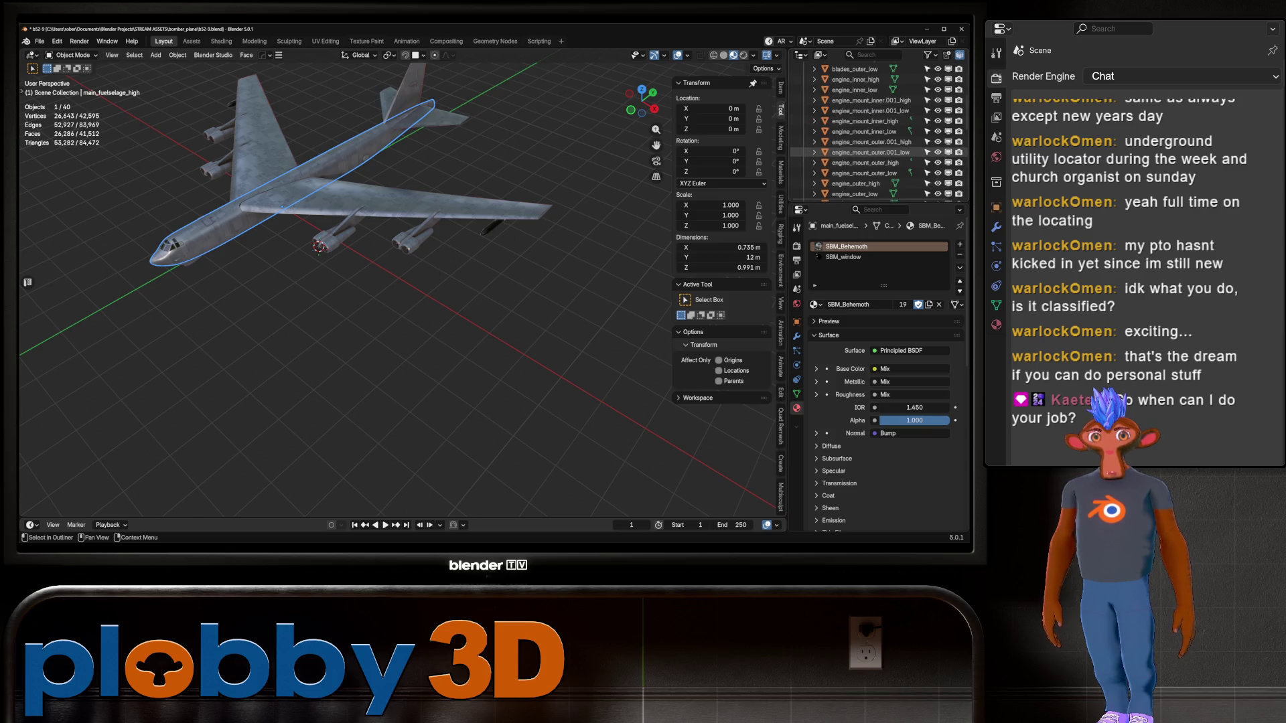
pyautogui.scroll(-5, 864, 148)
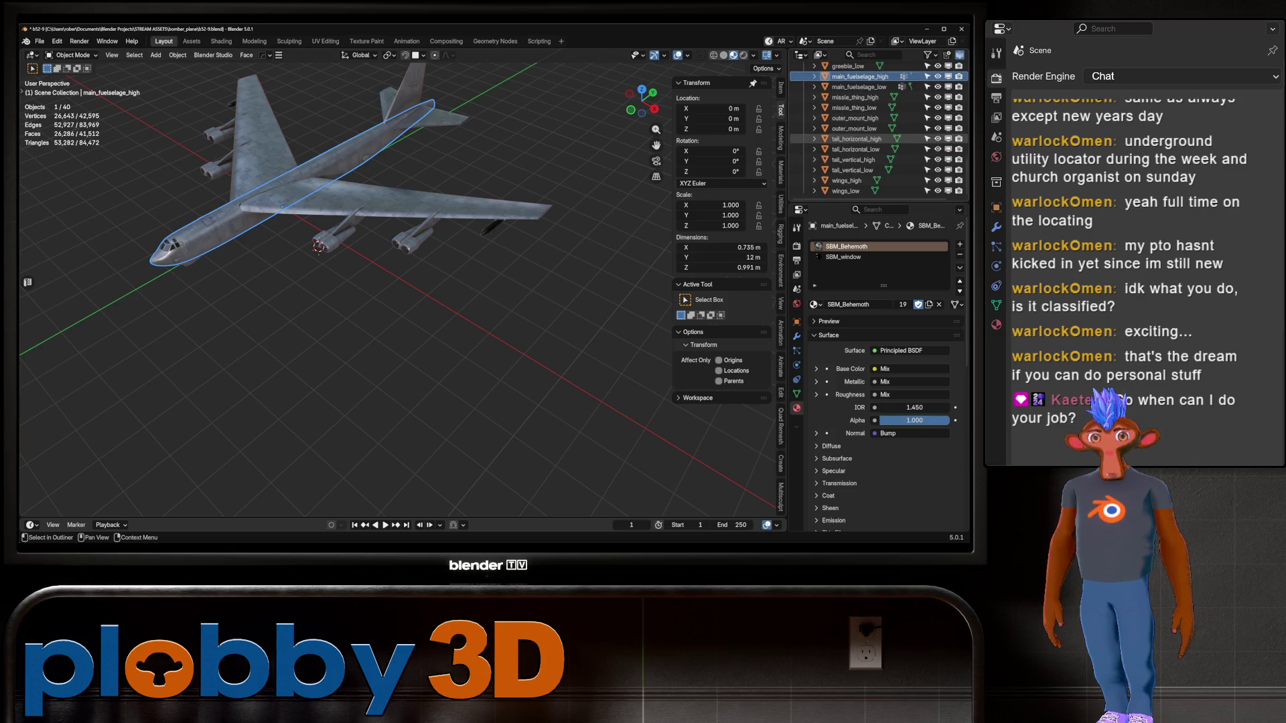
pyautogui.scroll(5, 864, 138)
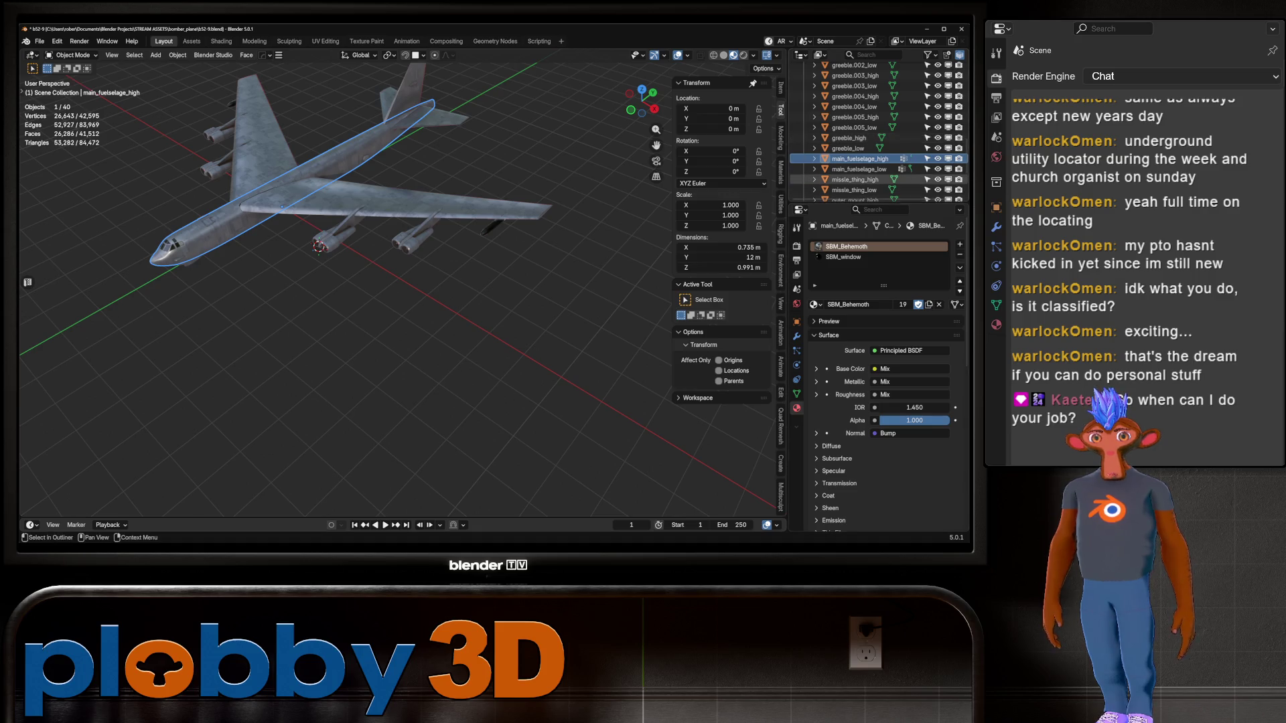
pyautogui.scroll(-5, 864, 171)
pyautogui.scroll(10, 864, 134)
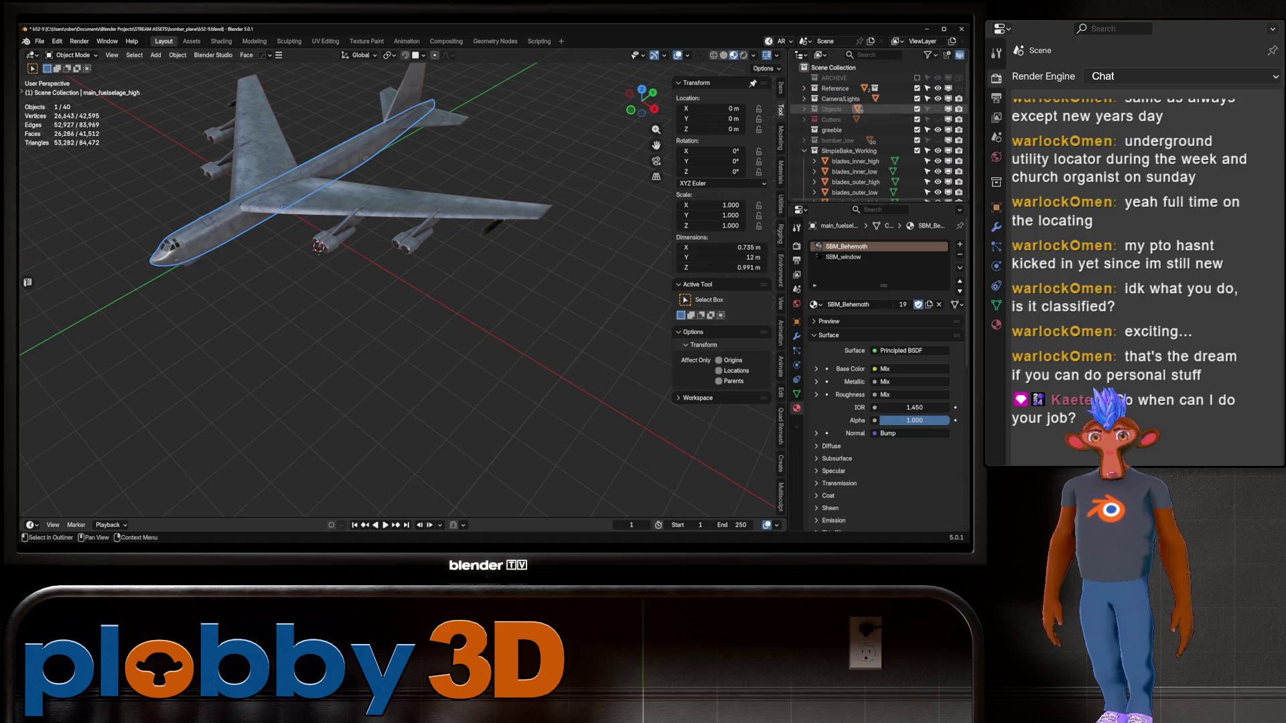
# Delete the SimpleBake_Working collection hierarchy and unhide the bomber_low collection
pyautogui.rightClick(843, 151)
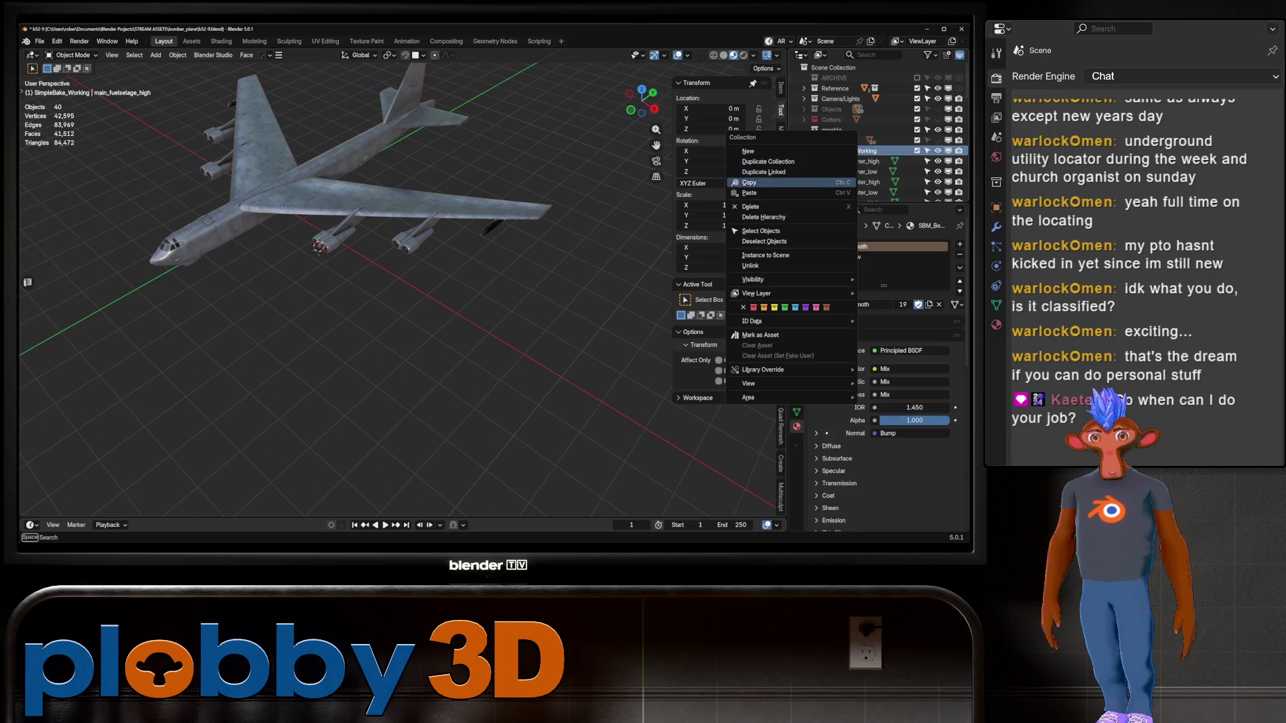
pyautogui.click(791, 217)
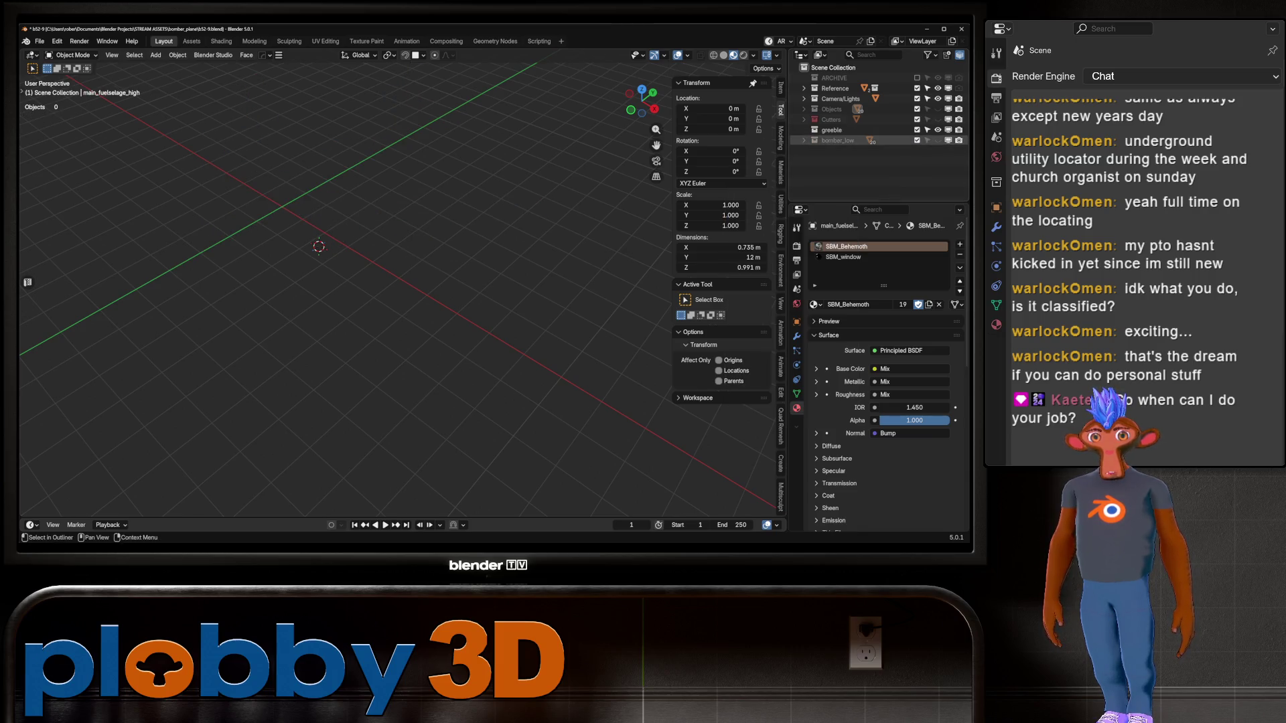
pyautogui.click(938, 140)
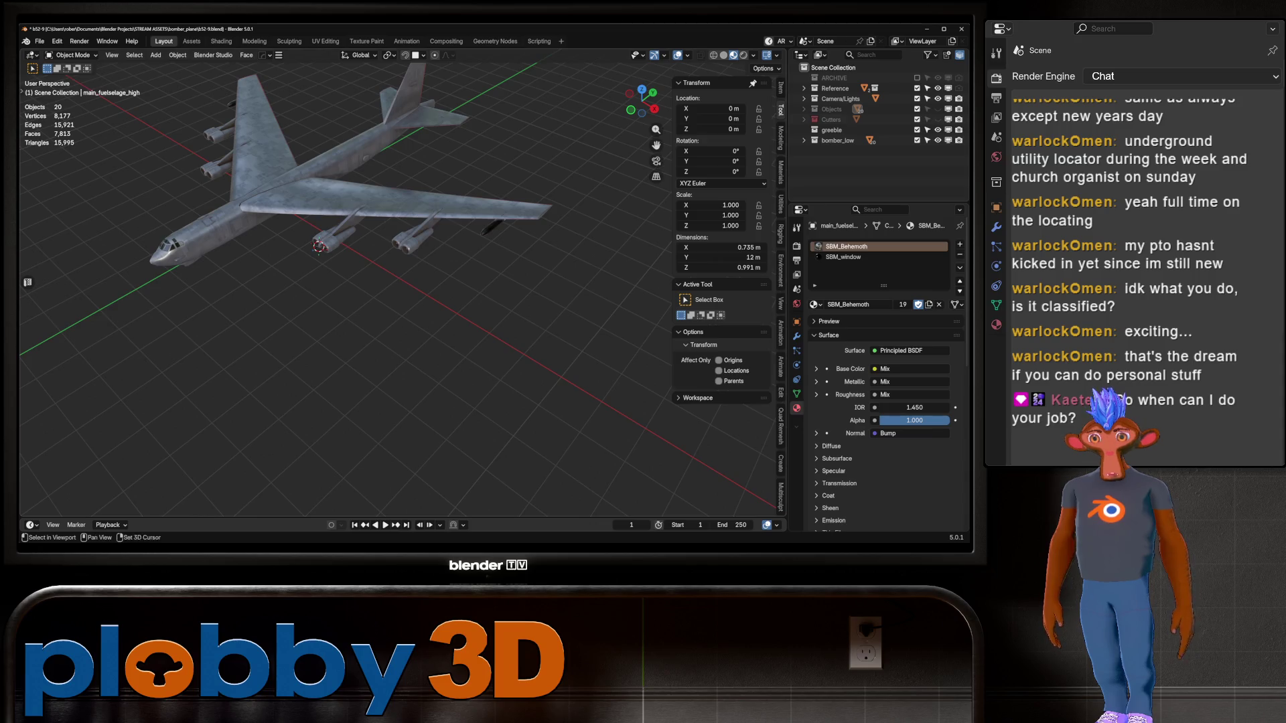
# Select wings_low, the inner and outer engine pods, and the missile under the wing
pyautogui.moveTo(401, 302)
pyautogui.mouseDown(button='middle')
pyautogui.moveTo(348, 255)
pyautogui.moveTo(456, 247)
pyautogui.mouseUp(button='middle')
pyautogui.scroll(3, 348, 254)
pyautogui.scroll(-4, 402, 268)
pyautogui.click(468, 215)
pyautogui.click(529, 301)
pyautogui.scroll(2, 479, 307)
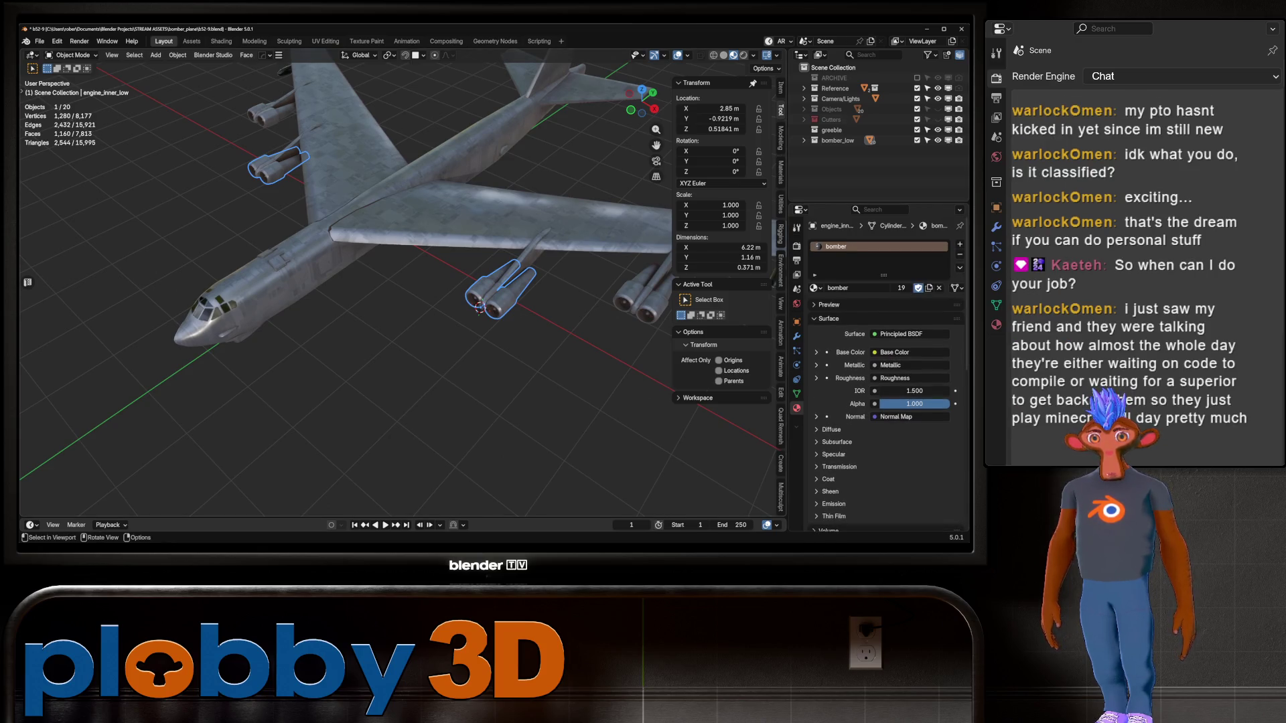
pyautogui.click(632, 305)
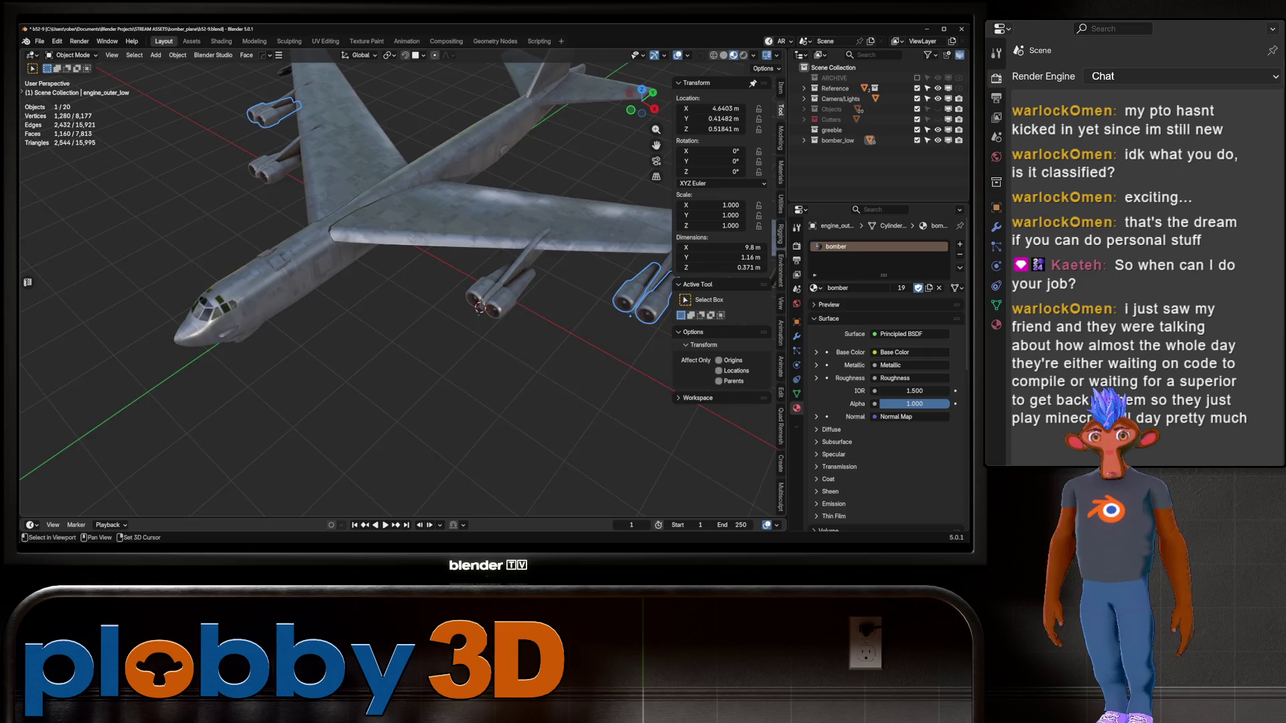
pyautogui.scroll(3, 593, 272)
pyautogui.click(593, 272)
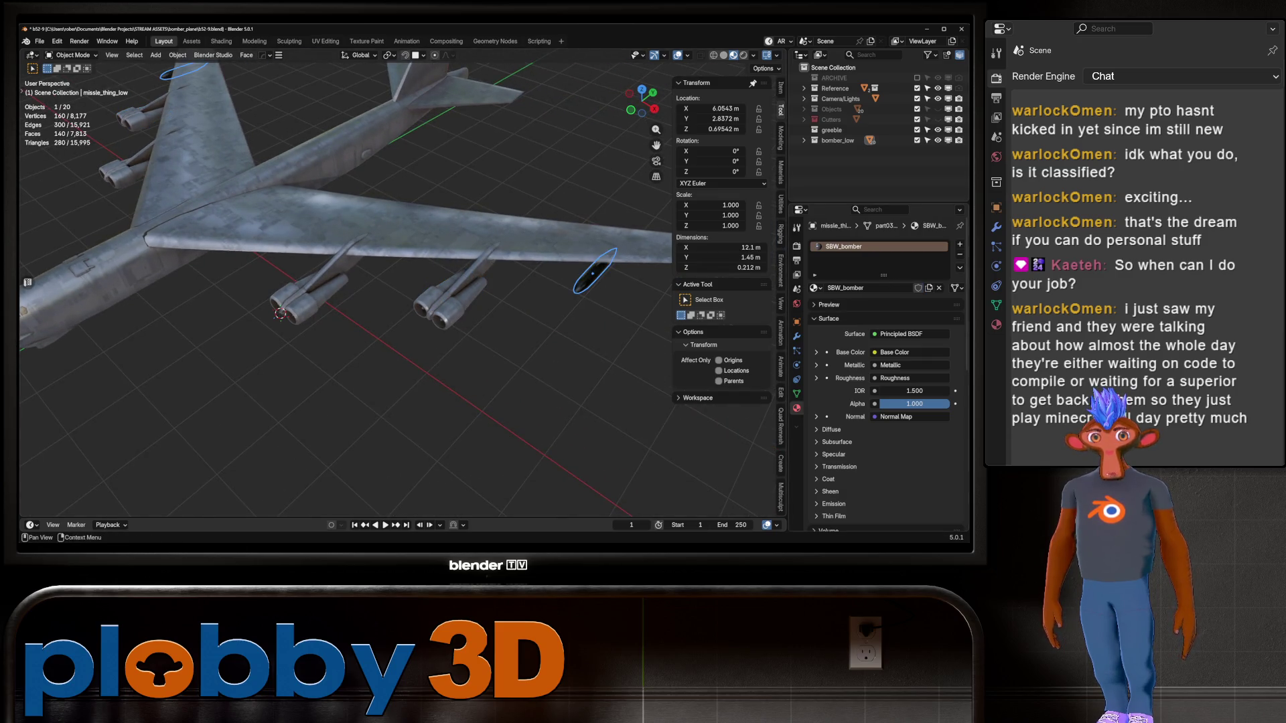
# Assign the bomber material to the missile, replacing SBW_bomber
pyautogui.click(814, 288)
pyautogui.write('boim')
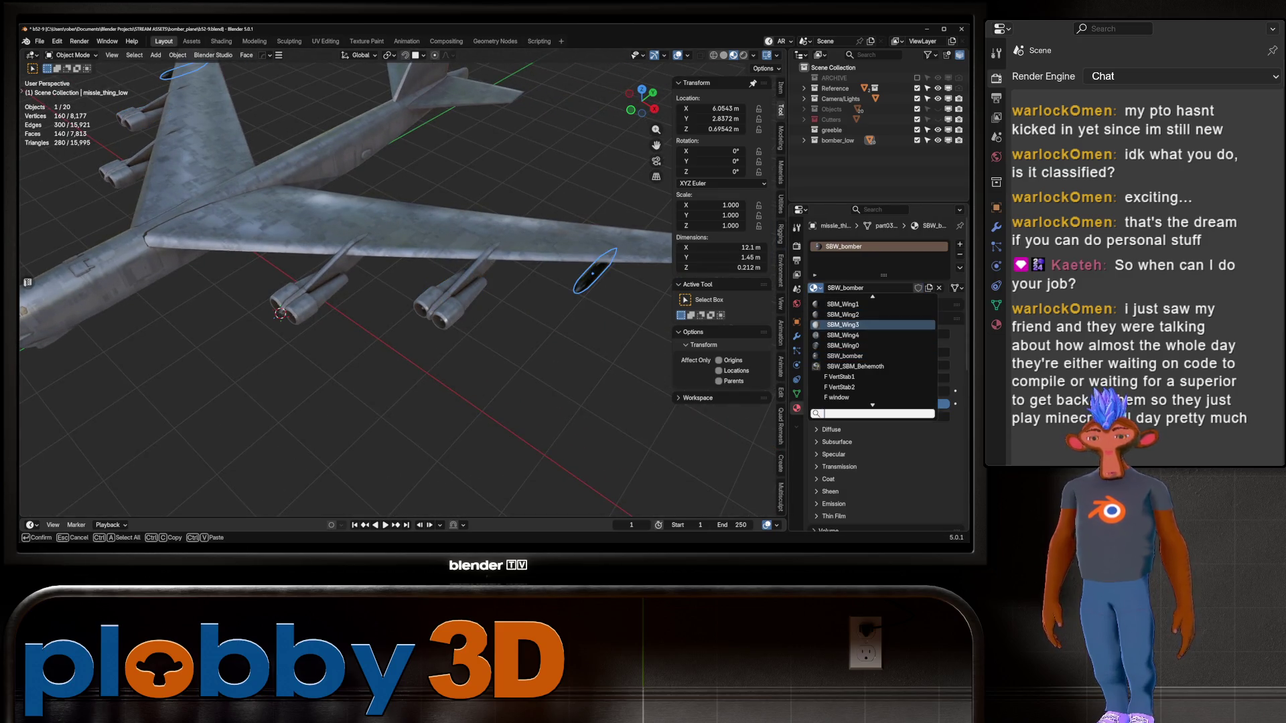
pyautogui.press('BackSpace')
pyautogui.press('BackSpace')
pyautogui.press('BackSpace')
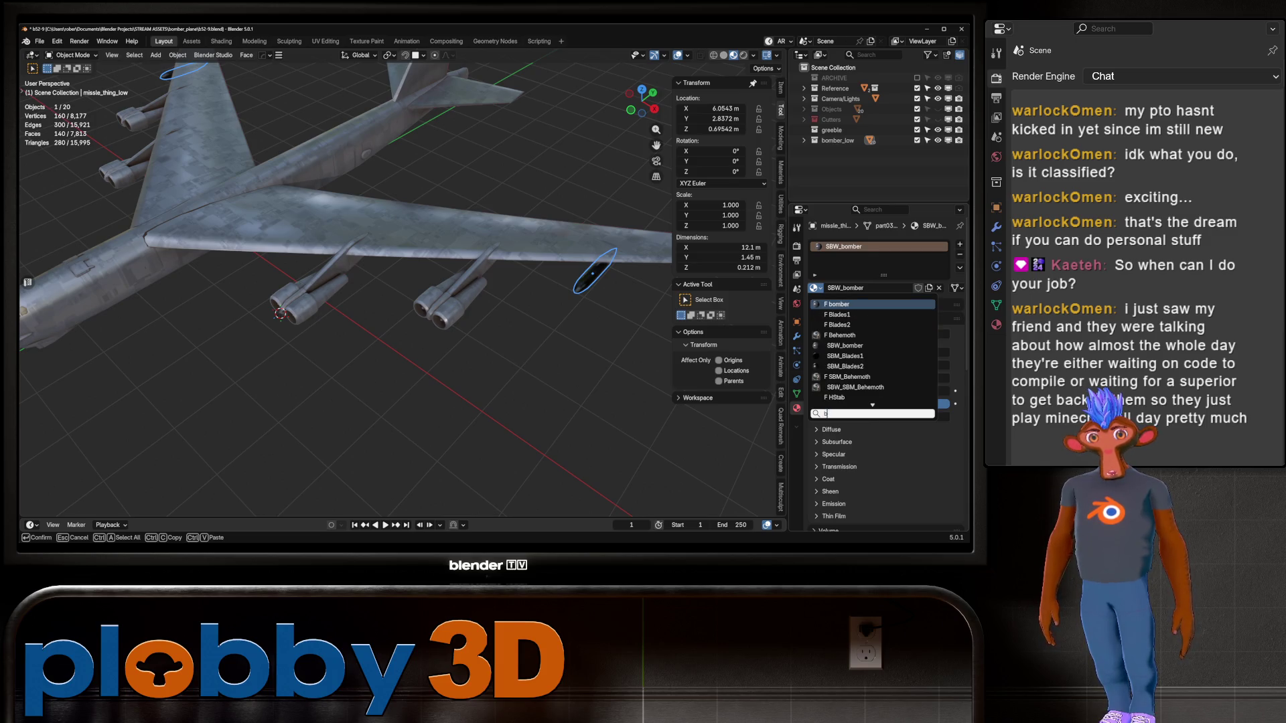
pyautogui.press('Return')
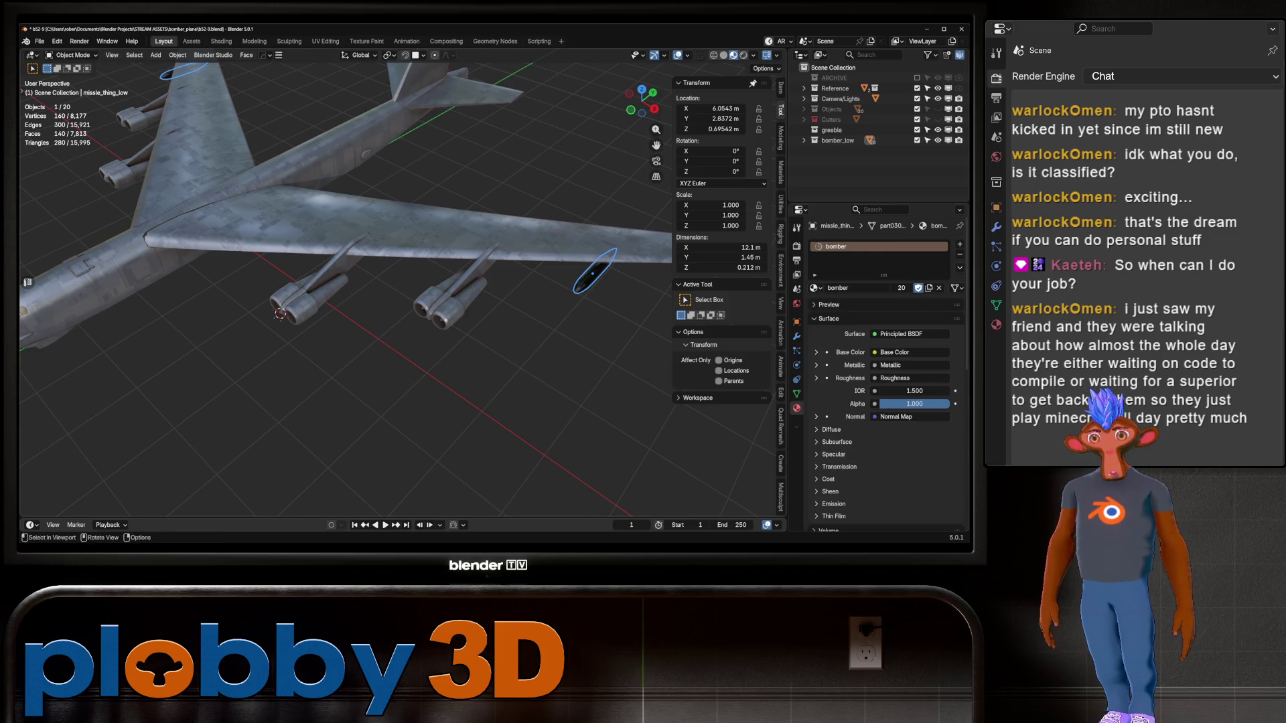
# Enter Edit Mode on the missile and switch to the UV Editing workspace
pyautogui.moveTo(348, 287); pyautogui.dragTo(402, 261, button='middle')
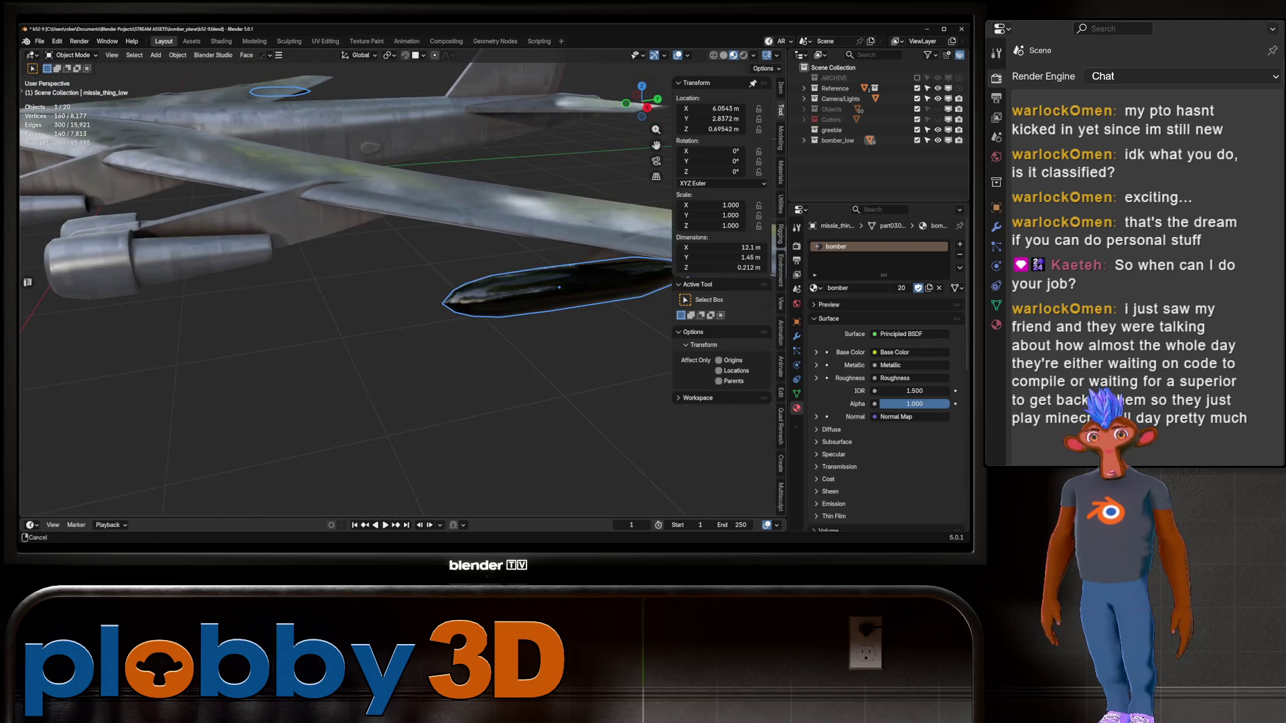
pyautogui.press('Tab')
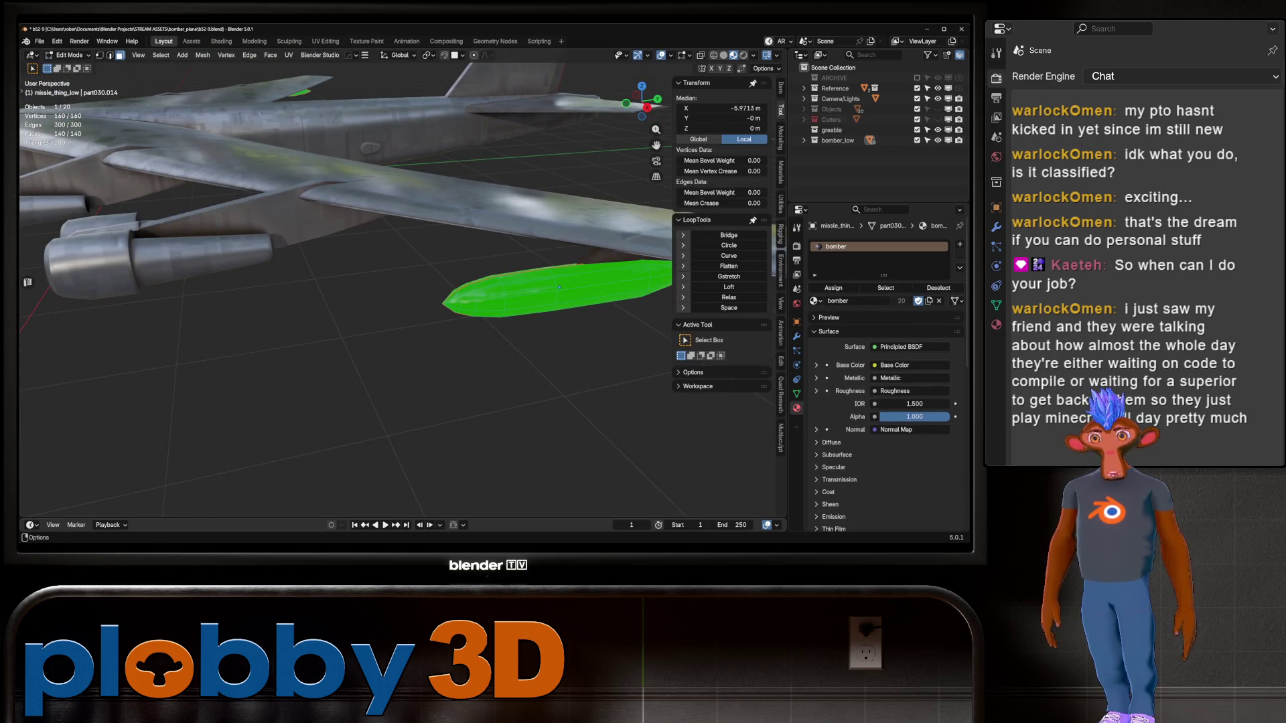
pyautogui.click(326, 41)
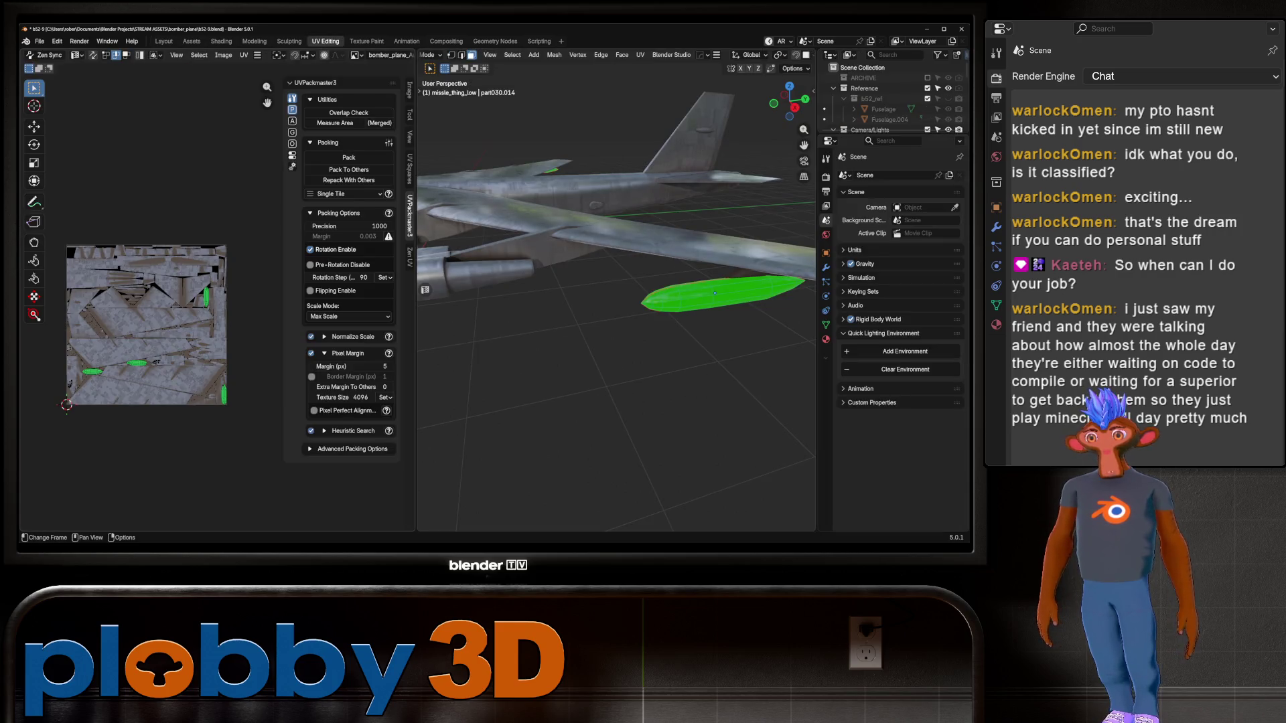
# Move the missile's UV islands upward on the bomber texture and check the result in Object Mode
pyautogui.scroll(3, 135, 322)
pyautogui.moveTo(134, 302); pyautogui.dragTo(195, 278, button='middle')
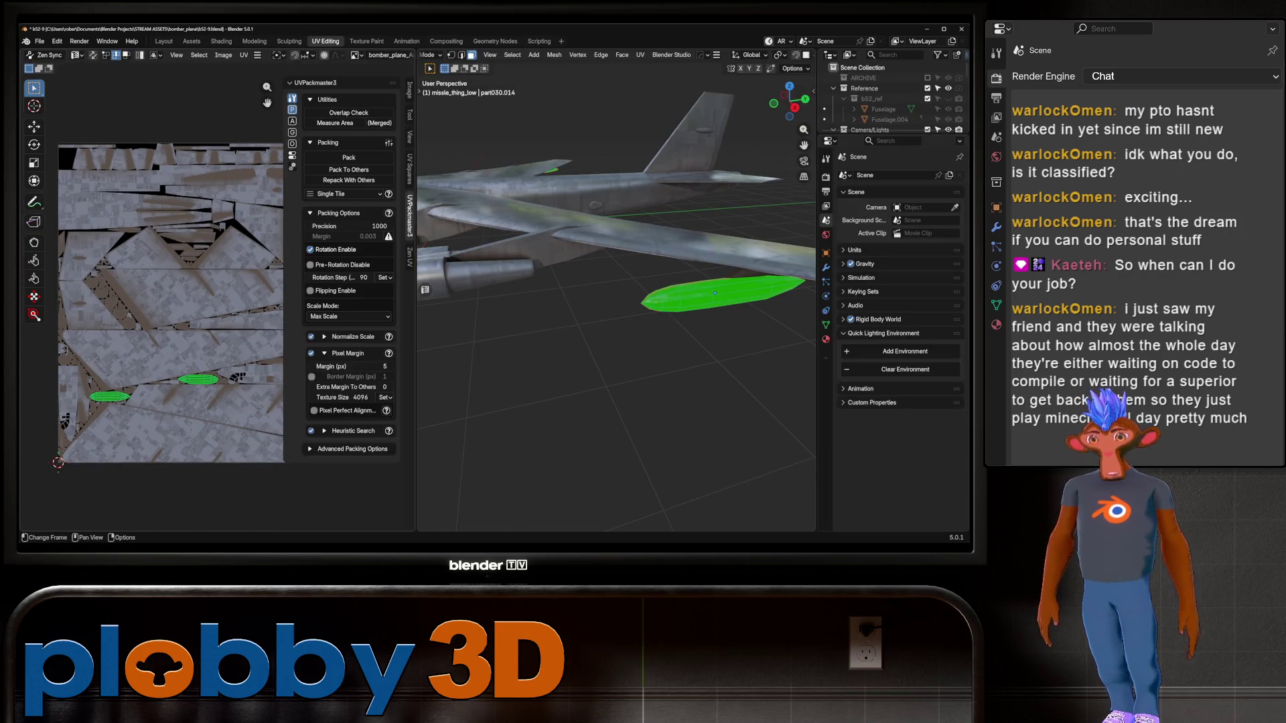
pyautogui.press('g')
pyautogui.press('Return')
pyautogui.press('Tab')
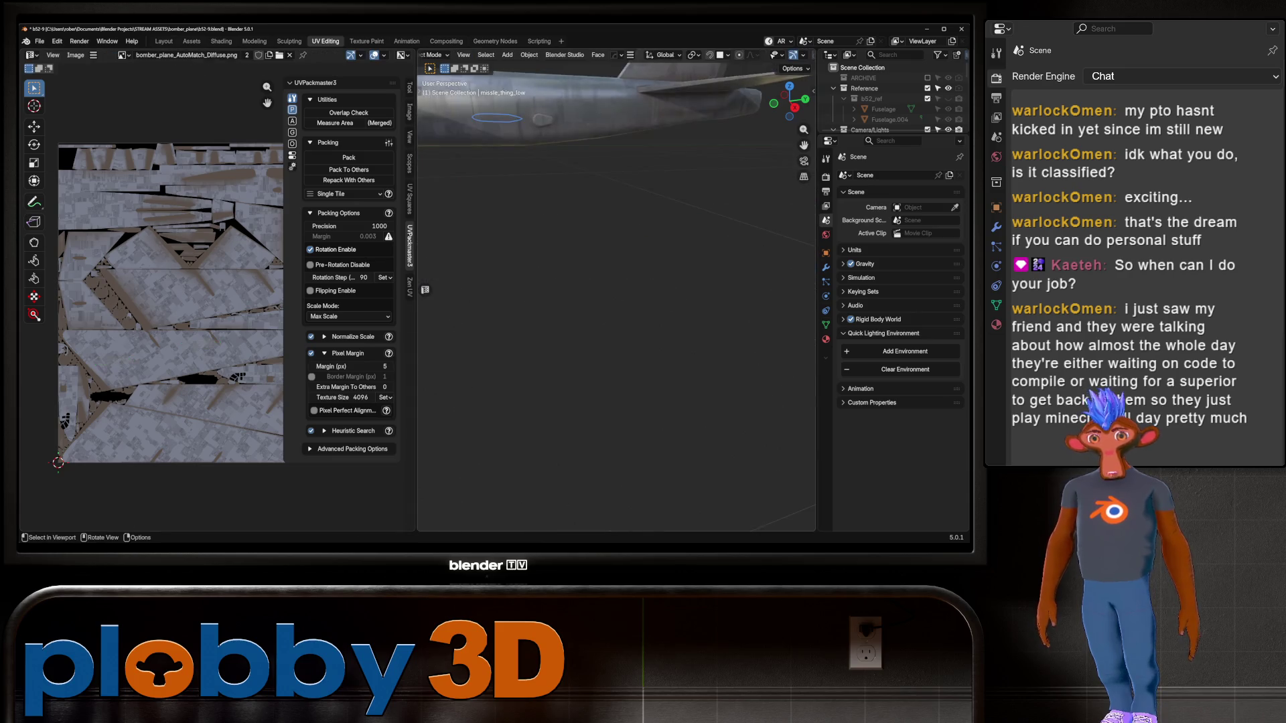
pyautogui.moveTo(616, 301)
pyautogui.mouseDown(button='middle')
pyautogui.moveTo(703, 281)
pyautogui.moveTo(563, 298)
pyautogui.mouseUp(button='middle')
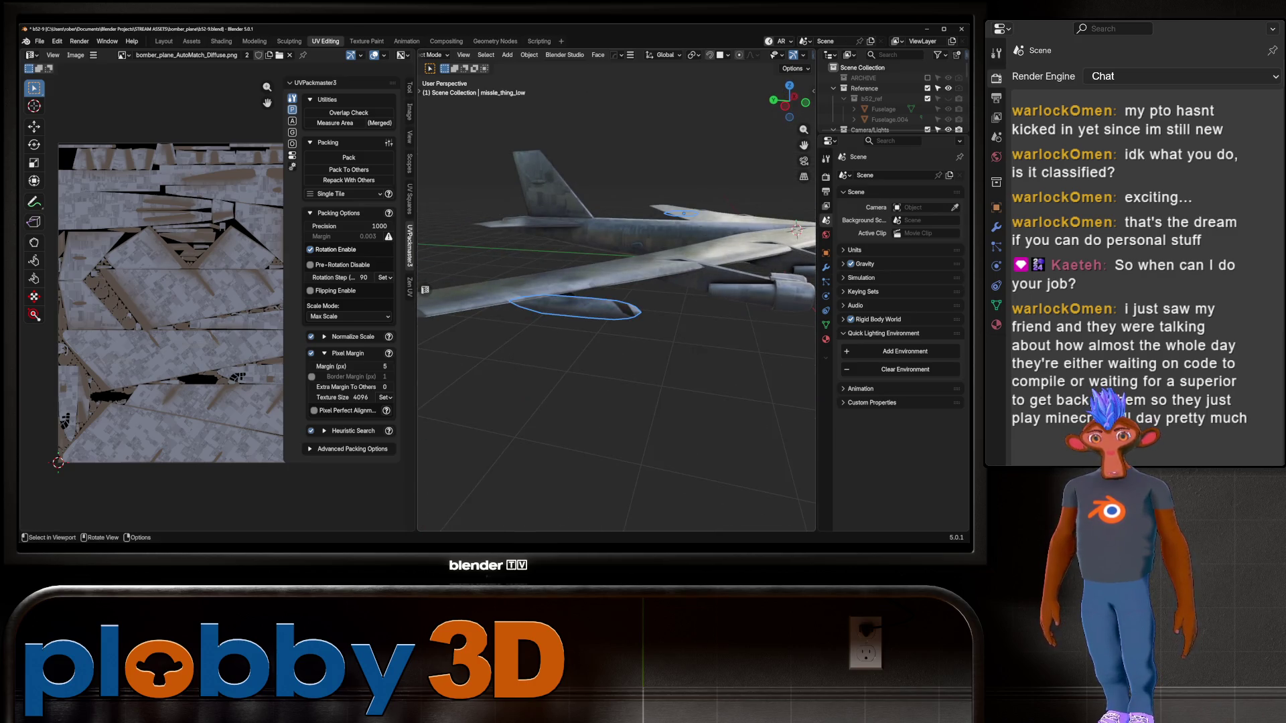
pyautogui.scroll(2, 616, 301)
# Nudge the missile's UV islands again and return to Object Mode
pyautogui.press('Tab')
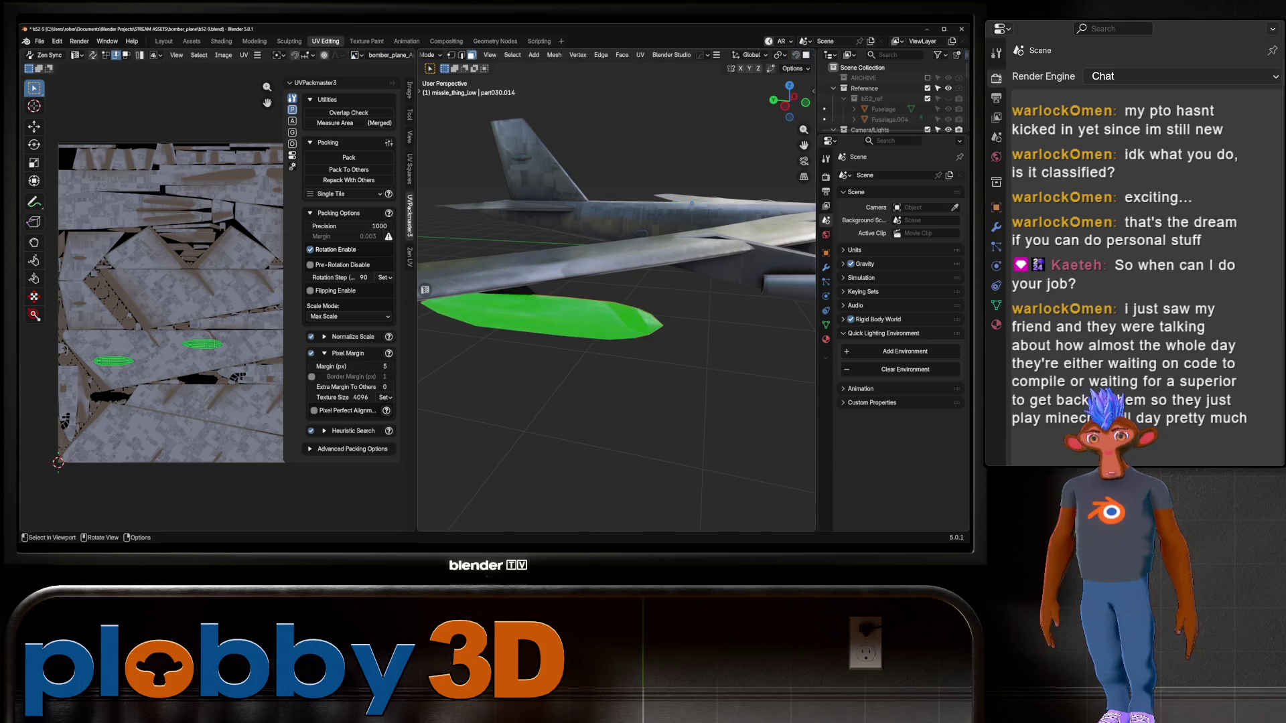
pyautogui.scroll(2, 182, 336)
pyautogui.press('g')
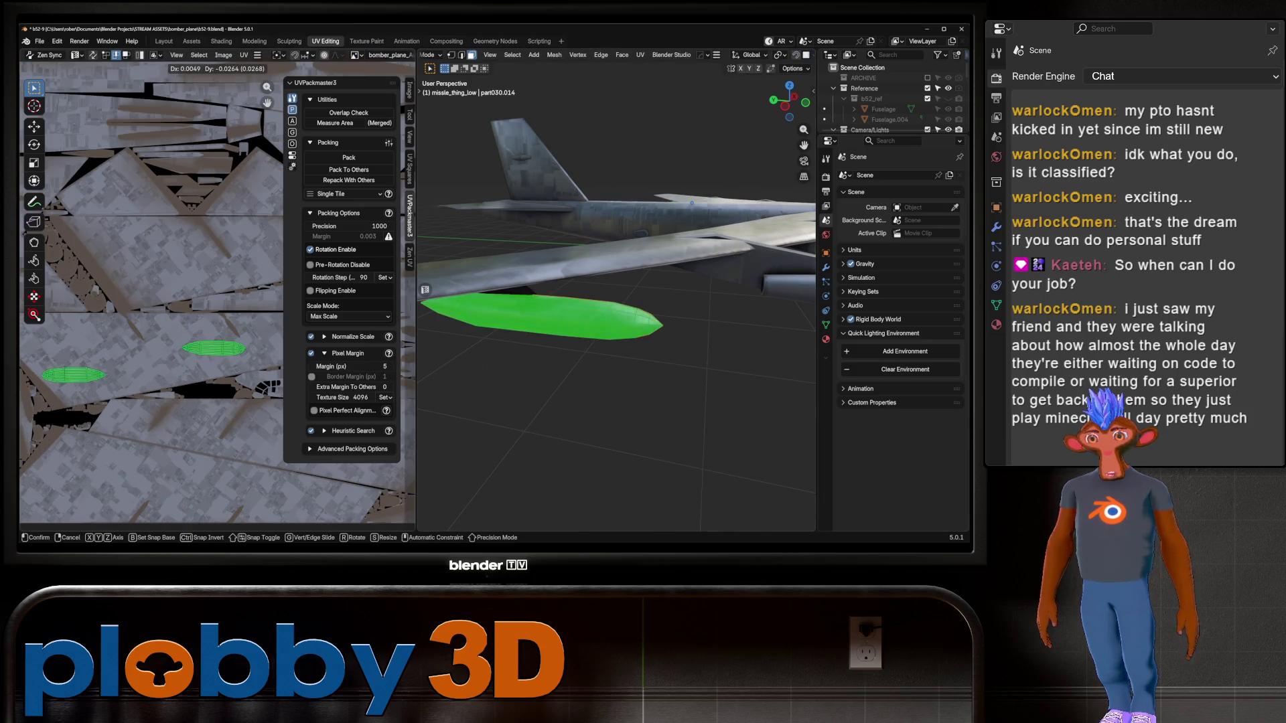
pyautogui.press('Return')
pyautogui.press('Tab')
# Inspect the textured bomber's nose, wing underside and nacelles, then select the inner engine pods
pyautogui.moveTo(616, 301); pyautogui.dragTo(670, 295, button='middle')
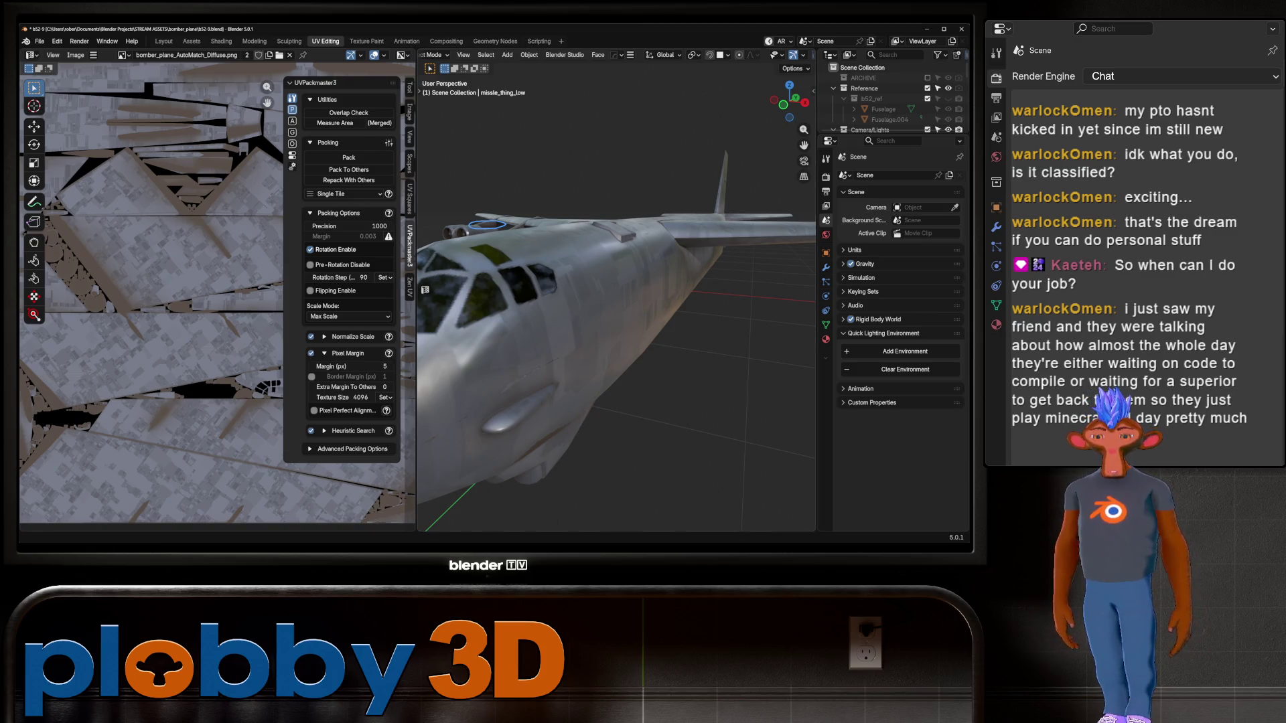
pyautogui.moveTo(616, 302)
pyautogui.mouseDown(button='middle')
pyautogui.moveTo(602, 294)
pyautogui.moveTo(590, 228)
pyautogui.moveTo(620, 342)
pyautogui.moveTo(590, 302)
pyautogui.moveTo(603, 295)
pyautogui.mouseUp(button='middle')
pyautogui.scroll(-5, 884, 100)
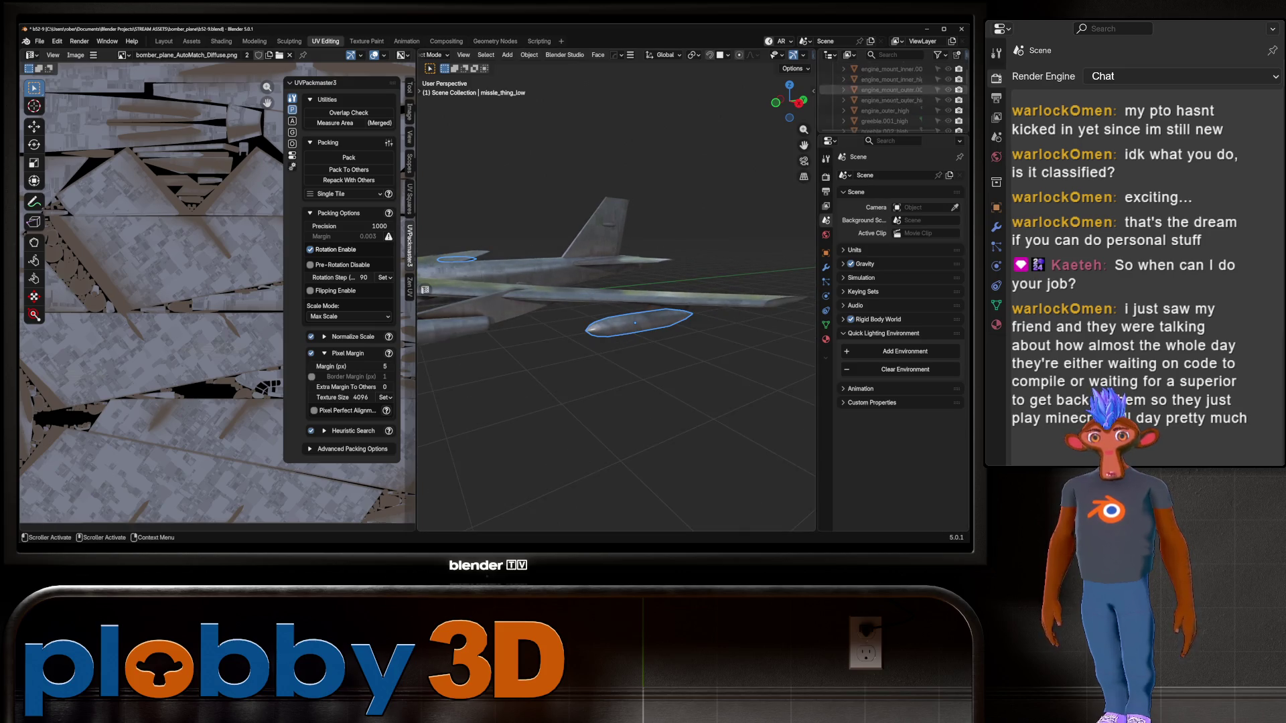
pyautogui.scroll(-2, 891, 101)
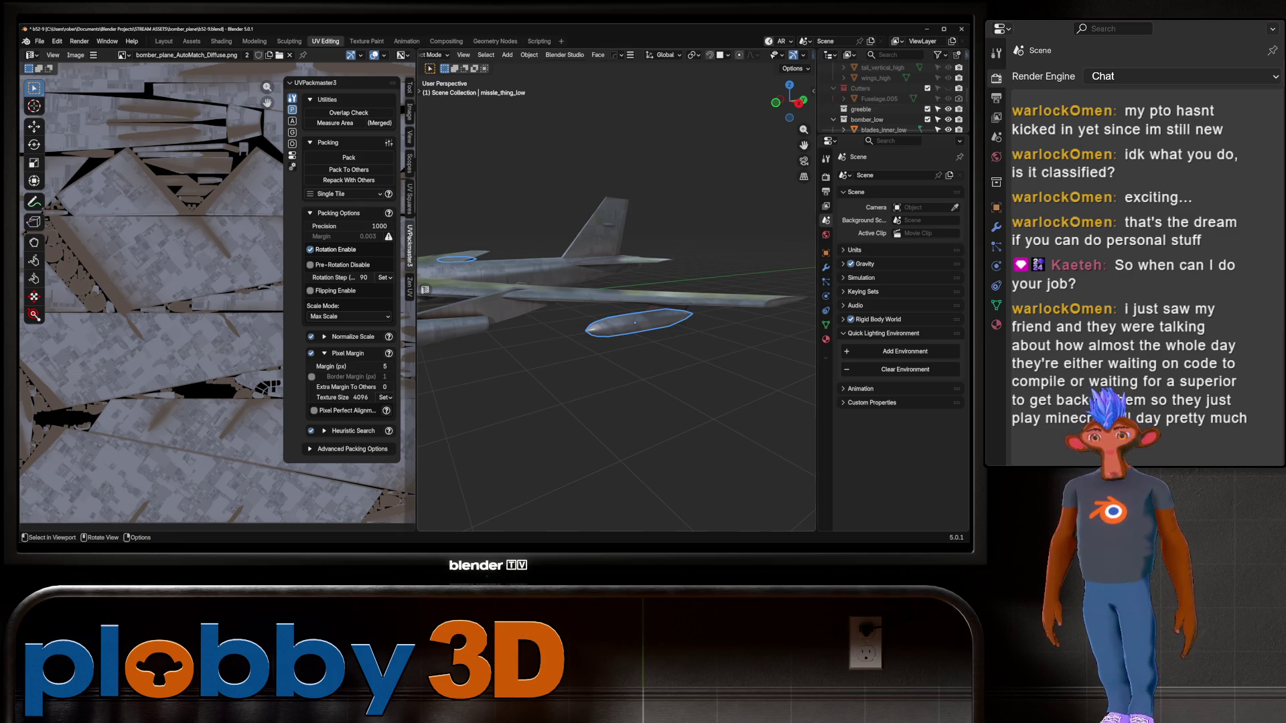
pyautogui.moveTo(602, 301); pyautogui.dragTo(636, 298, button='middle')
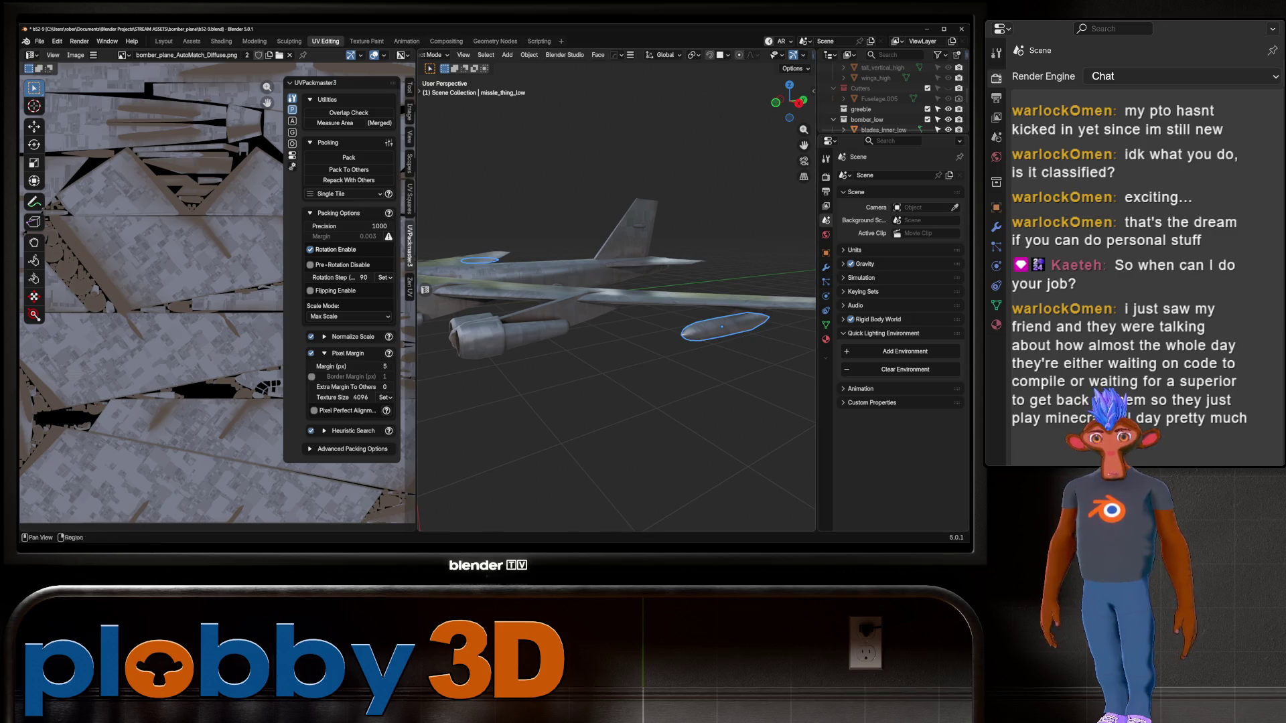
pyautogui.moveTo(616, 301)
pyautogui.mouseDown(button='middle')
pyautogui.moveTo(596, 328)
pyautogui.moveTo(576, 261)
pyautogui.moveTo(612, 345)
pyautogui.moveTo(683, 329)
pyautogui.moveTo(603, 304)
pyautogui.mouseUp(button='middle')
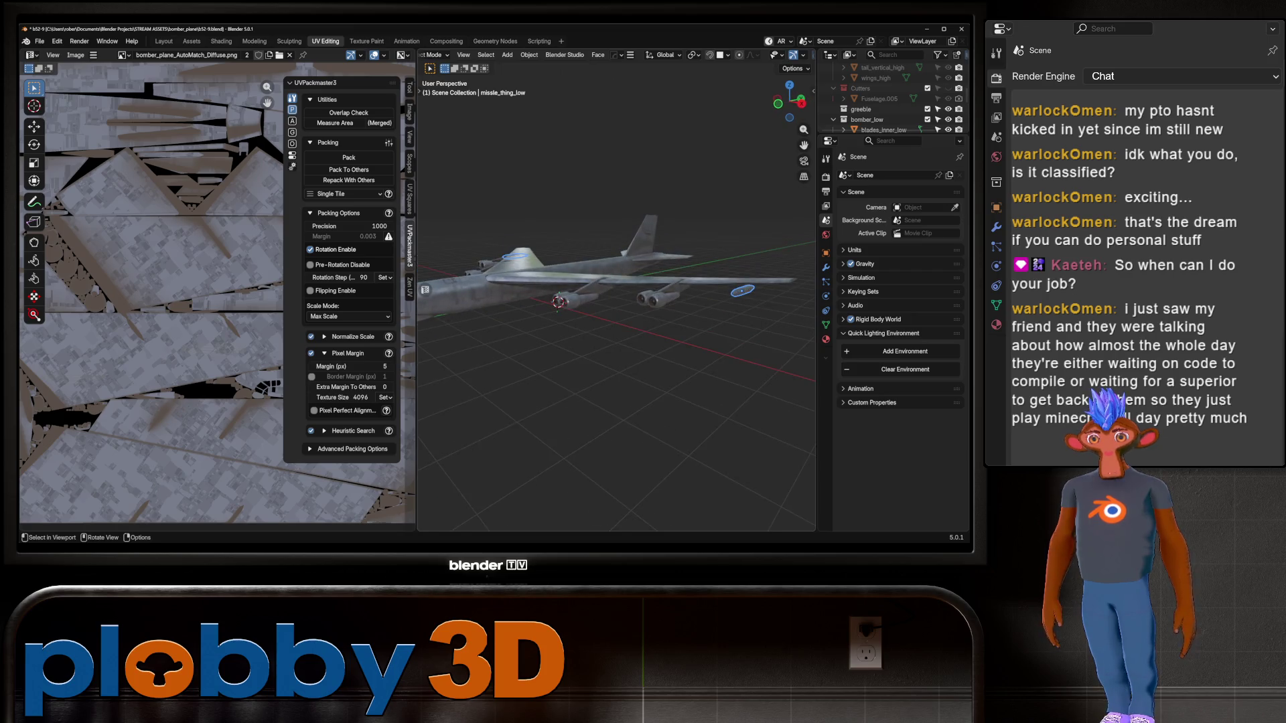
pyautogui.click(577, 300)
# In Layout, remove the window material from the inner engine pylon and the outer engine blades
pyautogui.click(164, 41)
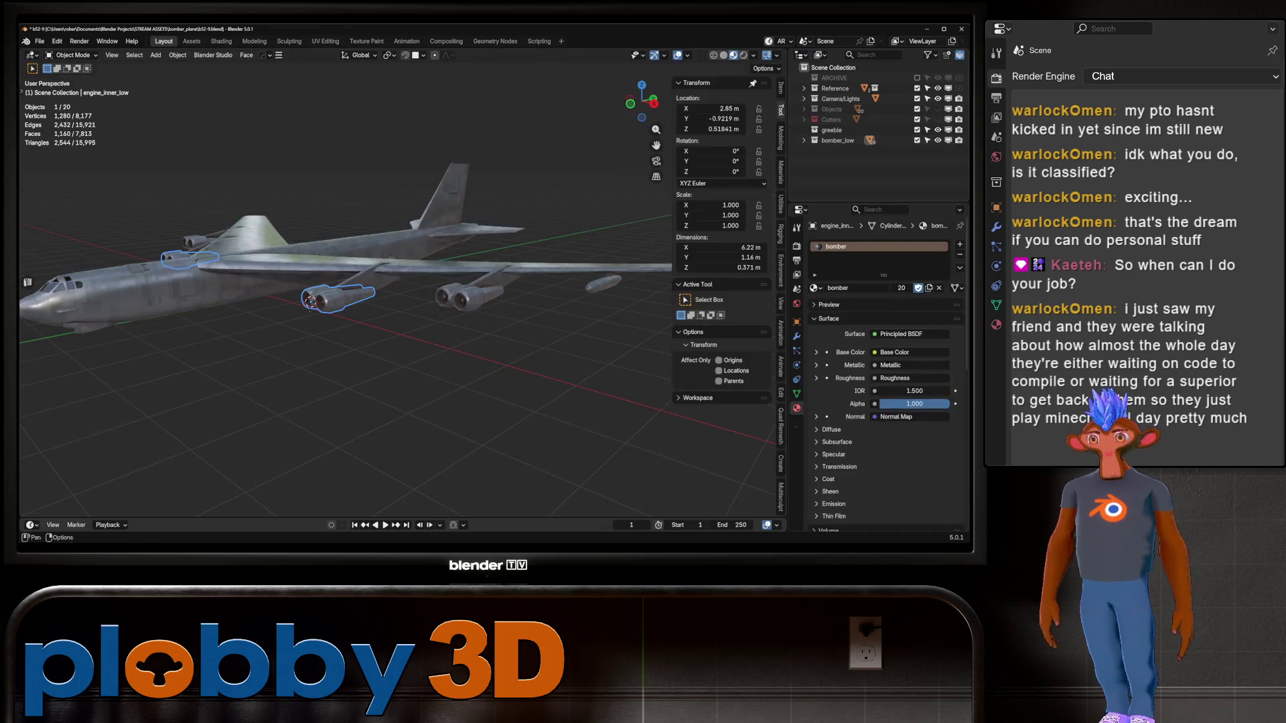
pyautogui.click(369, 285)
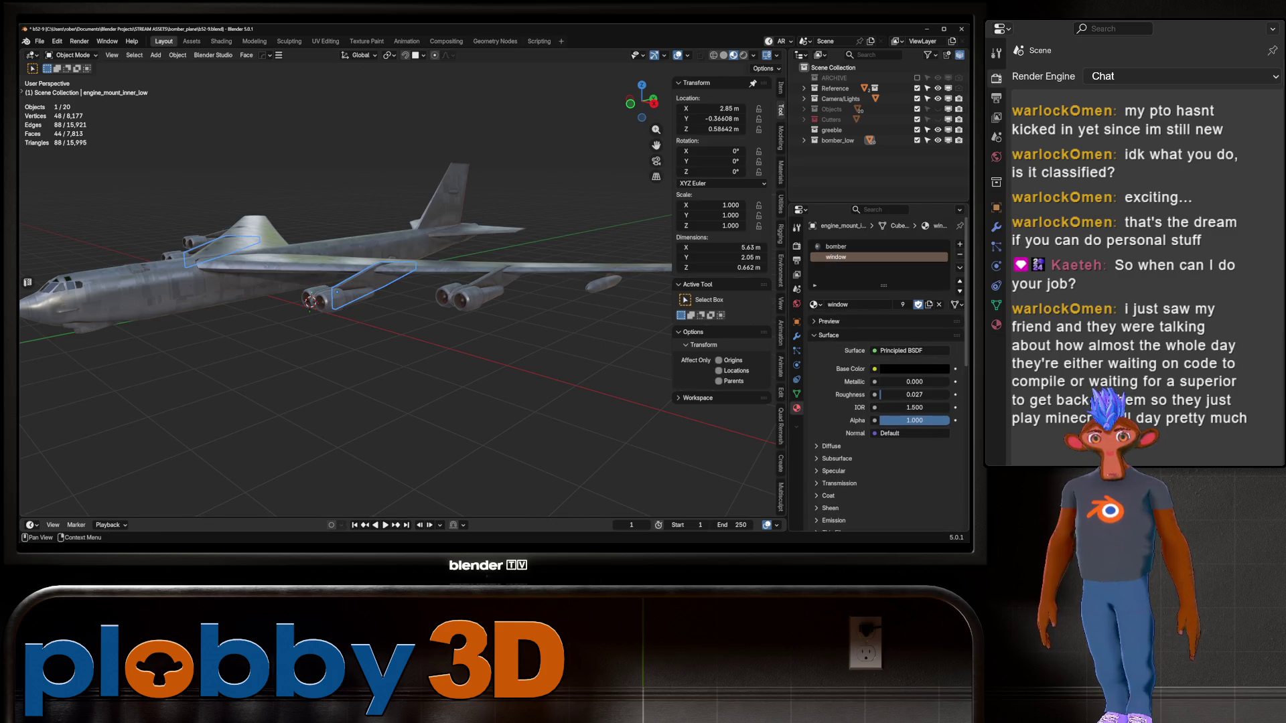
pyautogui.click(960, 255)
pyautogui.click(497, 287)
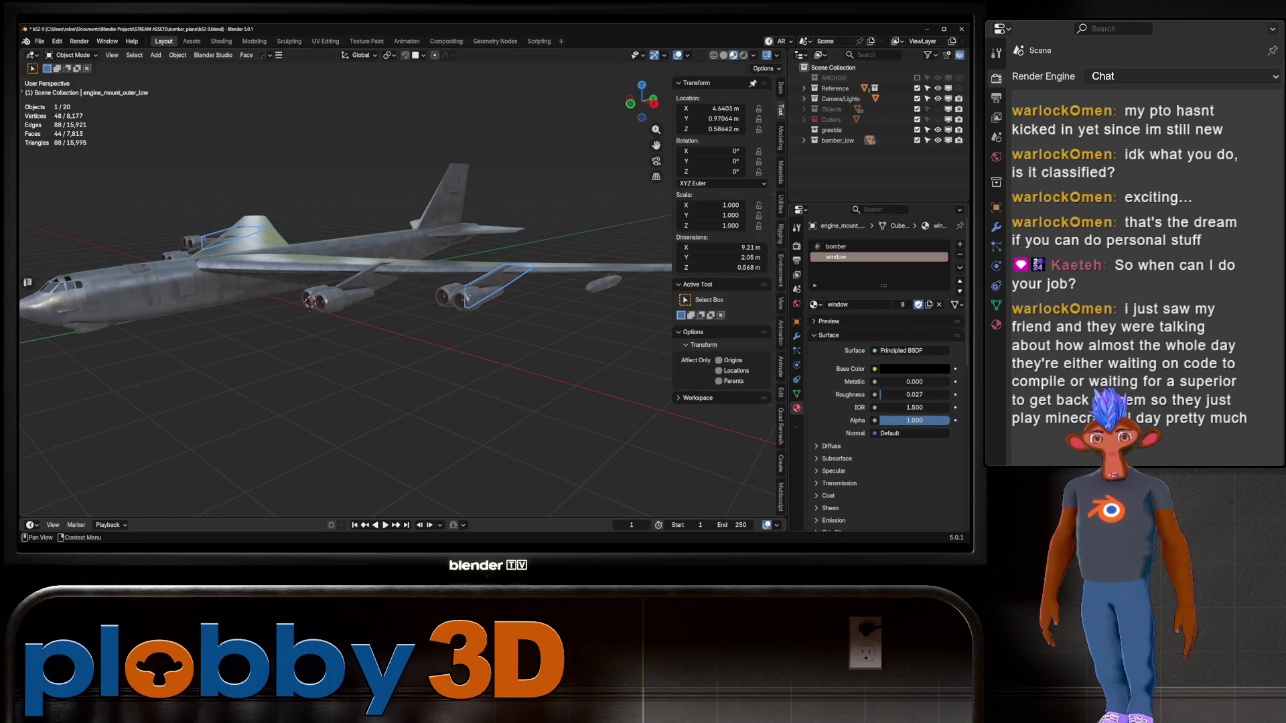
pyautogui.click(464, 298)
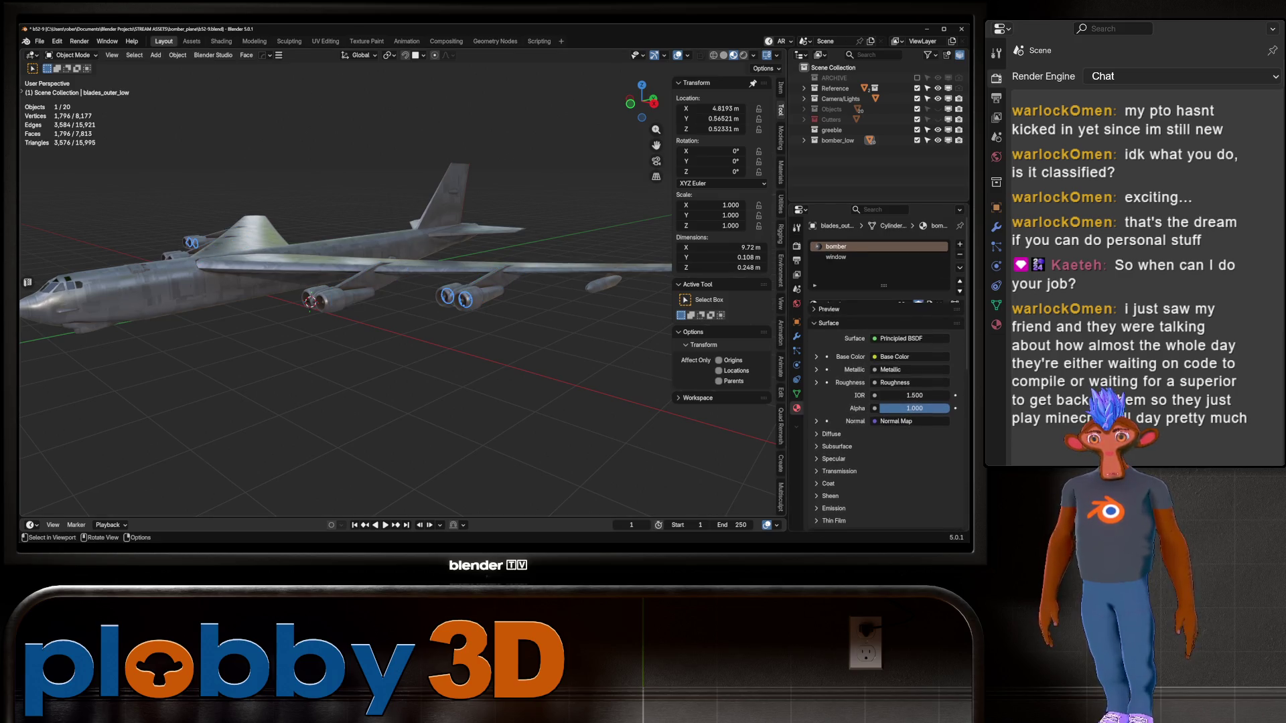
pyautogui.click(836, 257)
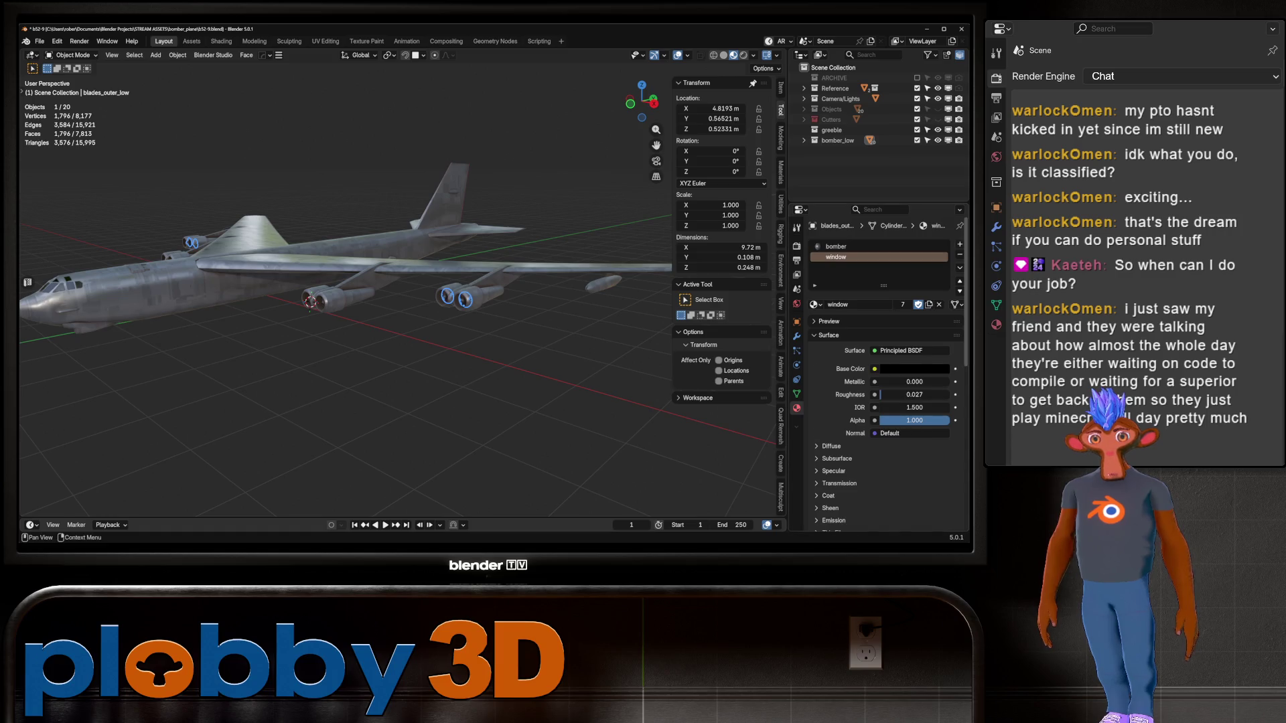
pyautogui.click(959, 255)
# Remove the window material slot from the inner engine blades
pyautogui.scroll(5, 469, 281)
pyautogui.moveTo(468, 281)
pyautogui.mouseDown(button='middle')
pyautogui.moveTo(610, 257)
pyautogui.moveTo(35, 248)
pyautogui.mouseUp(button='middle')
pyautogui.click(385, 290)
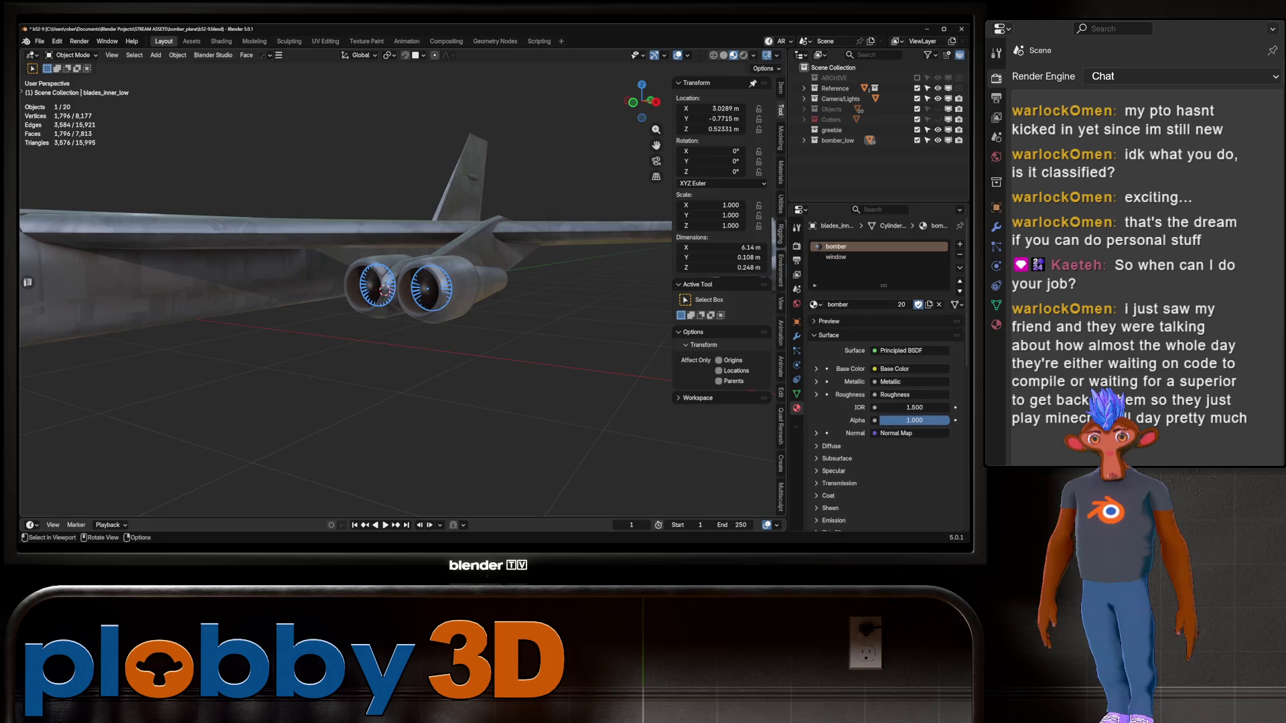
pyautogui.click(843, 257)
pyautogui.click(837, 246)
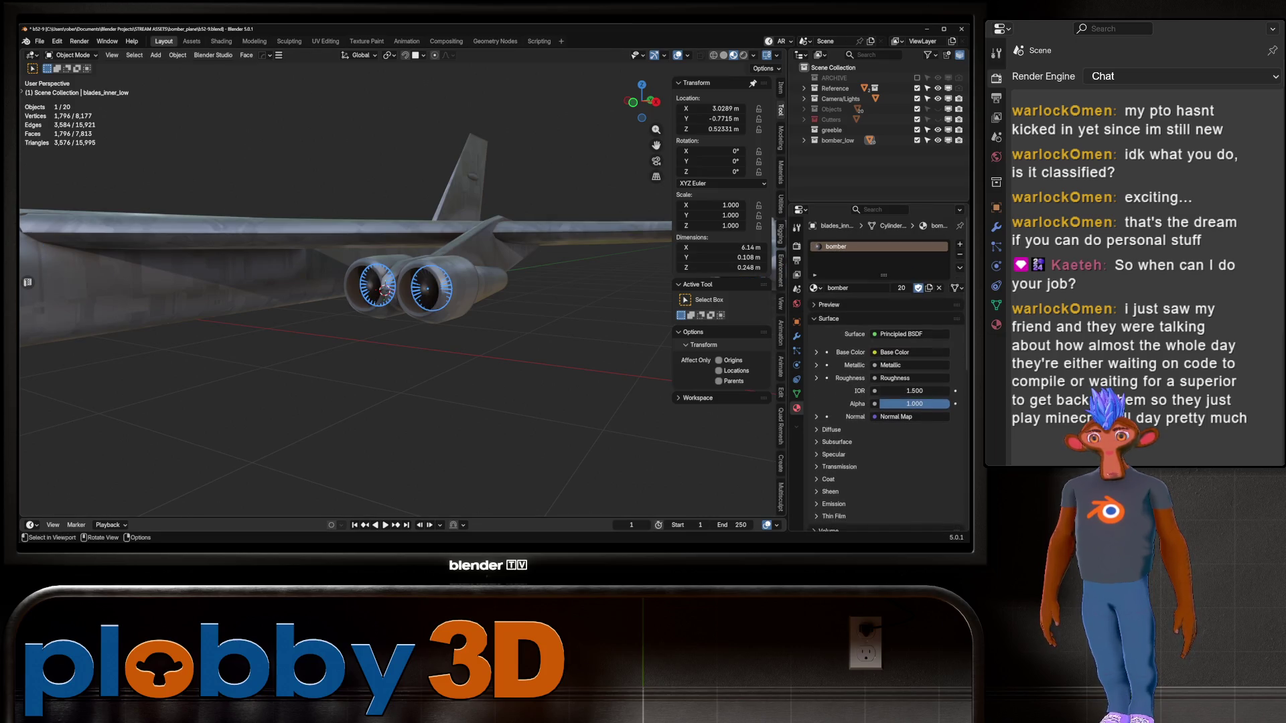
pyautogui.click(434, 271)
pyautogui.moveTo(401, 302); pyautogui.dragTo(301, 284, button='middle')
# Remove the window material from the second outer and second inner engine pylons
pyautogui.click(462, 252)
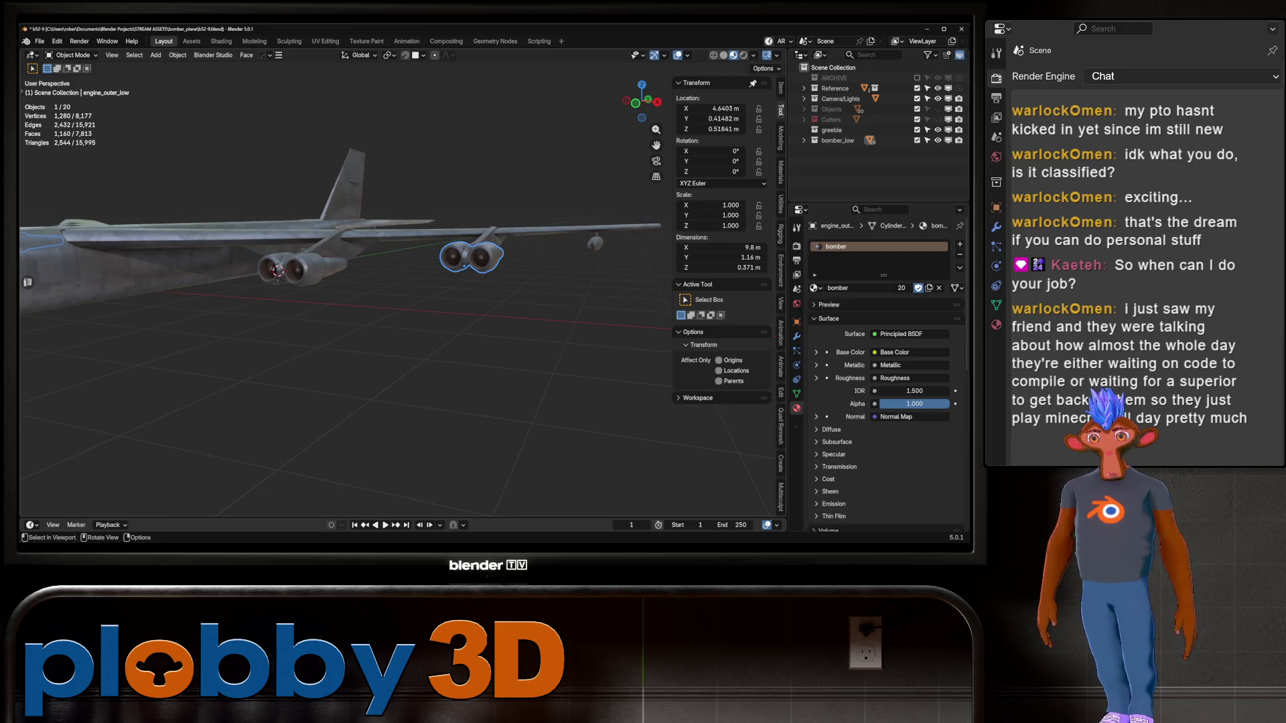
pyautogui.click(472, 256)
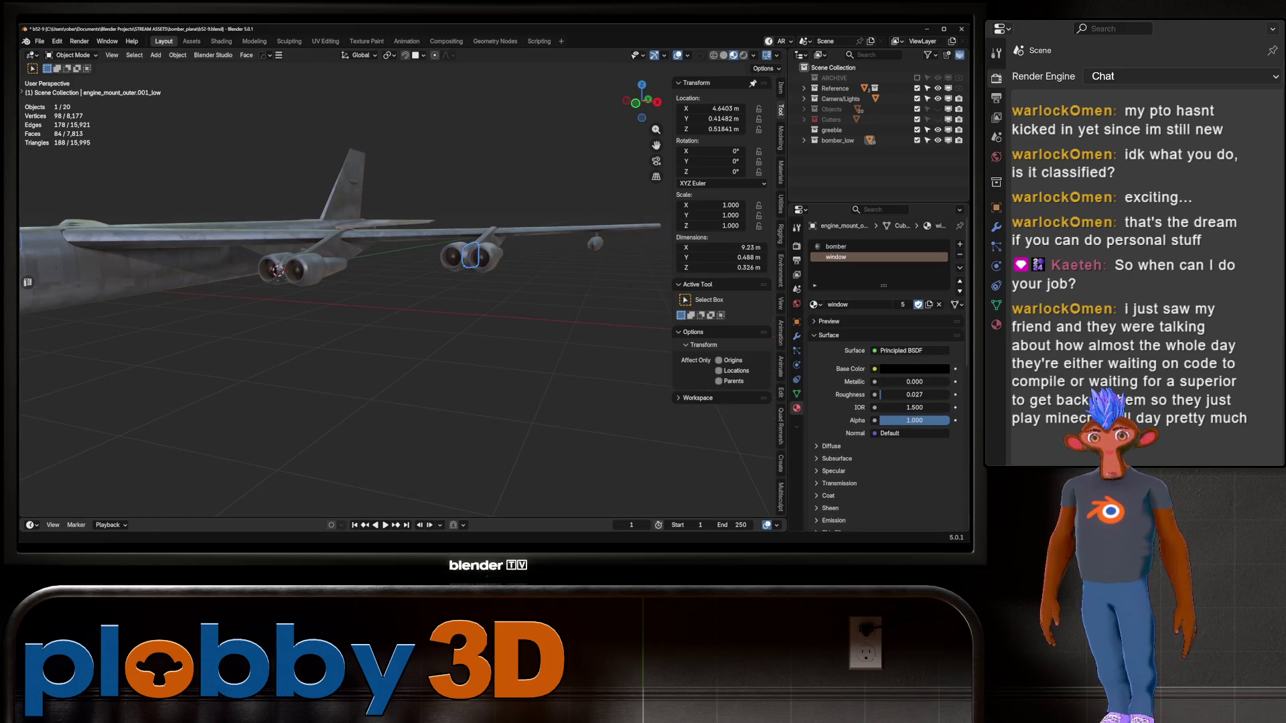
pyautogui.click(960, 255)
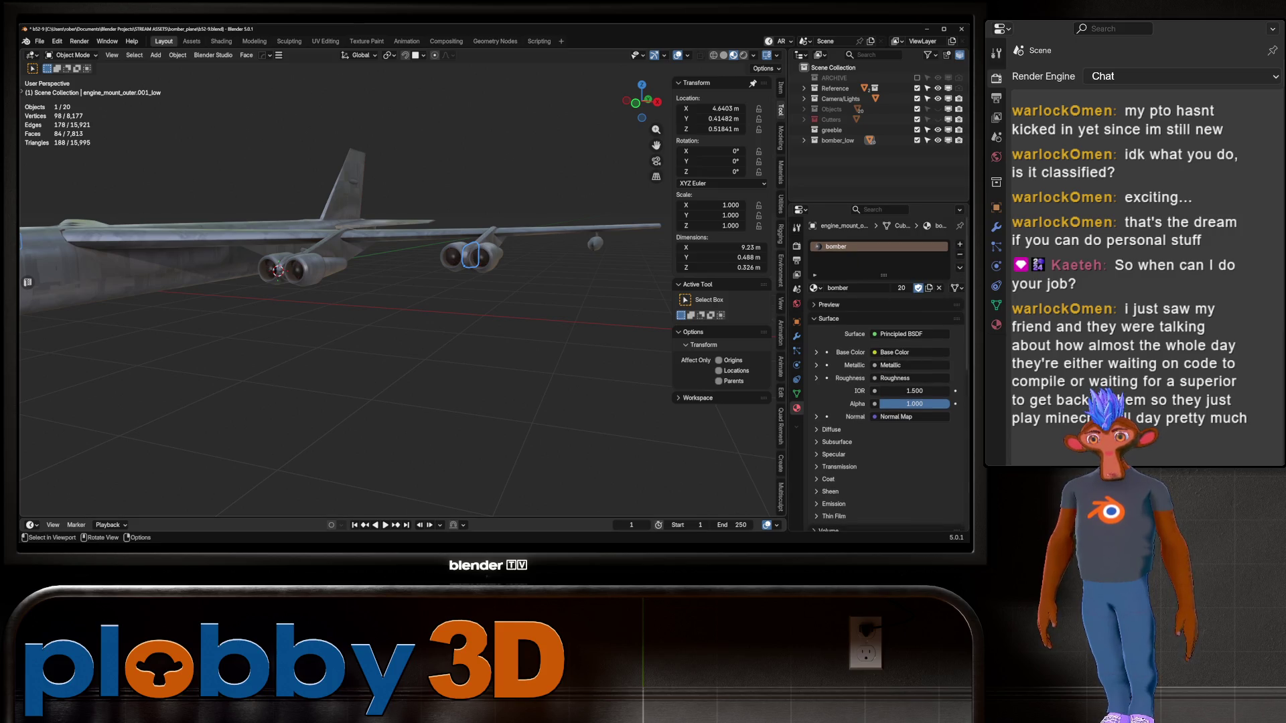
pyautogui.click(292, 267)
pyautogui.click(836, 257)
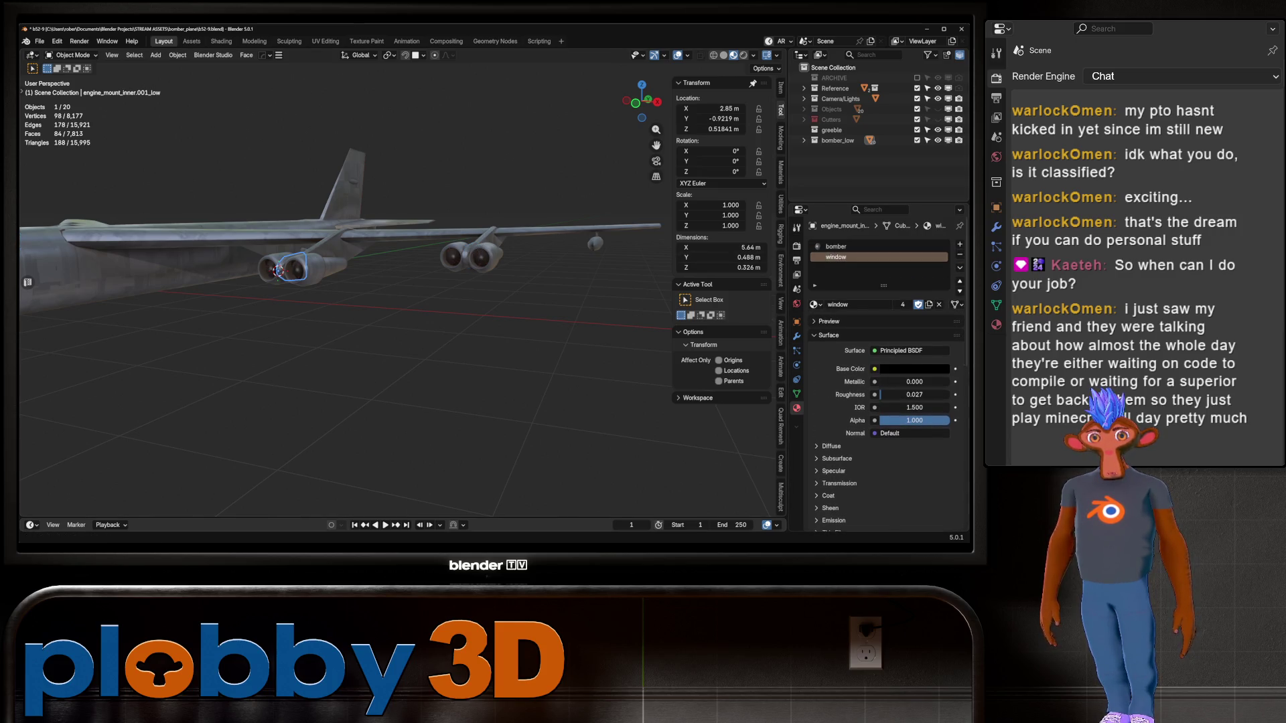
pyautogui.click(960, 254)
# Recheck the materials on the inner engine pod and the inner and outer pylons
pyautogui.click(278, 269)
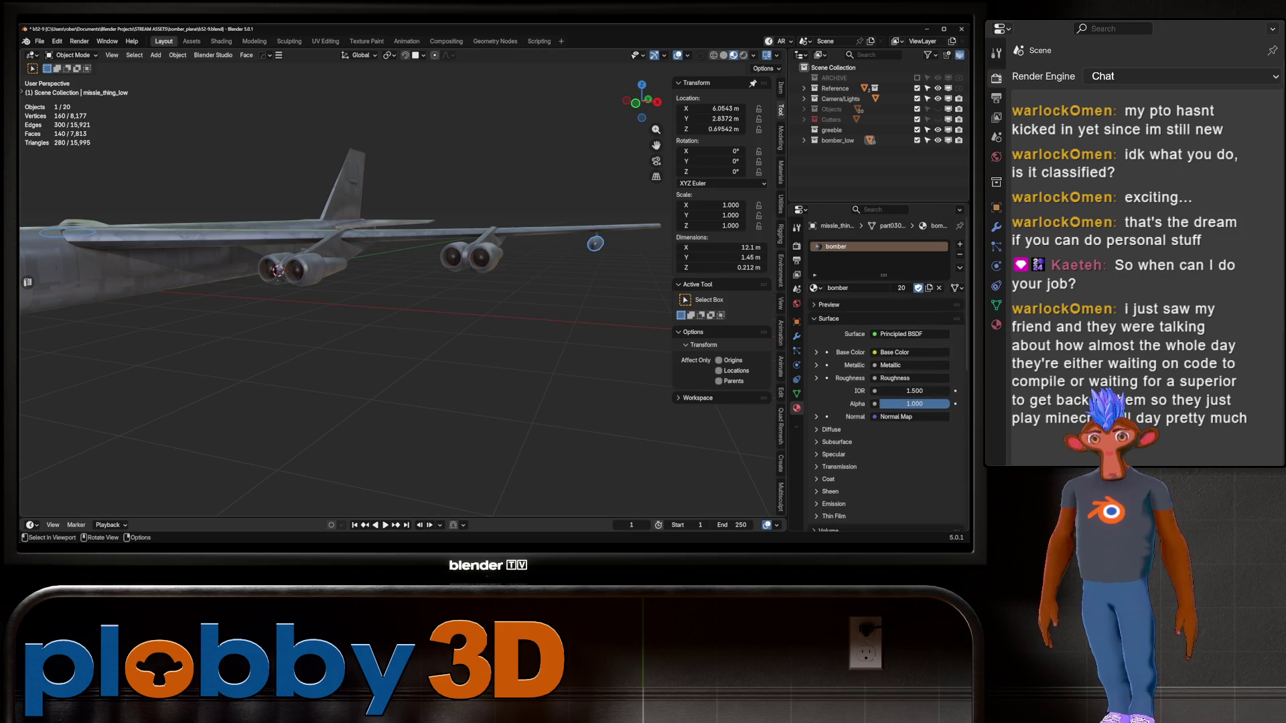
pyautogui.moveTo(288, 268); pyautogui.dragTo(349, 268, button='middle')
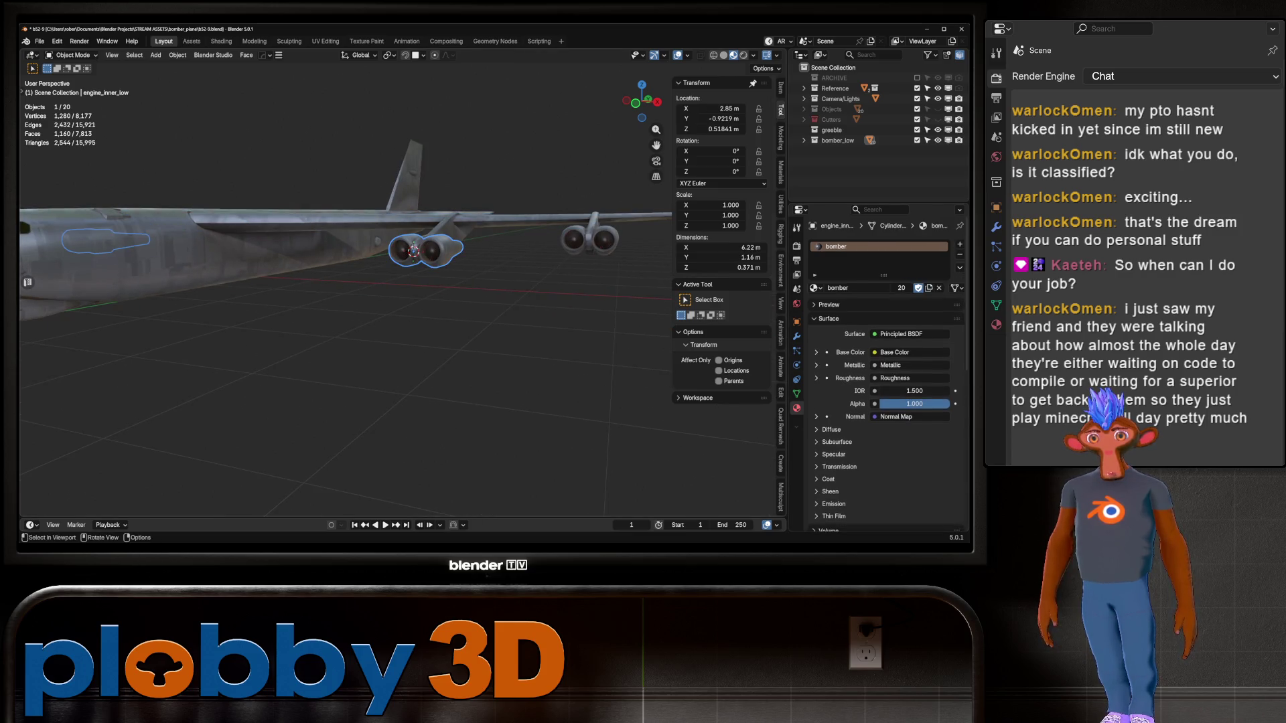
pyautogui.click(415, 249)
pyautogui.click(414, 250)
pyautogui.click(414, 251)
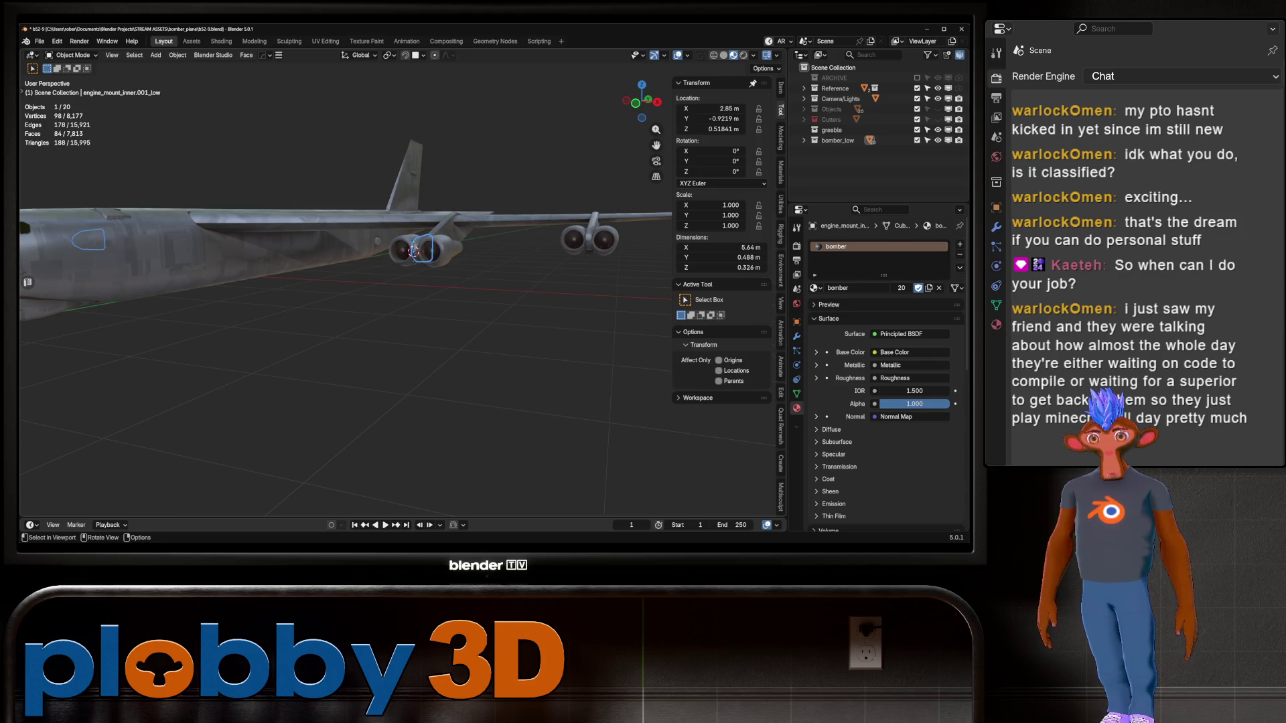
pyautogui.click(593, 231)
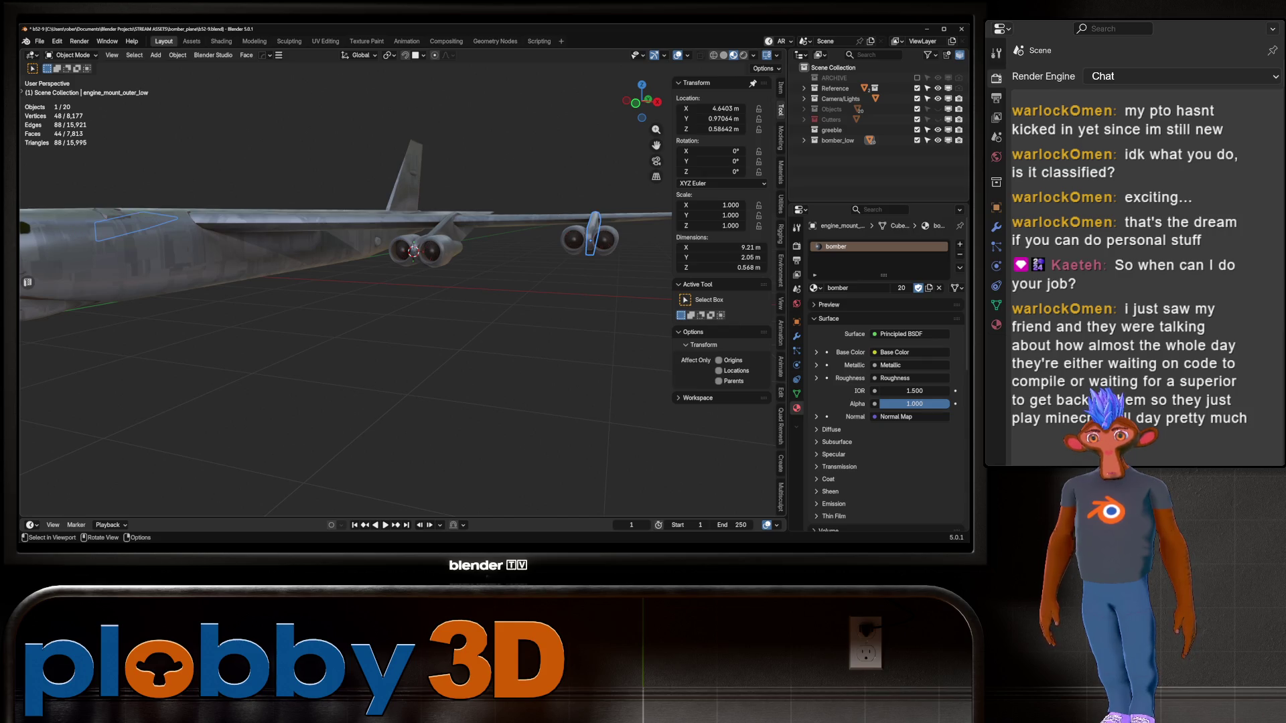
pyautogui.moveTo(593, 231); pyautogui.dragTo(483, 231, button='middle')
# Check the materials of a fuselage greeble, the main fuselage and the nose intake greebles
pyautogui.click(481, 230)
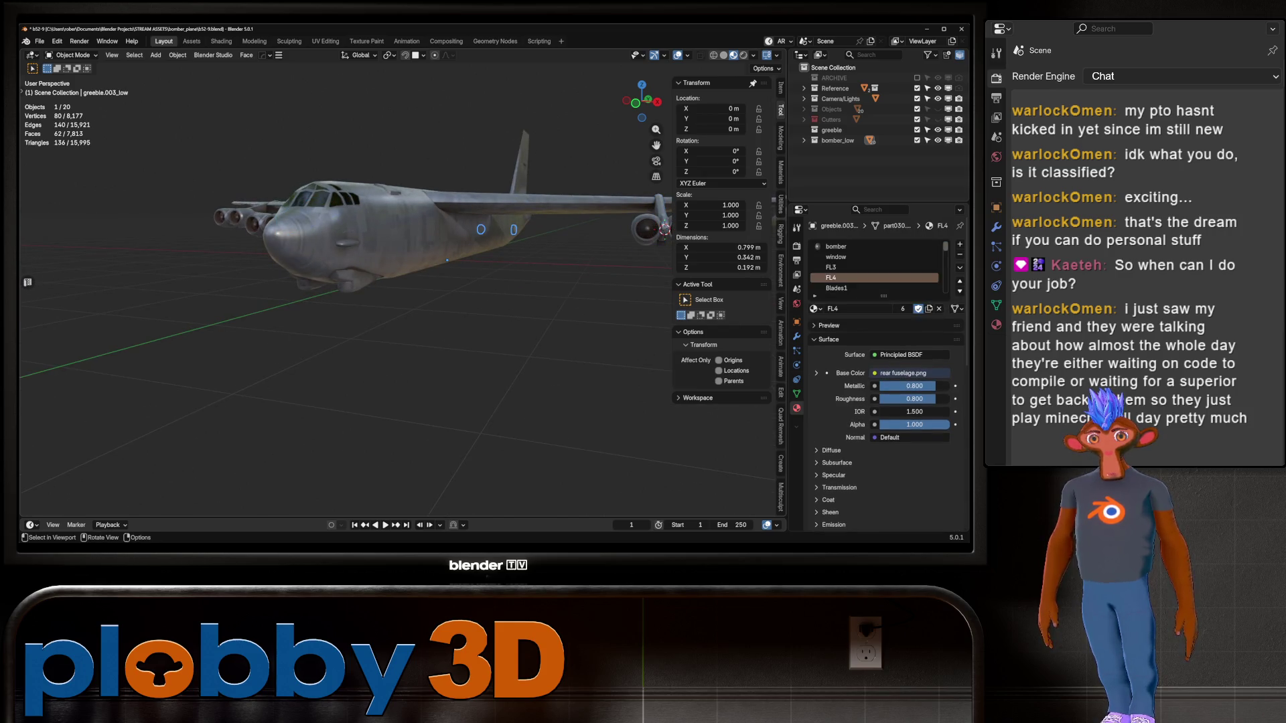
pyautogui.scroll(-5, 884, 369)
pyautogui.scroll(5, 884, 368)
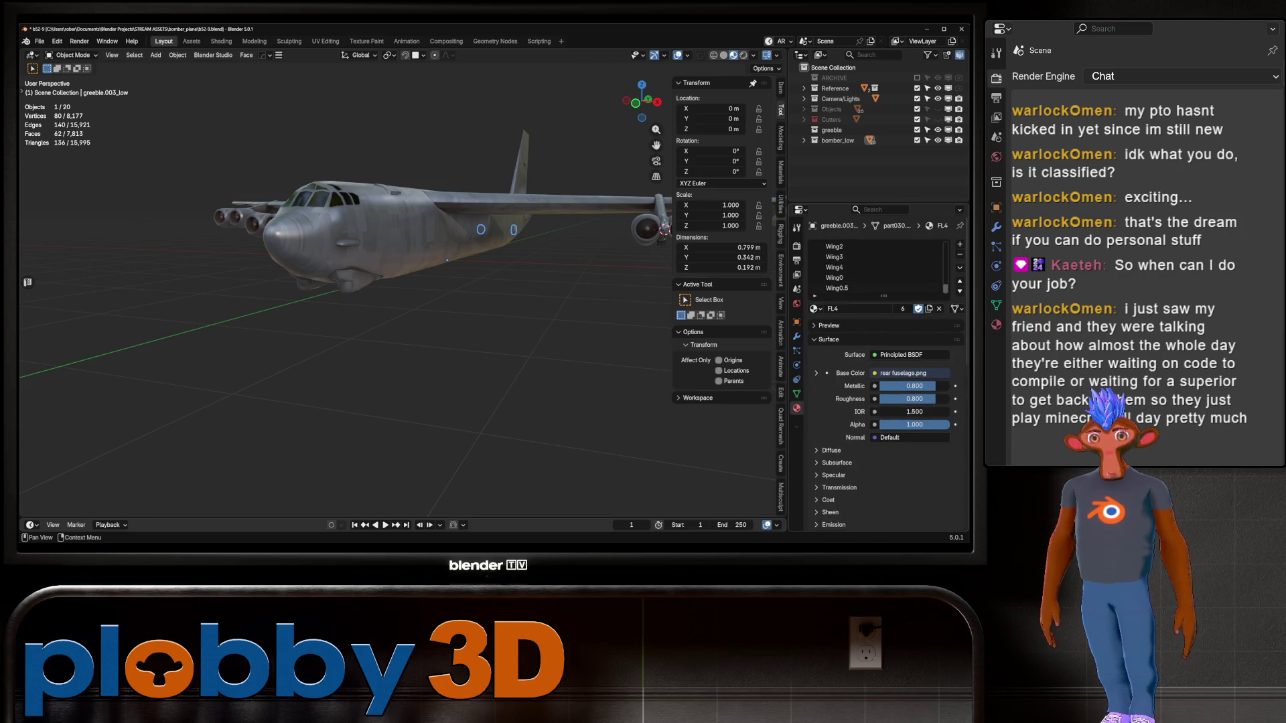
pyautogui.click(834, 288)
pyautogui.keyDown('ctrl'); pyautogui.scroll(5, 870, 274); pyautogui.keyUp('ctrl')
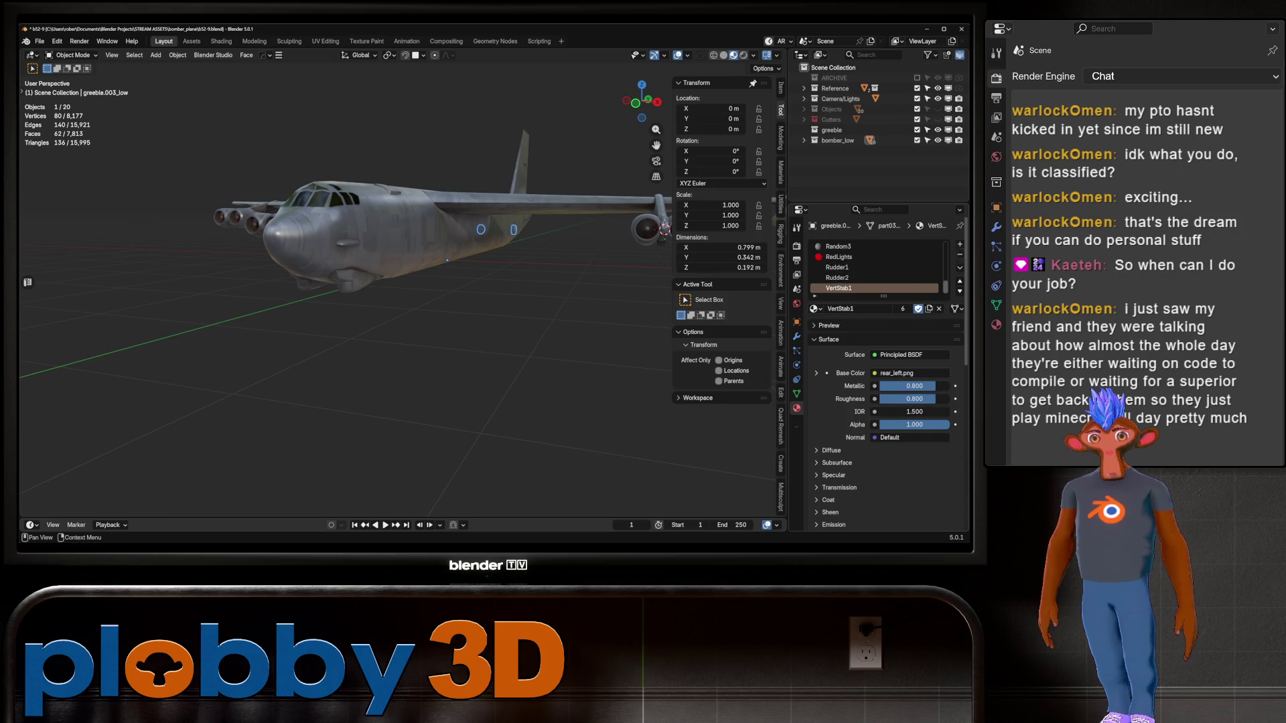
pyautogui.keyDown('ctrl'); pyautogui.scroll(5, 871, 275); pyautogui.keyUp('ctrl')
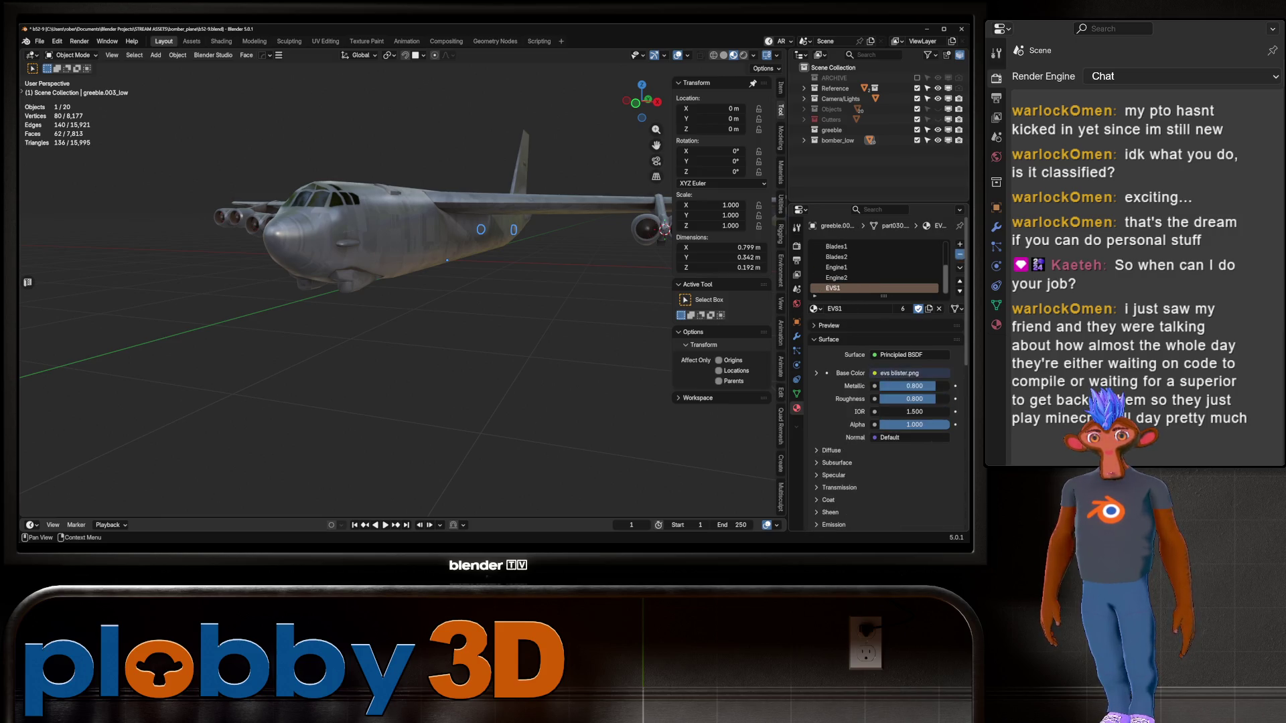
pyautogui.click(447, 260)
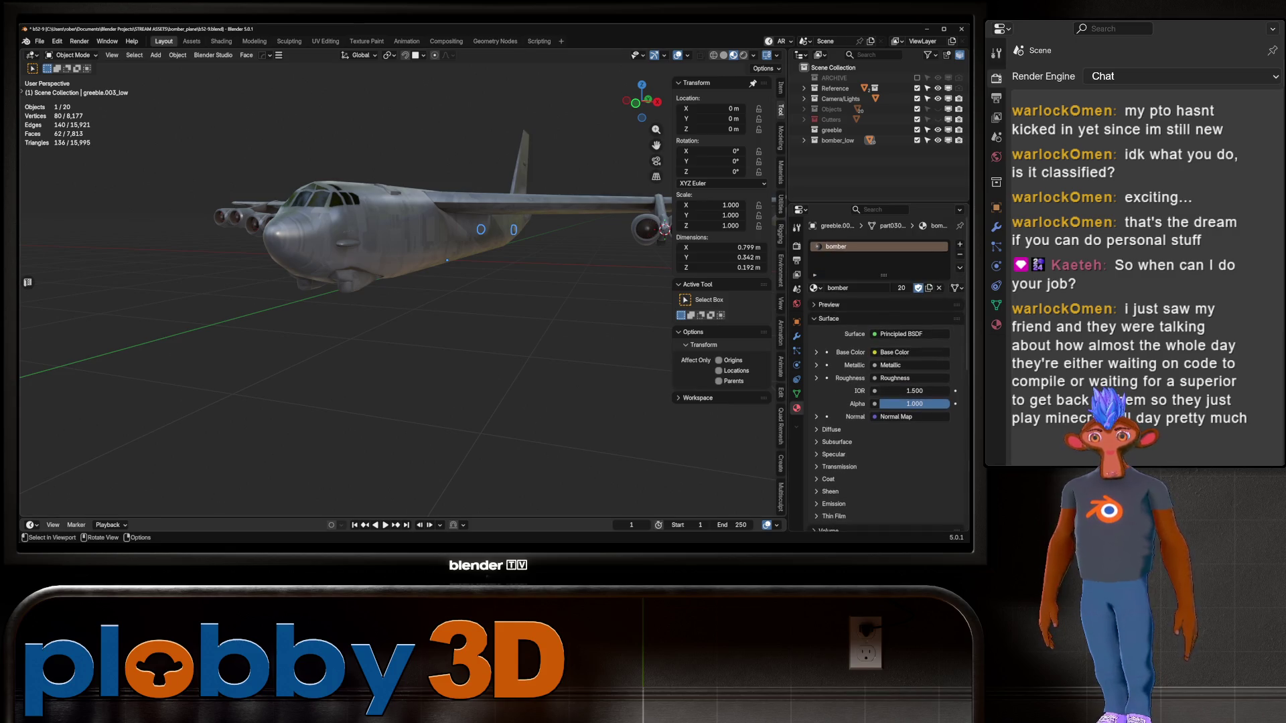
pyautogui.scroll(5, 429, 268)
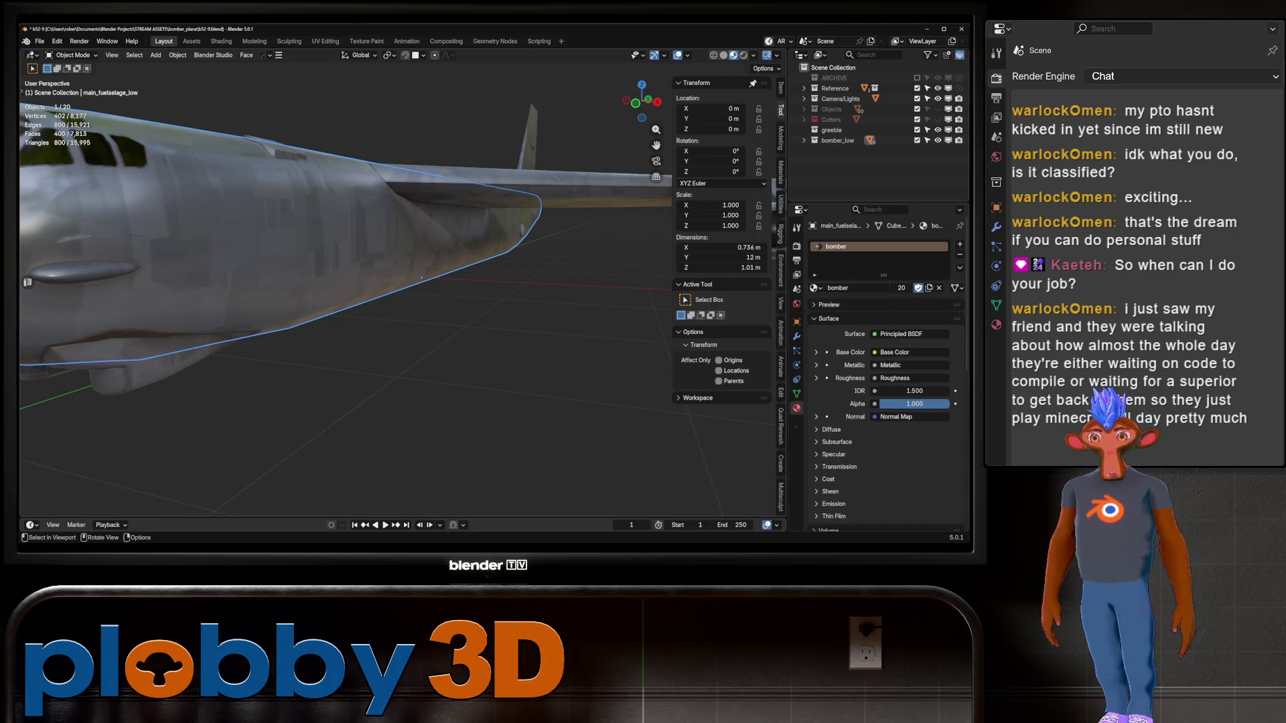
pyautogui.click(422, 281)
pyautogui.scroll(-5, 422, 281)
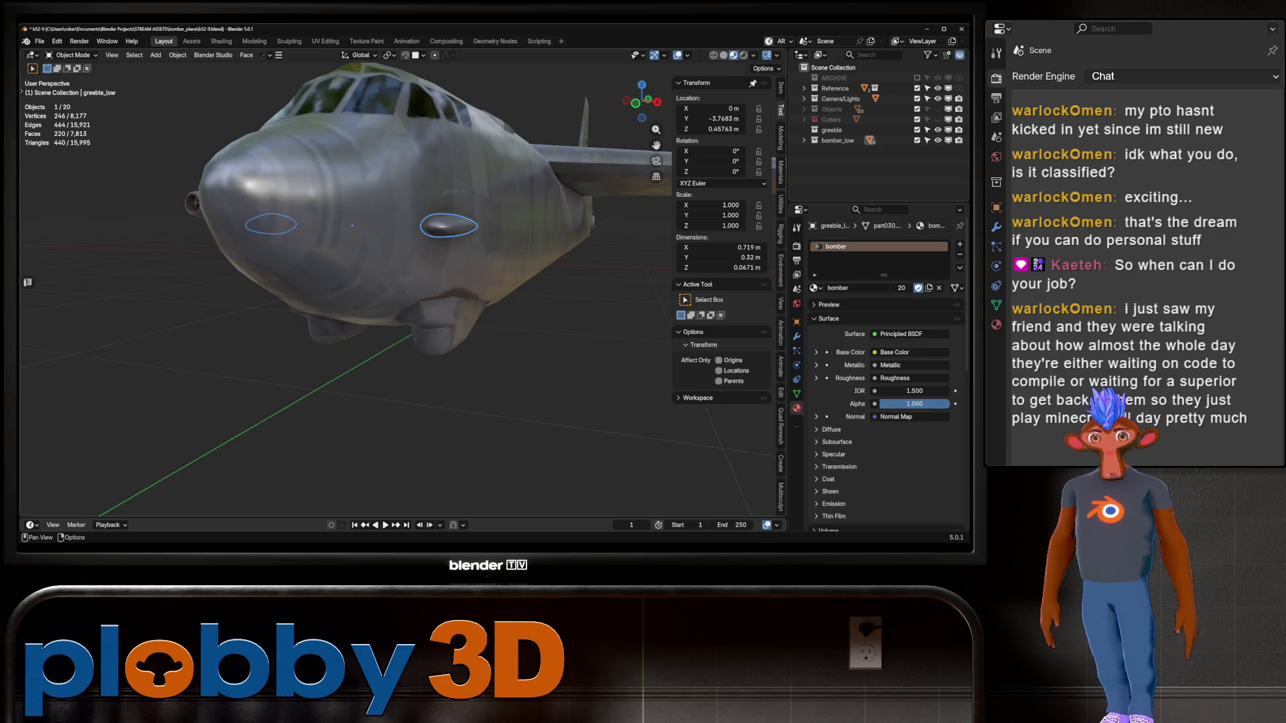
# Verify the wing and fuselage greeble materials while orbiting toward the tail
pyautogui.moveTo(402, 268); pyautogui.dragTo(563, 254, button='middle')
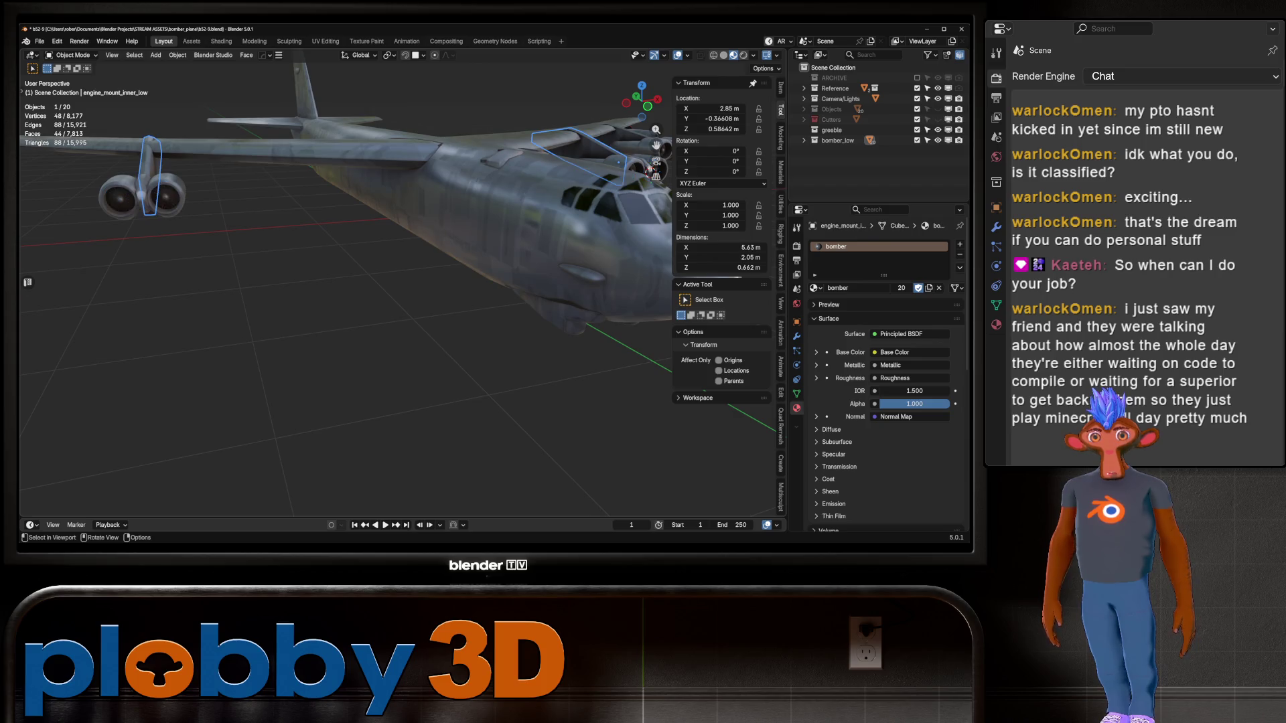
pyautogui.click(301, 151)
pyautogui.moveTo(402, 268); pyautogui.dragTo(449, 221, button='middle')
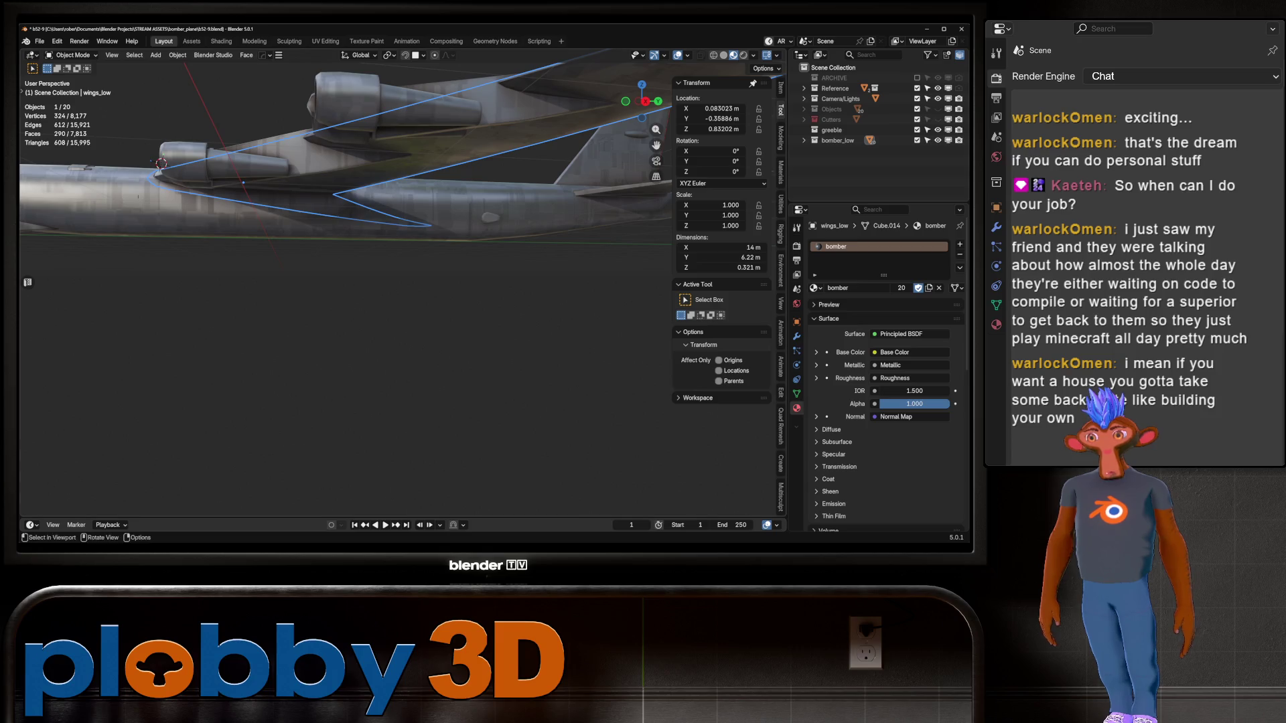
pyautogui.moveTo(402, 268); pyautogui.dragTo(469, 207, button='middle')
pyautogui.click(469, 208)
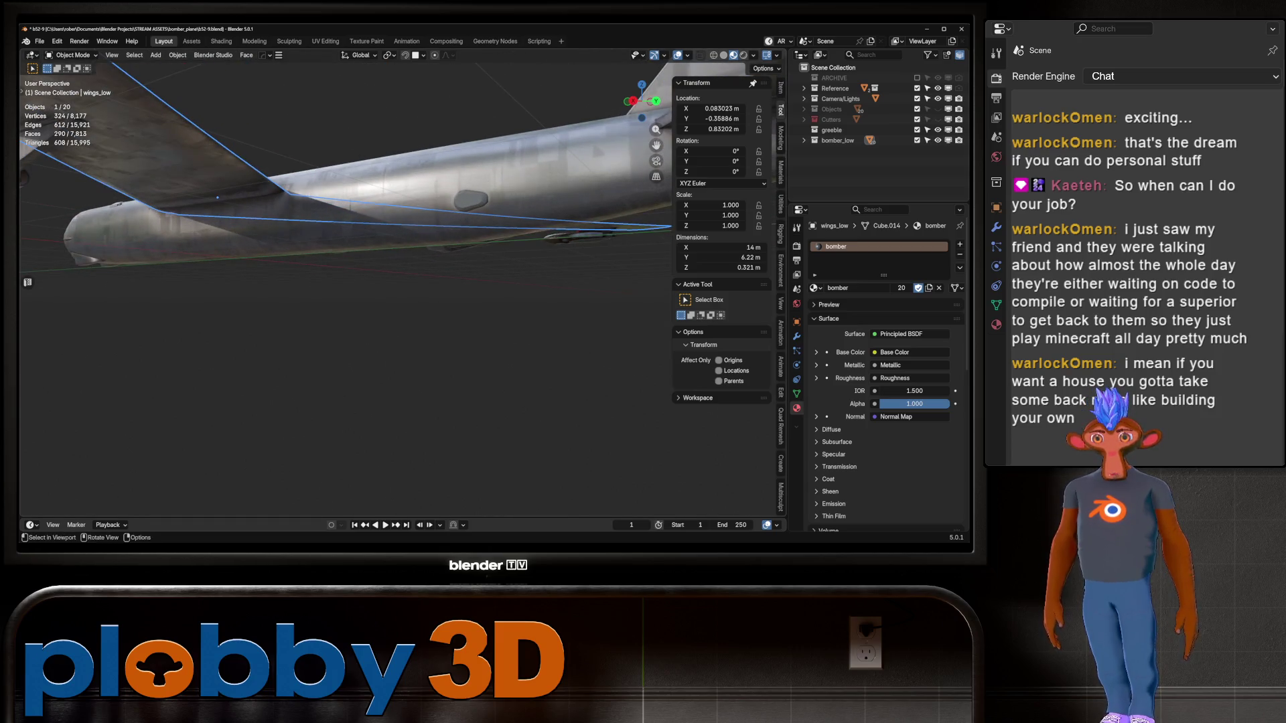
pyautogui.scroll(3, 469, 207)
pyautogui.moveTo(402, 268); pyautogui.dragTo(429, 248, button='middle')
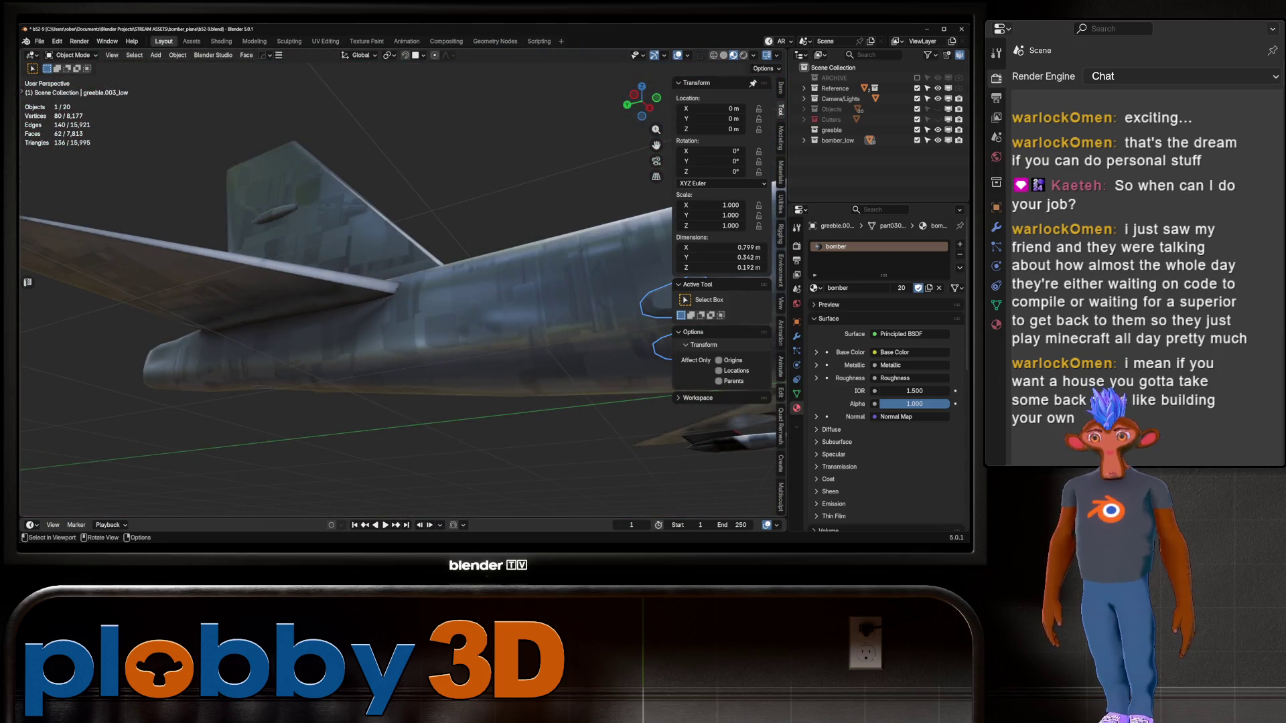
# Remove the window material slot from the horizontal tail
pyautogui.click(301, 315)
pyautogui.press('shift')
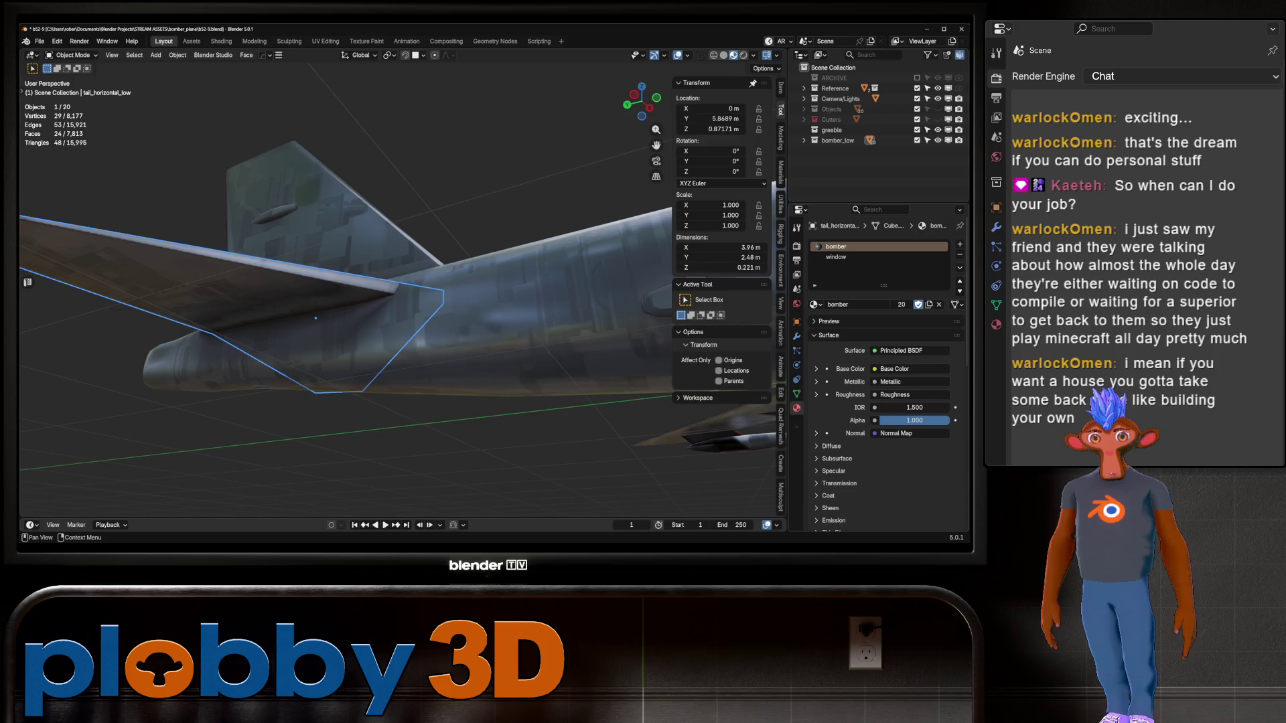
pyautogui.click(836, 257)
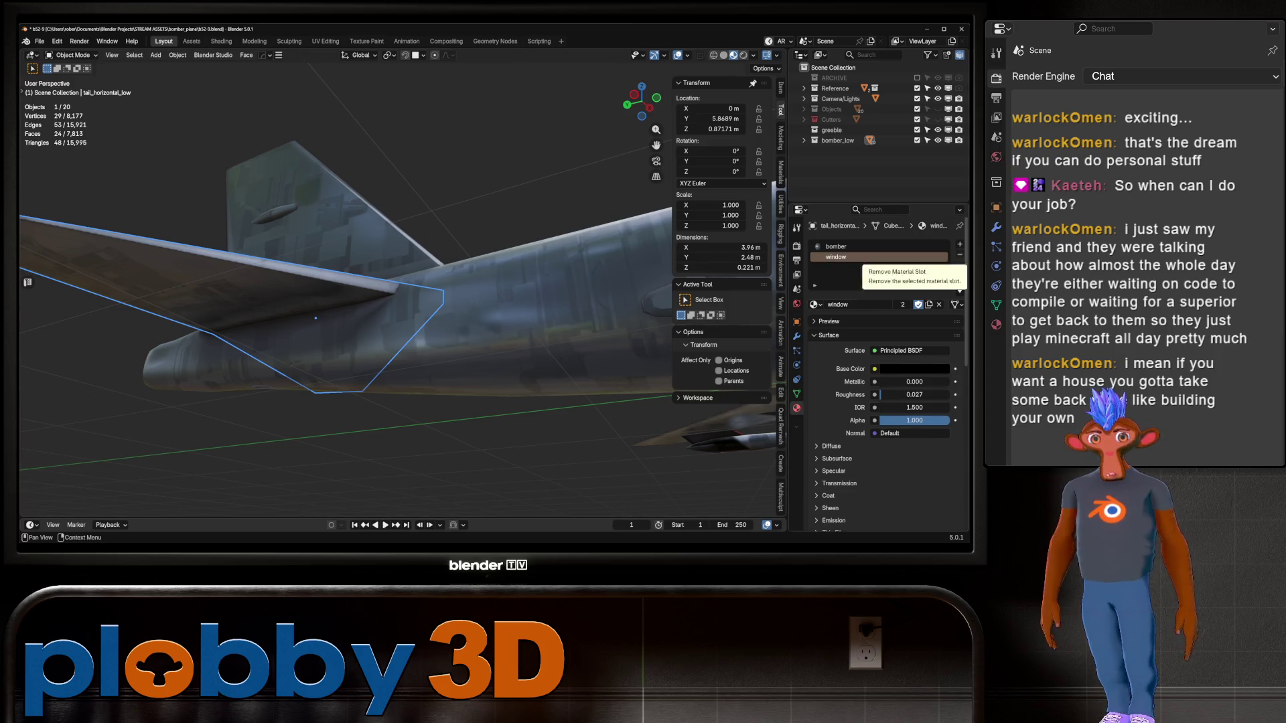
pyautogui.click(959, 254)
# From a rear view, remove the window material slot from the vertical tail fin
pyautogui.moveTo(402, 302)
pyautogui.mouseDown(button='middle')
pyautogui.moveTo(349, 281)
pyautogui.moveTo(348, 375)
pyautogui.mouseUp(button='middle')
pyautogui.scroll(3, 402, 321)
pyautogui.click(402, 375)
pyautogui.click(462, 362)
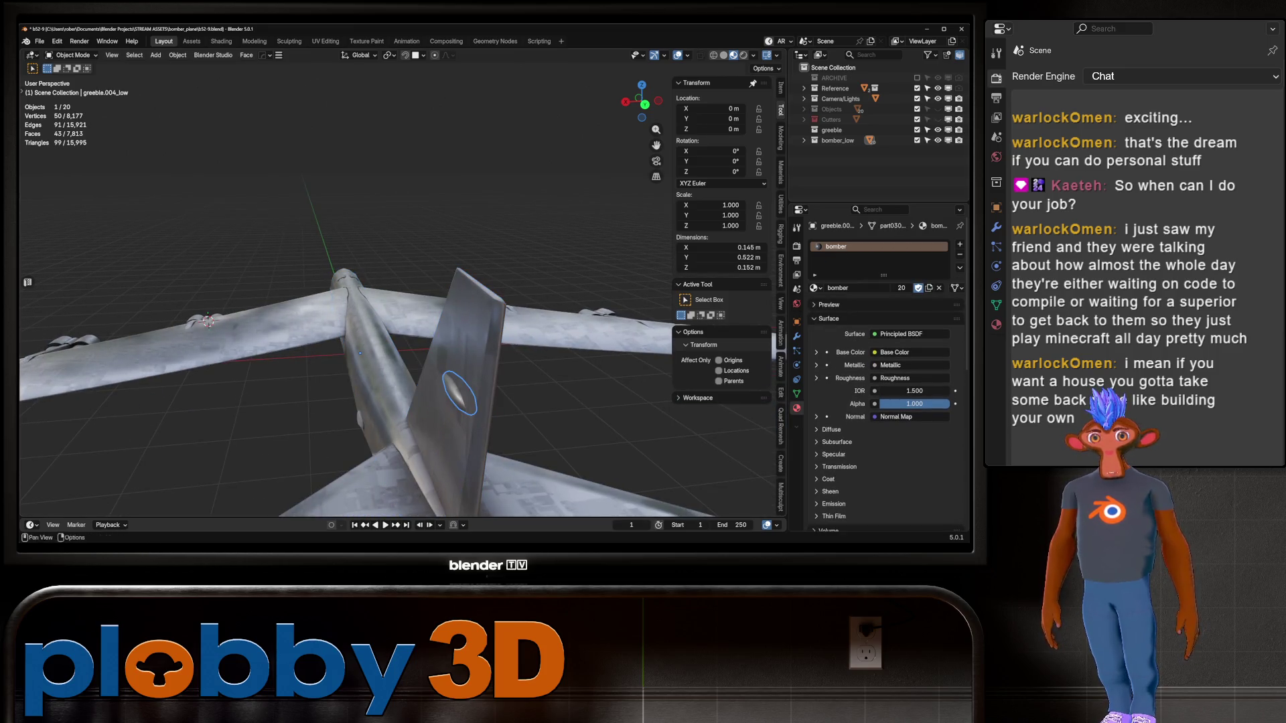
pyautogui.click(836, 256)
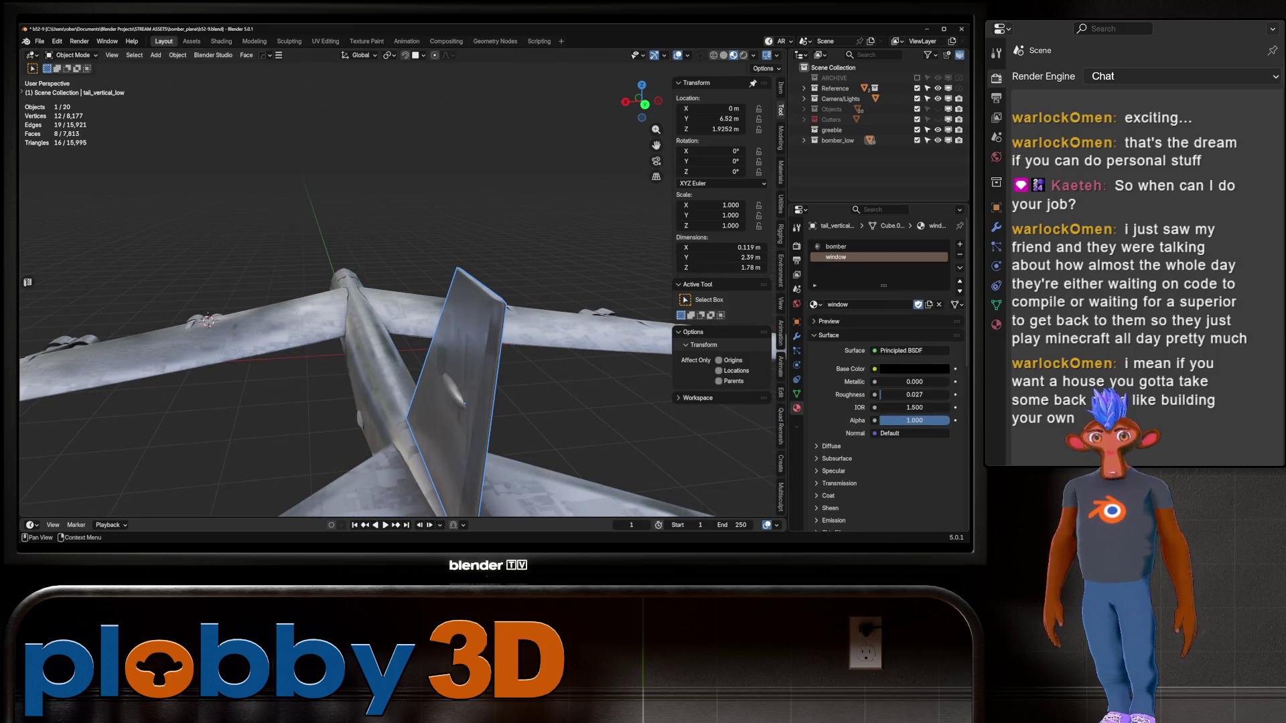
pyautogui.click(959, 254)
# Check the engine pylons, inner engine blades and under-engine greebles use the bomber material
pyautogui.scroll(-5, 402, 301)
pyautogui.moveTo(402, 301)
pyautogui.mouseDown(button='middle')
pyautogui.moveTo(228, 267)
pyautogui.moveTo(248, 265)
pyautogui.mouseUp(button='middle')
pyautogui.click(328, 314)
pyautogui.moveTo(328, 315)
pyautogui.mouseDown(button='middle')
pyautogui.moveTo(315, 308)
pyautogui.moveTo(348, 329)
pyautogui.mouseUp(button='middle')
pyautogui.click(322, 329)
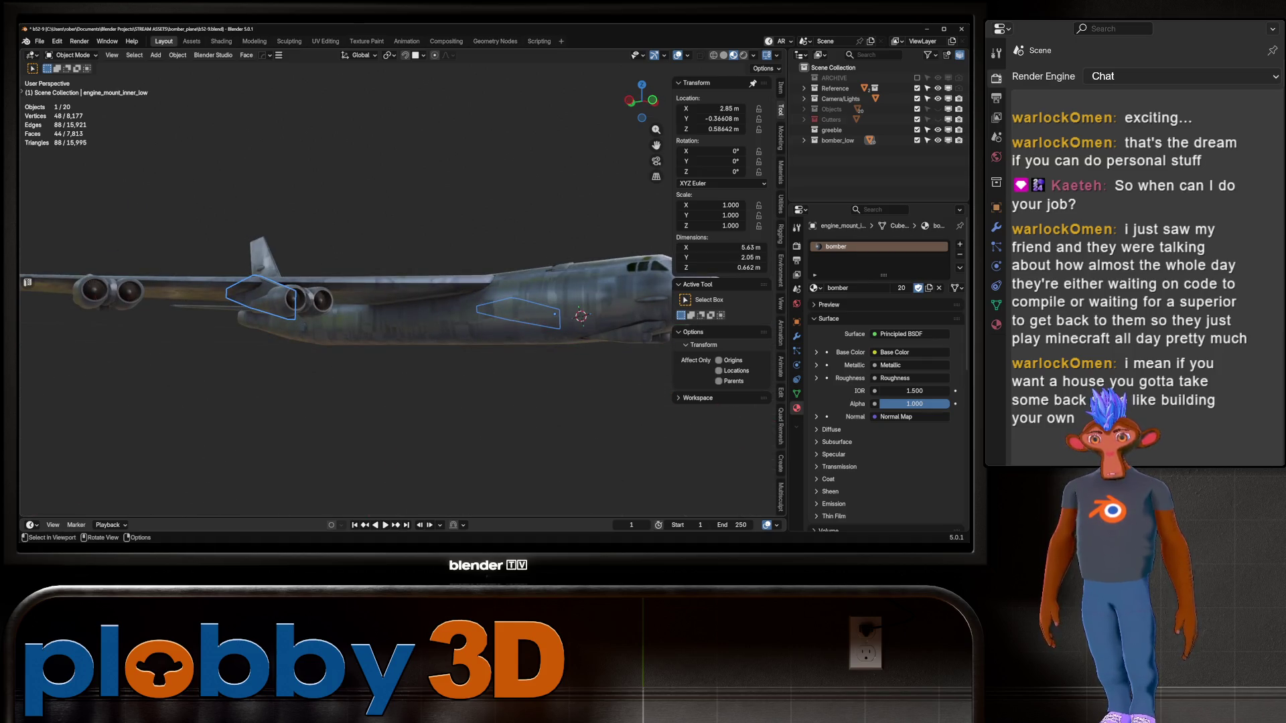
pyautogui.click(402, 329)
pyautogui.click(301, 328)
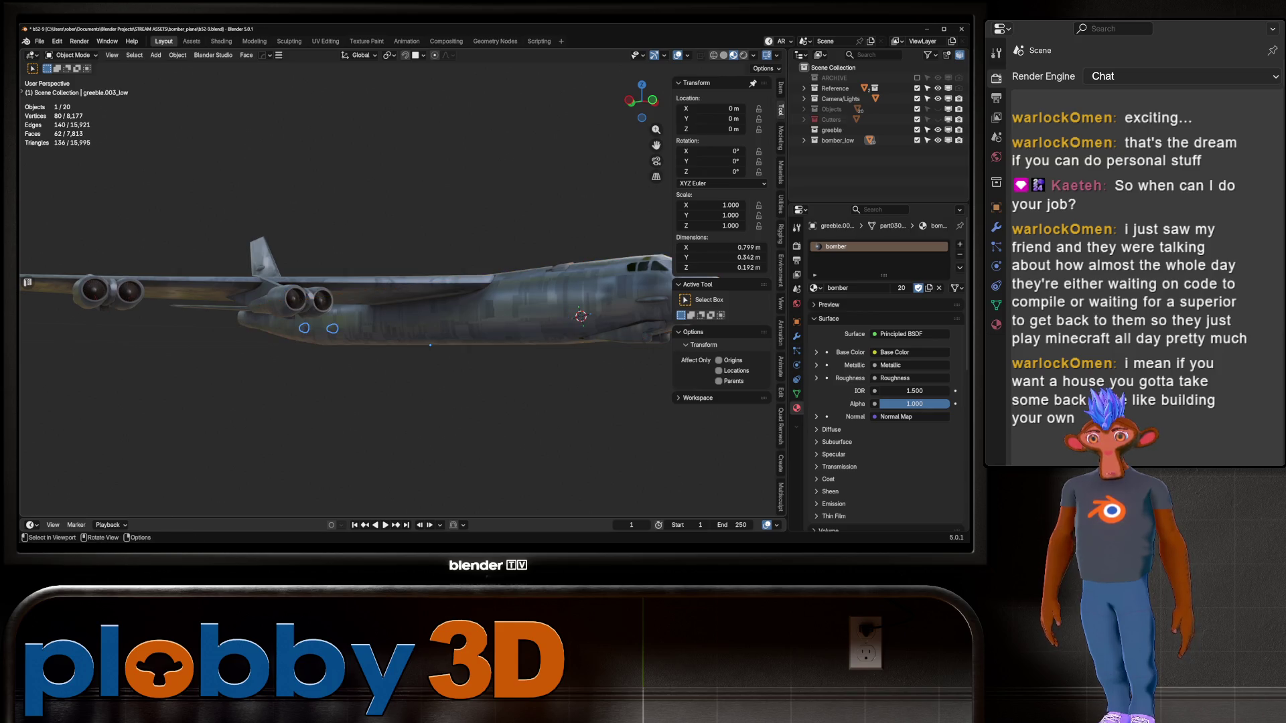
pyautogui.moveTo(302, 328)
pyautogui.mouseDown(button='middle')
pyautogui.moveTo(429, 325)
pyautogui.moveTo(428, 221)
pyautogui.mouseUp(button='middle')
# Check the fuselage, nose greebles, tail circles and horizontal stabilizer use the bomber material
pyautogui.click(362, 389)
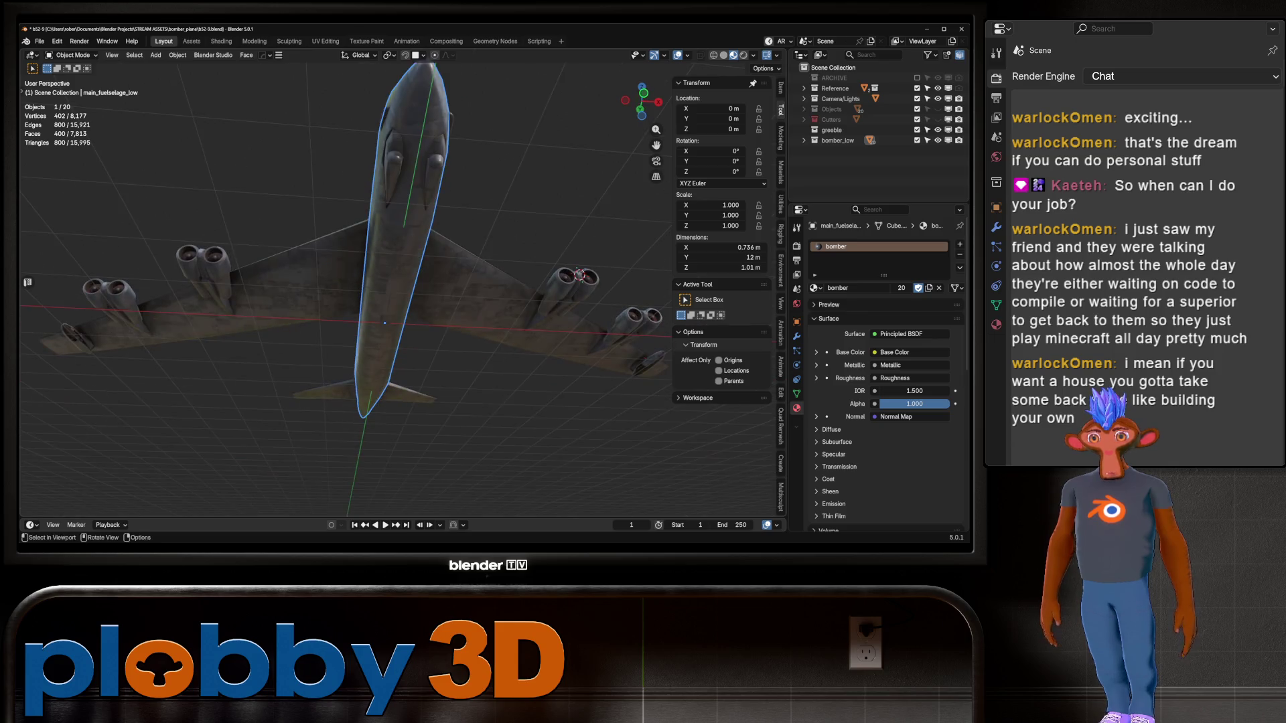
pyautogui.click(395, 158)
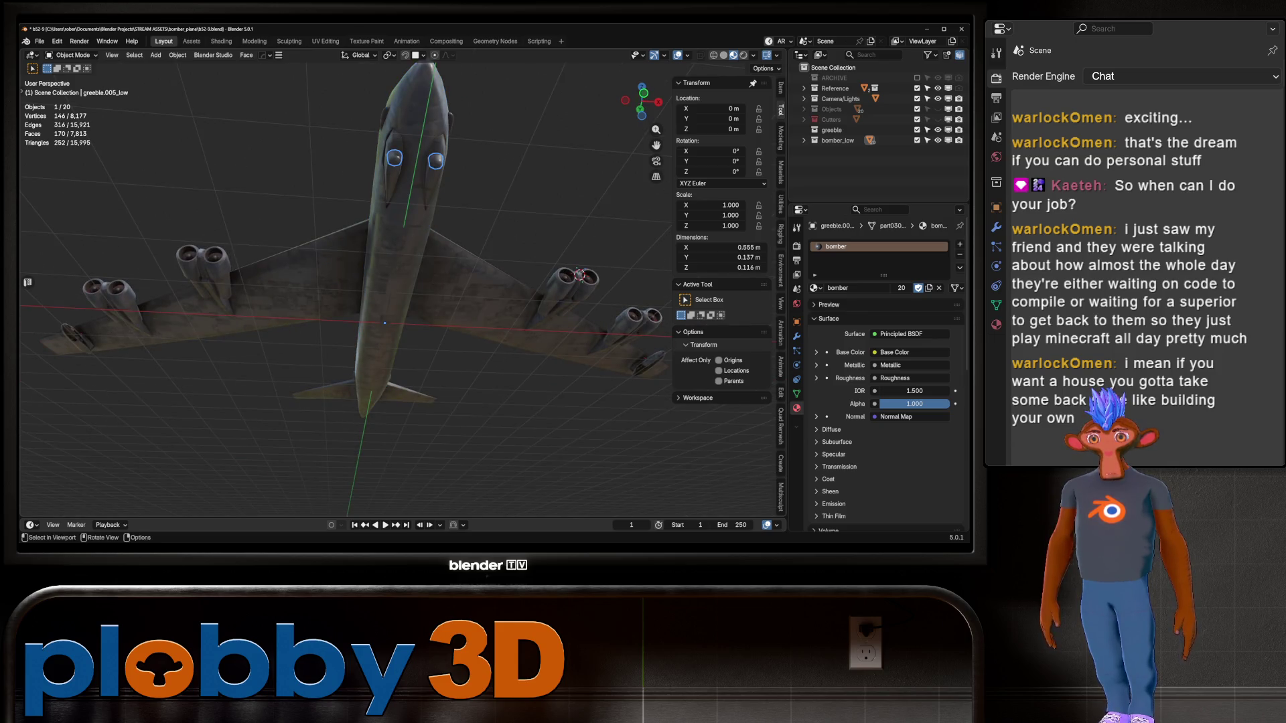
pyautogui.click(408, 101)
pyautogui.moveTo(408, 100); pyautogui.dragTo(335, 195, button='middle')
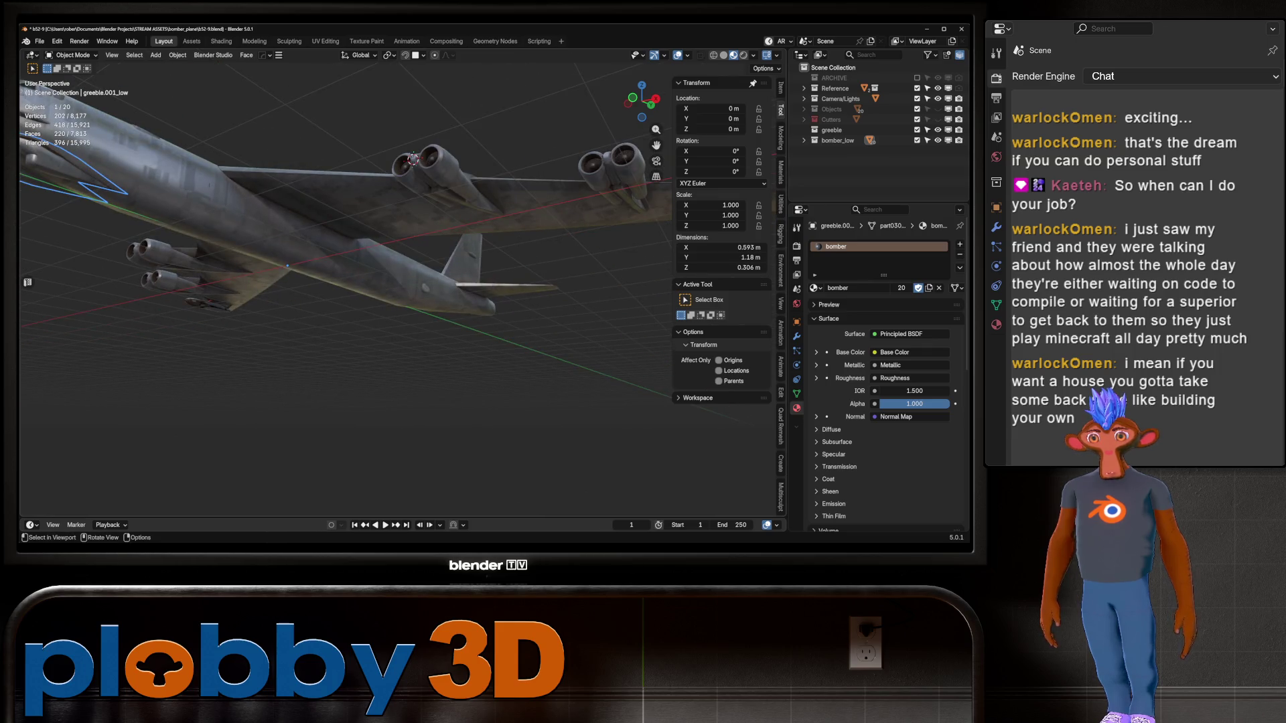
pyautogui.click(396, 293)
pyautogui.click(471, 256)
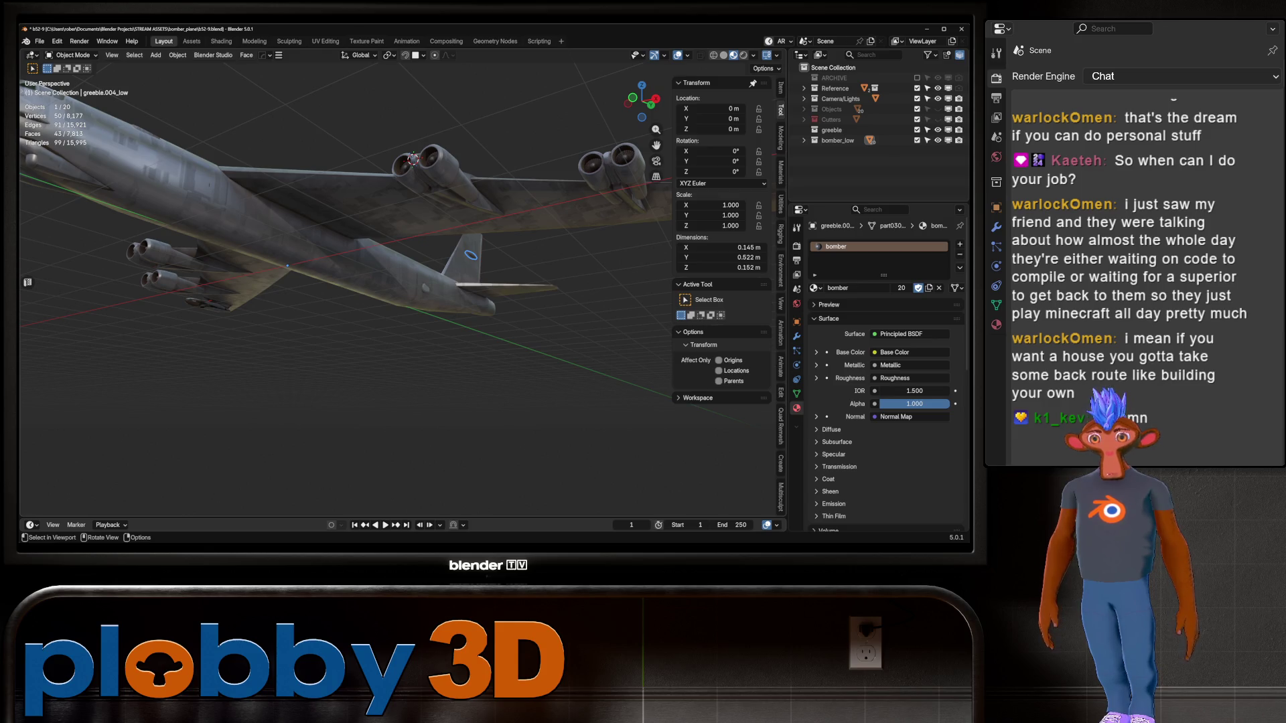
pyautogui.click(499, 293)
pyautogui.click(462, 292)
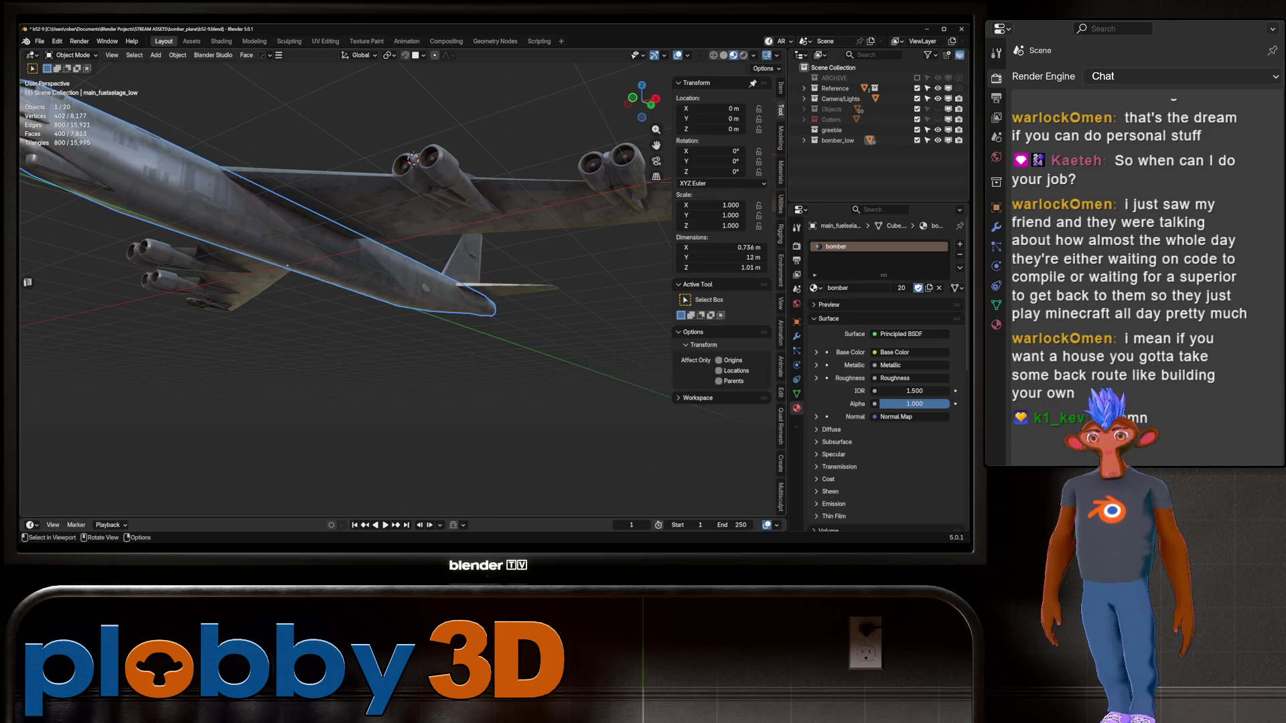
pyautogui.moveTo(462, 292); pyautogui.dragTo(392, 269, button='middle')
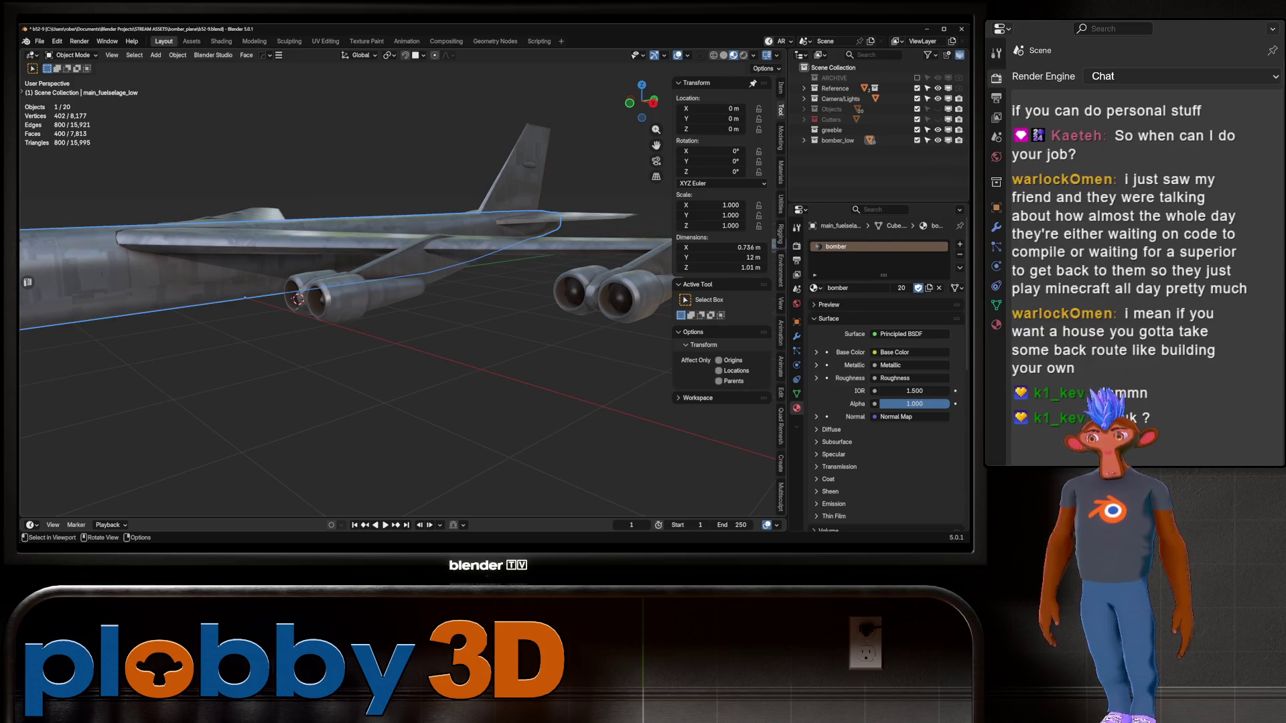
# Recheck the tail fin and stabilizer, deselect all, and orbit to a high three-quarter view
pyautogui.click(515, 167)
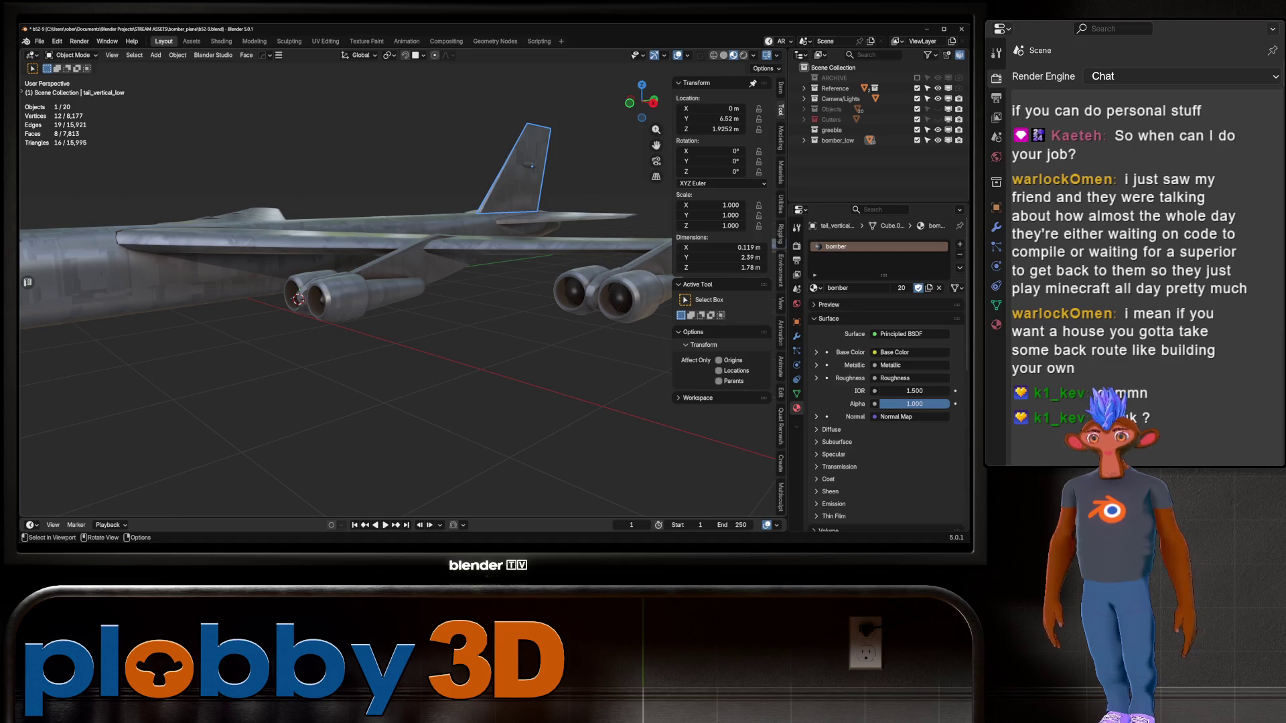
pyautogui.click(536, 216)
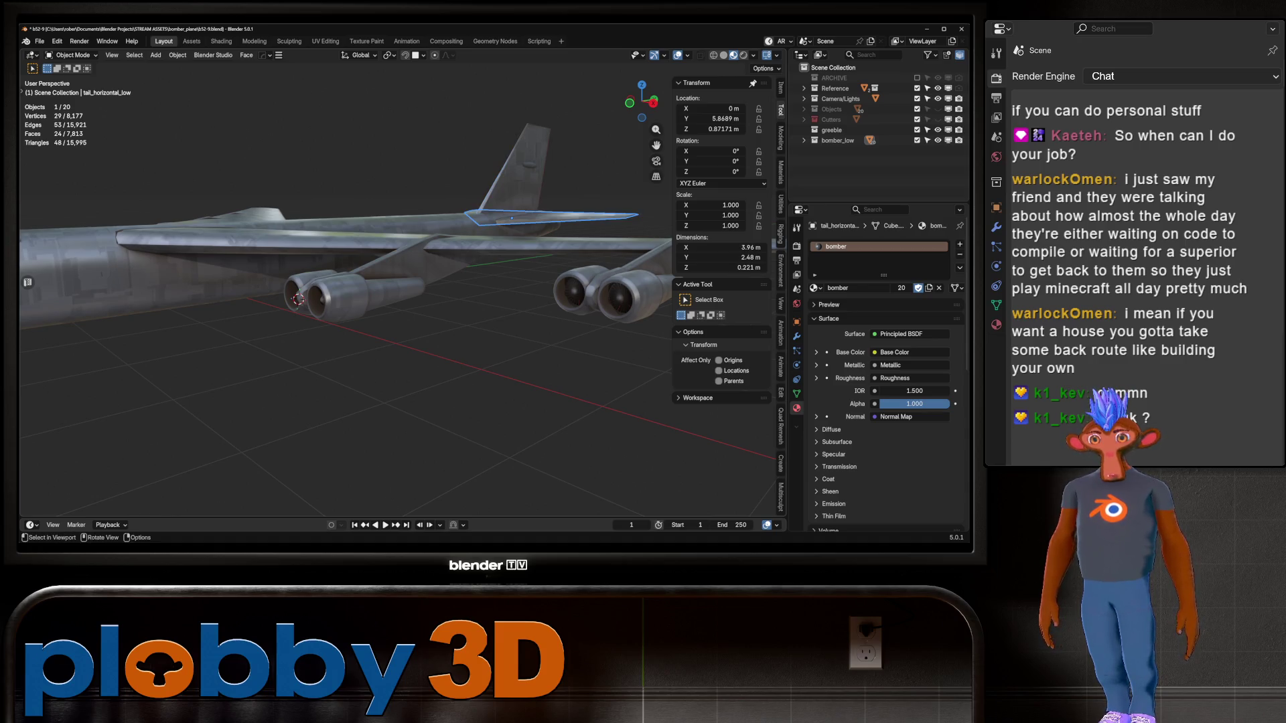
pyautogui.hotkey('alt', 'a')
pyautogui.click(516, 168)
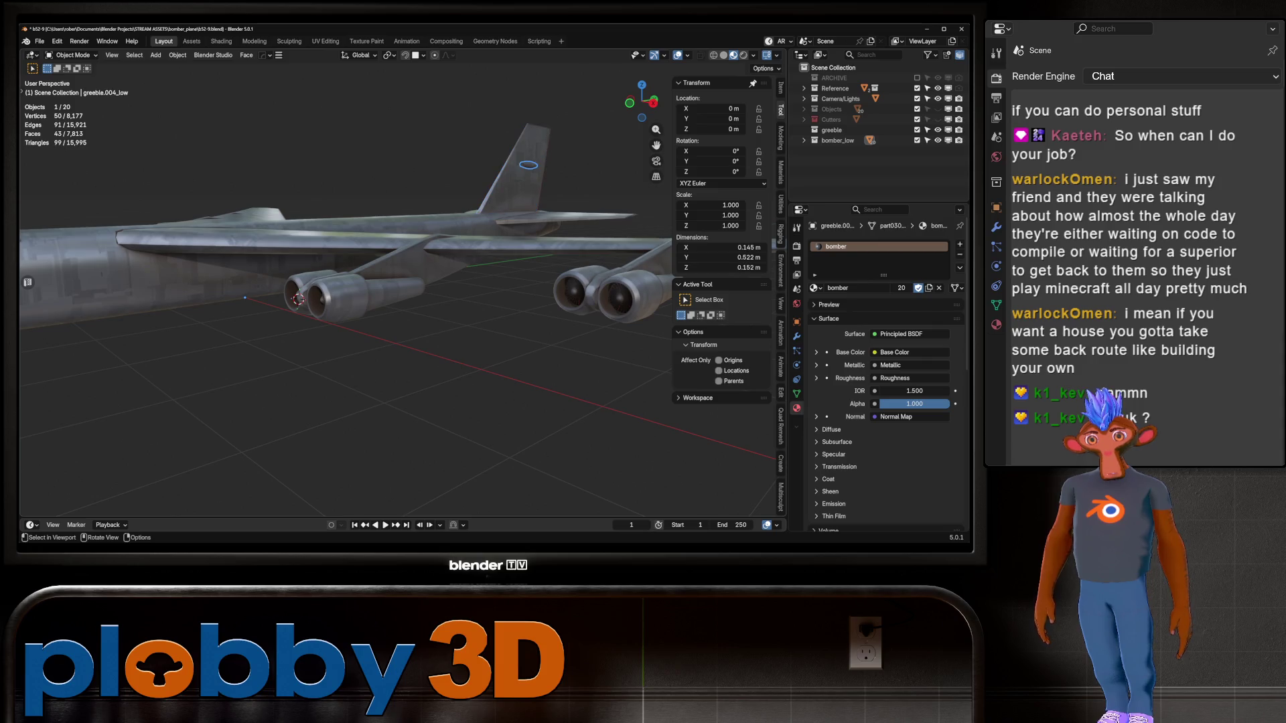
pyautogui.scroll(-4, 395, 288)
pyautogui.moveTo(395, 288); pyautogui.dragTo(428, 375, button='middle')
# Save the file as b52-9.blend and zoom in to a low side view
pyautogui.hotkey('ctrl', 's')
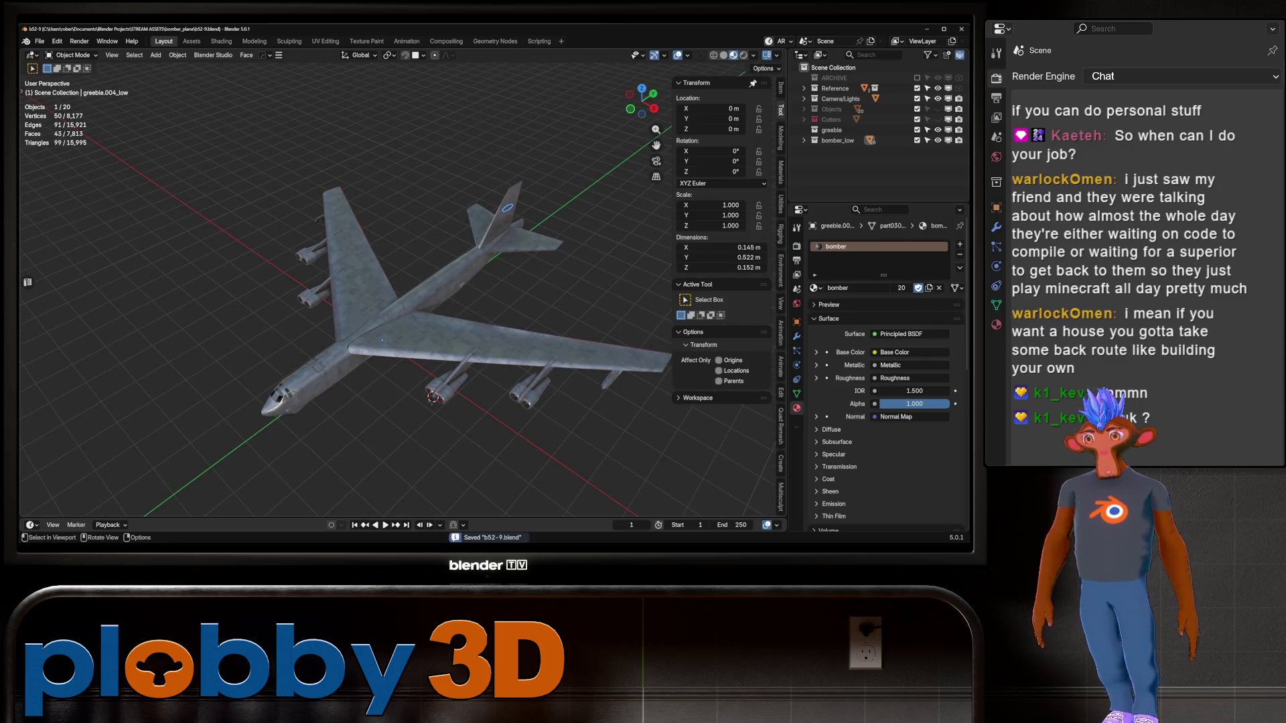
pyautogui.moveTo(402, 301); pyautogui.dragTo(463, 244, button='middle')
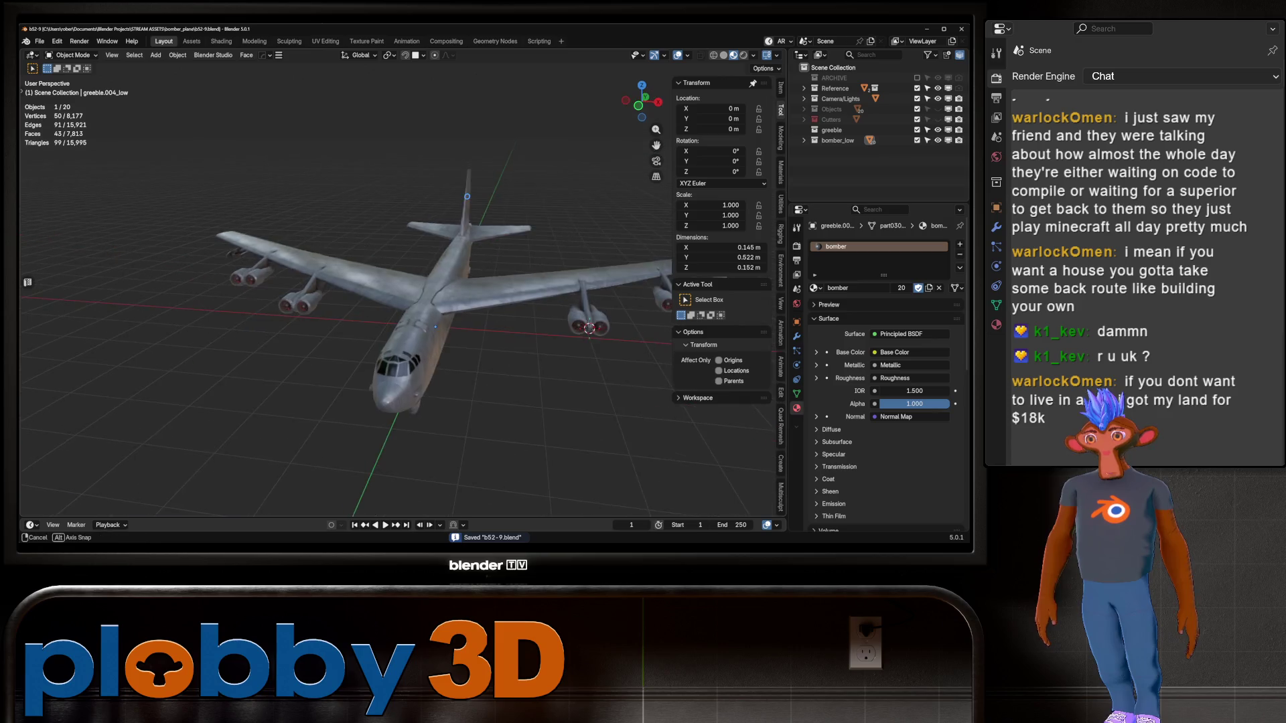
pyautogui.scroll(4, 395, 288)
pyautogui.scroll(3, 395, 288)
pyautogui.moveTo(382, 355); pyautogui.dragTo(297, 359, button='middle')
pyautogui.scroll(3, 297, 360)
# Deselect everything and inspect the chin and nose greebles
pyautogui.hotkey('alt', 'a')
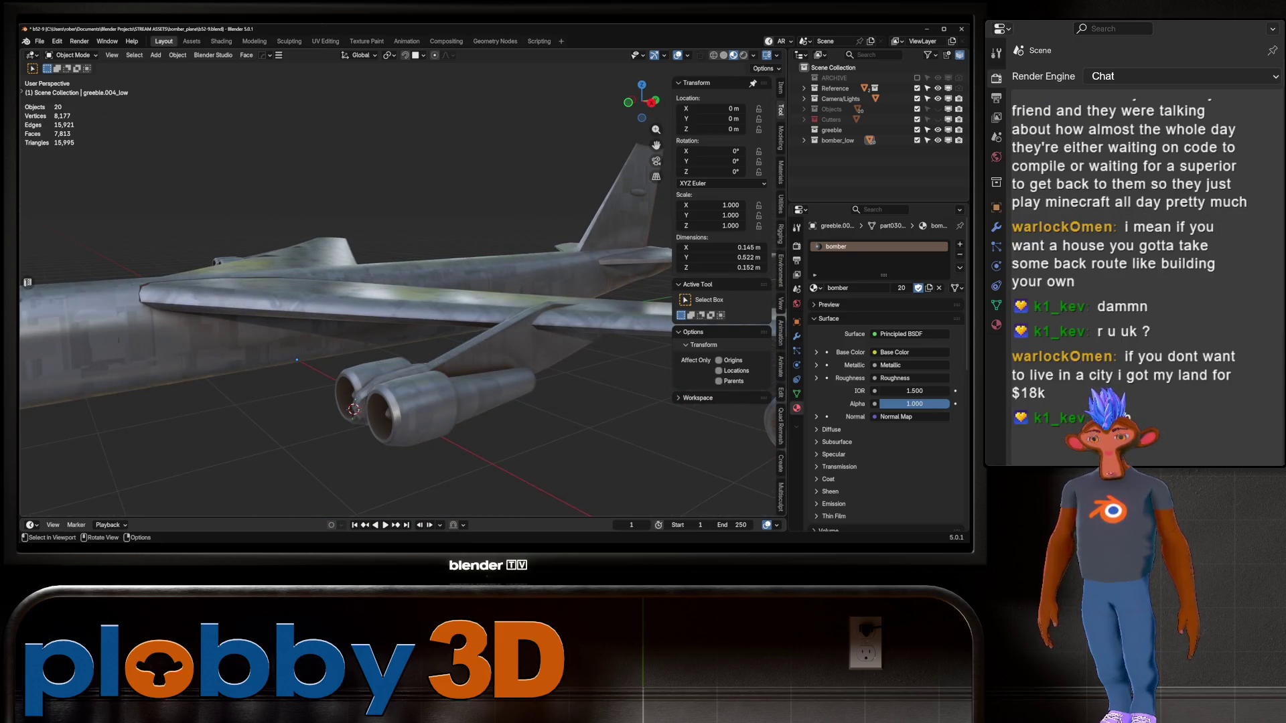
pyautogui.moveTo(297, 359)
pyautogui.mouseDown(button='middle')
pyautogui.moveTo(406, 328)
pyautogui.moveTo(469, 359)
pyautogui.moveTo(244, 352)
pyautogui.moveTo(343, 228)
pyautogui.moveTo(343, 315)
pyautogui.moveTo(509, 317)
pyautogui.mouseUp(button='middle')
pyautogui.click(429, 349)
pyautogui.click(343, 220)
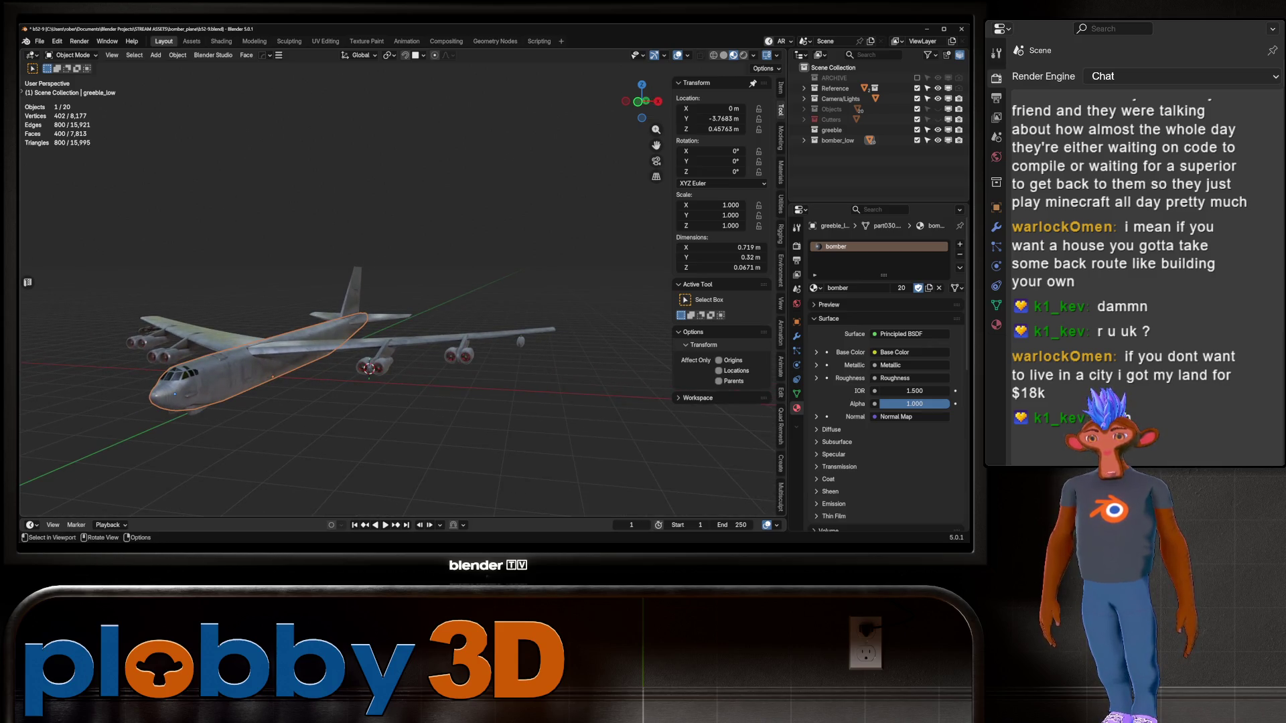
# Box-select all 20 bomber parts and view the wings and tail from above
pyautogui.moveTo(509, 318)
pyautogui.mouseDown(button='middle')
pyautogui.moveTo(529, 318)
pyautogui.moveTo(402, 314)
pyautogui.mouseUp(button='middle')
pyautogui.moveTo(166, 235)
pyautogui.mouseDown()
pyautogui.moveTo(539, 503)
pyautogui.moveTo(601, 483)
pyautogui.mouseUp()
pyautogui.moveTo(402, 314); pyautogui.dragTo(483, 287, button='middle')
pyautogui.scroll(4, 345, 281)
pyautogui.moveTo(345, 281); pyautogui.dragTo(402, 335, button='middle')
pyautogui.moveTo(224, 270)
pyautogui.mouseDown(button='middle')
pyautogui.moveTo(539, 328)
pyautogui.moveTo(402, 288)
pyautogui.mouseUp(button='middle')
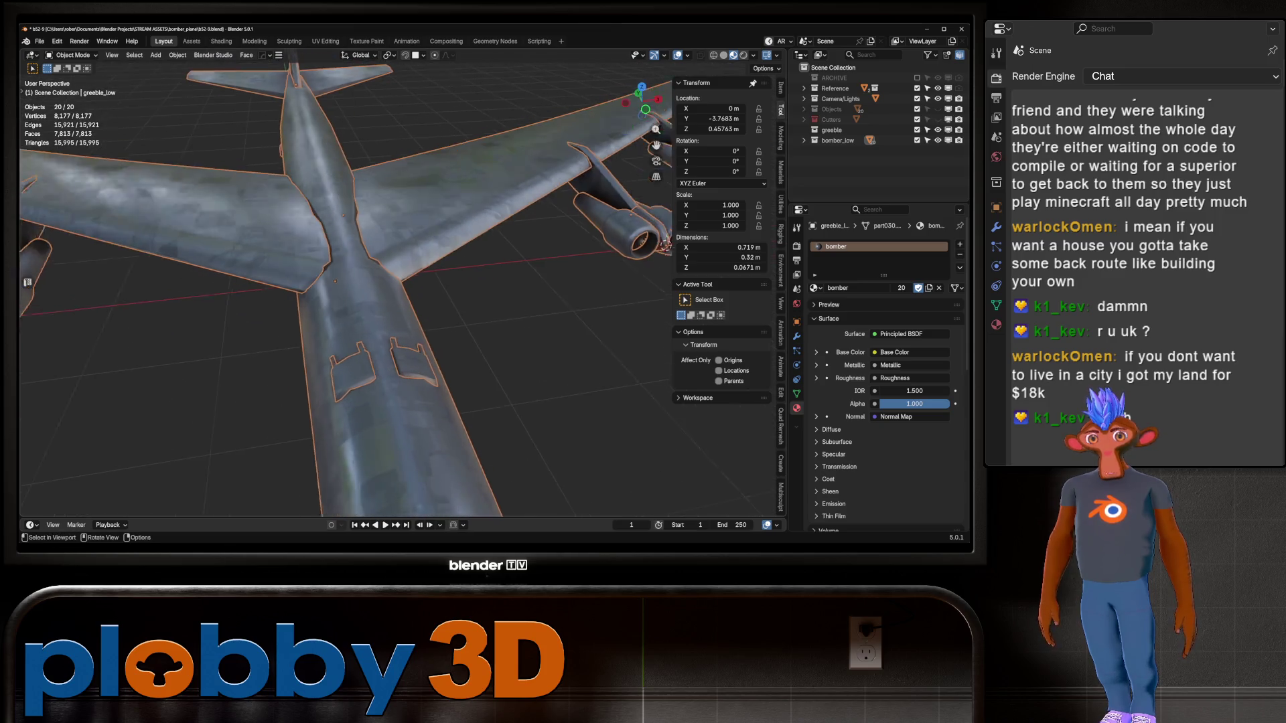
pyautogui.scroll(3, 402, 288)
pyautogui.click(348, 372)
pyautogui.scroll(-10, 329, 273)
pyautogui.moveTo(166, 163); pyautogui.dragTo(511, 424)
pyautogui.moveTo(511, 424); pyautogui.dragTo(482, 402, button='middle')
pyautogui.scroll(3, 397, 262)
pyautogui.moveTo(397, 263)
pyautogui.mouseDown(button='middle')
pyautogui.moveTo(428, 301)
pyautogui.moveTo(496, 302)
pyautogui.mouseUp(button='middle')
pyautogui.scroll(2, 402, 302)
pyautogui.moveTo(402, 301)
pyautogui.mouseDown(button='middle')
pyautogui.moveTo(476, 302)
pyautogui.moveTo(488, 335)
pyautogui.mouseUp(button='middle')
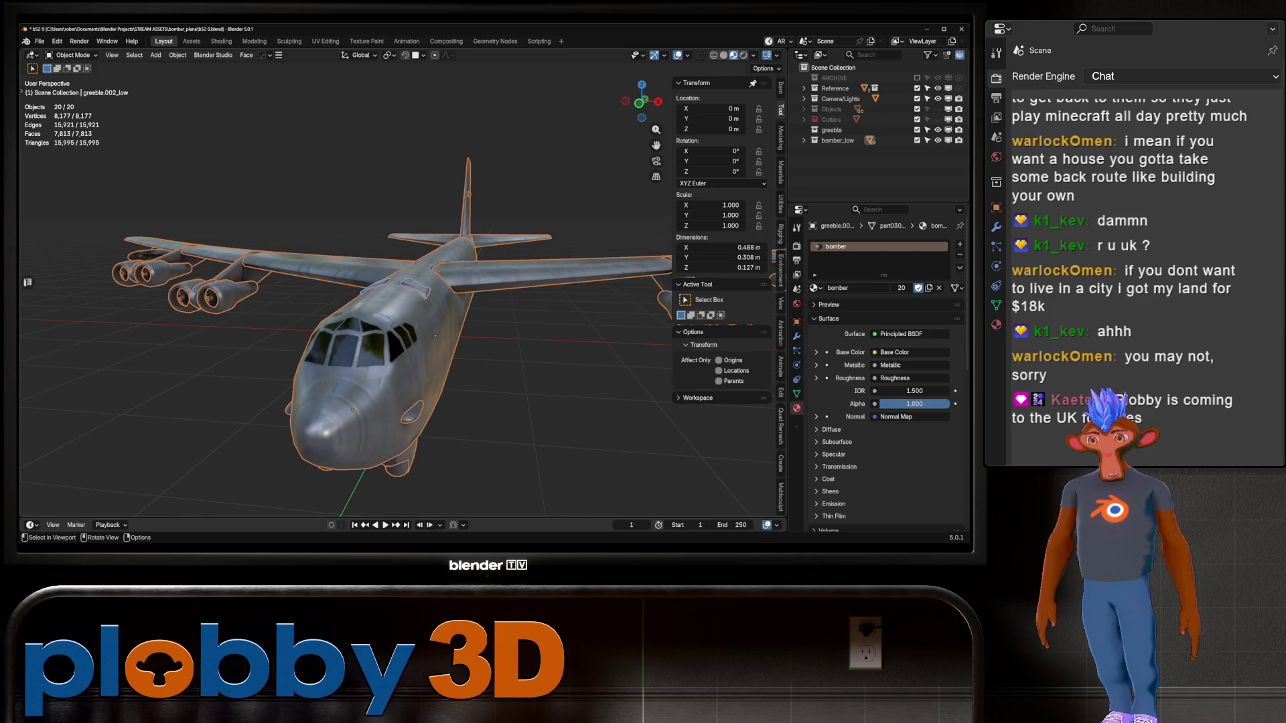
pyautogui.moveTo(489, 335)
pyautogui.mouseDown(button='middle')
pyautogui.moveTo(321, 332)
pyautogui.moveTo(304, 381)
pyautogui.moveTo(251, 358)
pyautogui.moveTo(401, 315)
pyautogui.mouseUp(button='middle')
pyautogui.press('KP_Decimal')
pyautogui.scroll(4, 345, 328)
pyautogui.scroll(-4, 345, 328)
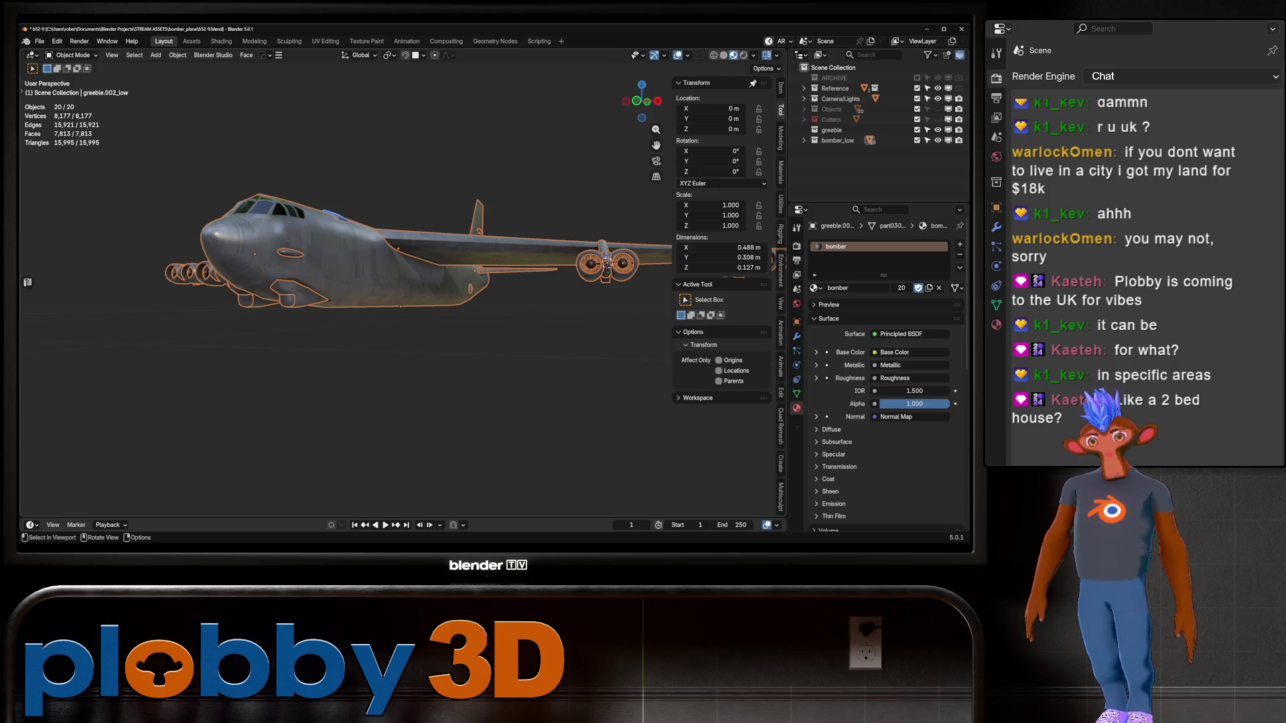
pyautogui.moveTo(335, 268); pyautogui.dragTo(395, 395, button='middle')
pyautogui.moveTo(478, 353); pyautogui.dragTo(496, 296, button='middle')
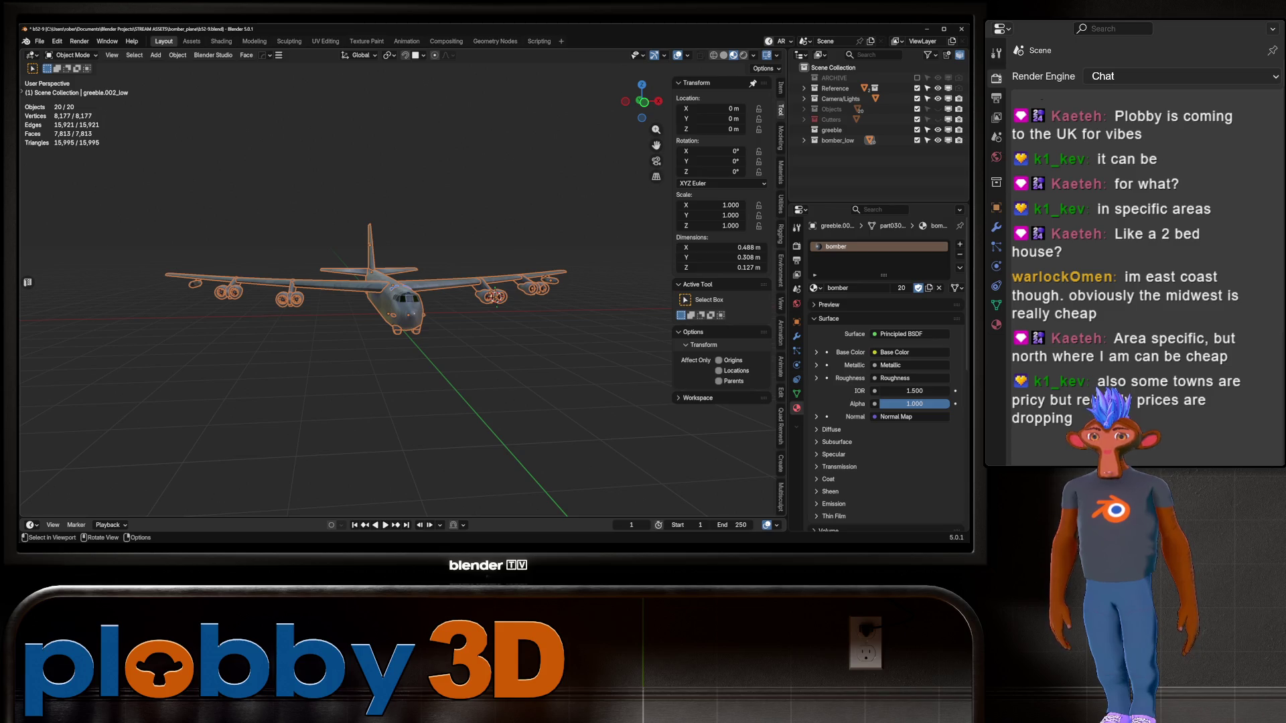
pyautogui.scroll(5, 345, 290)
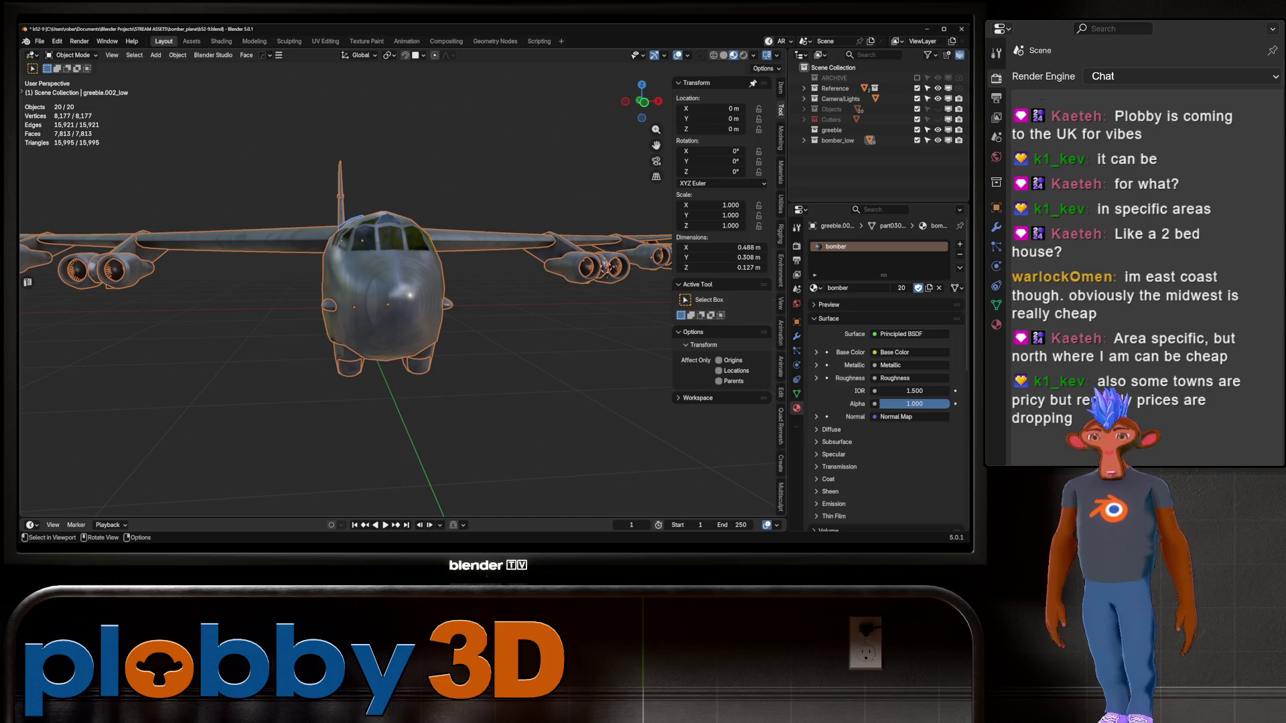
pyautogui.moveTo(345, 290); pyautogui.dragTo(463, 261, button='middle')
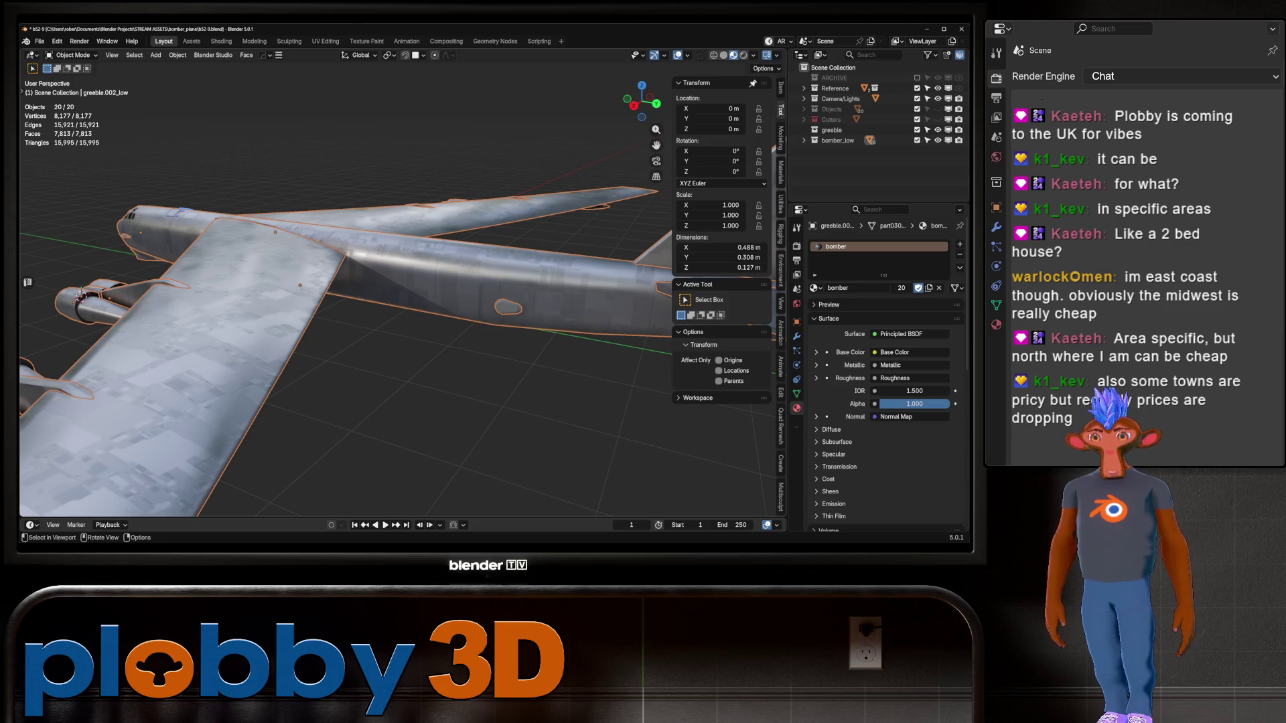
pyautogui.moveTo(462, 261)
pyautogui.mouseDown(button='middle')
pyautogui.moveTo(428, 221)
pyautogui.moveTo(416, 281)
pyautogui.moveTo(442, 295)
pyautogui.moveTo(435, 221)
pyautogui.mouseUp(button='middle')
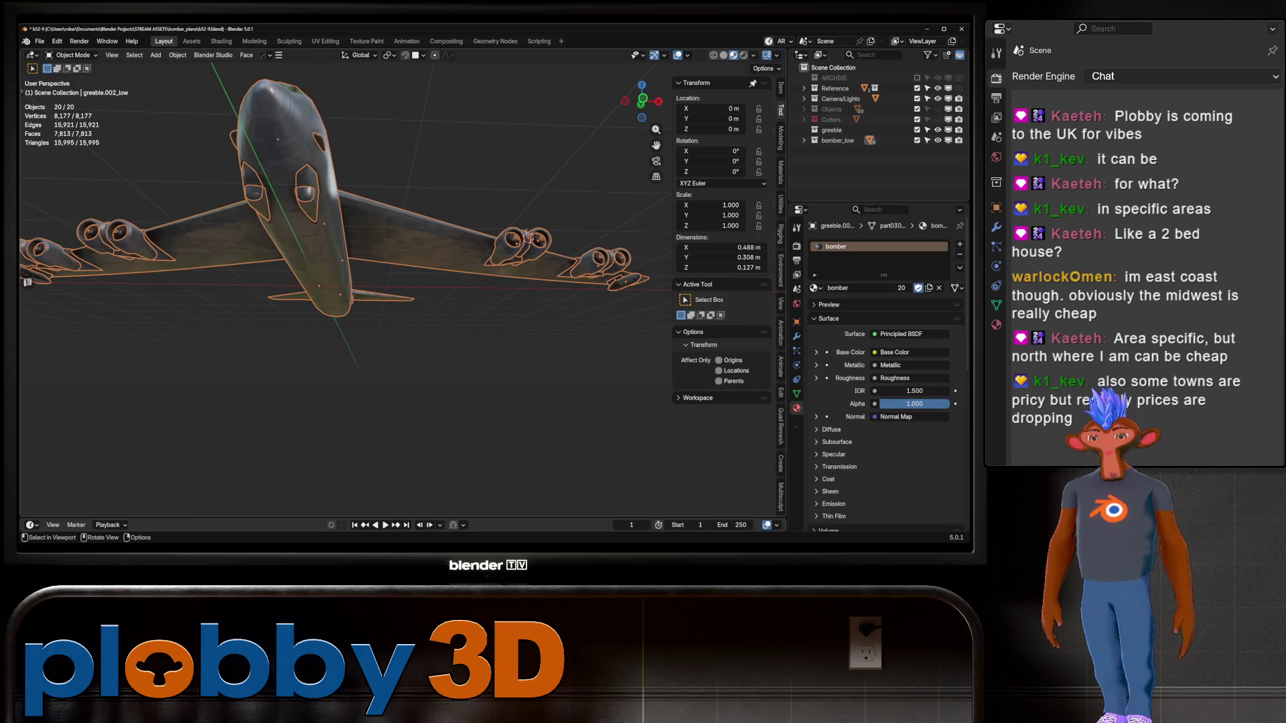
pyautogui.moveTo(526, 235)
pyautogui.mouseDown(button='middle')
pyautogui.moveTo(498, 302)
pyautogui.moveTo(442, 320)
pyautogui.mouseUp(button='middle')
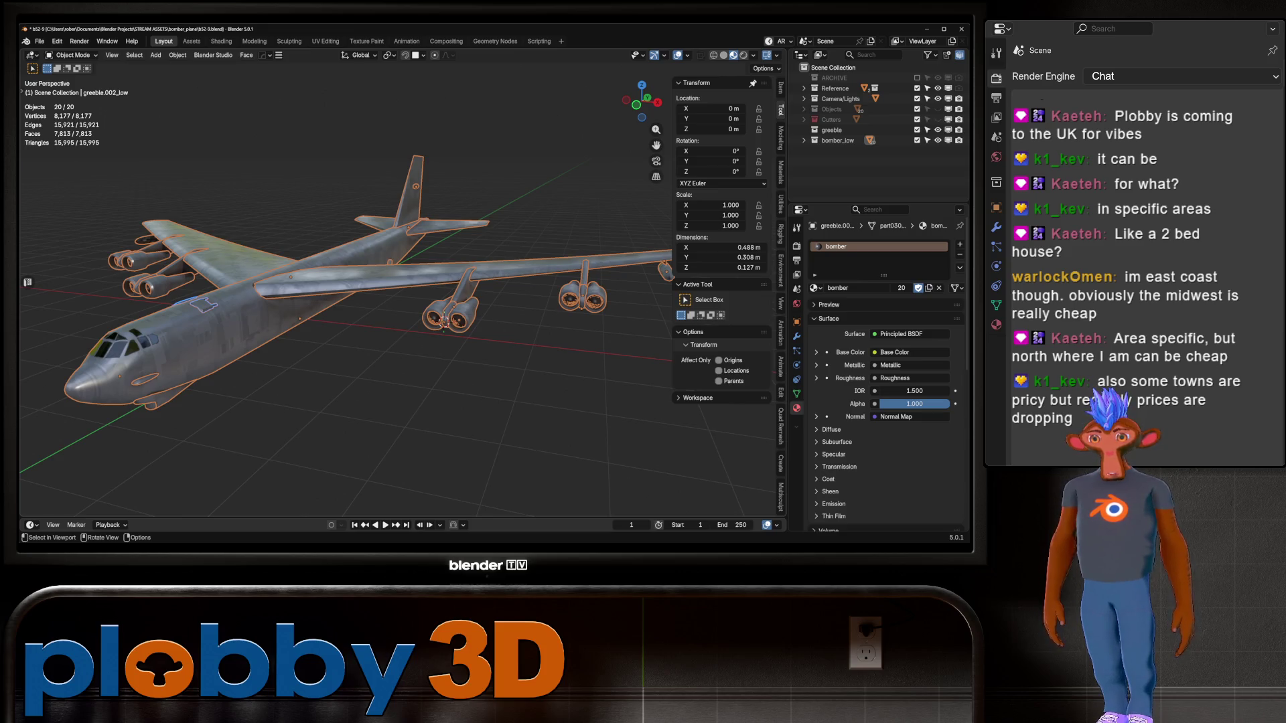
pyautogui.moveTo(442, 321)
pyautogui.mouseDown(button='middle')
pyautogui.moveTo(495, 287)
pyautogui.moveTo(412, 269)
pyautogui.moveTo(637, 303)
pyautogui.mouseUp(button='middle')
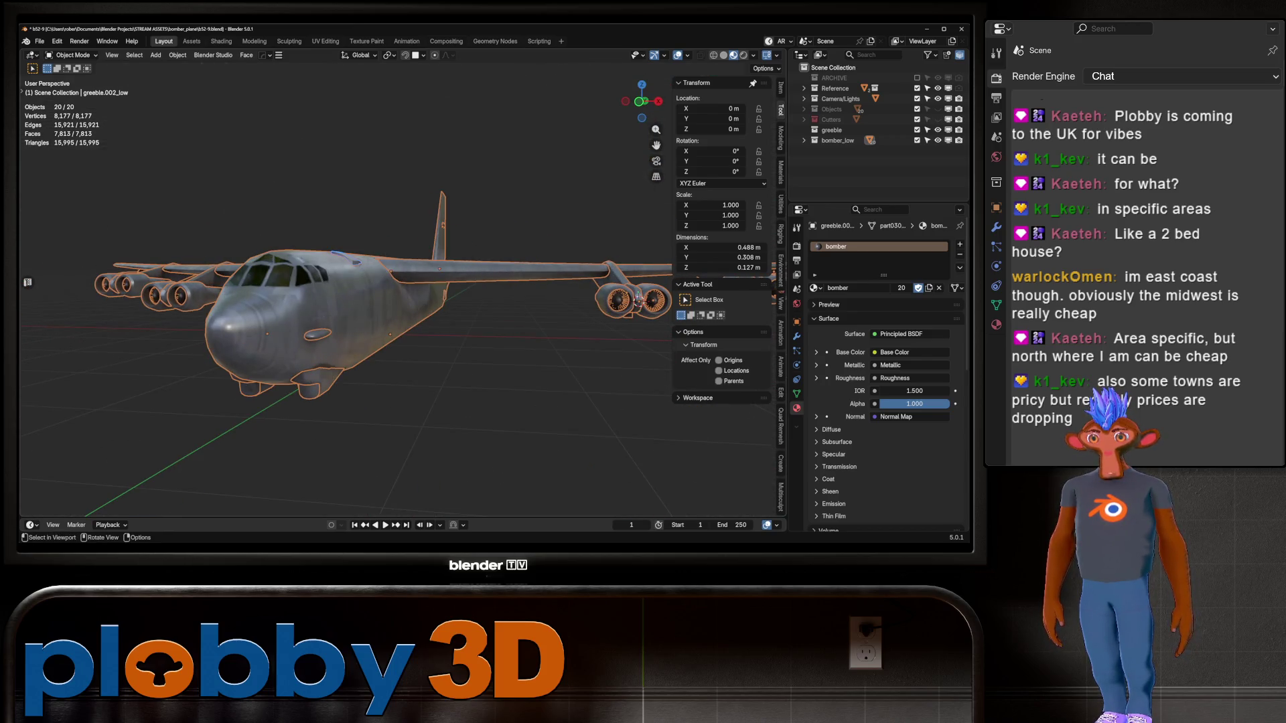
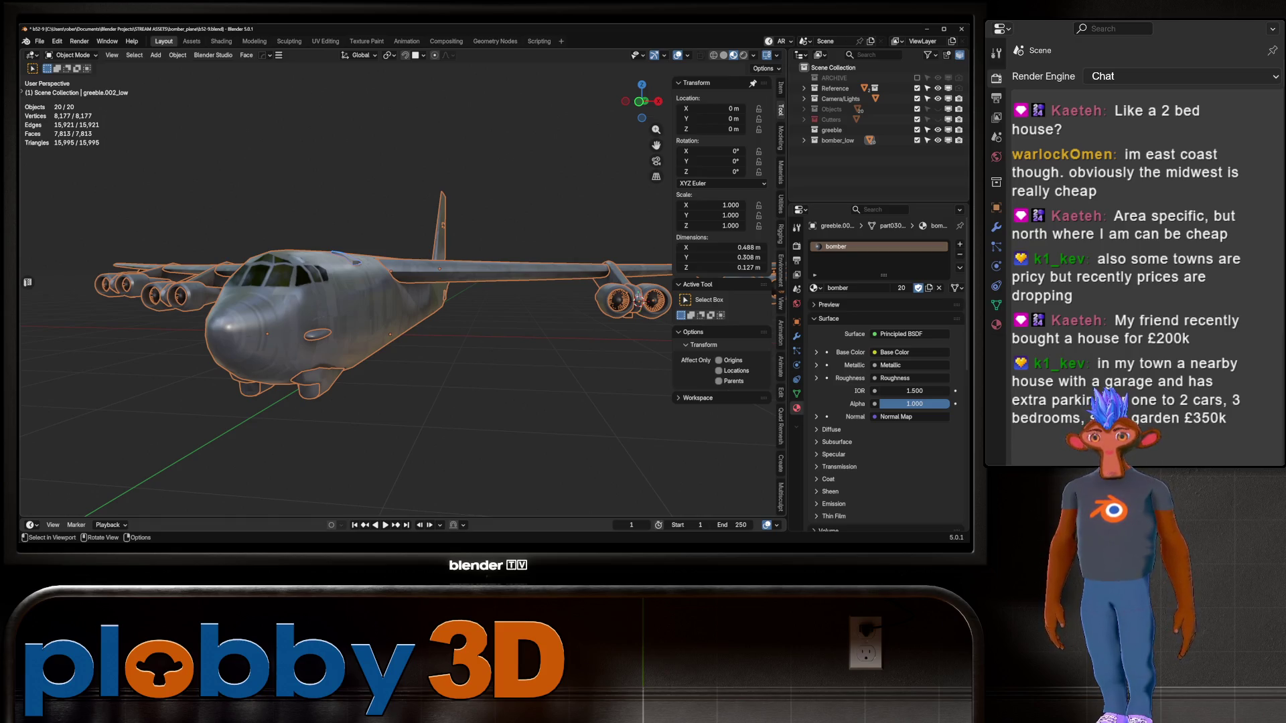
# Look over the textured bomber from several angles and save it as b52-9.blend
pyautogui.moveTo(637, 301); pyautogui.dragTo(537, 342, button='middle')
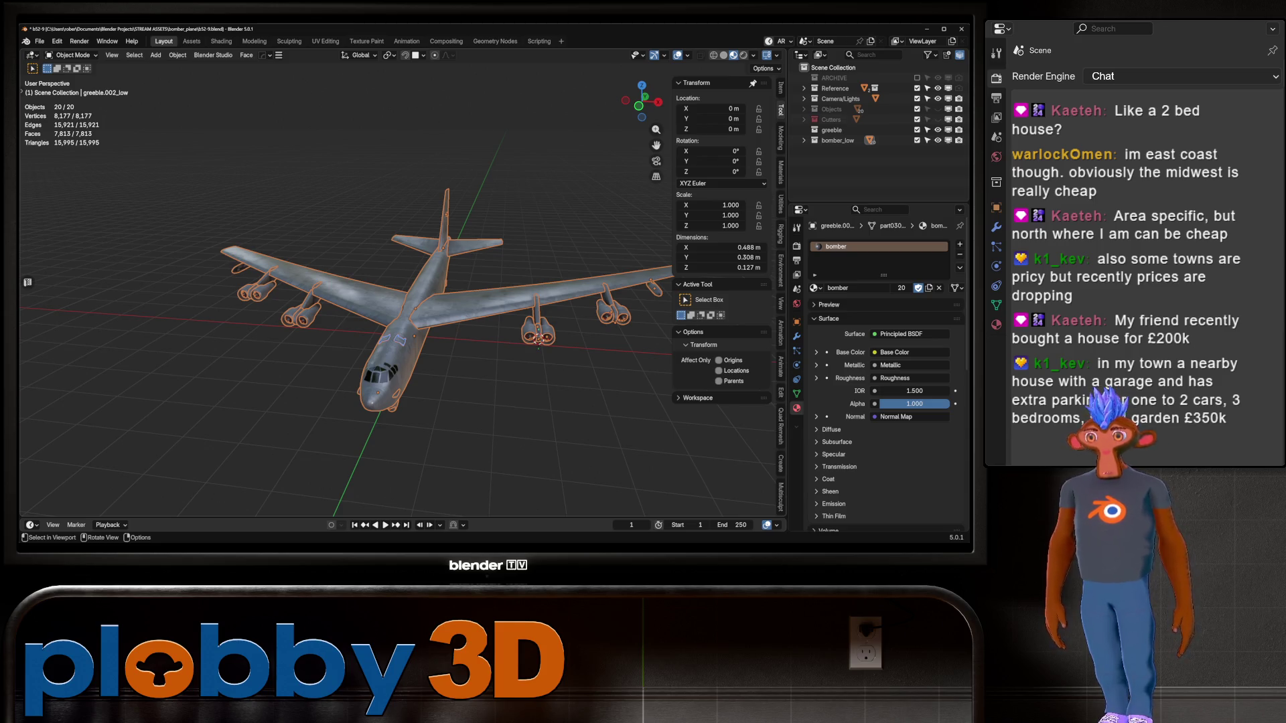
pyautogui.moveTo(539, 347)
pyautogui.mouseDown(button='middle')
pyautogui.moveTo(568, 355)
pyautogui.moveTo(215, 295)
pyautogui.mouseUp(button='middle')
pyautogui.moveTo(375, 281); pyautogui.dragTo(536, 369, button='middle')
pyautogui.moveTo(344, 249); pyautogui.dragTo(175, 194, button='middle')
pyautogui.moveTo(402, 301)
pyautogui.mouseDown(button='middle')
pyautogui.moveTo(241, 274)
pyautogui.moveTo(214, 288)
pyautogui.moveTo(267, 228)
pyautogui.moveTo(302, 288)
pyautogui.moveTo(342, 295)
pyautogui.moveTo(375, 274)
pyautogui.moveTo(495, 303)
pyautogui.moveTo(395, 294)
pyautogui.mouseUp(button='middle')
pyautogui.moveTo(262, 256)
pyautogui.mouseDown(button='middle')
pyautogui.moveTo(499, 218)
pyautogui.moveTo(85, 256)
pyautogui.moveTo(174, 274)
pyautogui.mouseUp(button='middle')
pyautogui.hotkey('ctrl', 's')
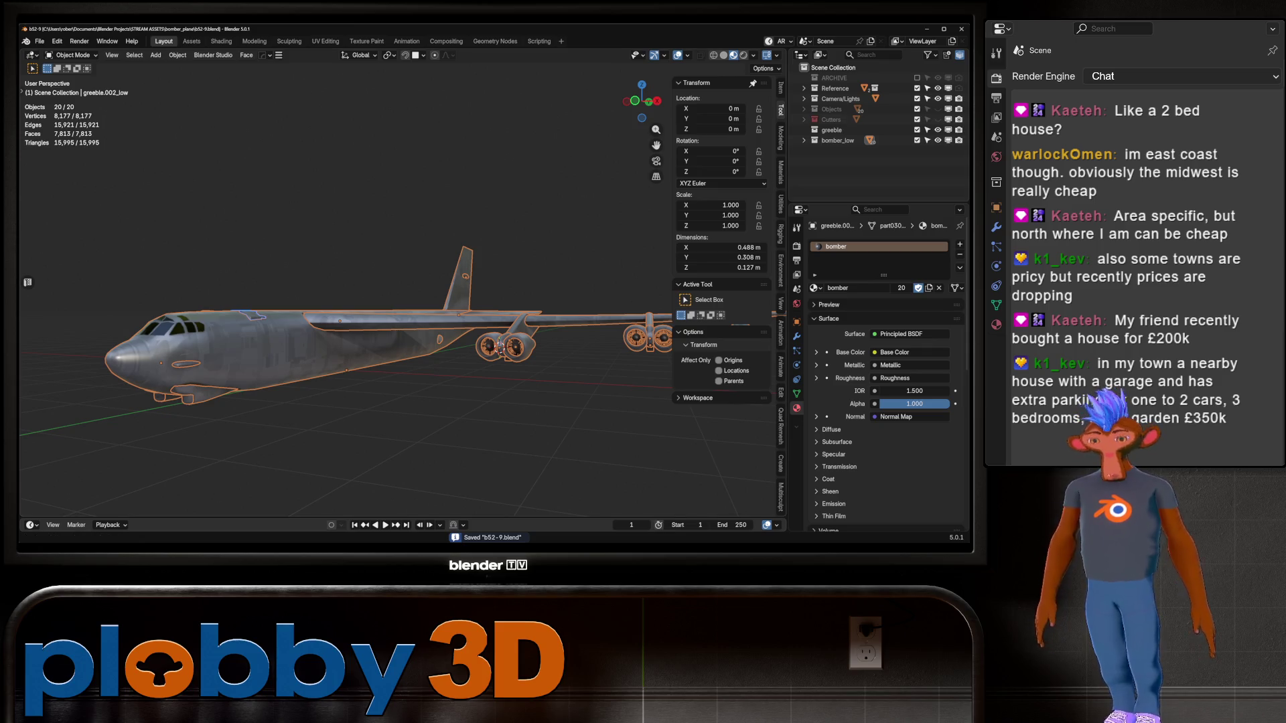
pyautogui.moveTo(543, 375); pyautogui.dragTo(543, 230, button='middle')
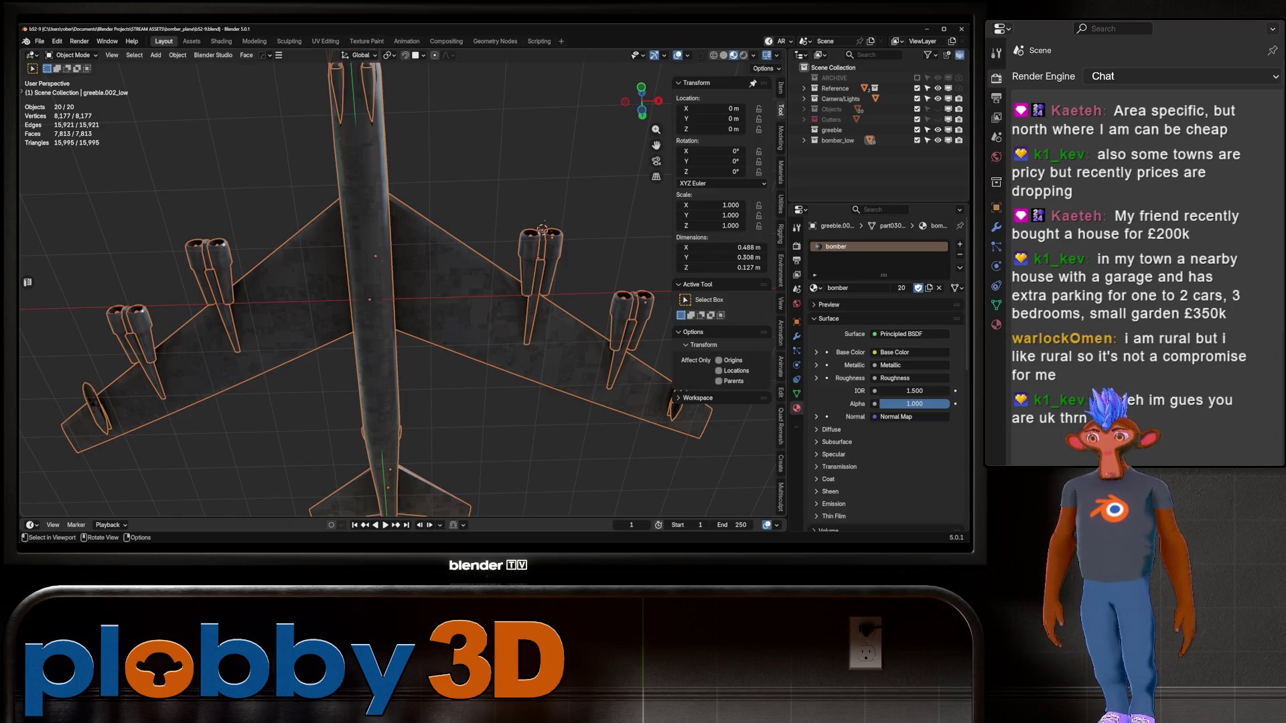
pyautogui.moveTo(542, 230)
pyautogui.mouseDown(button='middle')
pyautogui.moveTo(556, 455)
pyautogui.moveTo(556, 375)
pyautogui.moveTo(469, 315)
pyautogui.moveTo(462, 342)
pyautogui.moveTo(362, 321)
pyautogui.moveTo(476, 308)
pyautogui.mouseUp(button='middle')
pyautogui.scroll(3, 401, 335)
pyautogui.scroll(-4, 402, 335)
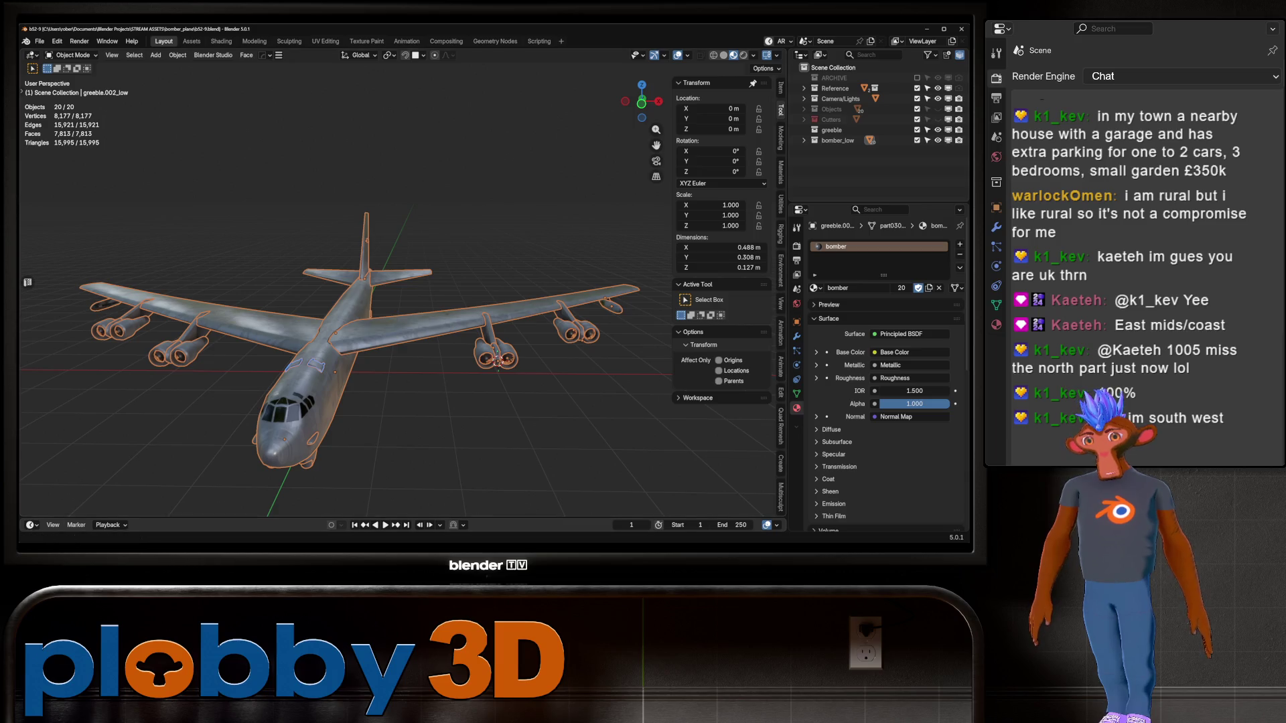
pyautogui.moveTo(498, 362)
pyautogui.mouseDown(button='middle')
pyautogui.moveTo(302, 338)
pyautogui.moveTo(248, 402)
pyautogui.mouseUp(button='middle')
pyautogui.scroll(3, 288, 362)
pyautogui.moveTo(245, 331)
pyautogui.mouseDown(button='middle')
pyautogui.moveTo(520, 331)
pyautogui.moveTo(492, 420)
pyautogui.moveTo(576, 301)
pyautogui.moveTo(653, 241)
pyautogui.moveTo(573, 214)
pyautogui.mouseUp(button='middle')
pyautogui.scroll(-2, 653, 241)
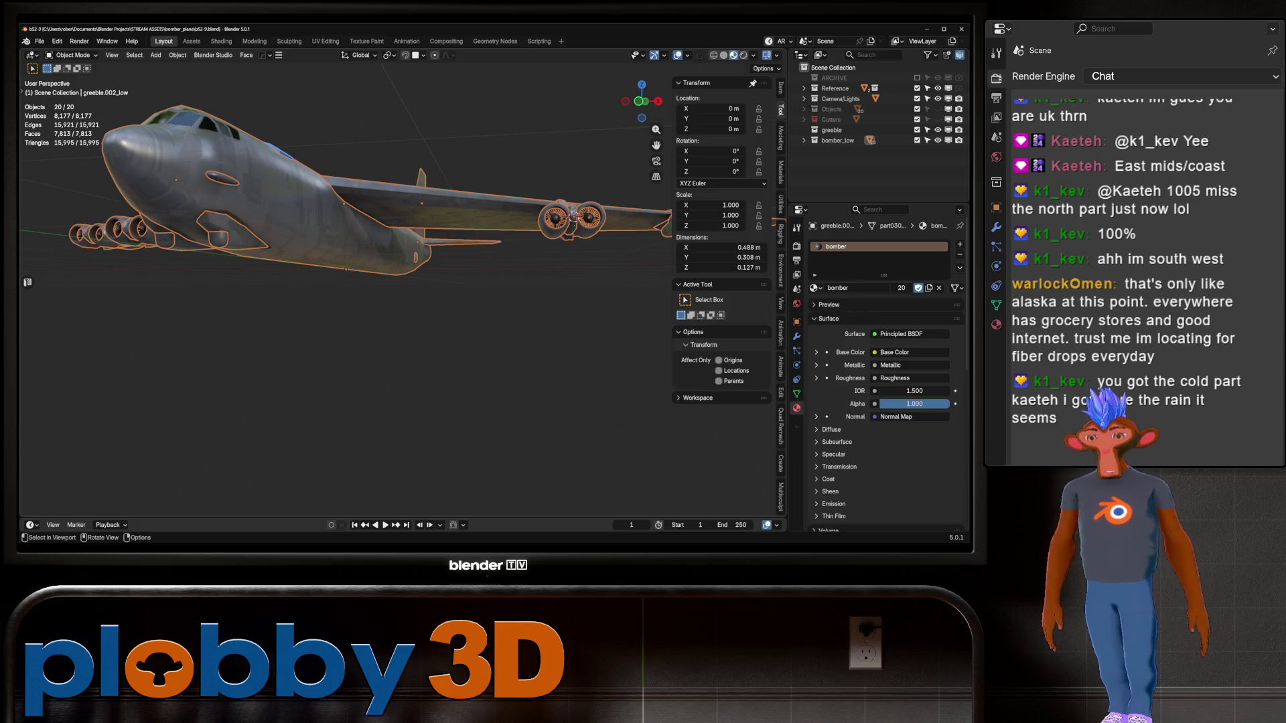
pyautogui.moveTo(348, 302)
pyautogui.mouseDown(button='middle')
pyautogui.moveTo(455, 288)
pyautogui.moveTo(576, 302)
pyautogui.moveTo(401, 315)
pyautogui.mouseUp(button='middle')
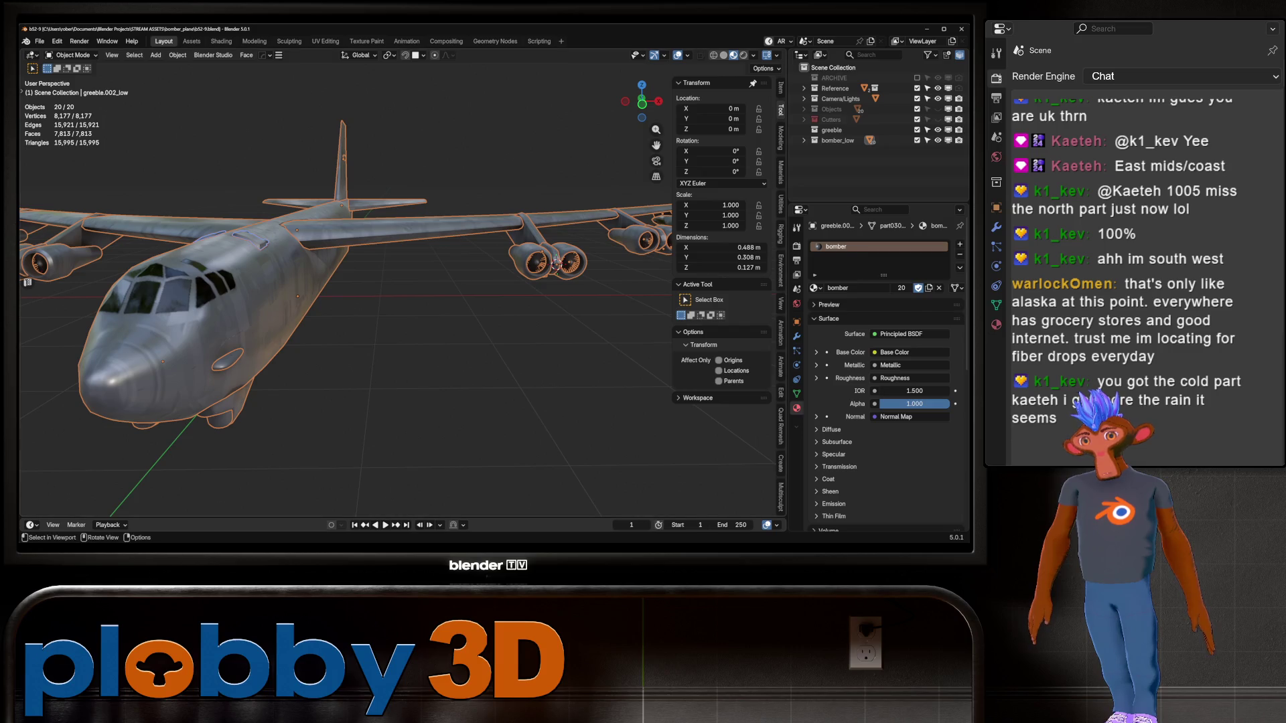
pyautogui.press('KP_Decimal')
pyautogui.moveTo(345, 288)
pyautogui.mouseDown(button='middle')
pyautogui.moveTo(321, 255)
pyautogui.moveTo(281, 314)
pyautogui.mouseUp(button='middle')
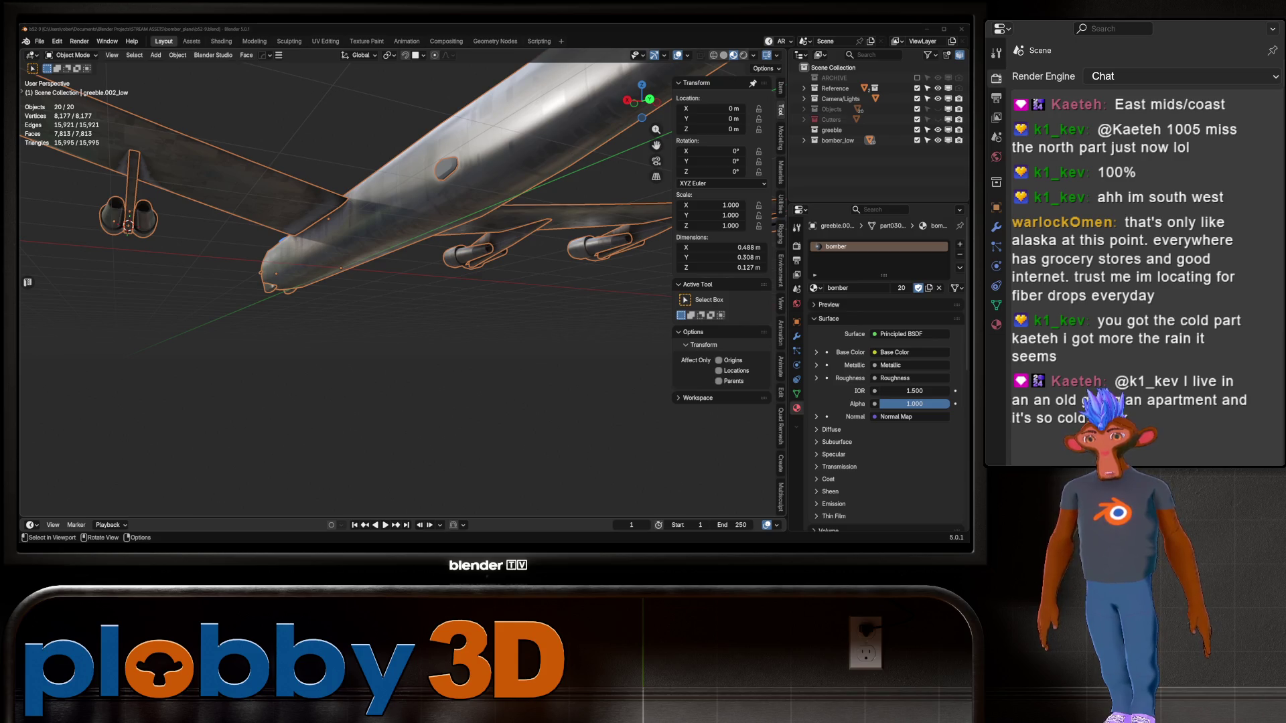
# Inspect the bomber from the side and nose, then save b52-9.blend again
pyautogui.moveTo(335, 302); pyautogui.dragTo(469, 301, button='middle')
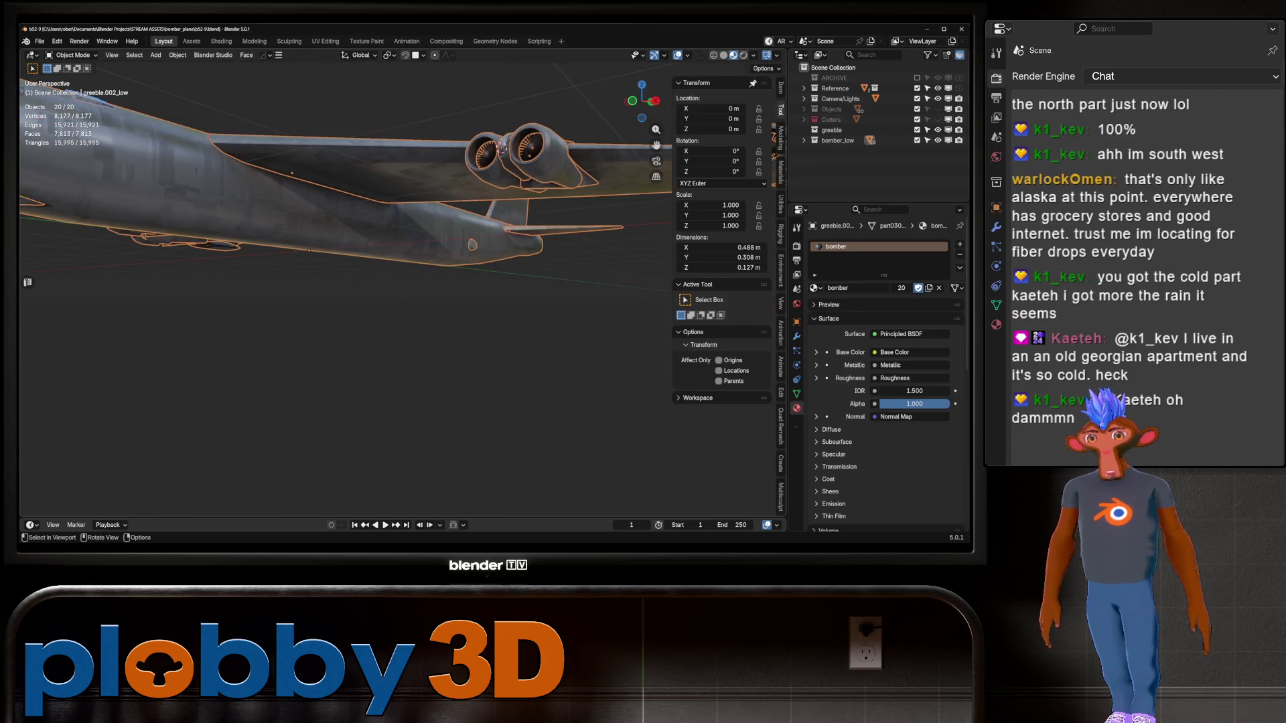
pyautogui.moveTo(335, 302); pyautogui.dragTo(496, 288, button='middle')
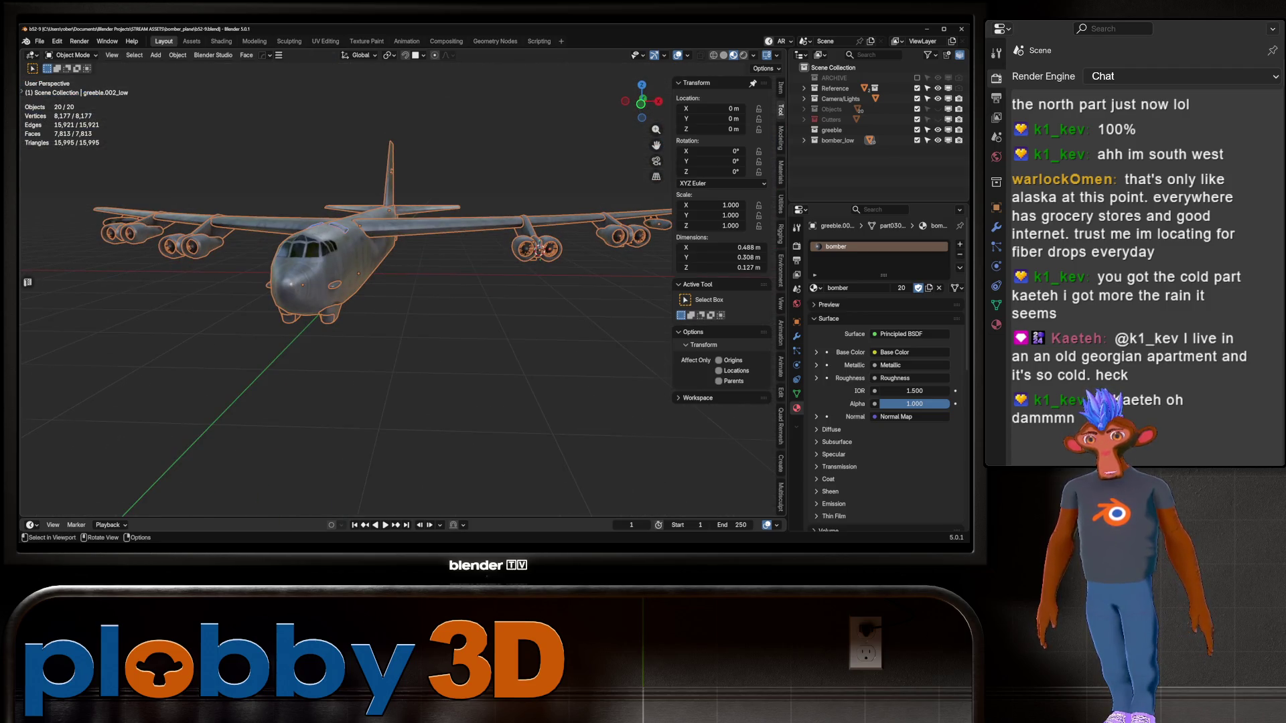
pyautogui.scroll(5, 344, 302)
pyautogui.moveTo(345, 301)
pyautogui.mouseDown(button='middle')
pyautogui.moveTo(308, 294)
pyautogui.moveTo(482, 221)
pyautogui.moveTo(455, 236)
pyautogui.moveTo(510, 289)
pyautogui.moveTo(426, 411)
pyautogui.moveTo(402, 288)
pyautogui.moveTo(635, 347)
pyautogui.moveTo(576, 231)
pyautogui.moveTo(556, 257)
pyautogui.mouseUp(button='middle')
pyautogui.scroll(2, 408, 321)
pyautogui.hotkey('ctrl', 's')
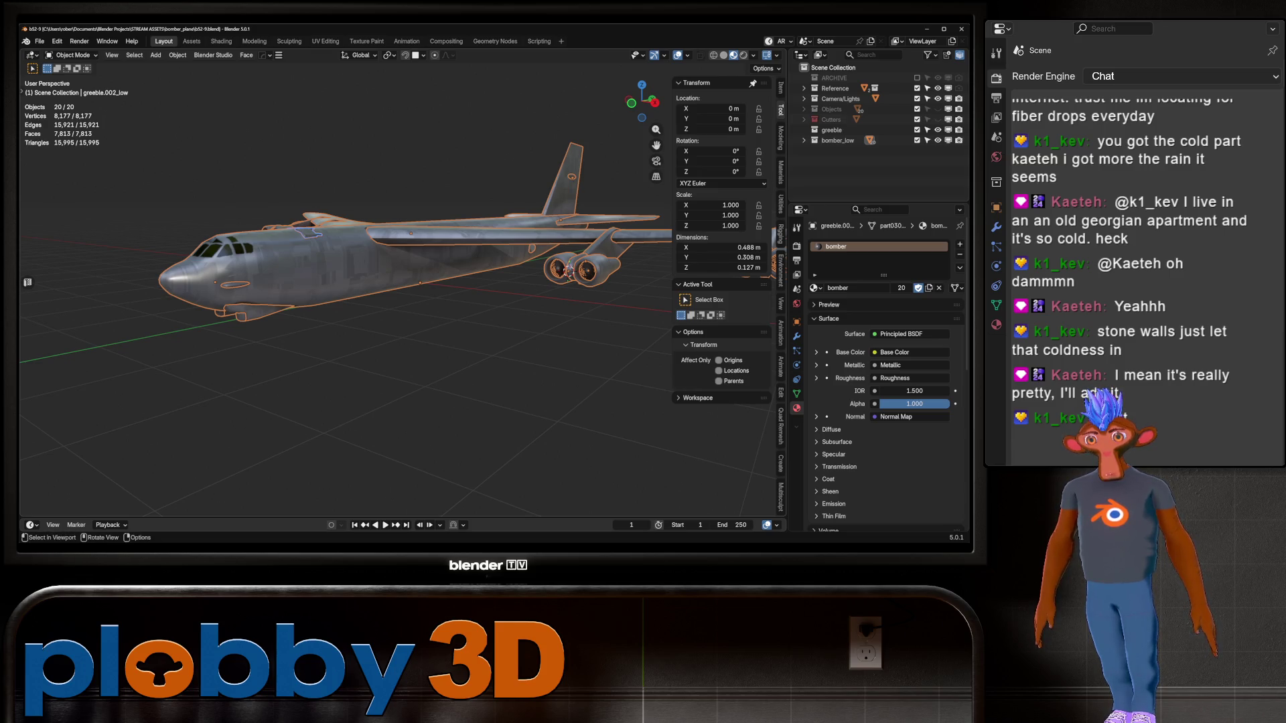
# From a higher view of the B-52, enter Edit Mode on its mesh
pyautogui.moveTo(402, 301)
pyautogui.mouseDown(button='middle')
pyautogui.moveTo(509, 349)
pyautogui.moveTo(442, 315)
pyautogui.moveTo(415, 254)
pyautogui.moveTo(429, 241)
pyautogui.moveTo(402, 281)
pyautogui.moveTo(415, 308)
pyautogui.moveTo(482, 288)
pyautogui.moveTo(495, 268)
pyautogui.moveTo(489, 227)
pyautogui.moveTo(469, 267)
pyautogui.moveTo(509, 281)
pyautogui.moveTo(462, 310)
pyautogui.moveTo(317, 320)
pyautogui.moveTo(562, 251)
pyautogui.moveTo(574, 233)
pyautogui.moveTo(469, 262)
pyautogui.mouseUp(button='middle')
pyautogui.scroll(-6, 402, 302)
pyautogui.press('Tab')
pyautogui.press('Tab')
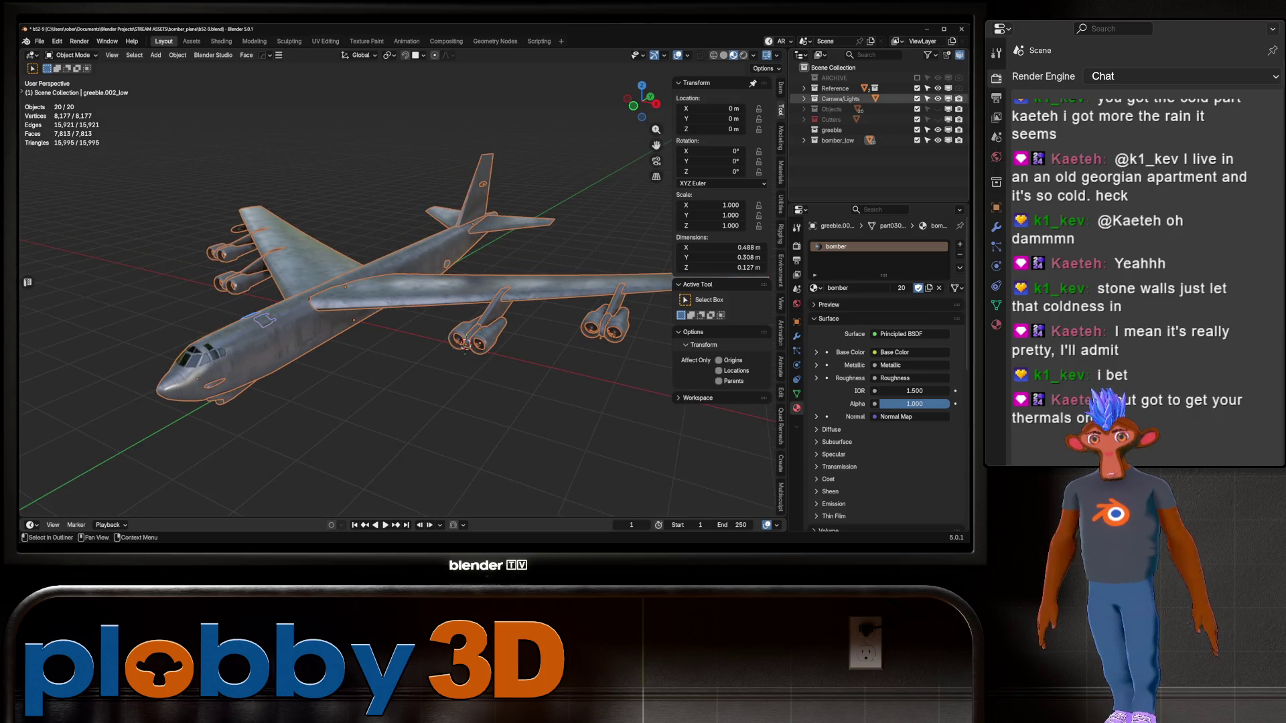
# Toggle b52_ref and bomber_low visibility to compare them, leaving only bomber_low shown
pyautogui.click(804, 87)
pyautogui.click(938, 99)
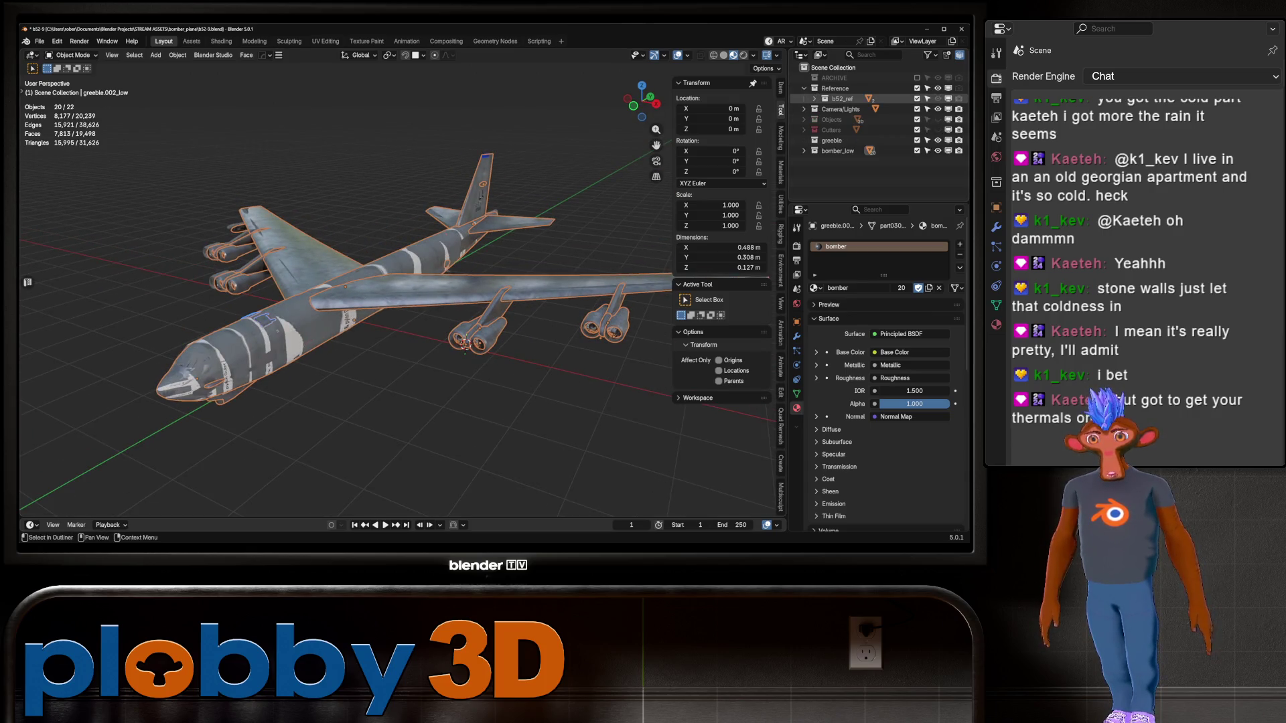
pyautogui.click(937, 98)
pyautogui.click(937, 98)
pyautogui.click(938, 99)
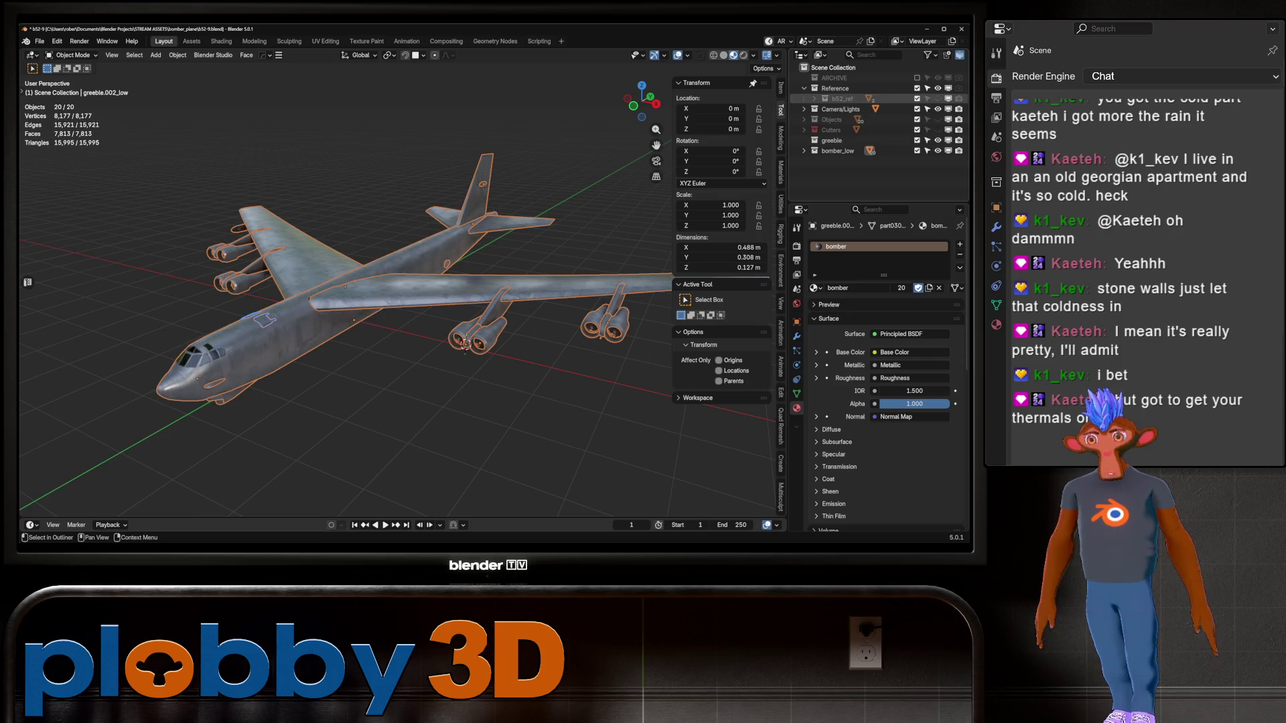
pyautogui.click(938, 150)
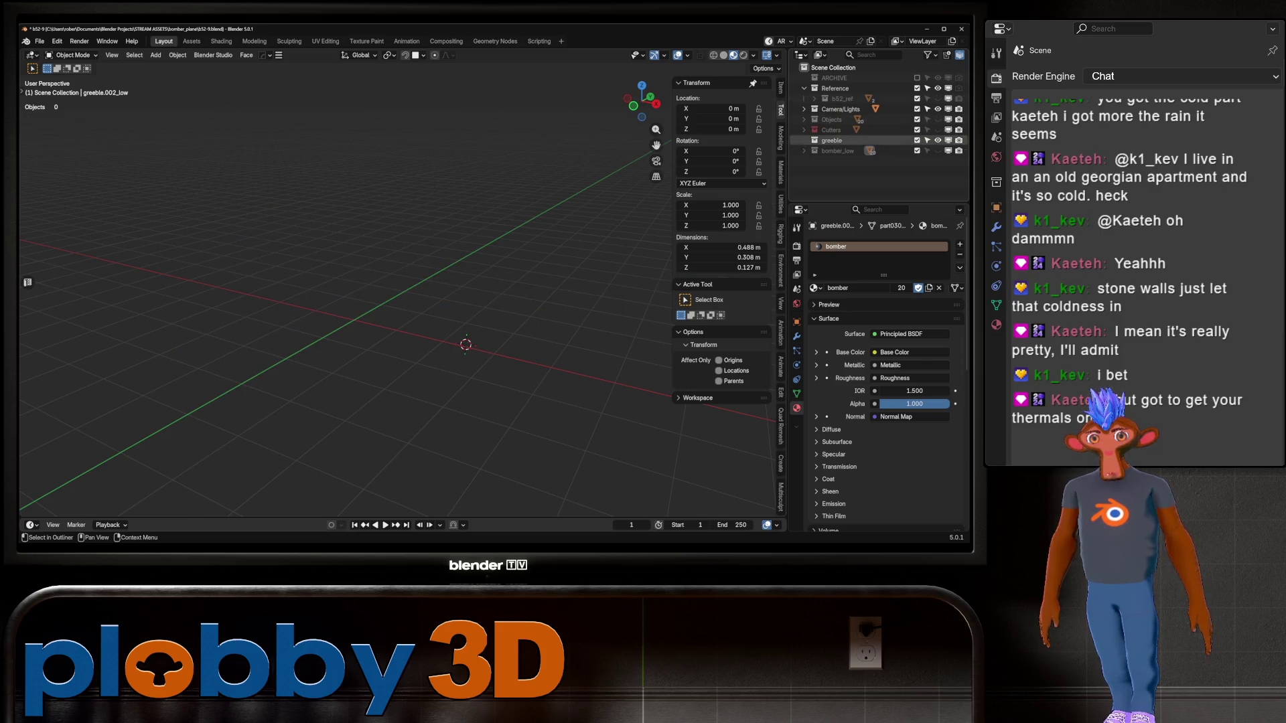
pyautogui.click(938, 99)
pyautogui.click(937, 98)
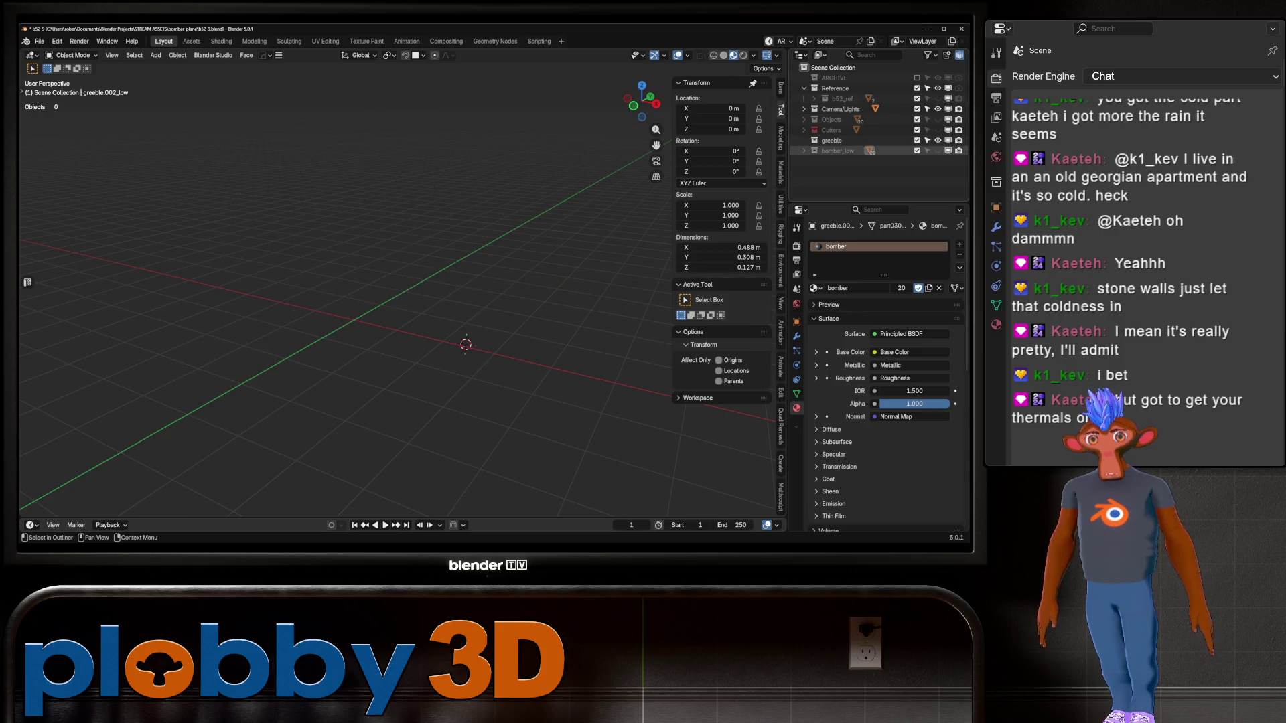
pyautogui.click(937, 150)
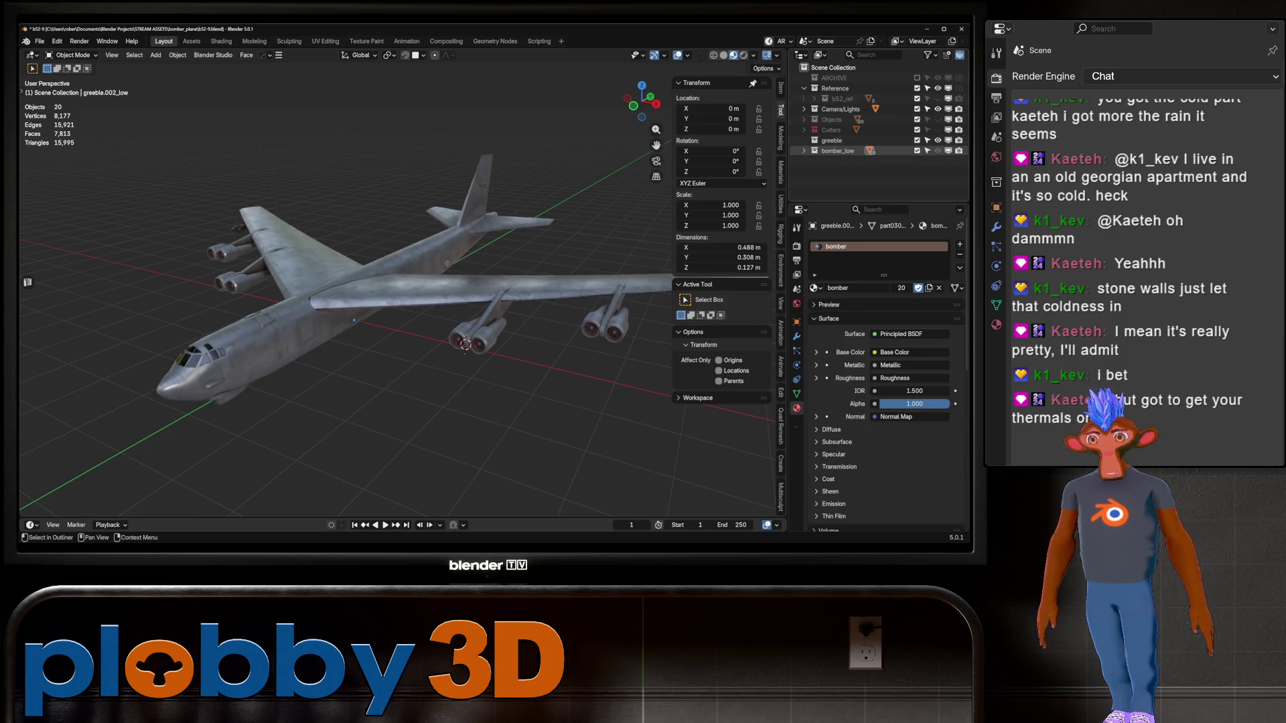
pyautogui.moveTo(401, 301); pyautogui.dragTo(456, 267, button='middle')
# Look around the bomber's nose and engines, then switch to Right Orthographic view
pyautogui.moveTo(348, 288)
pyautogui.mouseDown(button='middle')
pyautogui.moveTo(442, 264)
pyautogui.moveTo(389, 315)
pyautogui.mouseUp(button='middle')
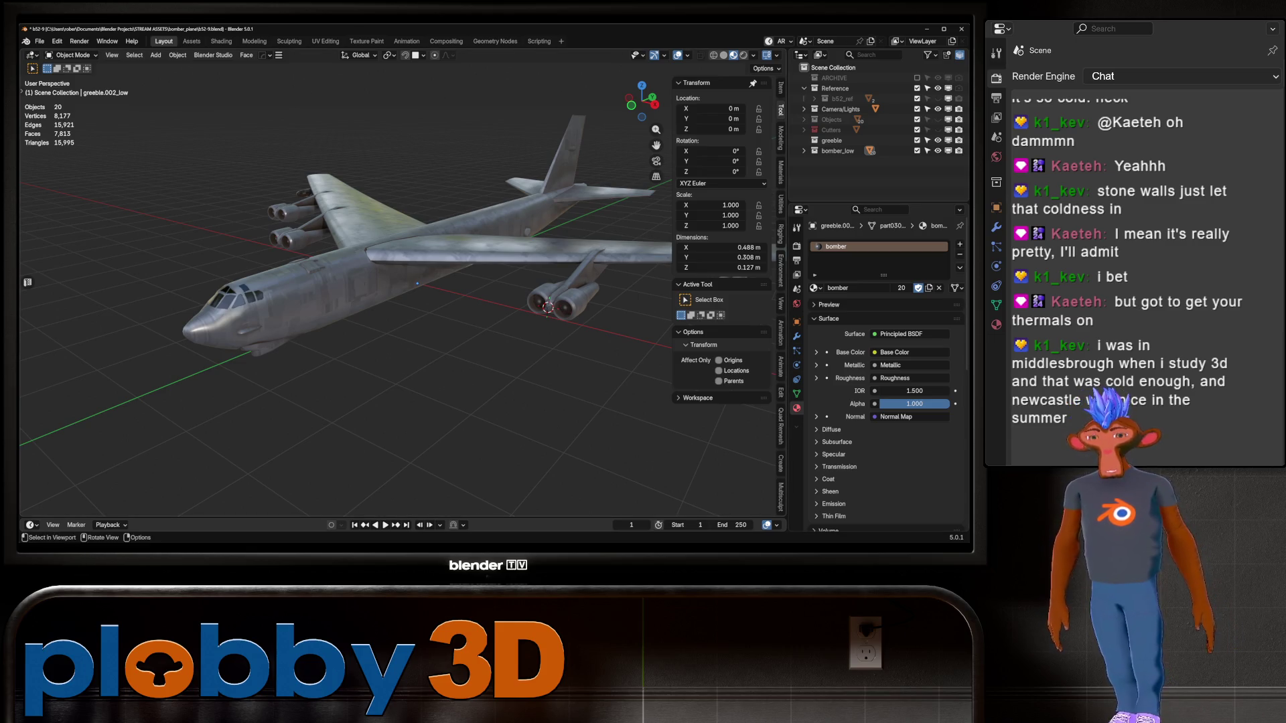
pyautogui.scroll(3, 402, 282)
pyautogui.moveTo(402, 282); pyautogui.dragTo(348, 295, button='middle')
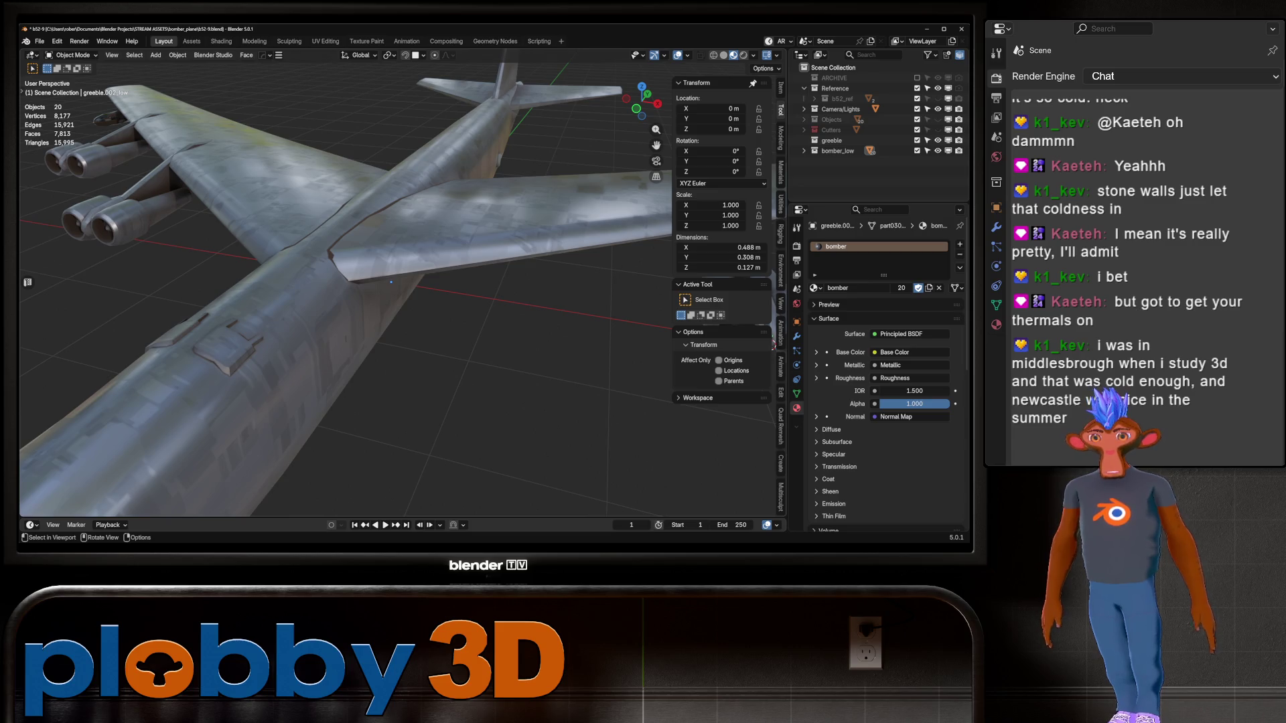
pyautogui.moveTo(391, 282)
pyautogui.mouseDown(button='middle')
pyautogui.moveTo(155, 349)
pyautogui.moveTo(331, 323)
pyautogui.moveTo(400, 367)
pyautogui.moveTo(598, 275)
pyautogui.moveTo(589, 241)
pyautogui.moveTo(578, 314)
pyautogui.moveTo(459, 198)
pyautogui.moveTo(463, 292)
pyautogui.moveTo(402, 292)
pyautogui.mouseUp(button='middle')
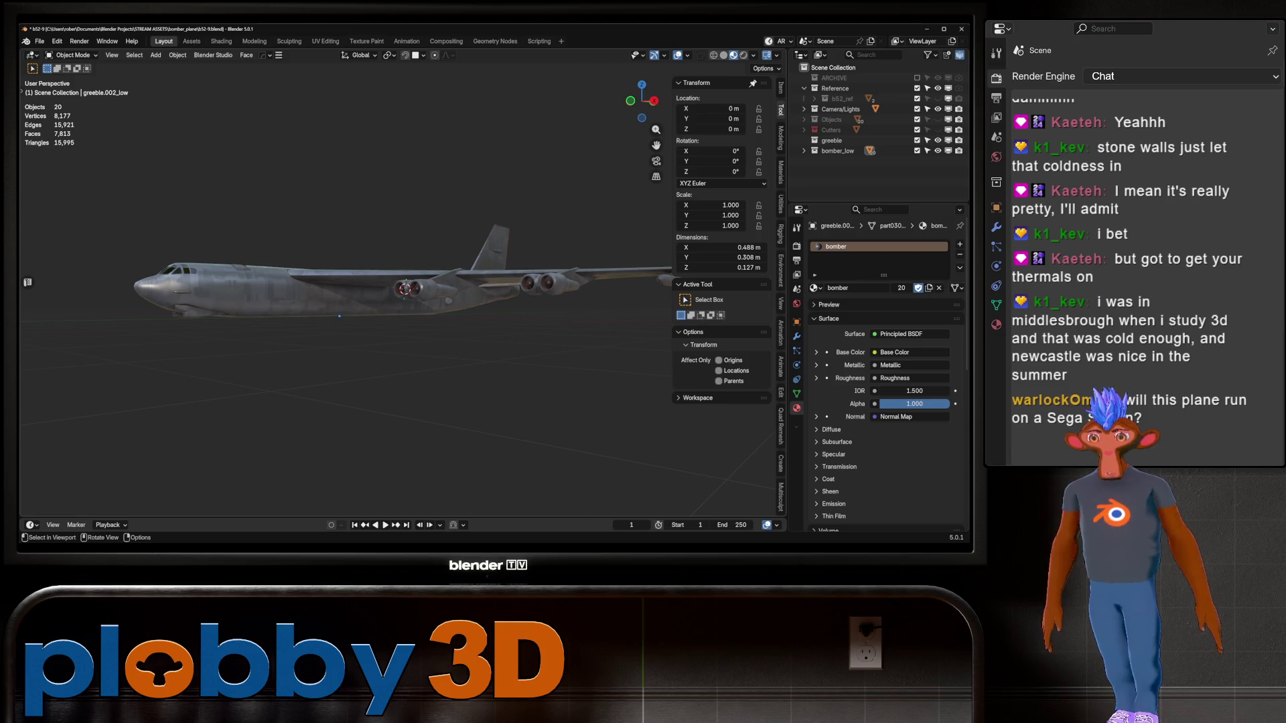
pyautogui.moveTo(401, 292)
pyautogui.mouseDown(button='middle')
pyautogui.moveTo(348, 335)
pyautogui.moveTo(372, 282)
pyautogui.moveTo(392, 288)
pyautogui.moveTo(402, 349)
pyautogui.moveTo(428, 349)
pyautogui.moveTo(392, 288)
pyautogui.moveTo(495, 294)
pyautogui.moveTo(529, 268)
pyautogui.moveTo(563, 291)
pyautogui.moveTo(529, 264)
pyautogui.moveTo(529, 375)
pyautogui.moveTo(314, 241)
pyautogui.moveTo(228, 155)
pyautogui.moveTo(218, 100)
pyautogui.mouseUp(button='middle')
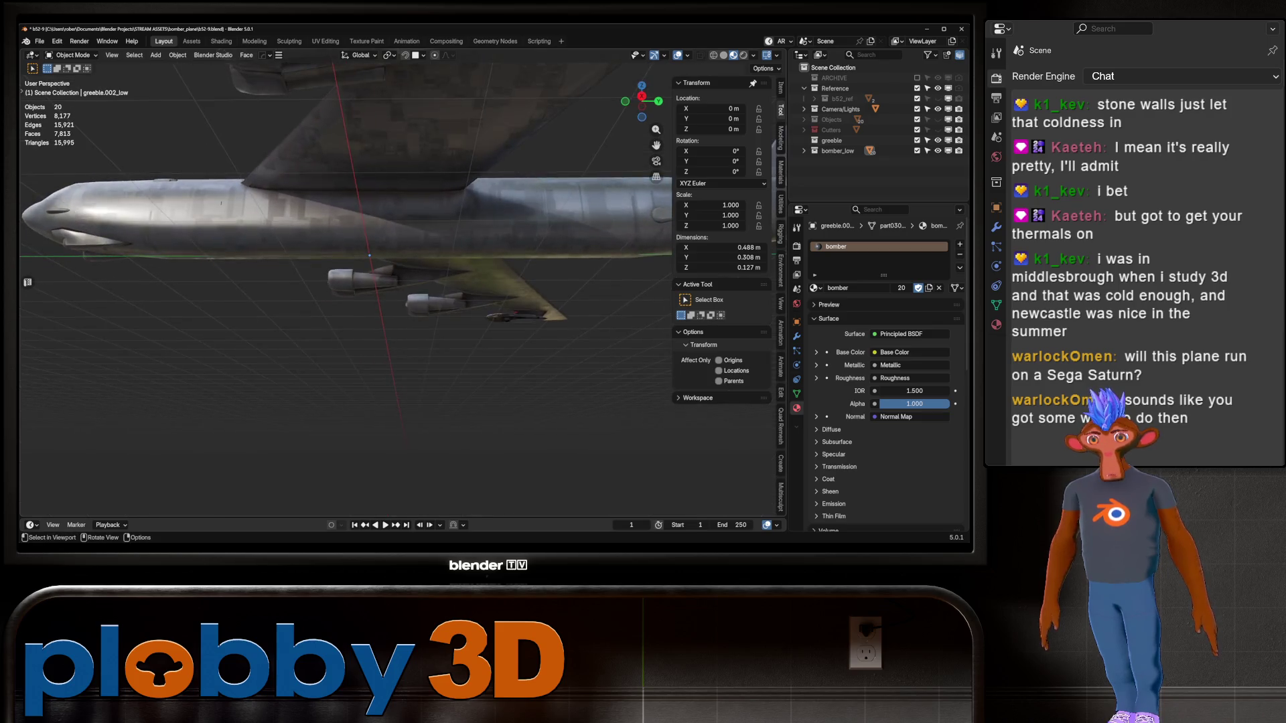
pyautogui.press('KP_3')
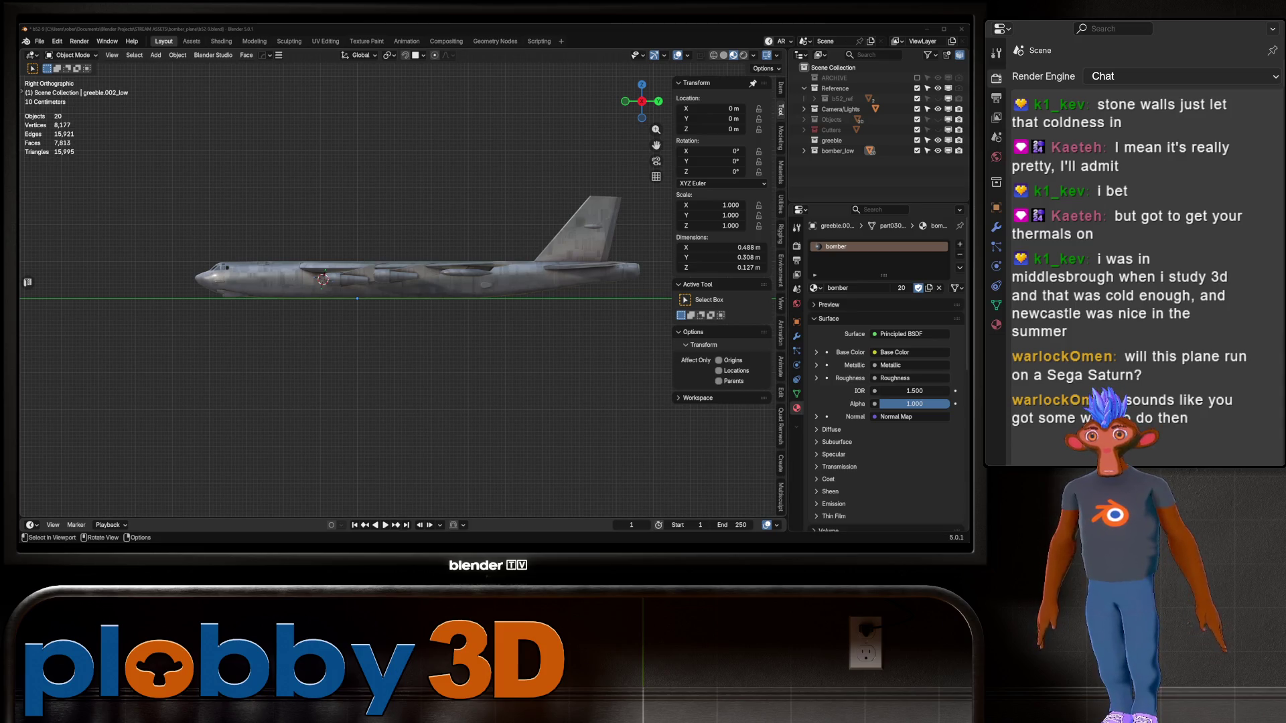
# In Edit Mode on main_fuselage_low, select the lower-belly face strip
pyautogui.click(402, 276)
pyautogui.moveTo(401, 276)
pyautogui.mouseDown(button='middle')
pyautogui.moveTo(442, 385)
pyautogui.moveTo(415, 254)
pyautogui.mouseUp(button='middle')
pyautogui.press('Tab')
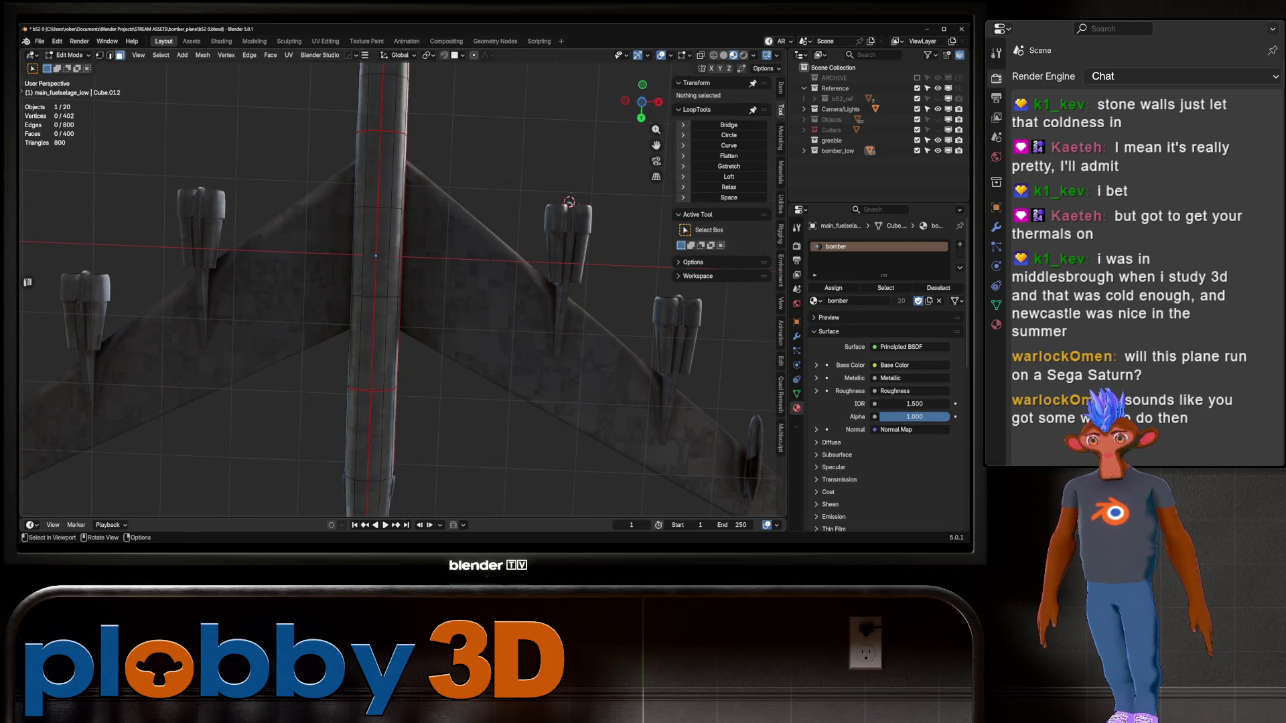
pyautogui.click(385, 141)
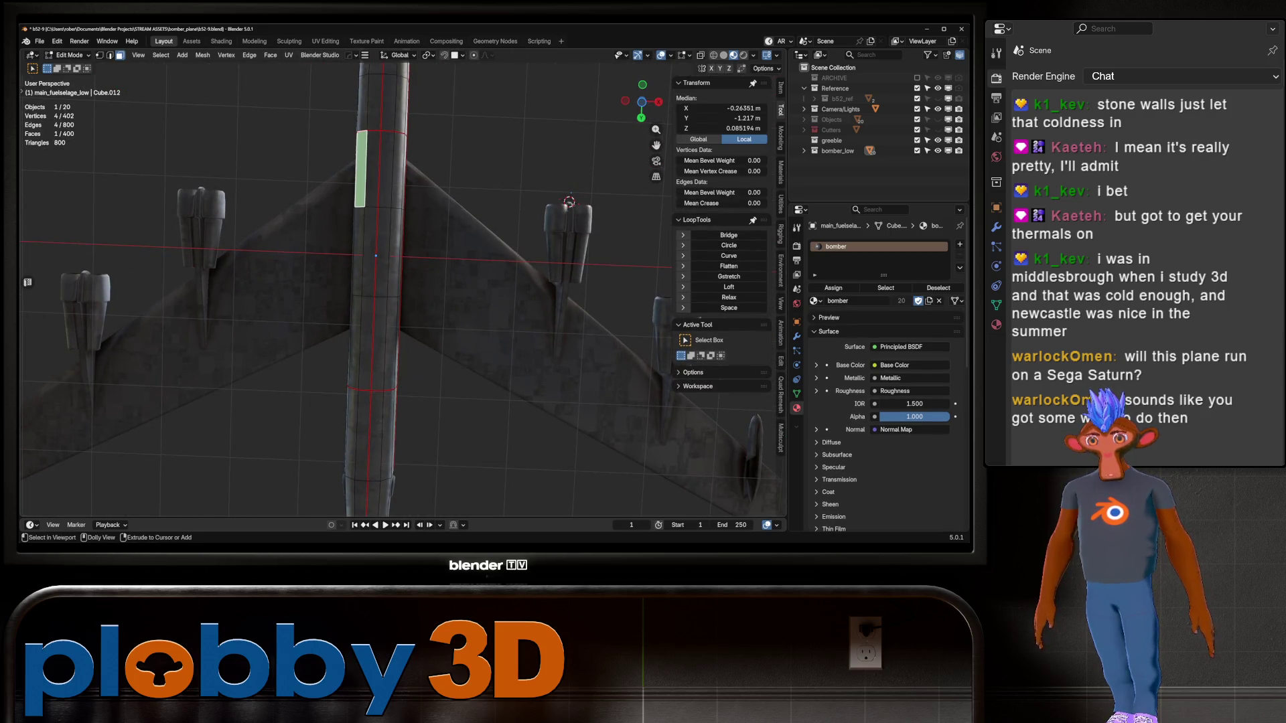
pyautogui.keyDown('ctrl'); pyautogui.click(385, 321); pyautogui.keyUp('ctrl')
pyautogui.moveTo(386, 322); pyautogui.dragTo(358, 74, button='middle')
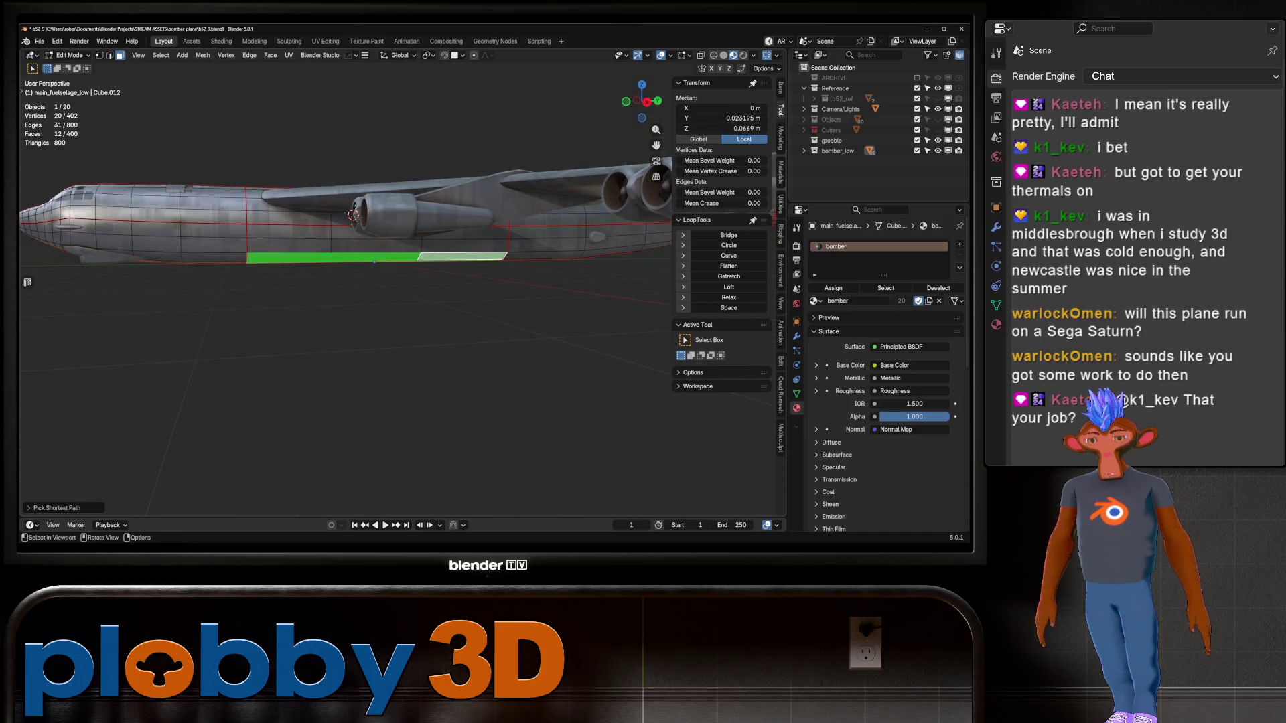
pyautogui.moveTo(355, 201); pyautogui.dragTo(375, 107, button='middle')
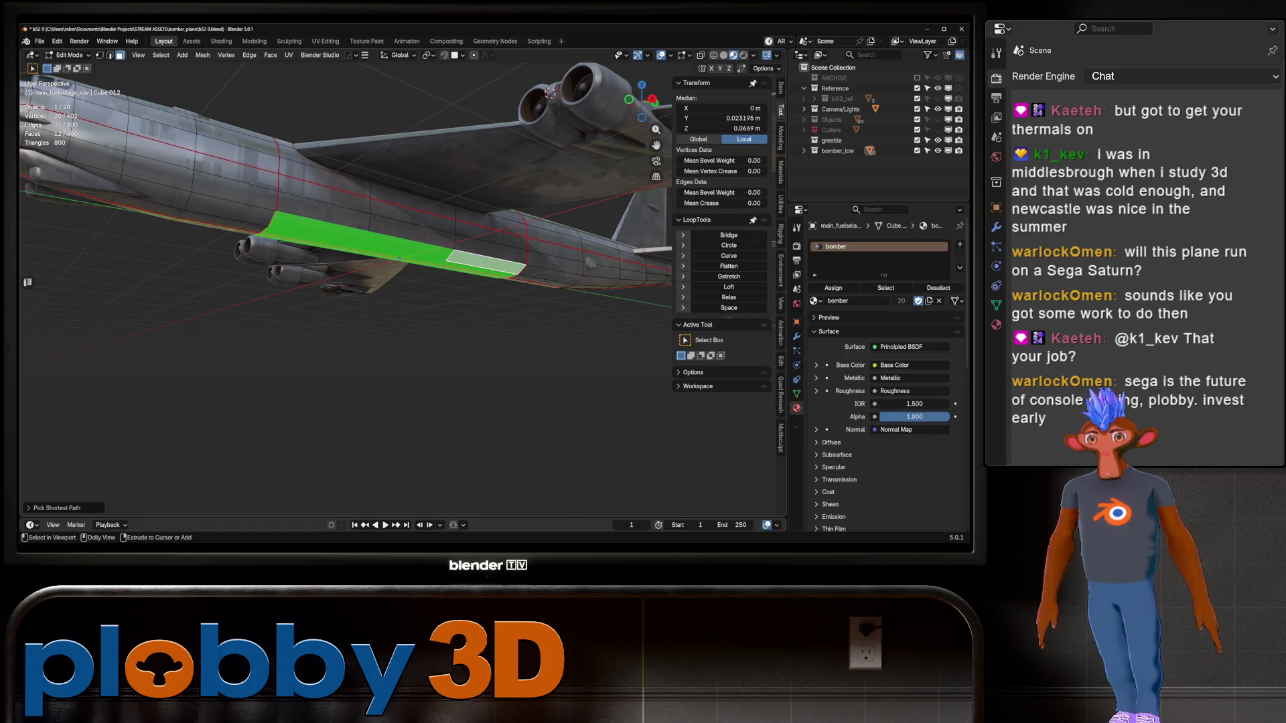
pyautogui.keyDown('ctrl'); pyautogui.click(556, 271); pyautogui.keyUp('ctrl')
pyautogui.moveTo(375, 254); pyautogui.dragTo(375, 201, button='middle')
pyautogui.keyDown('ctrl'); pyautogui.click(298, 240); pyautogui.keyUp('ctrl')
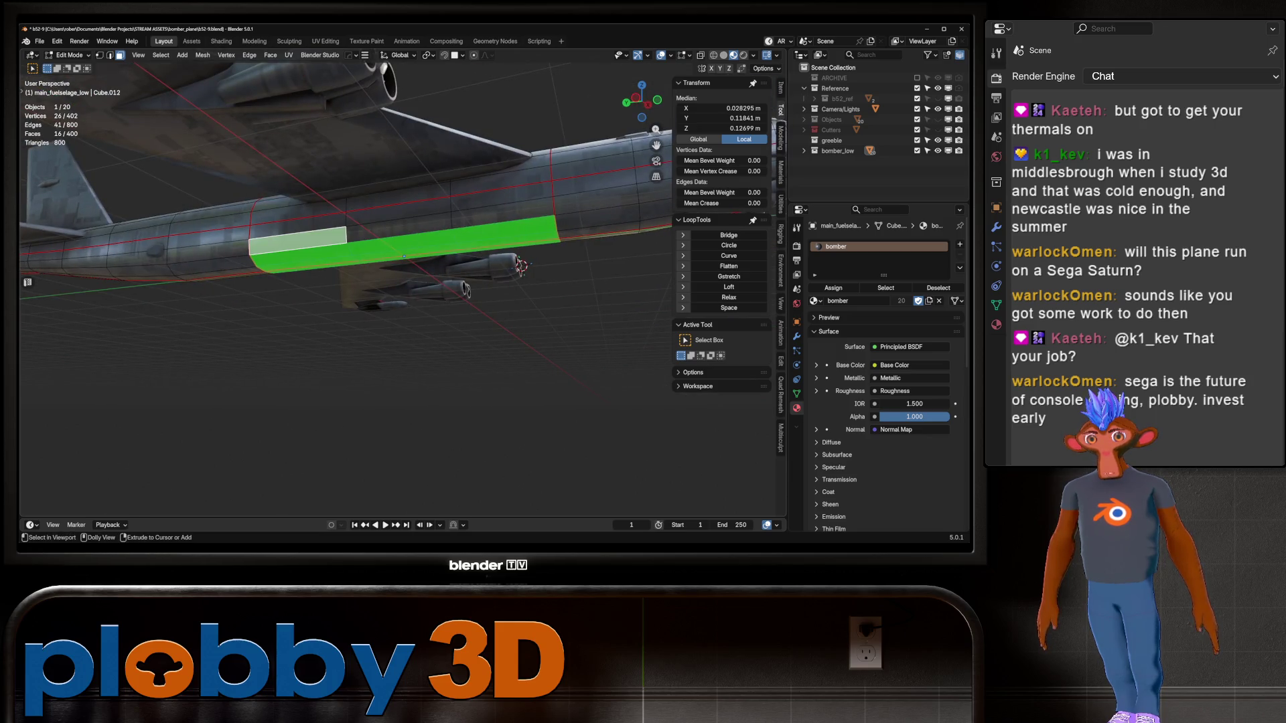
pyautogui.keyDown('ctrl'); pyautogui.click(404, 256); pyautogui.keyUp('ctrl')
pyautogui.moveTo(404, 257)
pyautogui.mouseDown(button='middle')
pyautogui.moveTo(388, 241)
pyautogui.moveTo(409, 269)
pyautogui.mouseUp(button='middle')
# Separate the strip as main_fuselage_low.001 and select it, cancelling a trial vertical move
pyautogui.press('p')
pyautogui.click(402, 269)
pyautogui.press('Tab')
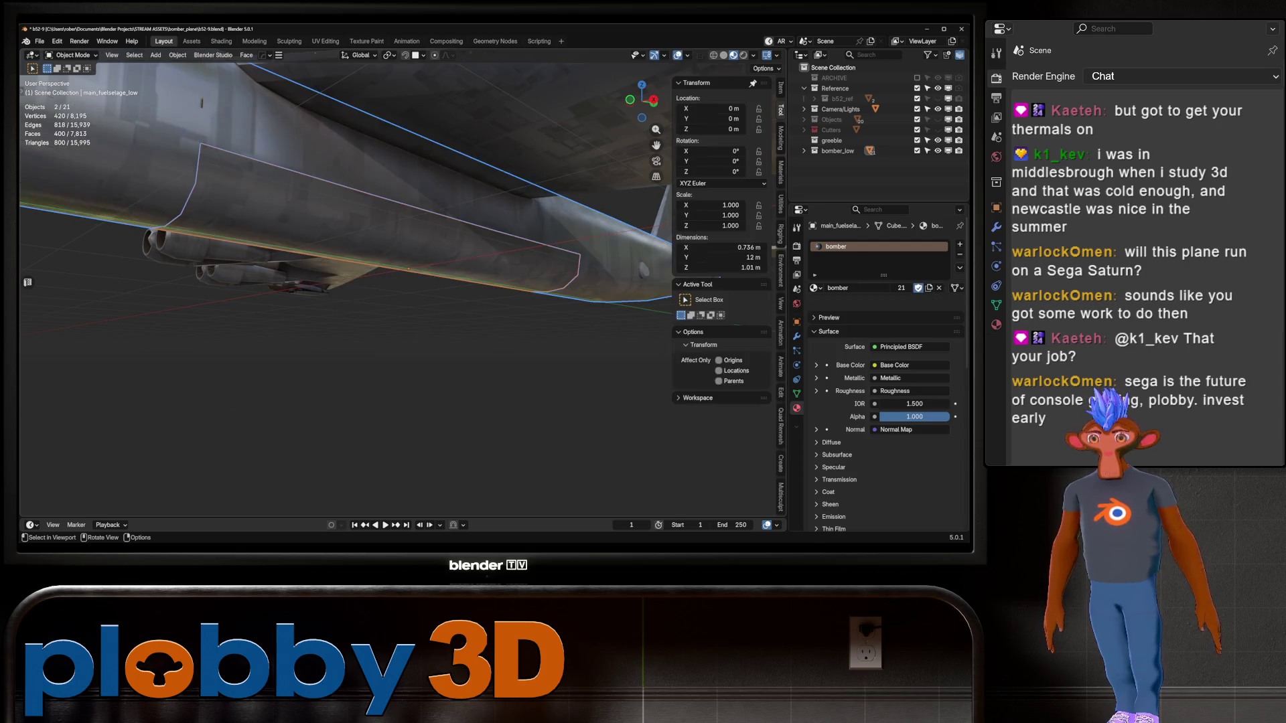
pyautogui.click(409, 269)
pyautogui.press('g')
pyautogui.press('z')
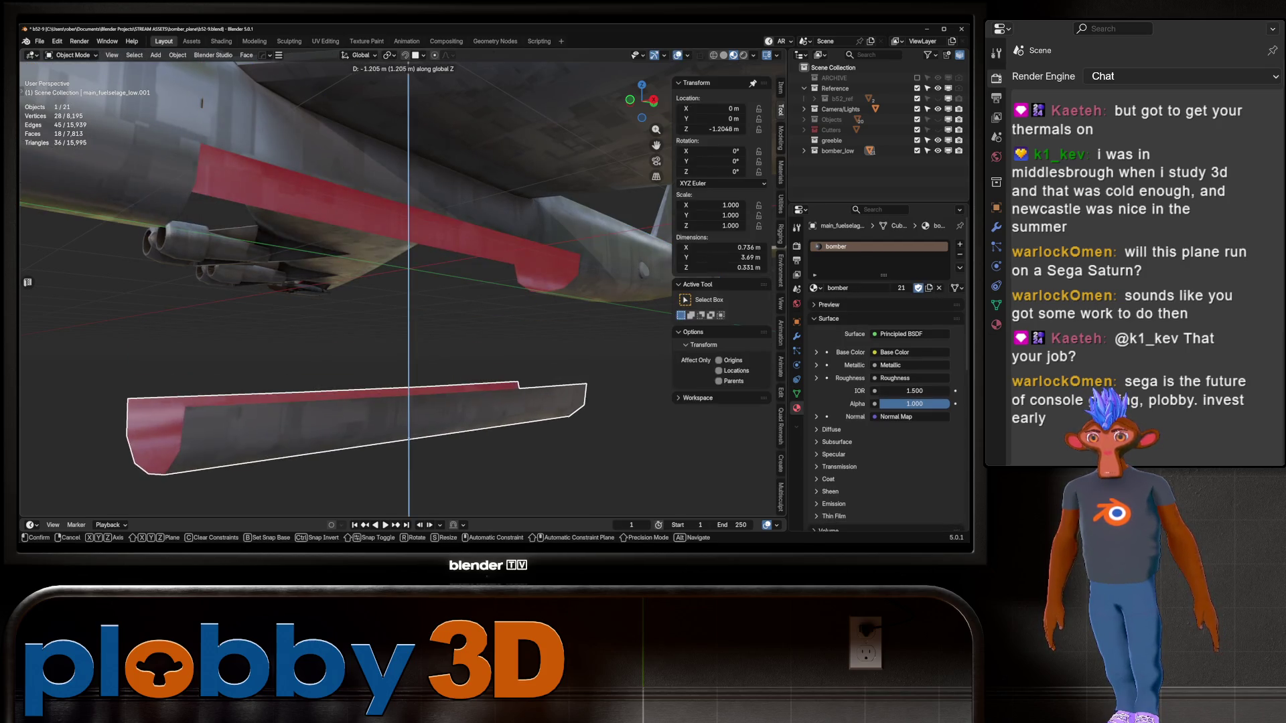
pyautogui.press('Escape')
pyautogui.moveTo(408, 269)
pyautogui.mouseDown(button='middle')
pyautogui.moveTo(388, 322)
pyautogui.moveTo(395, 267)
pyautogui.mouseUp(button='middle')
pyautogui.press('Tab')
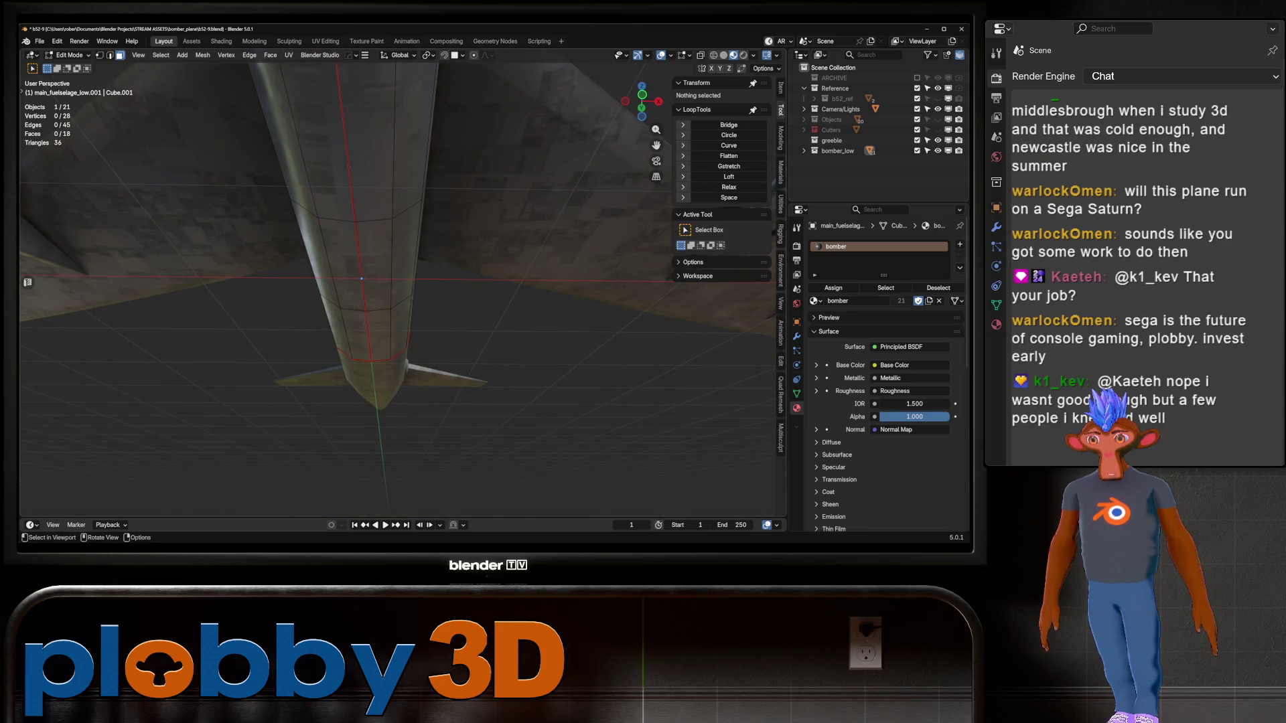
# Select the opposite fuselage face strip and separate it as main_fuselage_low.002
pyautogui.moveTo(375, 281); pyautogui.dragTo(416, 254, button='middle')
pyautogui.click(287, 172)
pyautogui.moveTo(286, 172); pyautogui.dragTo(348, 221, button='middle')
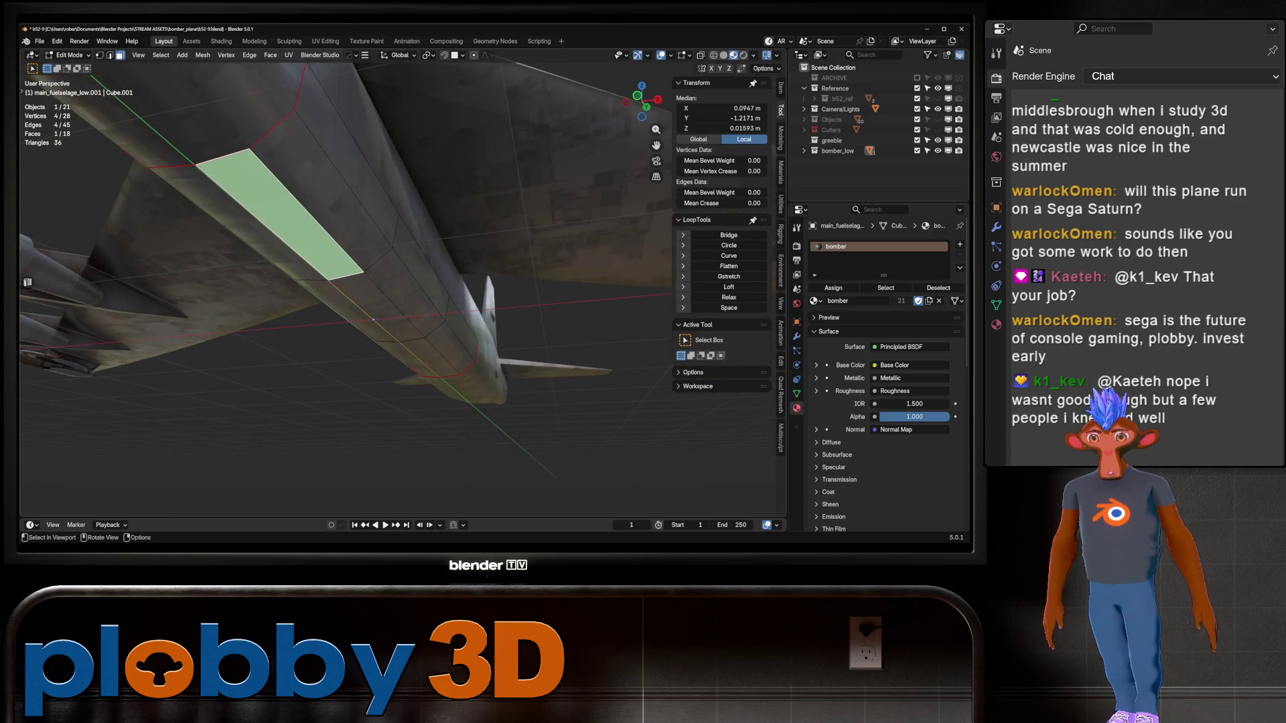
pyautogui.keyDown('ctrl'); pyautogui.click(462, 331); pyautogui.keyUp('ctrl')
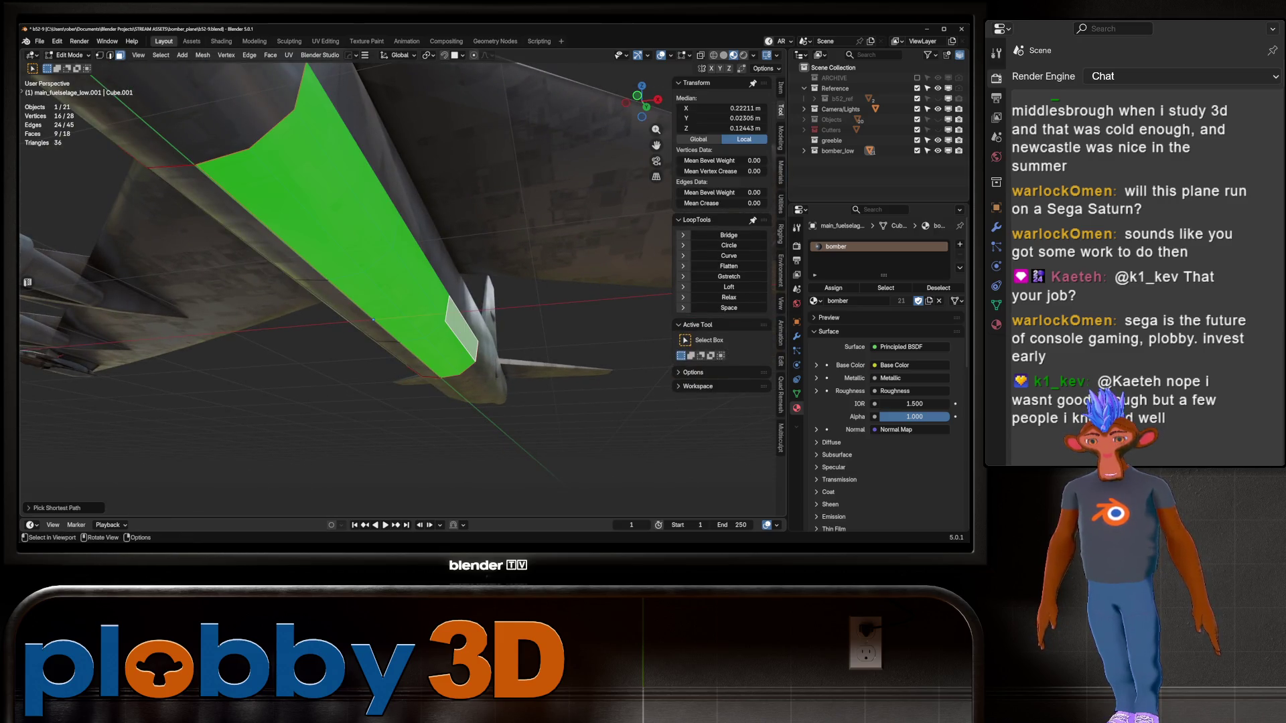
pyautogui.press('p')
pyautogui.click(409, 324)
pyautogui.press('Tab')
pyautogui.click(375, 254)
# Inspect the new door piece, toggling in and out of Edit Mode
pyautogui.moveTo(375, 254)
pyautogui.mouseDown(button='middle')
pyautogui.moveTo(402, 315)
pyautogui.moveTo(88, 218)
pyautogui.moveTo(426, 322)
pyautogui.moveTo(321, 254)
pyautogui.mouseUp(button='middle')
pyautogui.press('Tab')
pyautogui.rightClick(314, 271)
pyautogui.press('Tab')
pyautogui.press('Tab')
pyautogui.rightClick(426, 323)
pyautogui.press('Tab')
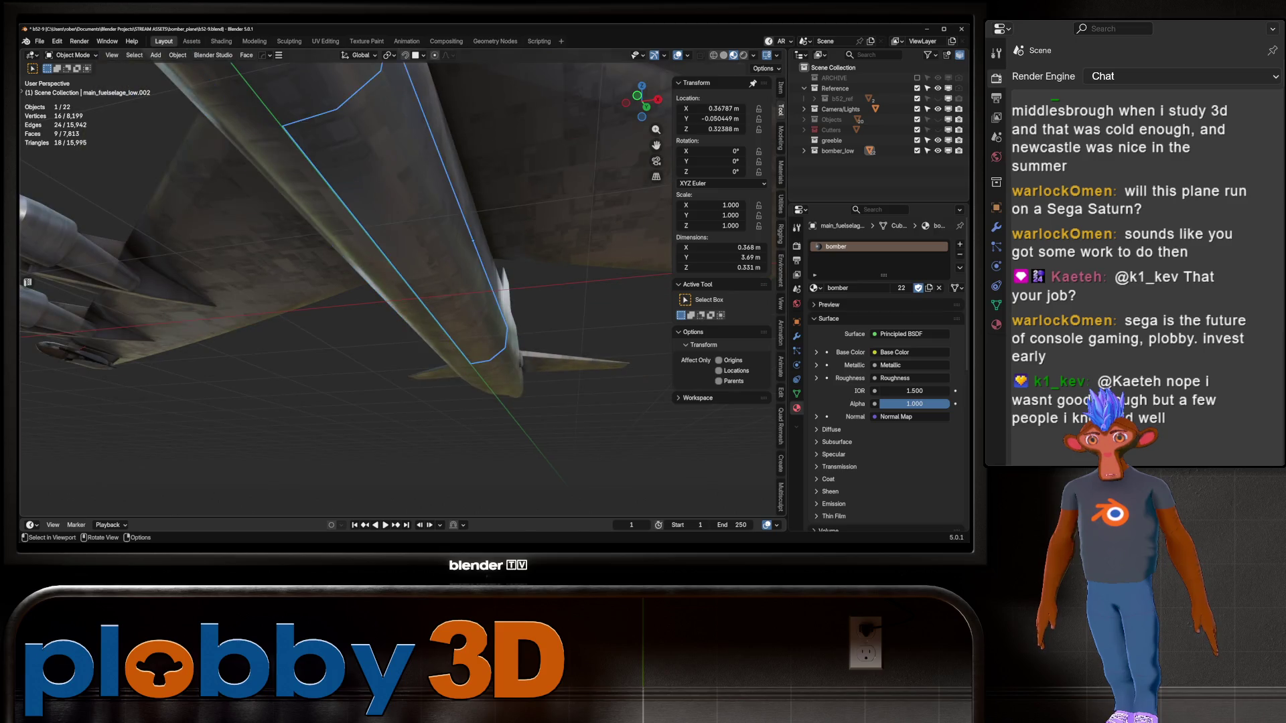
# Test Y-axis rotations of the door piece, cancelling each, while viewing the fuselage
pyautogui.press('r')
pyautogui.press('y')
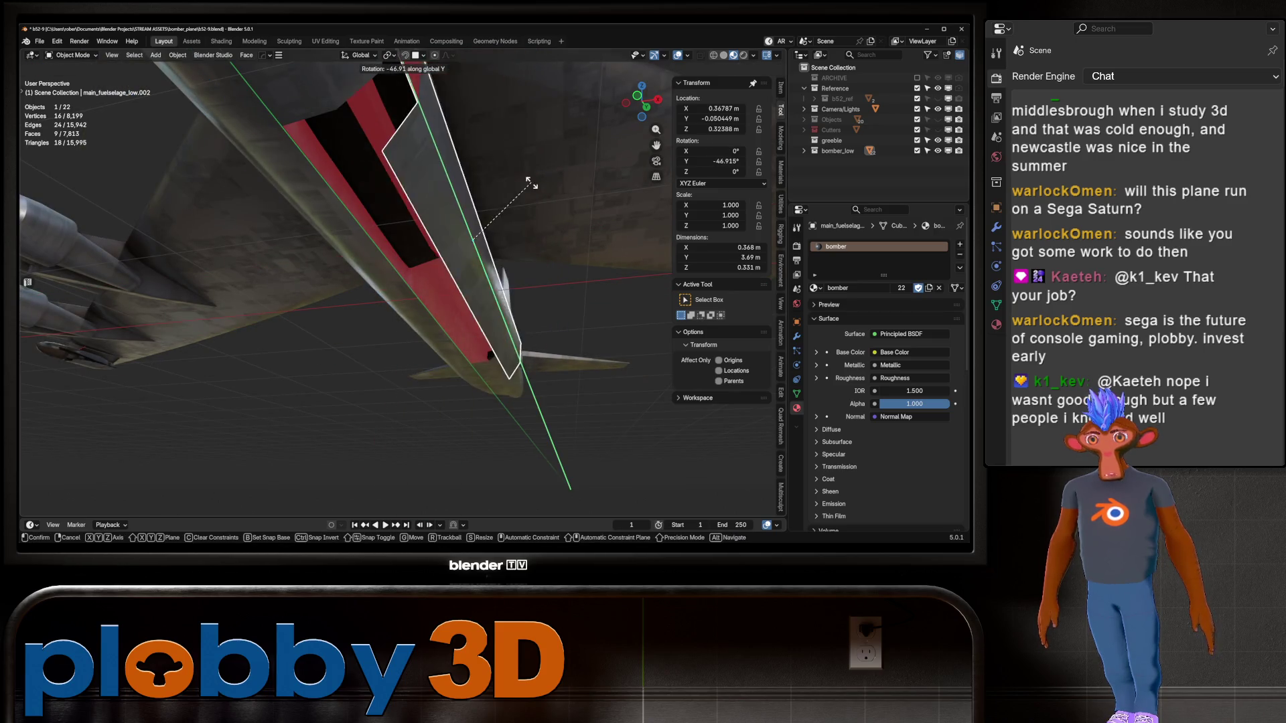
pyautogui.rightClick(406, 207)
pyautogui.moveTo(406, 208); pyautogui.dragTo(72, 106, button='middle')
pyautogui.moveTo(402, 201)
pyautogui.mouseDown(button='middle')
pyautogui.moveTo(375, 214)
pyautogui.moveTo(415, 201)
pyautogui.mouseUp(button='middle')
pyautogui.moveTo(345, 281); pyautogui.dragTo(395, 248, button='middle')
pyautogui.scroll(2, 345, 281)
pyautogui.scroll(-2, 345, 282)
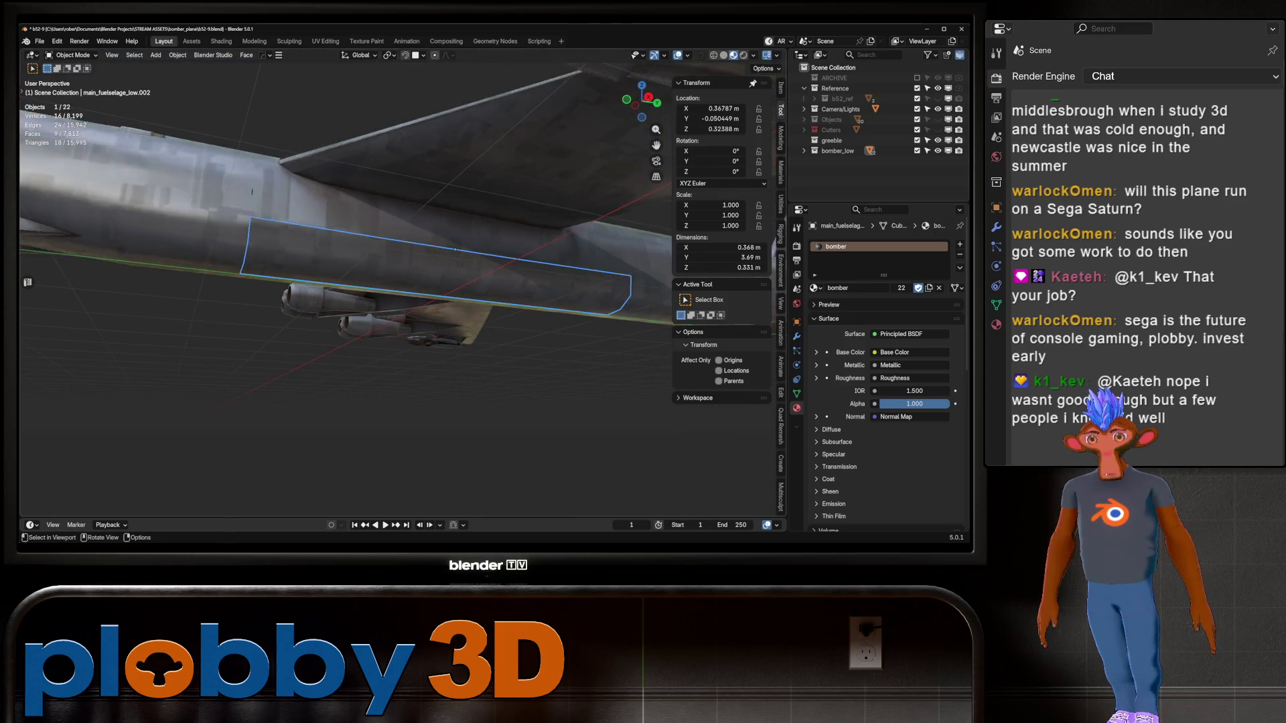
pyautogui.moveTo(345, 281); pyautogui.dragTo(241, 218, button='middle')
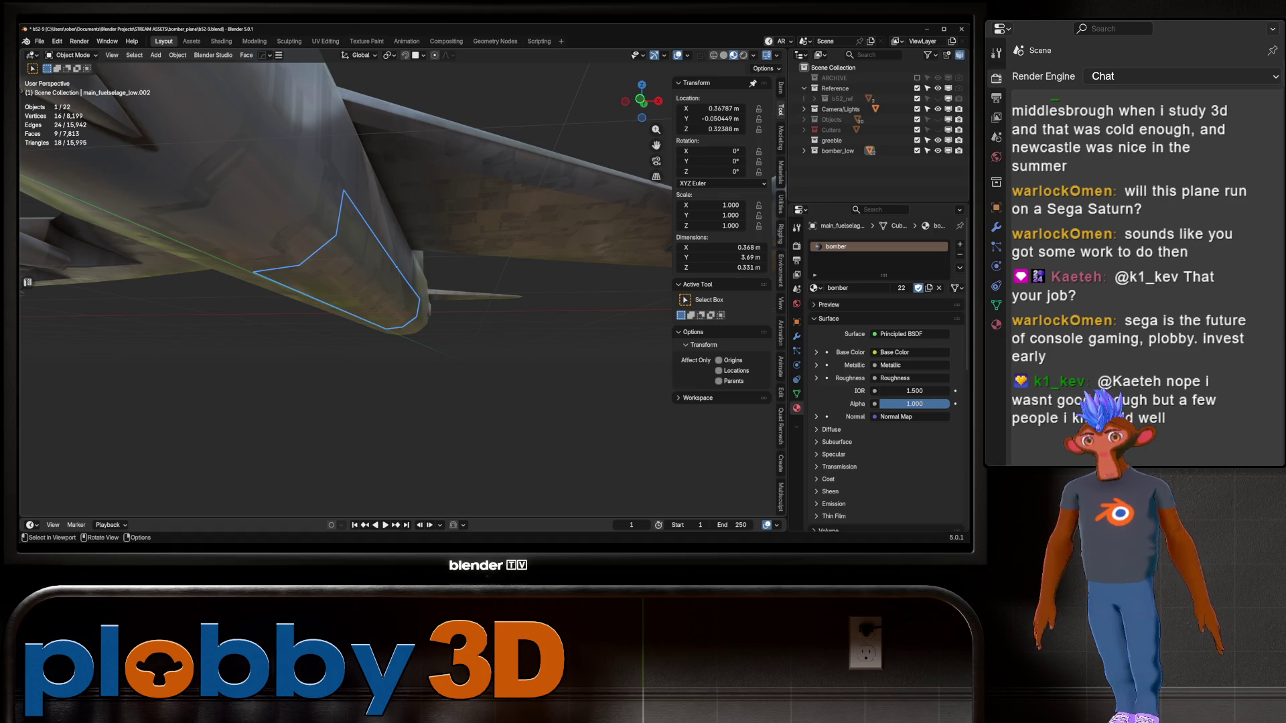
pyautogui.press('r')
pyautogui.press('y')
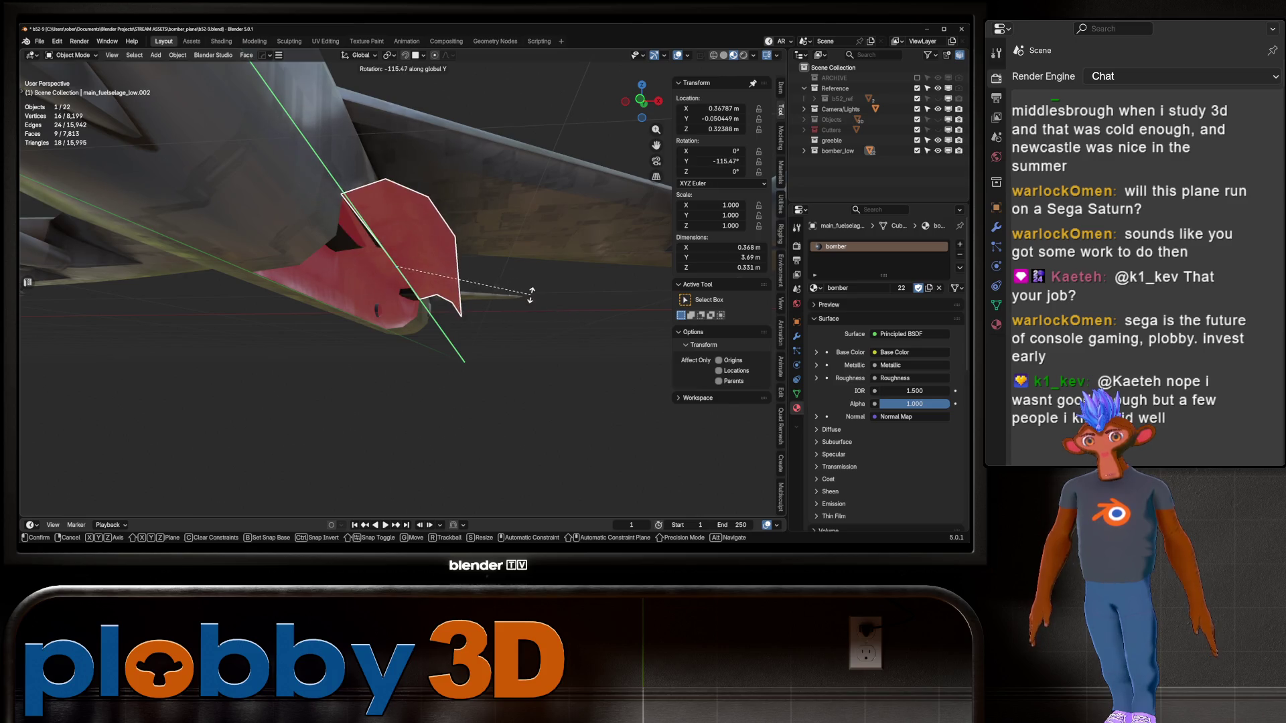
pyautogui.press('Escape')
pyautogui.moveTo(348, 281)
pyautogui.mouseDown(button='middle')
pyautogui.moveTo(455, 247)
pyautogui.moveTo(348, 253)
pyautogui.moveTo(449, 194)
pyautogui.moveTo(422, 289)
pyautogui.moveTo(469, 311)
pyautogui.mouseUp(button='middle')
# Snap the 3D cursor to the selected door piece via Quick Favorites
pyautogui.press('q')
pyautogui.click(421, 259)
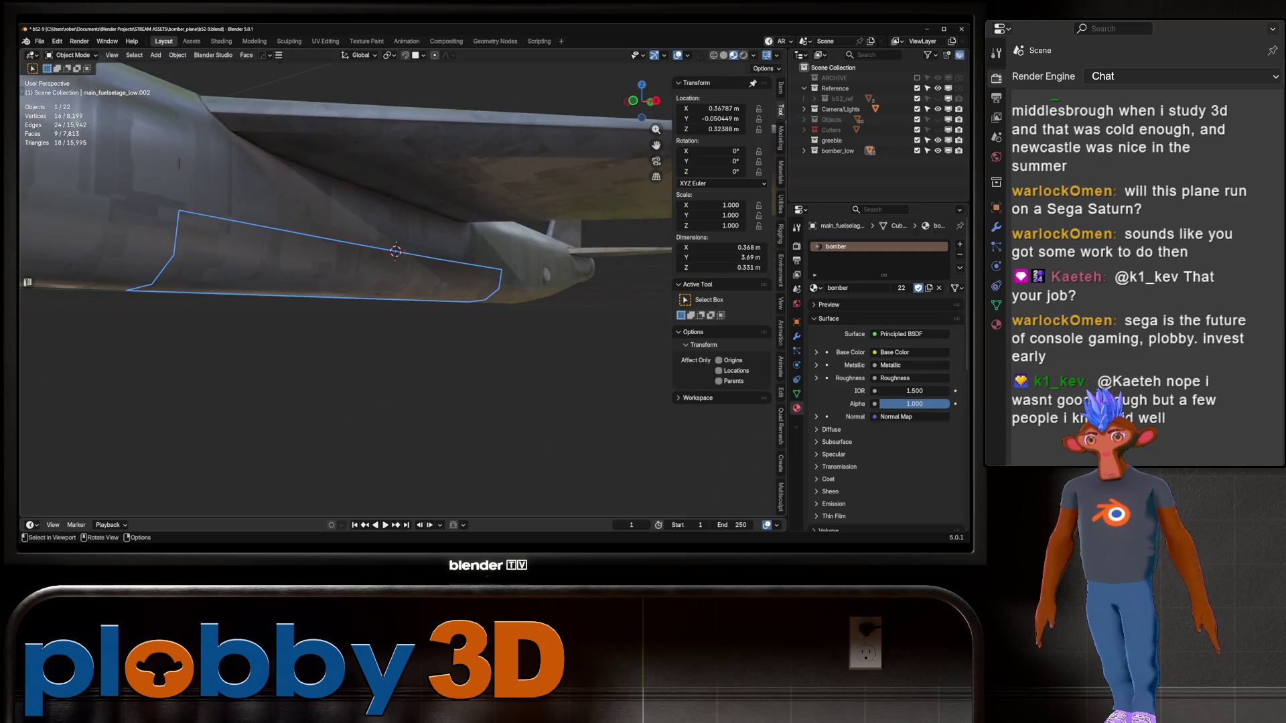
pyautogui.hotkey('shift', 'a')
pyautogui.moveTo(482, 378)
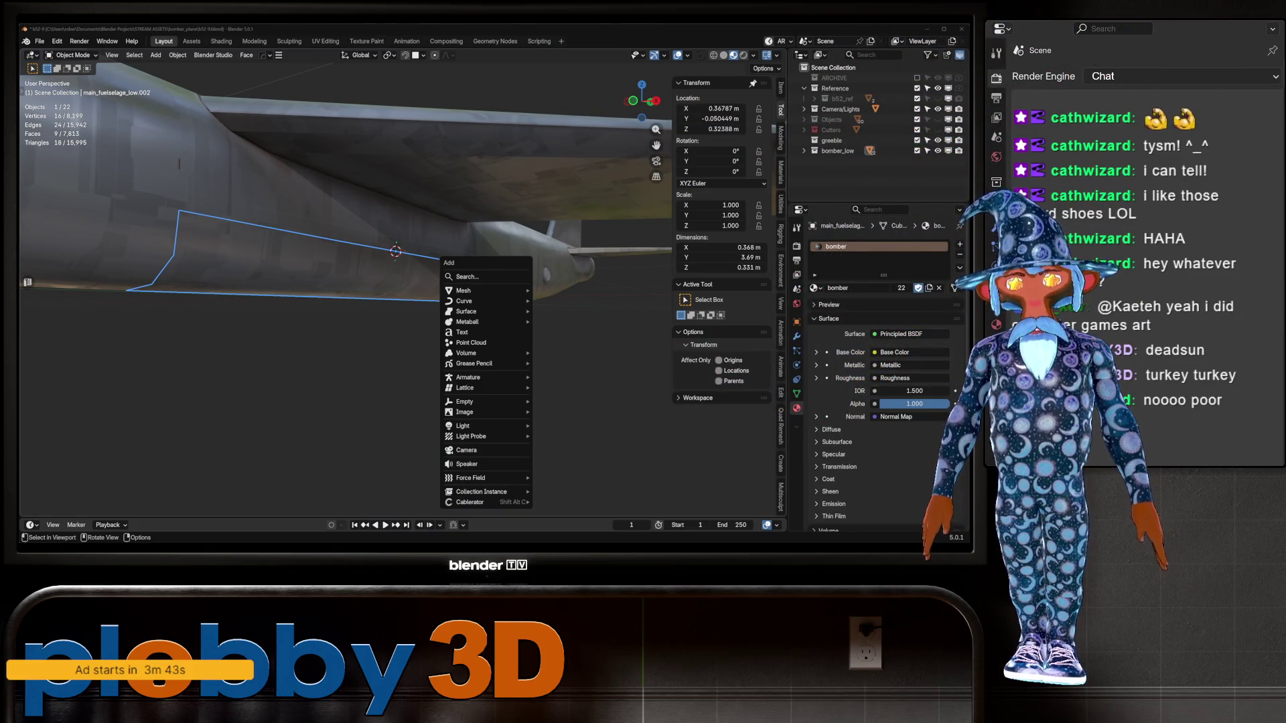
# Close the Add menu and zoom, orbit and pan out to frame the whole bomber
pyautogui.press('Escape')
pyautogui.scroll(-5, 345, 288)
pyautogui.moveTo(345, 288)
pyautogui.mouseDown(button='middle')
pyautogui.moveTo(428, 285)
pyautogui.moveTo(349, 254)
pyautogui.moveTo(314, 221)
pyautogui.moveTo(288, 241)
pyautogui.moveTo(338, 278)
pyautogui.moveTo(338, 308)
pyautogui.moveTo(301, 318)
pyautogui.mouseUp(button='middle')
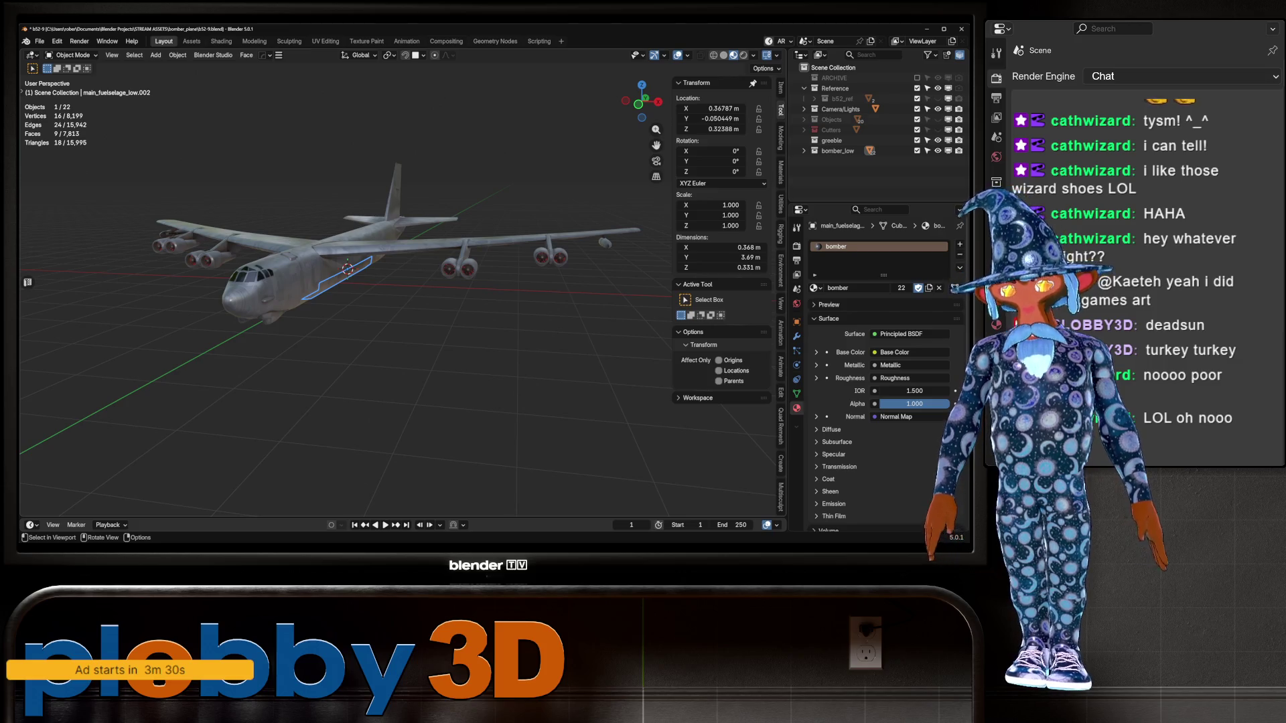
pyautogui.moveTo(348, 269)
pyautogui.mouseDown(button='middle')
pyautogui.moveTo(359, 268)
pyautogui.moveTo(339, 292)
pyautogui.moveTo(351, 290)
pyautogui.moveTo(307, 303)
pyautogui.moveTo(321, 288)
pyautogui.mouseUp(button='middle')
pyautogui.scroll(3, 321, 288)
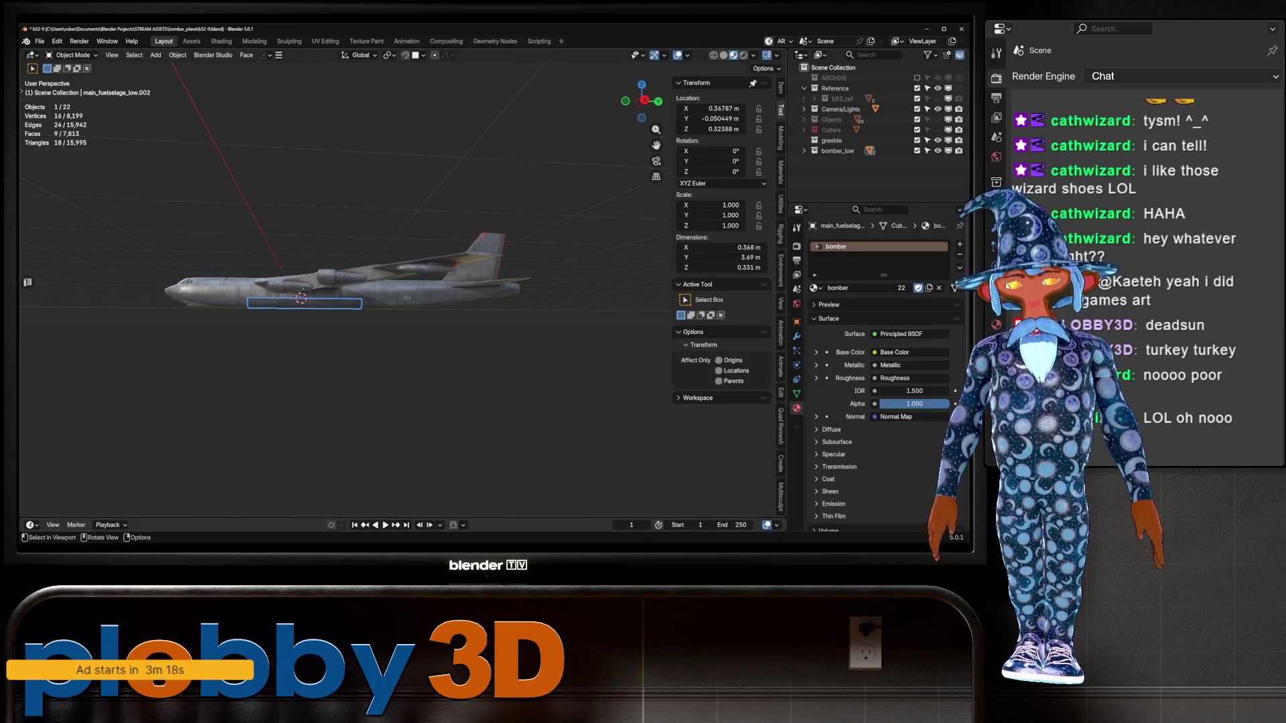
pyautogui.moveTo(308, 298); pyautogui.dragTo(402, 284, button='middle')
pyautogui.scroll(-2, 309, 295)
pyautogui.scroll(-3, 308, 295)
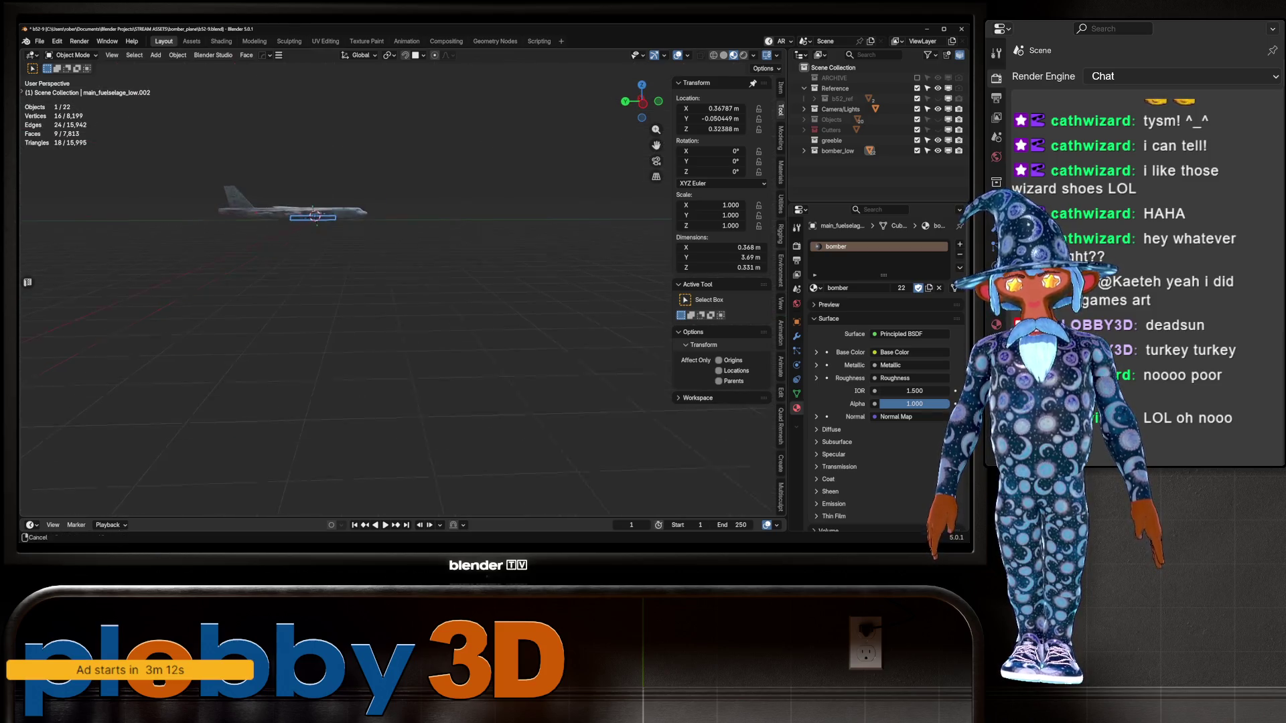
pyautogui.moveTo(308, 295)
pyautogui.mouseDown(button='middle')
pyautogui.moveTo(281, 281)
pyautogui.moveTo(201, 295)
pyautogui.mouseUp(button='middle')
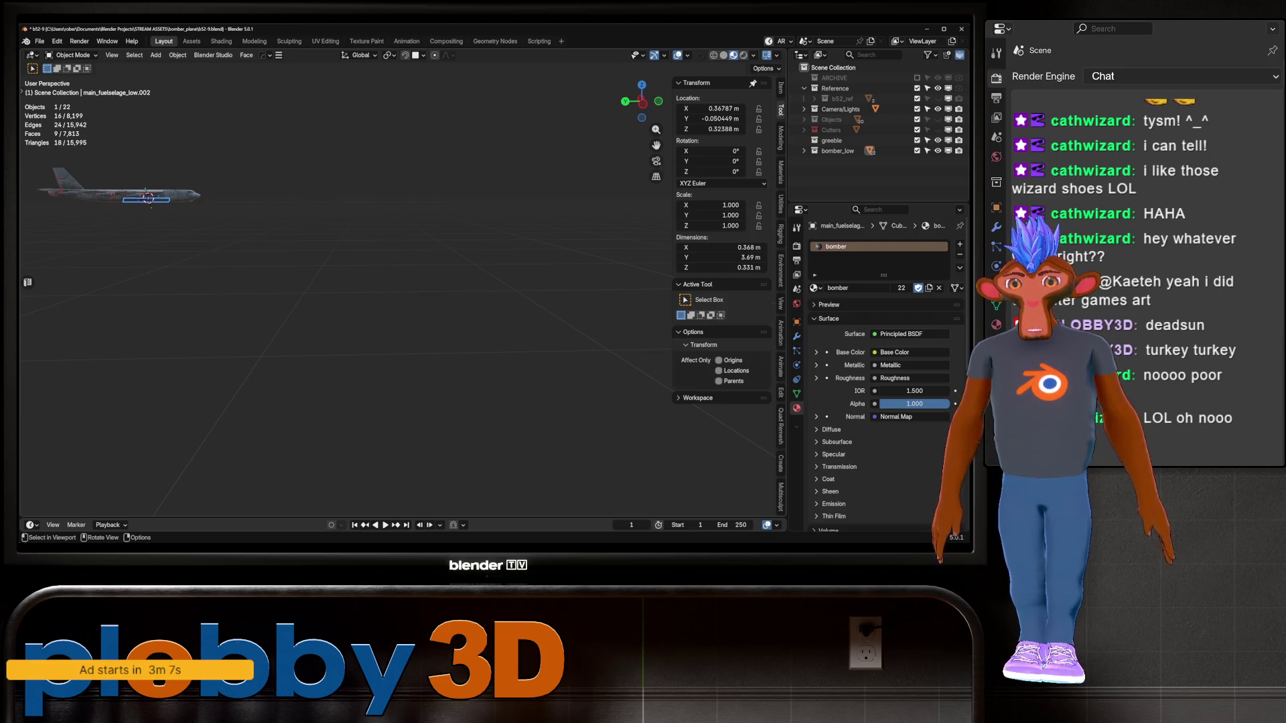
pyautogui.keyDown('shift'); pyautogui.moveTo(201, 295); pyautogui.dragTo(349, 312, button='middle'); pyautogui.keyUp('shift')
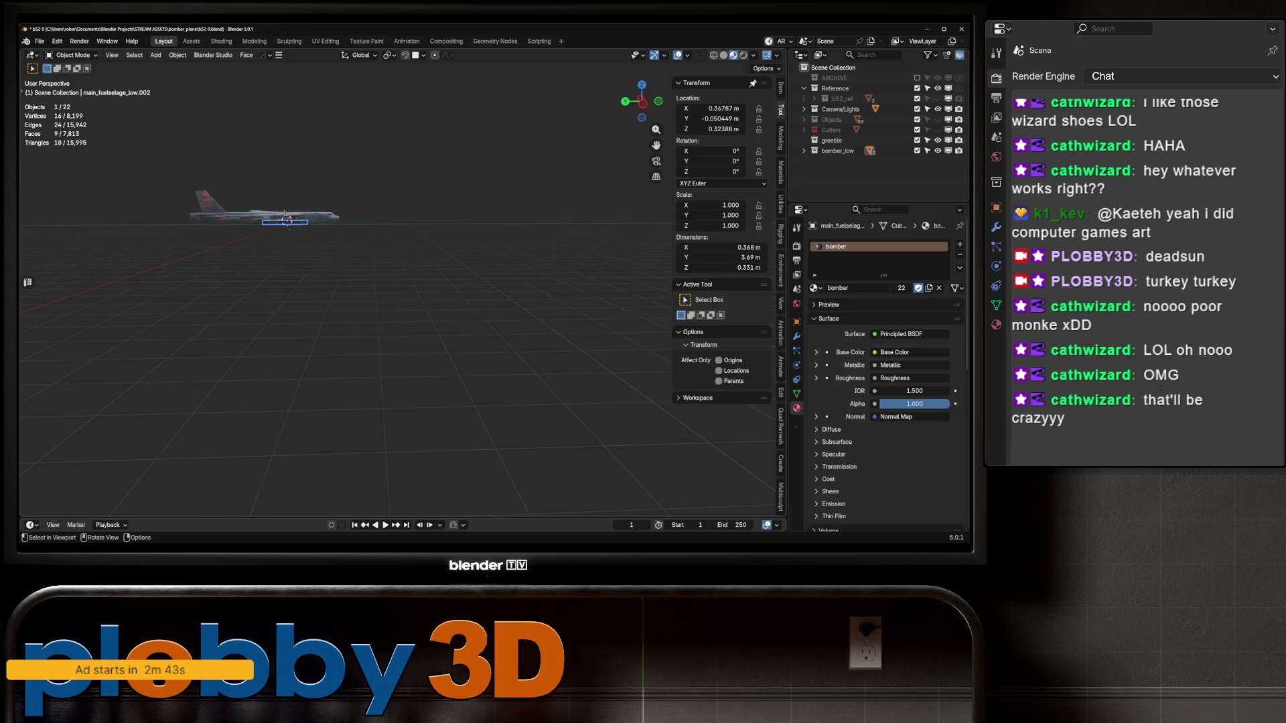
pyautogui.moveTo(362, 281)
pyautogui.mouseDown(button='middle')
pyautogui.moveTo(395, 227)
pyautogui.moveTo(428, 206)
pyautogui.mouseUp(button='middle')
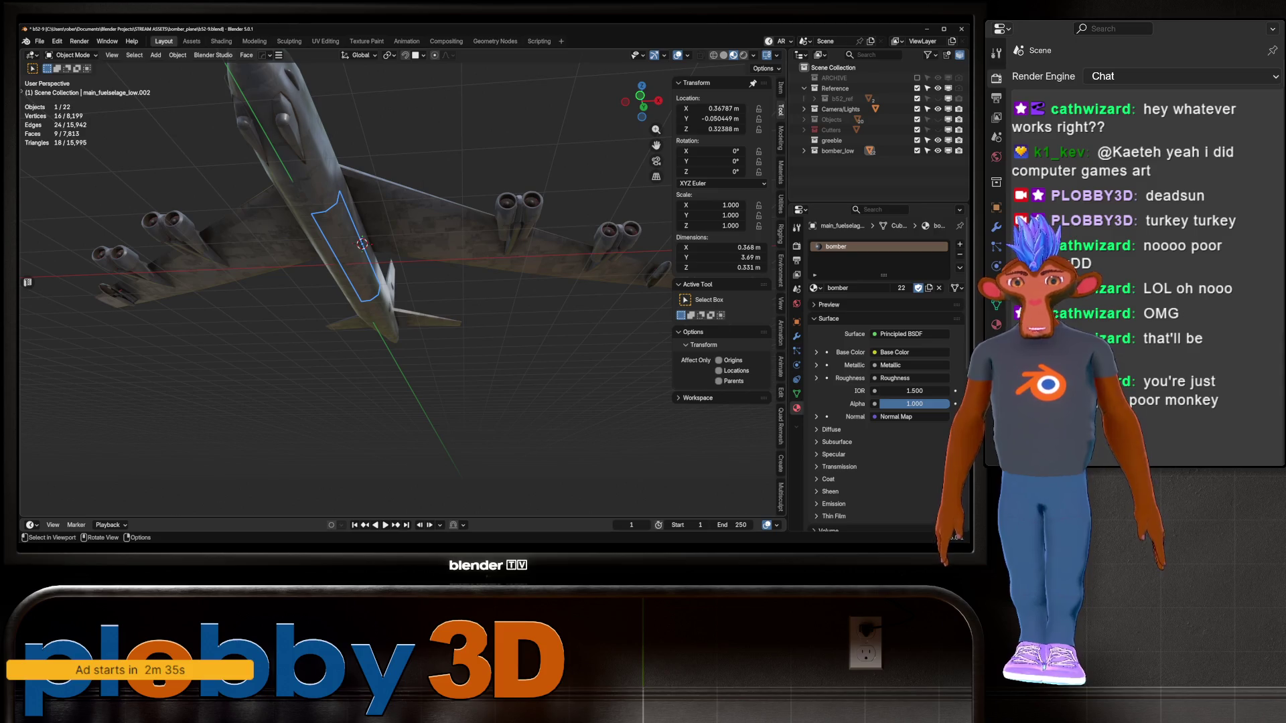
pyautogui.moveTo(429, 206); pyautogui.dragTo(439, 220, button='middle')
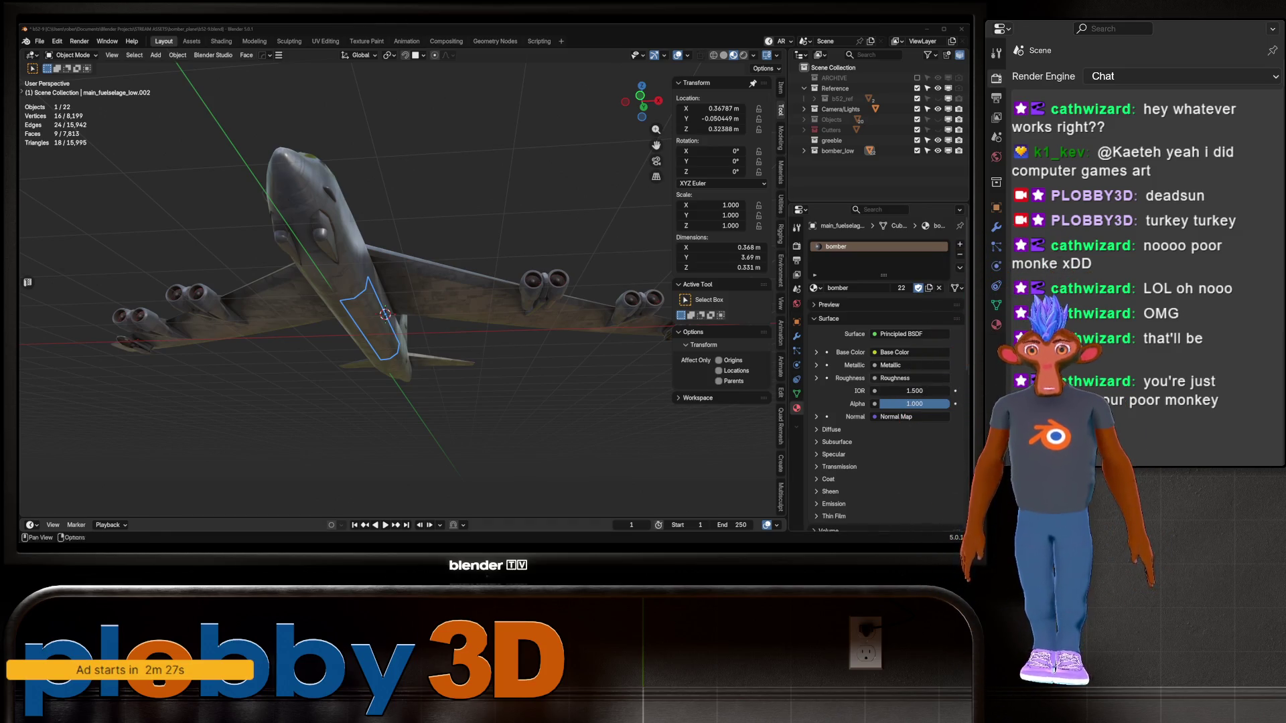
pyautogui.moveTo(607, 373)
pyautogui.mouseDown(button='middle')
pyautogui.moveTo(569, 348)
pyautogui.moveTo(509, 201)
pyautogui.mouseUp(button='middle')
pyautogui.press('r')
pyautogui.press('y')
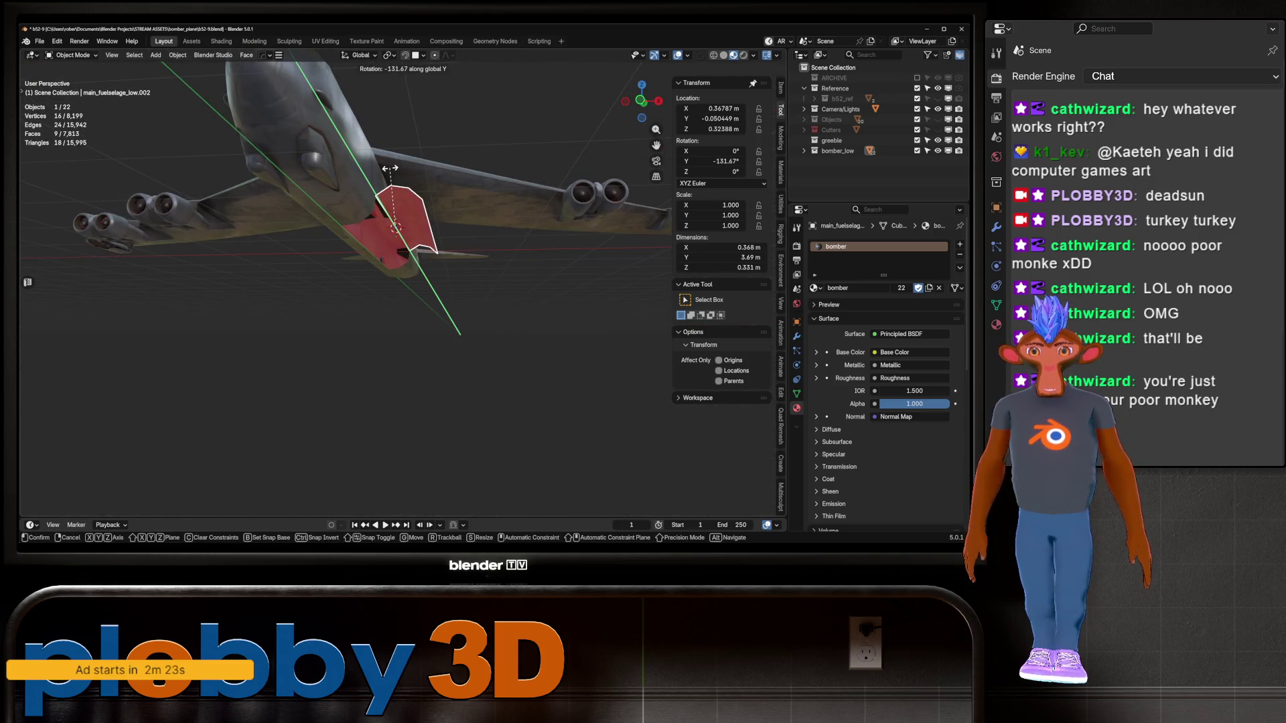
pyautogui.press('Escape')
pyautogui.hotkey('ctrl', 'z')
pyautogui.press('r')
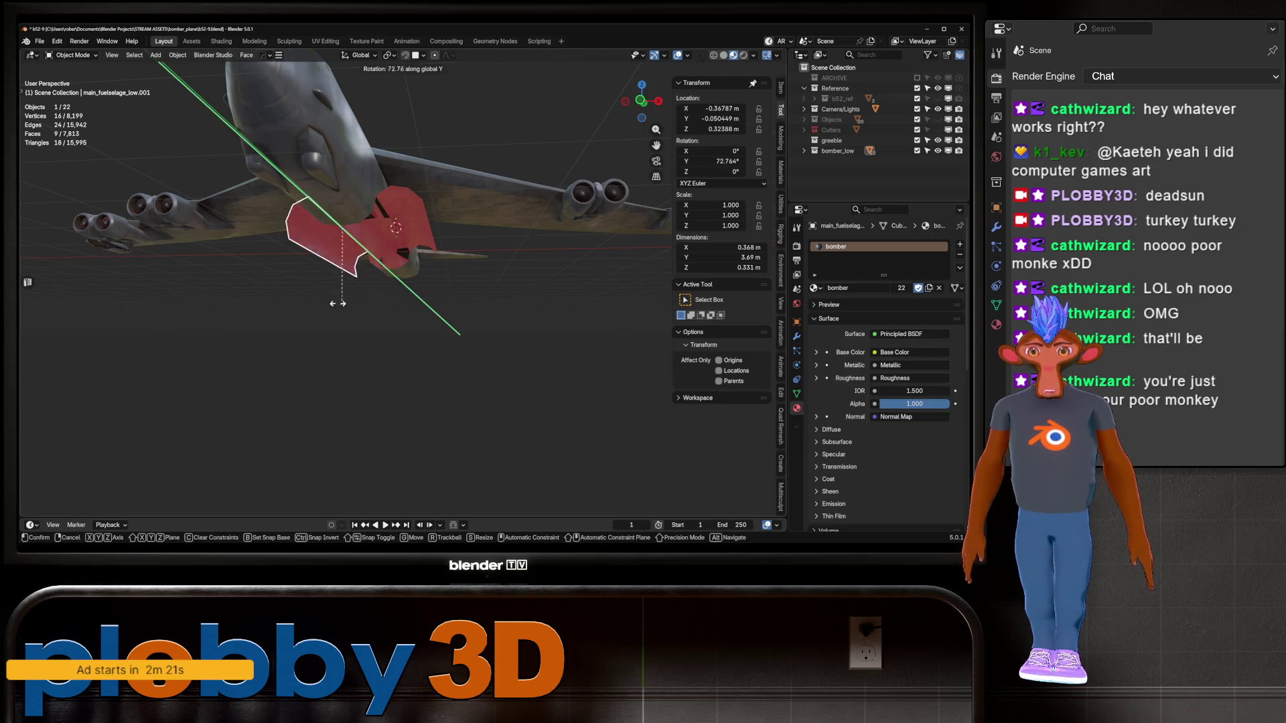
pyautogui.click(408, 265)
pyautogui.moveTo(409, 264)
pyautogui.mouseDown(button='middle')
pyautogui.moveTo(409, 362)
pyautogui.moveTo(409, 255)
pyautogui.mouseUp(button='middle')
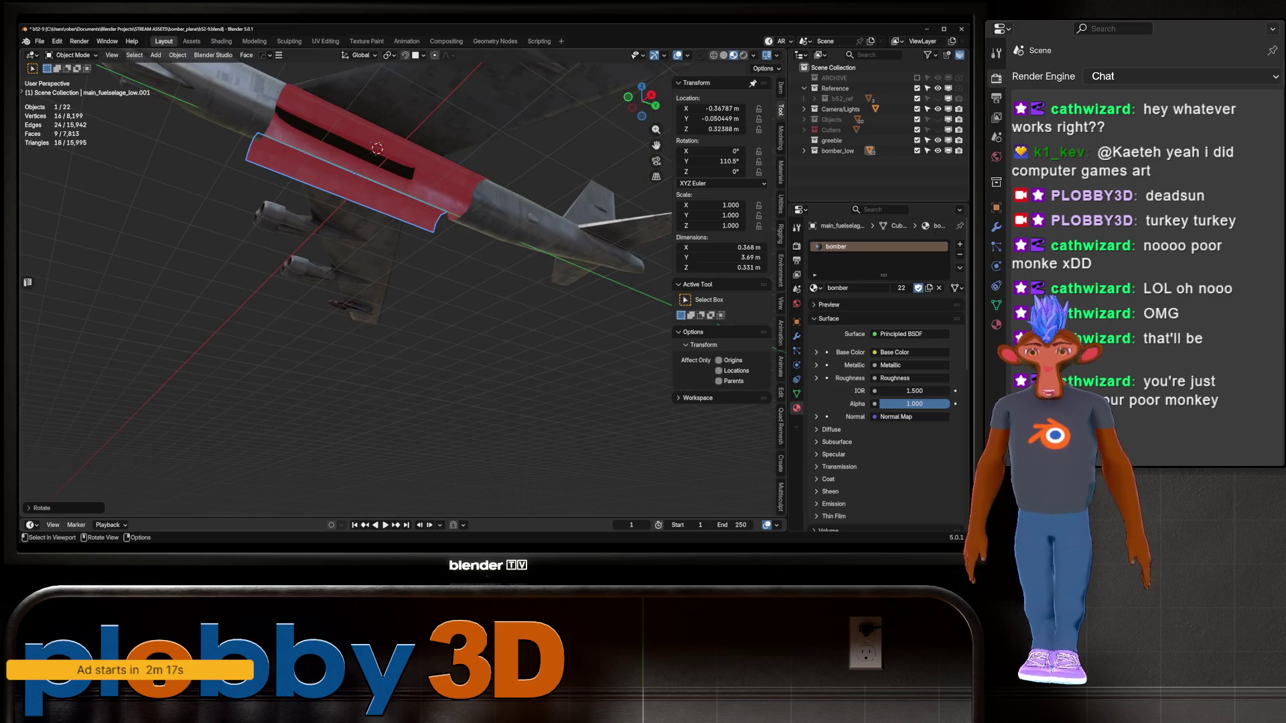
pyautogui.moveTo(408, 255)
pyautogui.mouseDown(button='middle')
pyautogui.moveTo(348, 254)
pyautogui.moveTo(381, 228)
pyautogui.moveTo(355, 201)
pyautogui.mouseUp(button='middle')
pyautogui.hotkey('alt', 'r')
pyautogui.hotkey('shift', 'd')
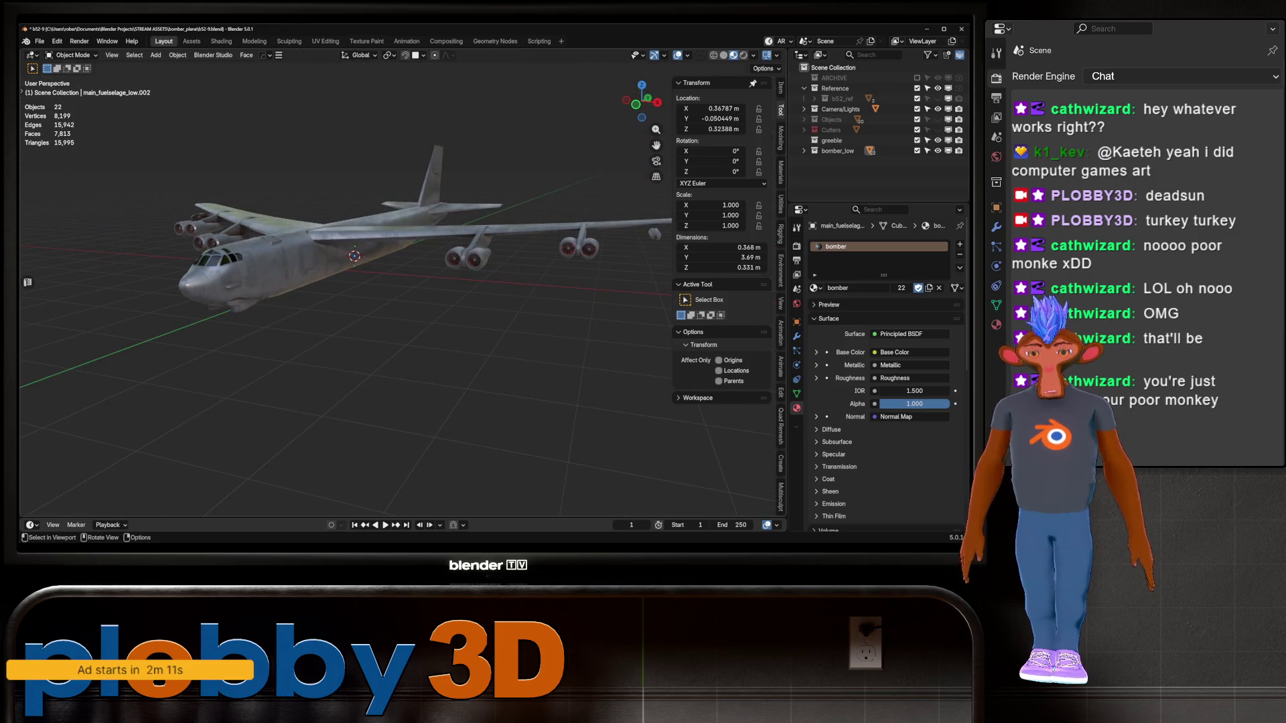
# Save b52-9.blend, then orbit and zoom to a low side view of the B-52
pyautogui.hotkey('ctrl', 's')
pyautogui.moveTo(402, 268)
pyautogui.mouseDown(button='middle')
pyautogui.moveTo(295, 268)
pyautogui.moveTo(375, 248)
pyautogui.moveTo(328, 201)
pyautogui.mouseUp(button='middle')
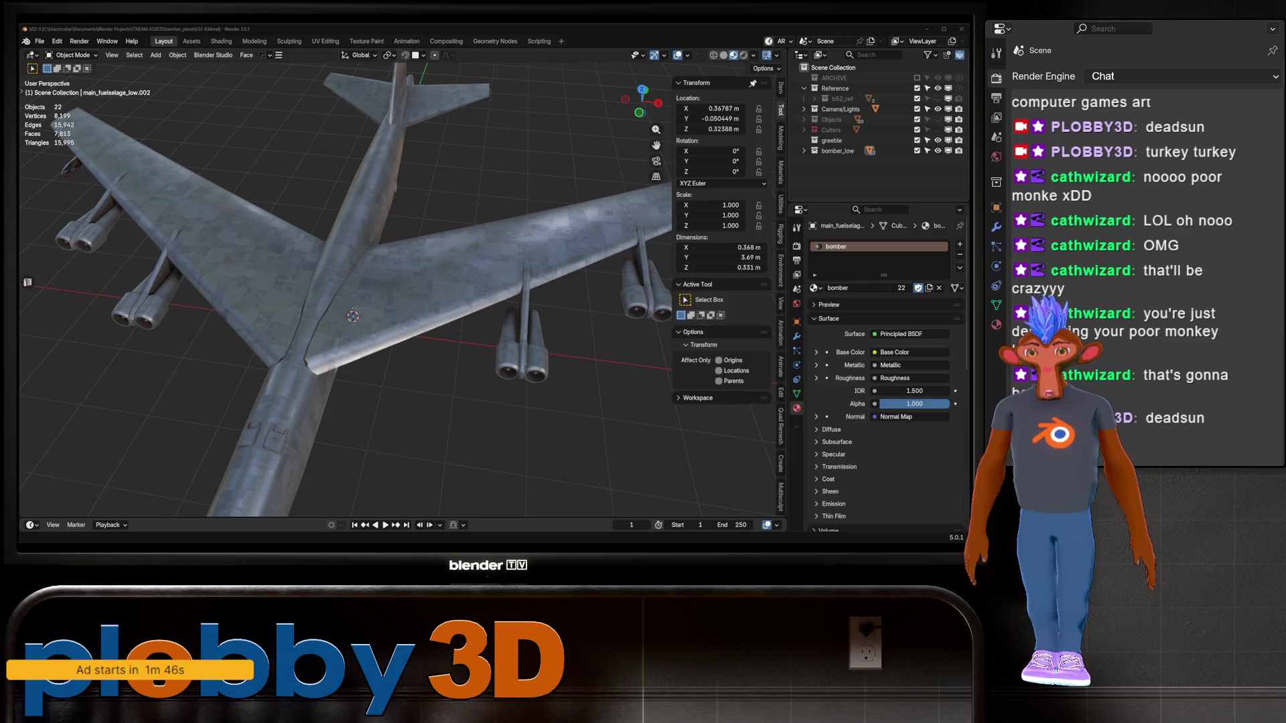
pyautogui.scroll(-4, 345, 288)
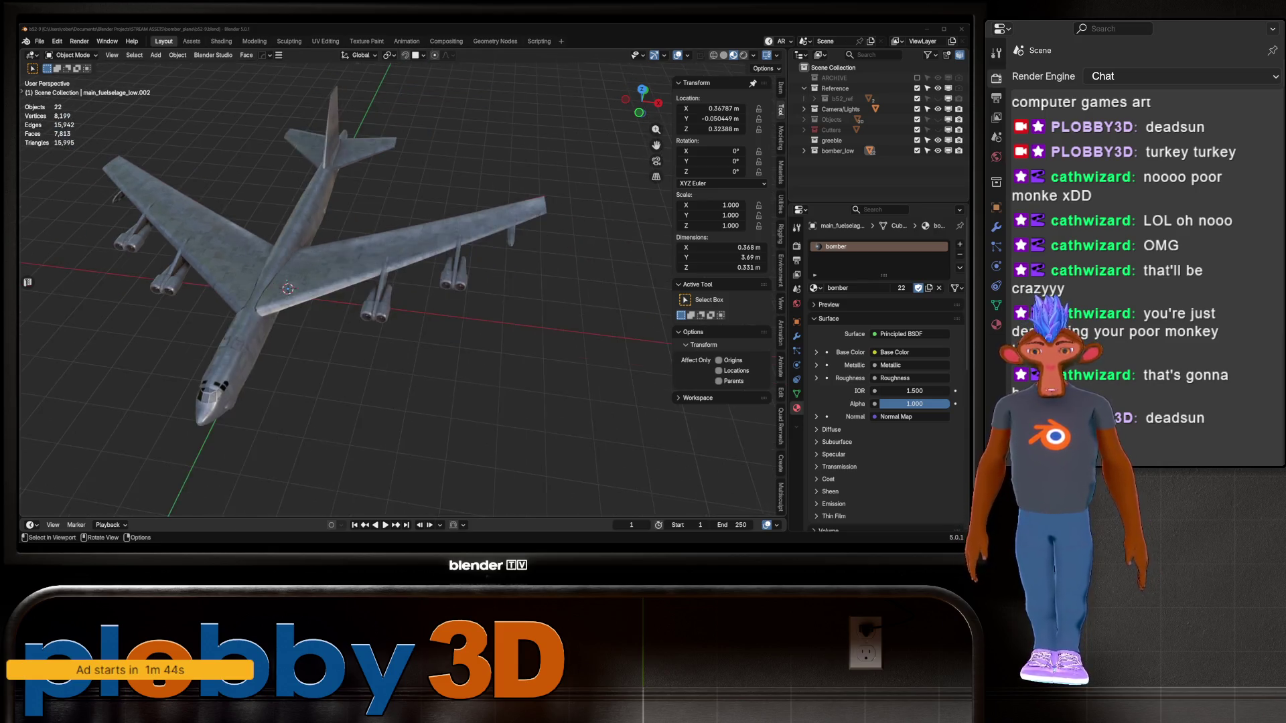
pyautogui.moveTo(345, 288)
pyautogui.mouseDown(button='middle')
pyautogui.moveTo(228, 191)
pyautogui.moveTo(389, 194)
pyautogui.moveTo(416, 315)
pyautogui.moveTo(379, 174)
pyautogui.moveTo(391, 174)
pyautogui.moveTo(462, 275)
pyautogui.moveTo(442, 301)
pyautogui.moveTo(536, 302)
pyautogui.mouseUp(button='middle')
pyautogui.scroll(5, 391, 174)
pyautogui.scroll(-3, 462, 274)
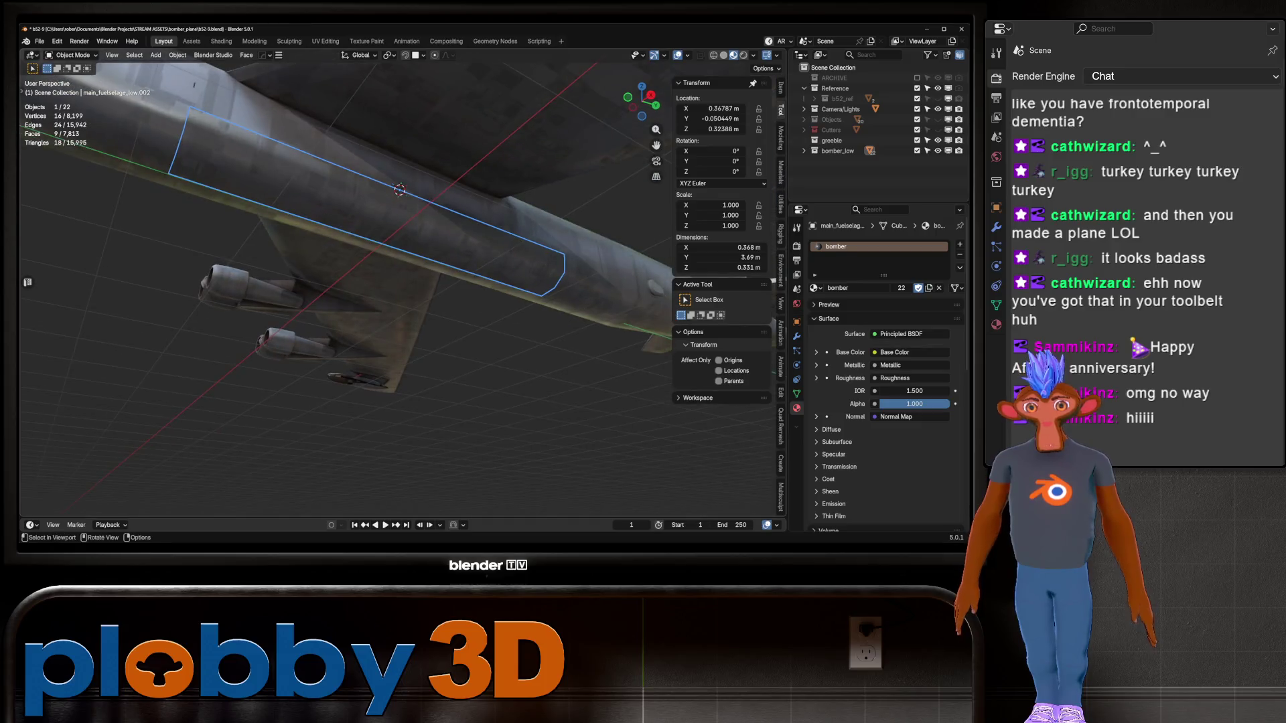
# Expand bomber_low and rename main_fuselage_low.001 to bomb_flap_right
pyautogui.click(804, 151)
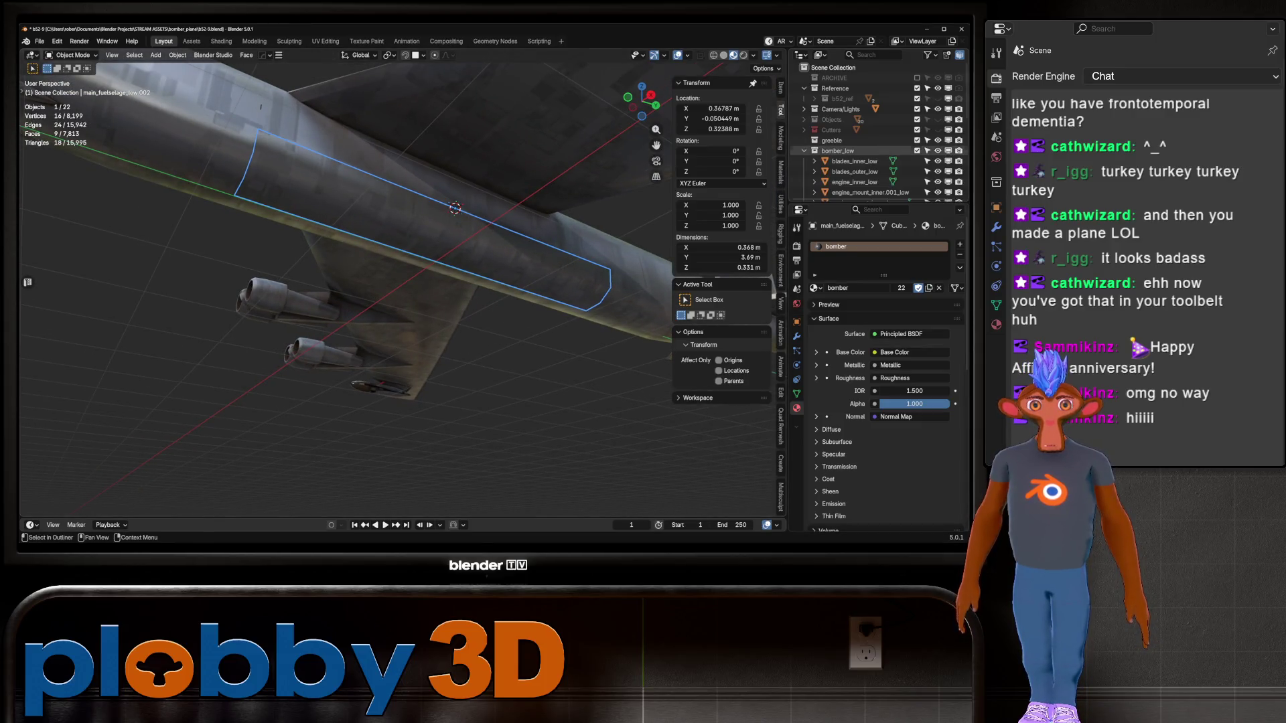
pyautogui.scroll(-5, 877, 128)
pyautogui.click(864, 127)
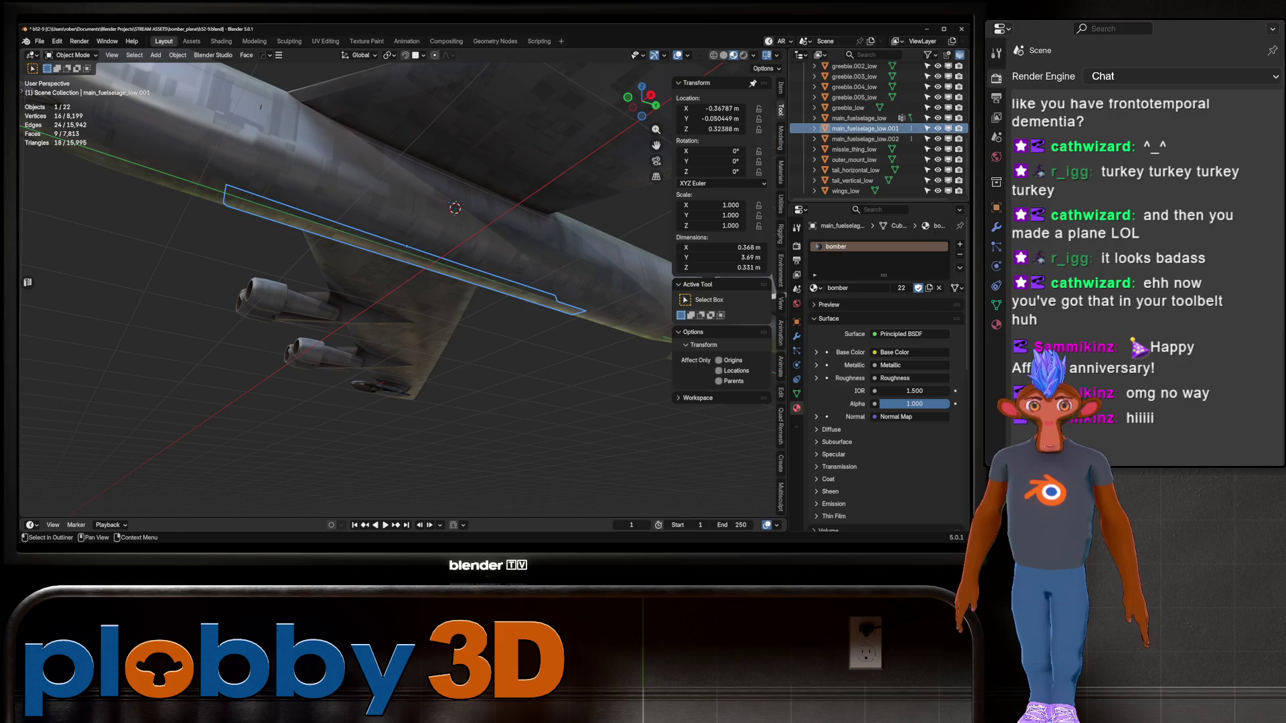
pyautogui.moveTo(375, 282); pyautogui.dragTo(281, 308, button='middle')
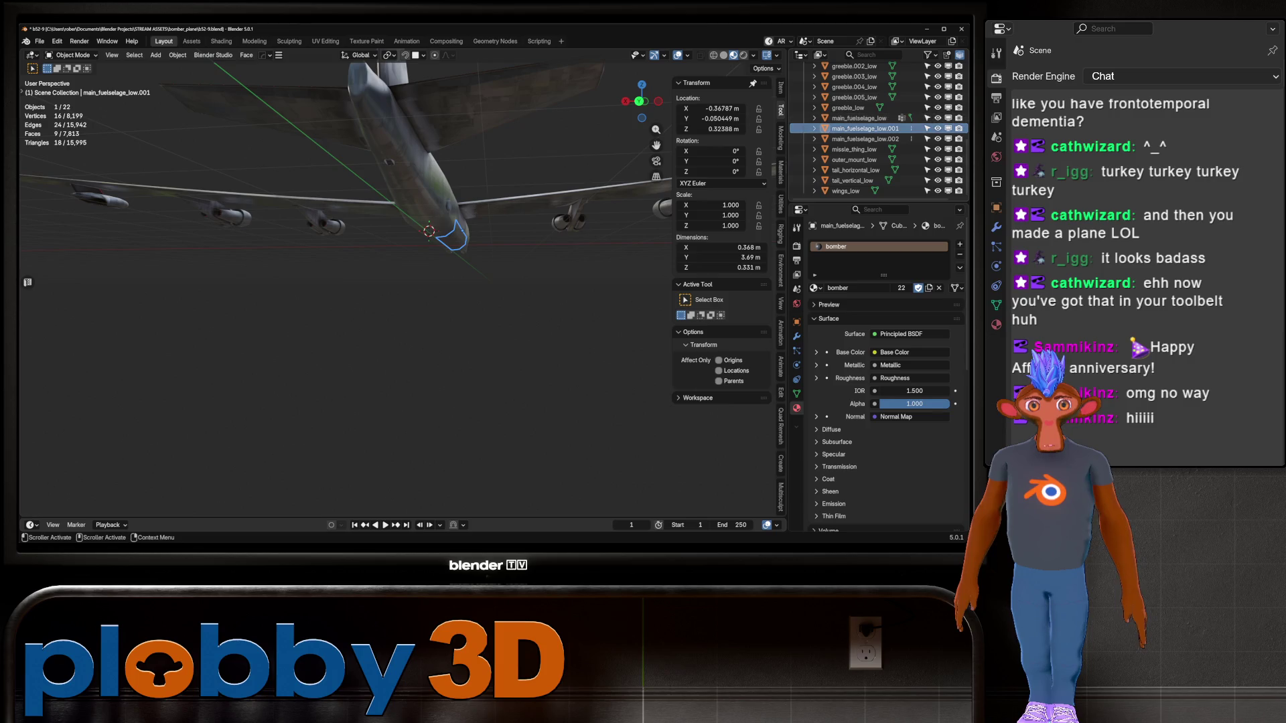
pyautogui.doubleClick(863, 127)
pyautogui.write('bomb')
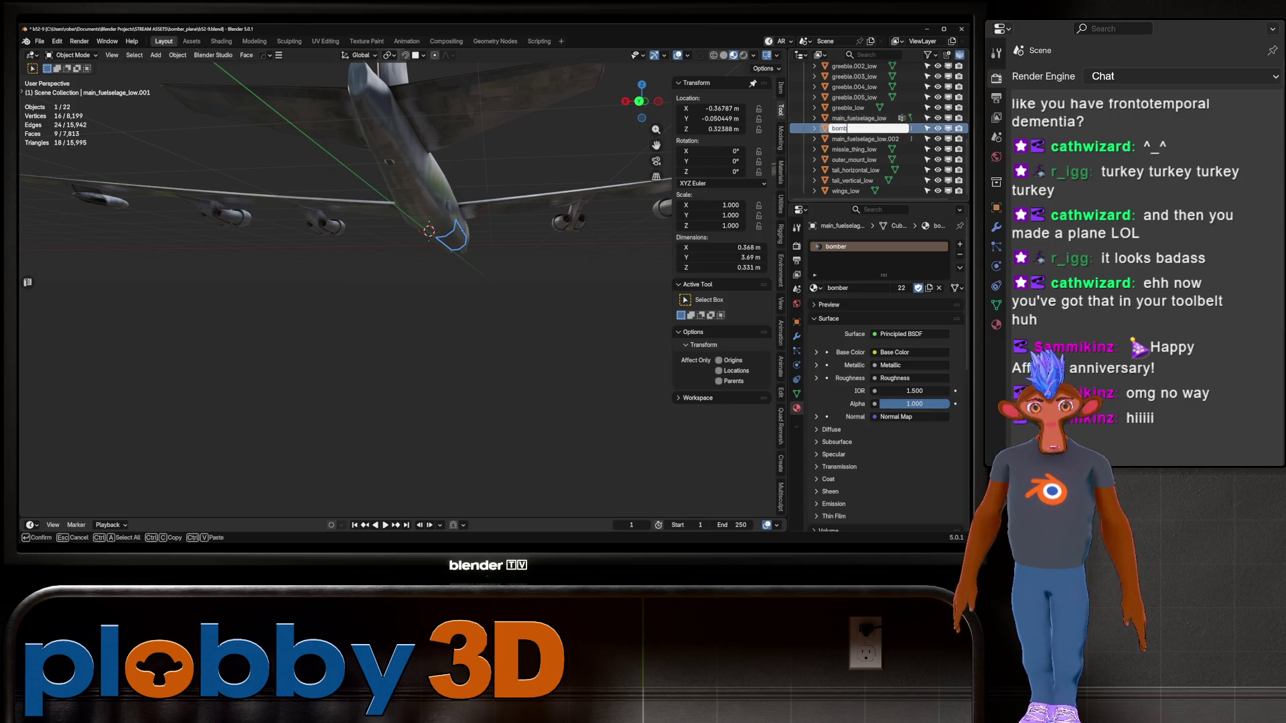
pyautogui.write('_flap_r')
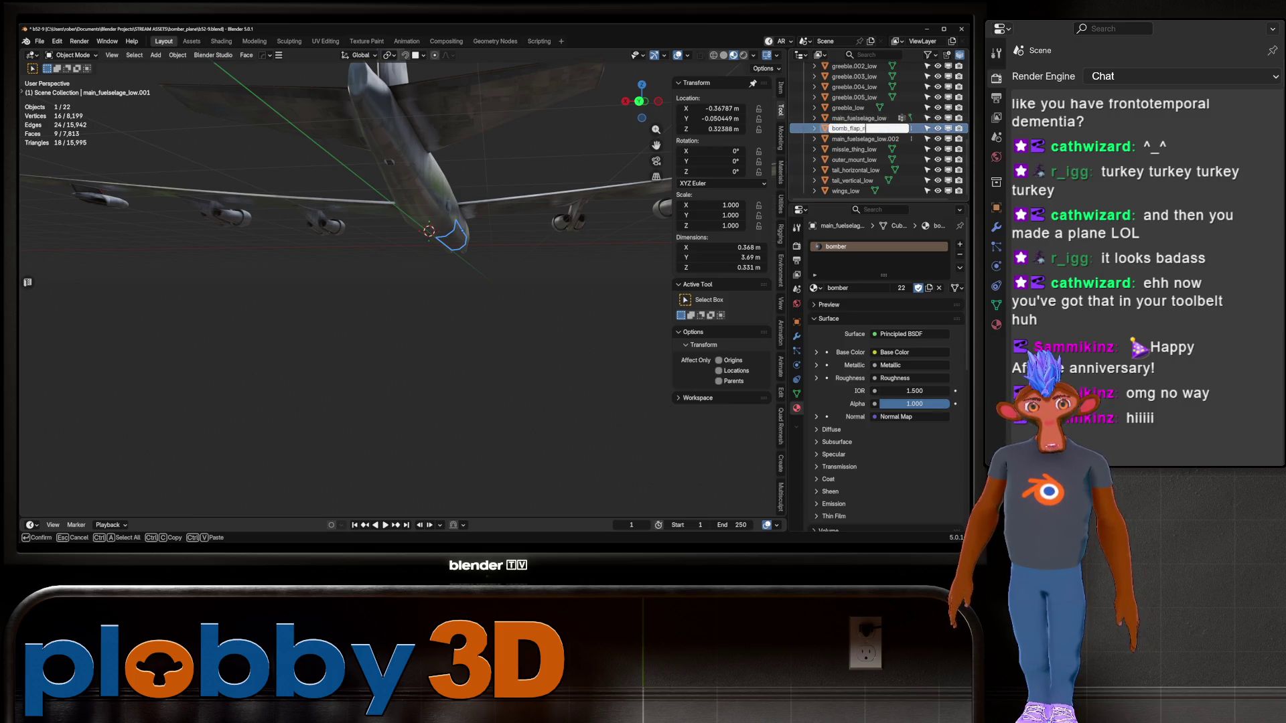
pyautogui.write('t')
pyautogui.press('Return')
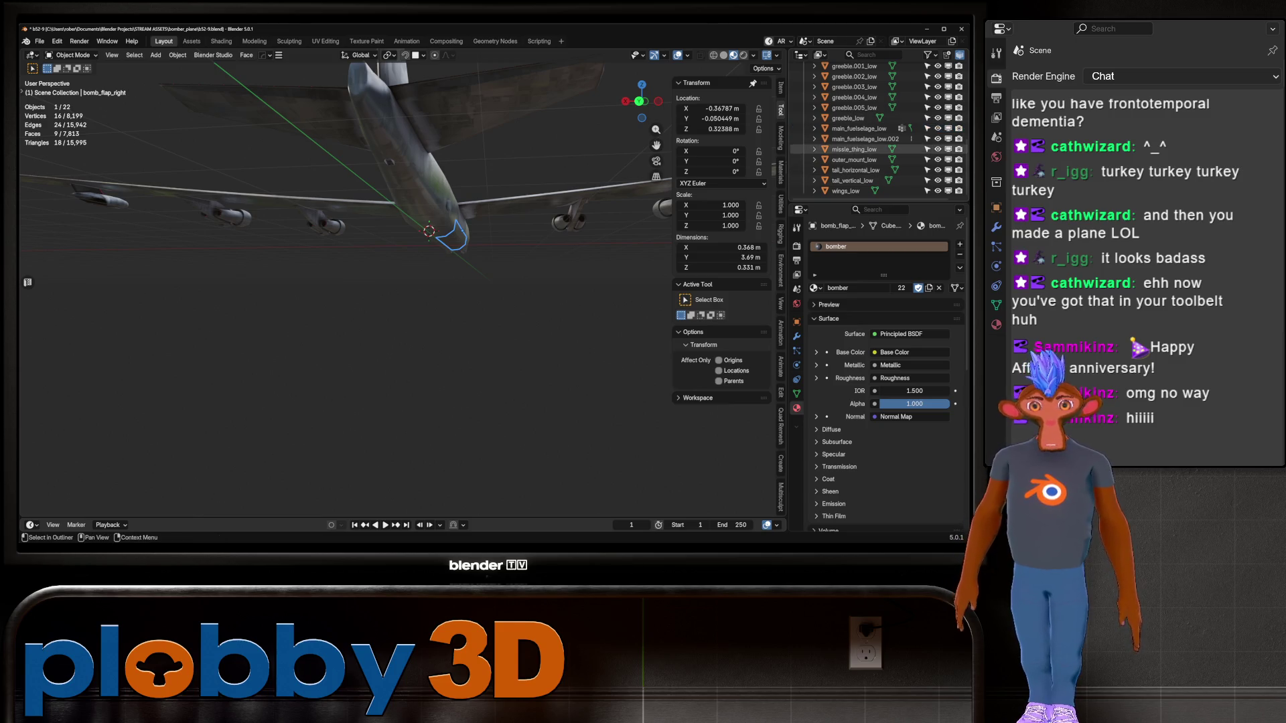
# Rename main_fuselage_low.002 to bomb_flap_left
pyautogui.doubleClick(864, 138)
pyautogui.write('bomb_flap_left')
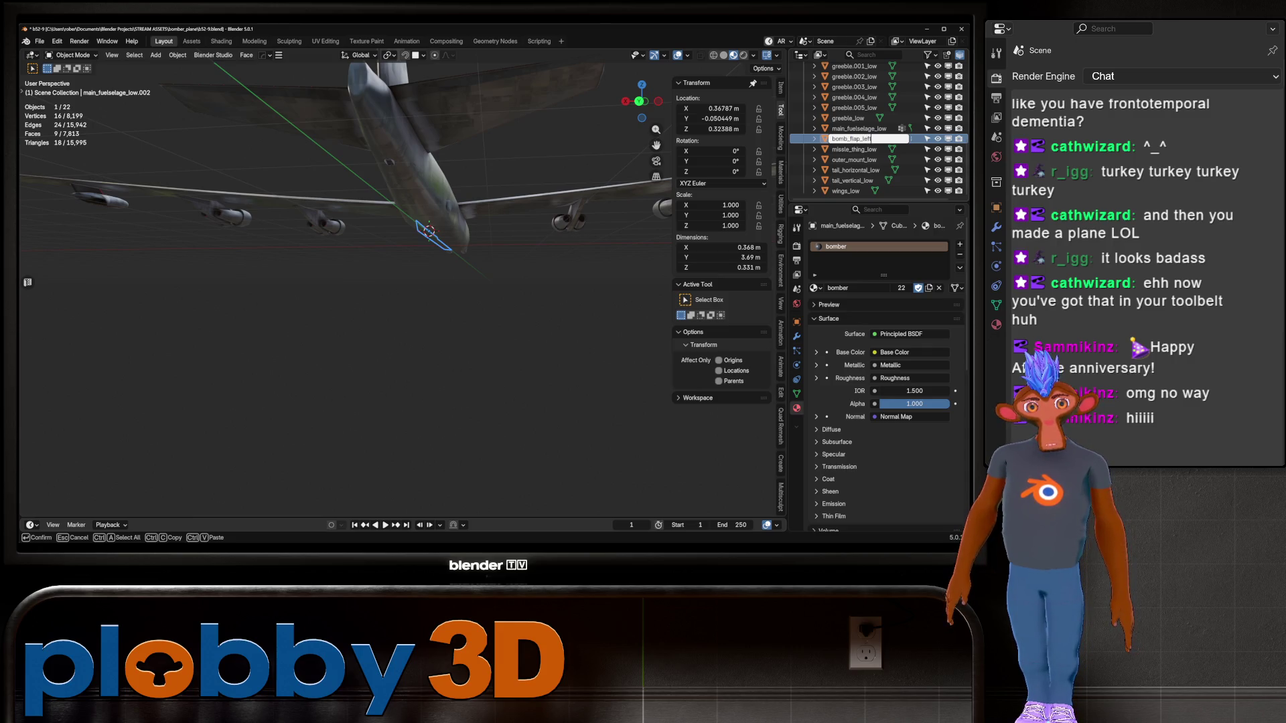
pyautogui.press('Return')
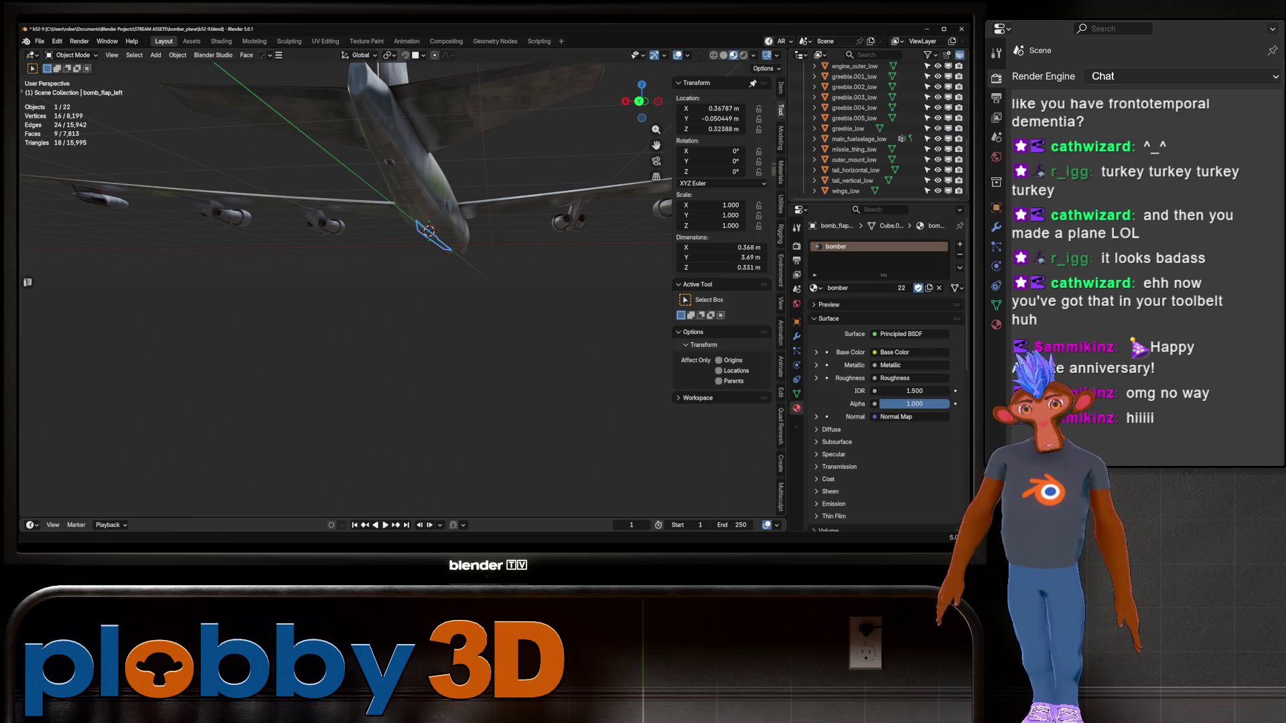
pyautogui.moveTo(442, 148); pyautogui.dragTo(469, 230, button='middle')
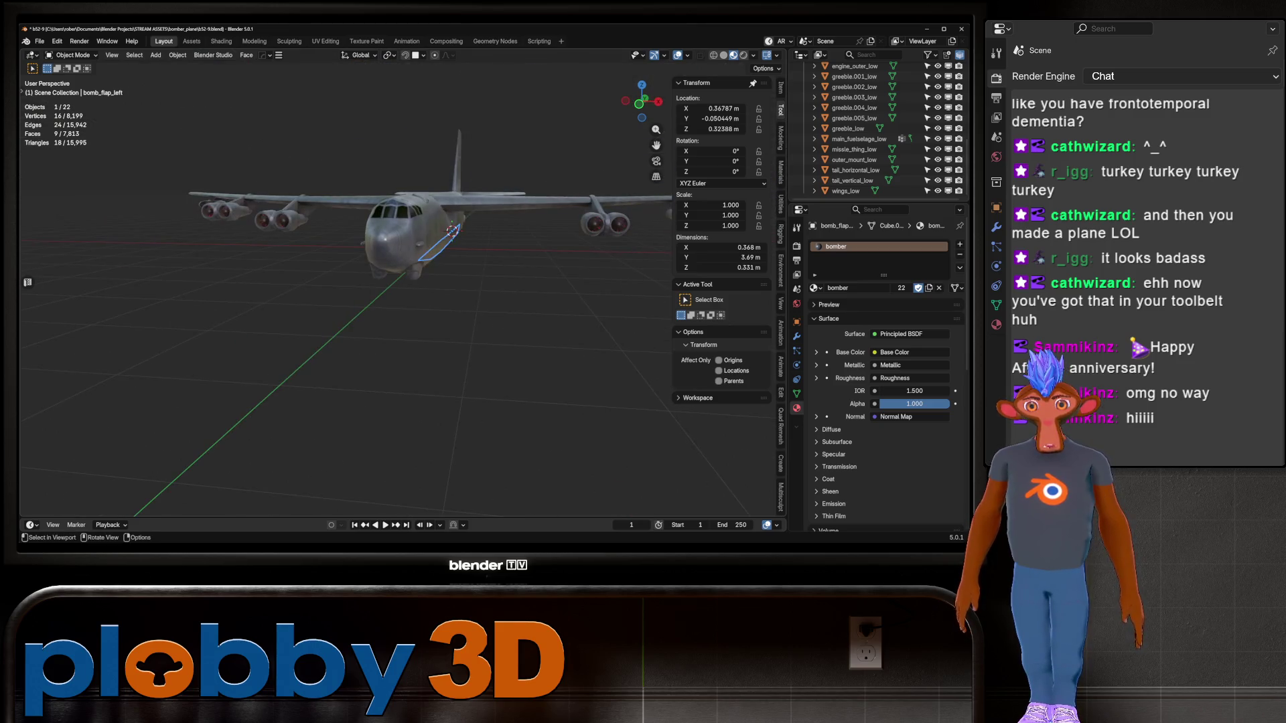
pyautogui.press('q')
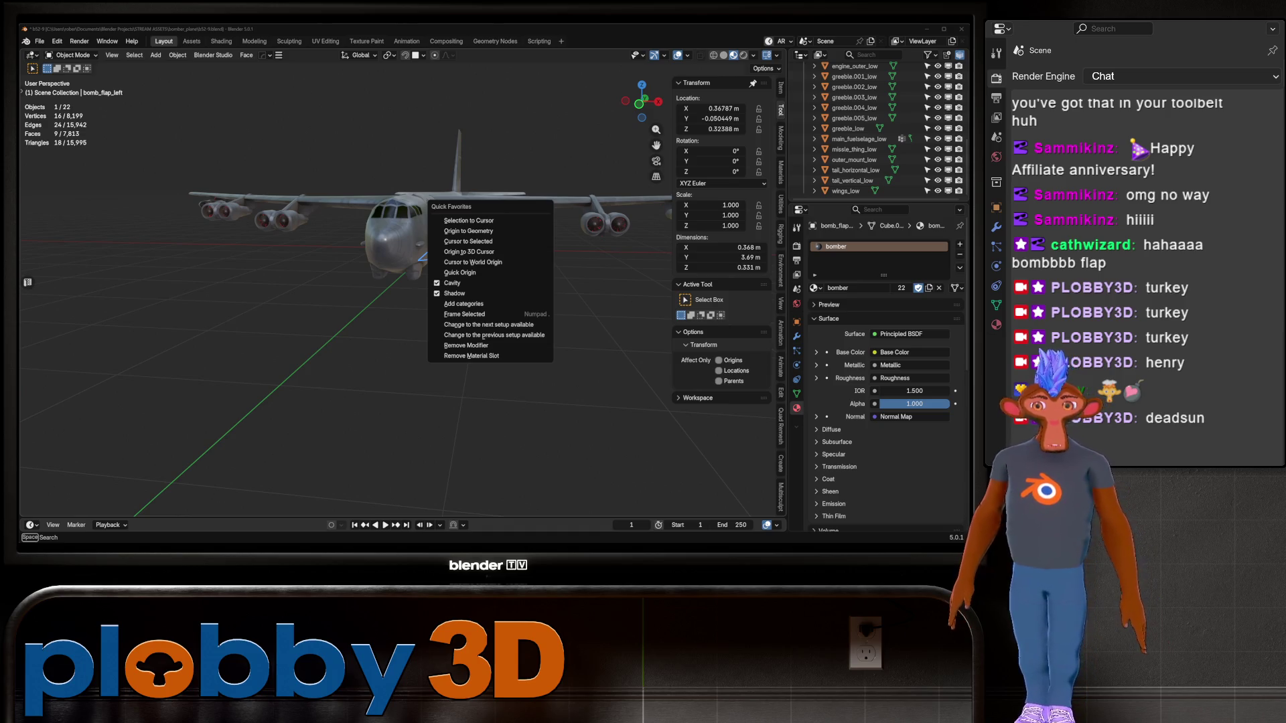
# Snap the 3D cursor to the left bomb flap's corner and add a single-bone armature there
pyautogui.press('Escape')
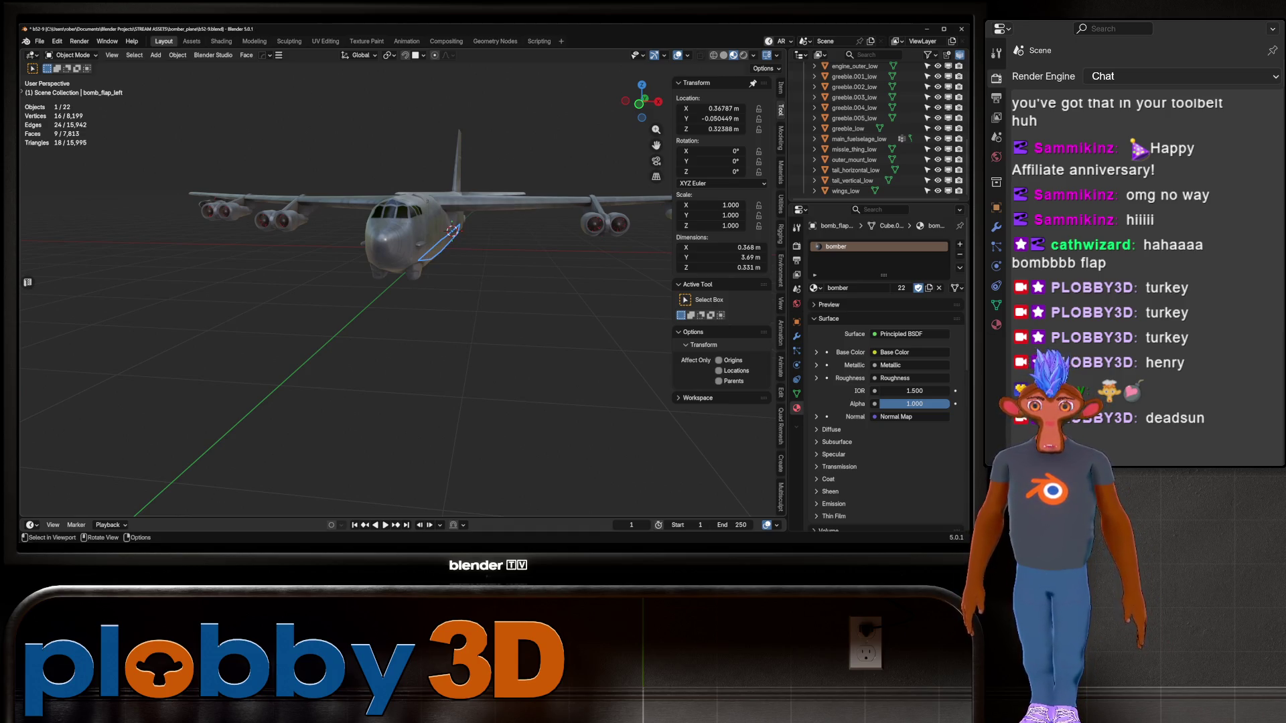
pyautogui.moveTo(468, 268)
pyautogui.mouseDown(button='middle')
pyautogui.moveTo(442, 282)
pyautogui.moveTo(422, 254)
pyautogui.moveTo(456, 235)
pyautogui.mouseUp(button='middle')
pyautogui.rightClick(416, 281)
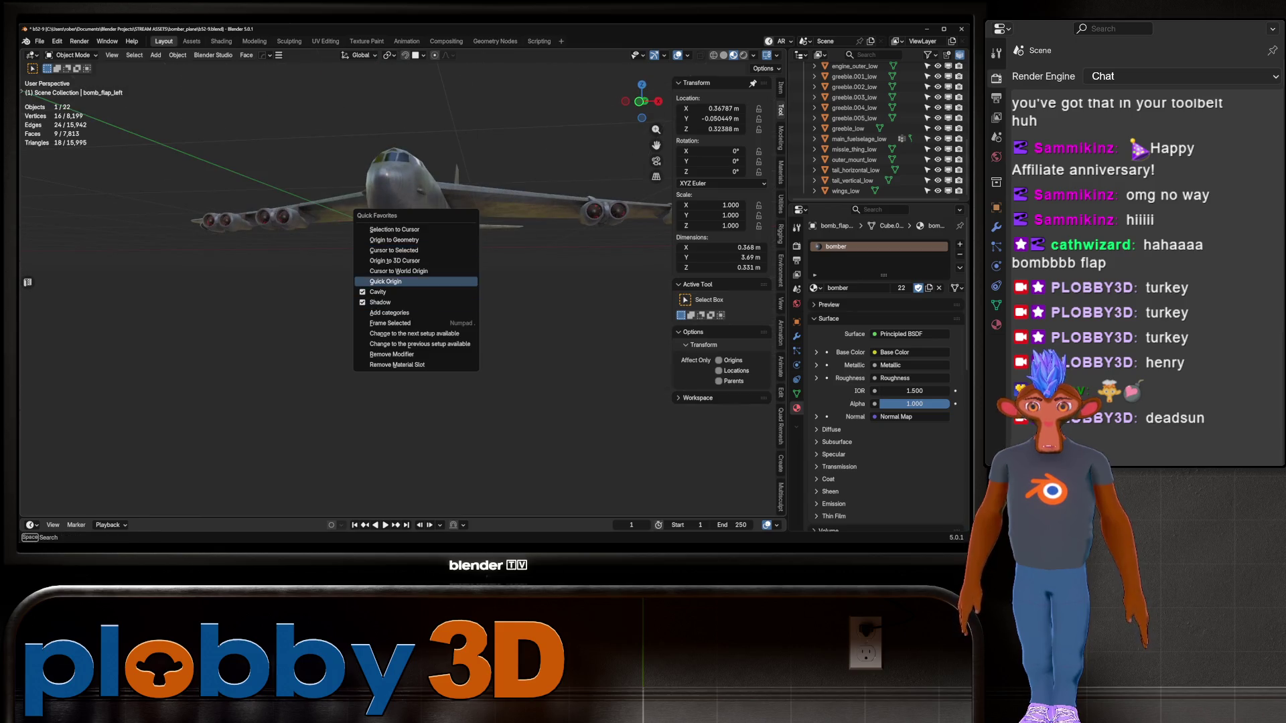
pyautogui.click(415, 270)
pyautogui.hotkey('shift', 'a')
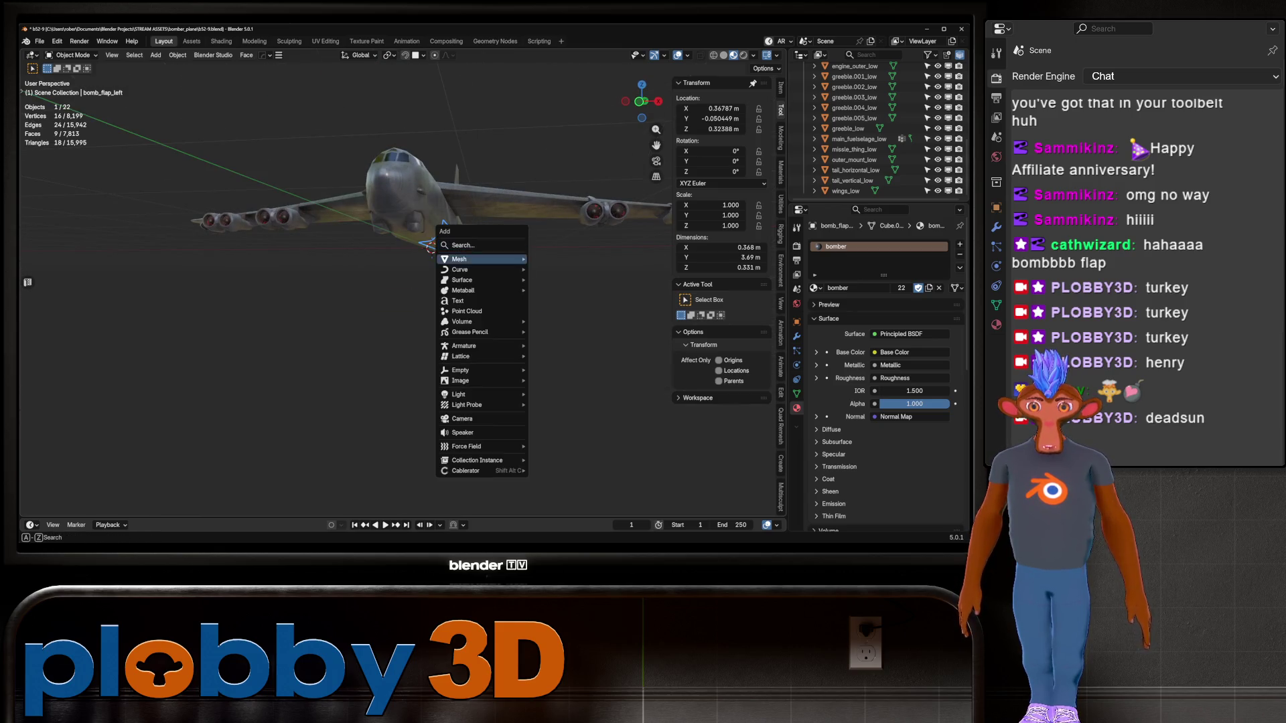
pyautogui.moveTo(482, 345)
pyautogui.click(560, 346)
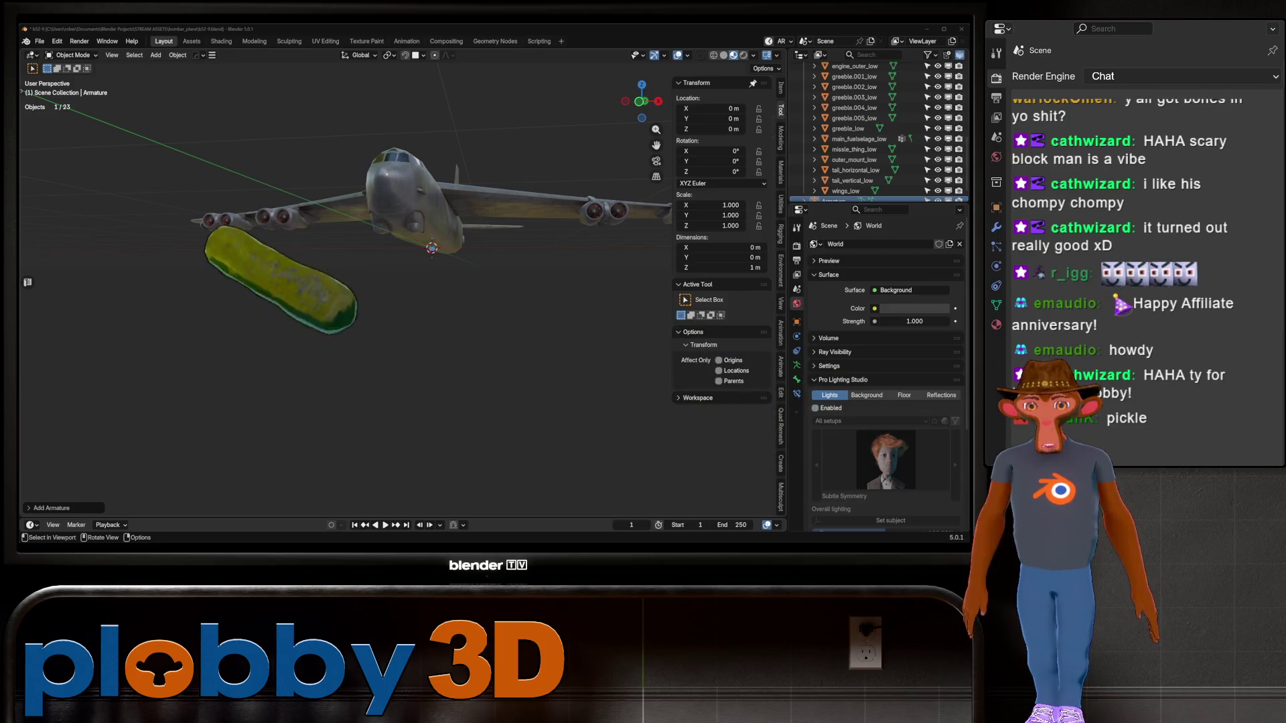
pyautogui.moveTo(348, 301)
pyautogui.mouseDown(button='middle')
pyautogui.moveTo(375, 282)
pyautogui.moveTo(408, 322)
pyautogui.moveTo(455, 315)
pyautogui.moveTo(429, 335)
pyautogui.moveTo(416, 281)
pyautogui.moveTo(389, 314)
pyautogui.moveTo(429, 301)
pyautogui.moveTo(402, 288)
pyautogui.moveTo(422, 268)
pyautogui.mouseUp(button='middle')
pyautogui.scroll(5, 335, 302)
pyautogui.scroll(-5, 335, 301)
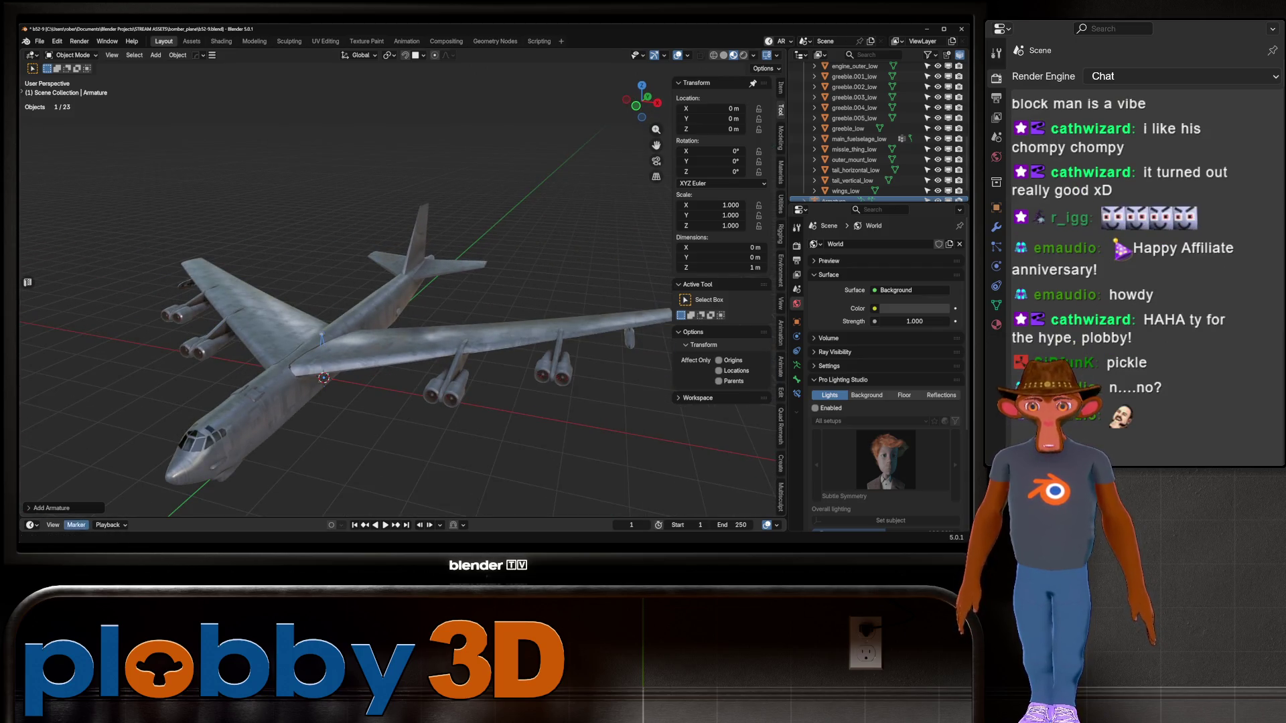
pyautogui.moveTo(349, 302); pyautogui.dragTo(388, 268, button='middle')
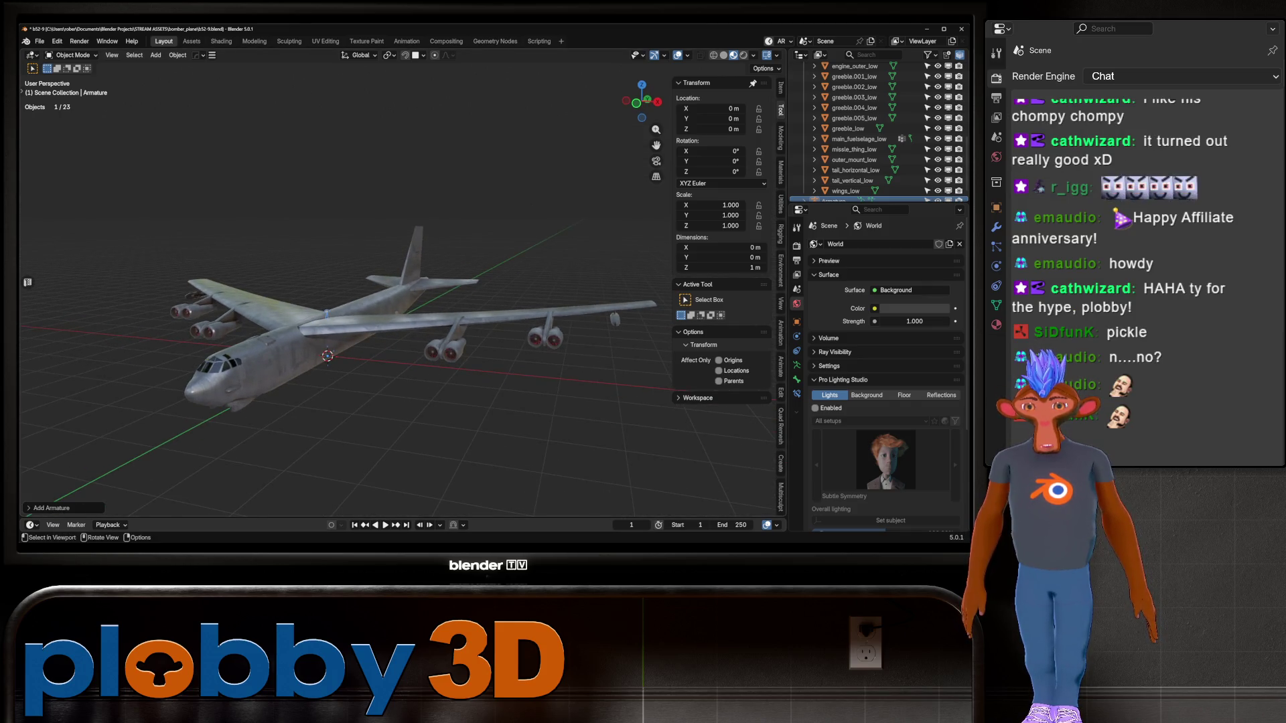
pyautogui.moveTo(389, 268); pyautogui.dragTo(388, 248, button='middle')
pyautogui.scroll(2, 389, 281)
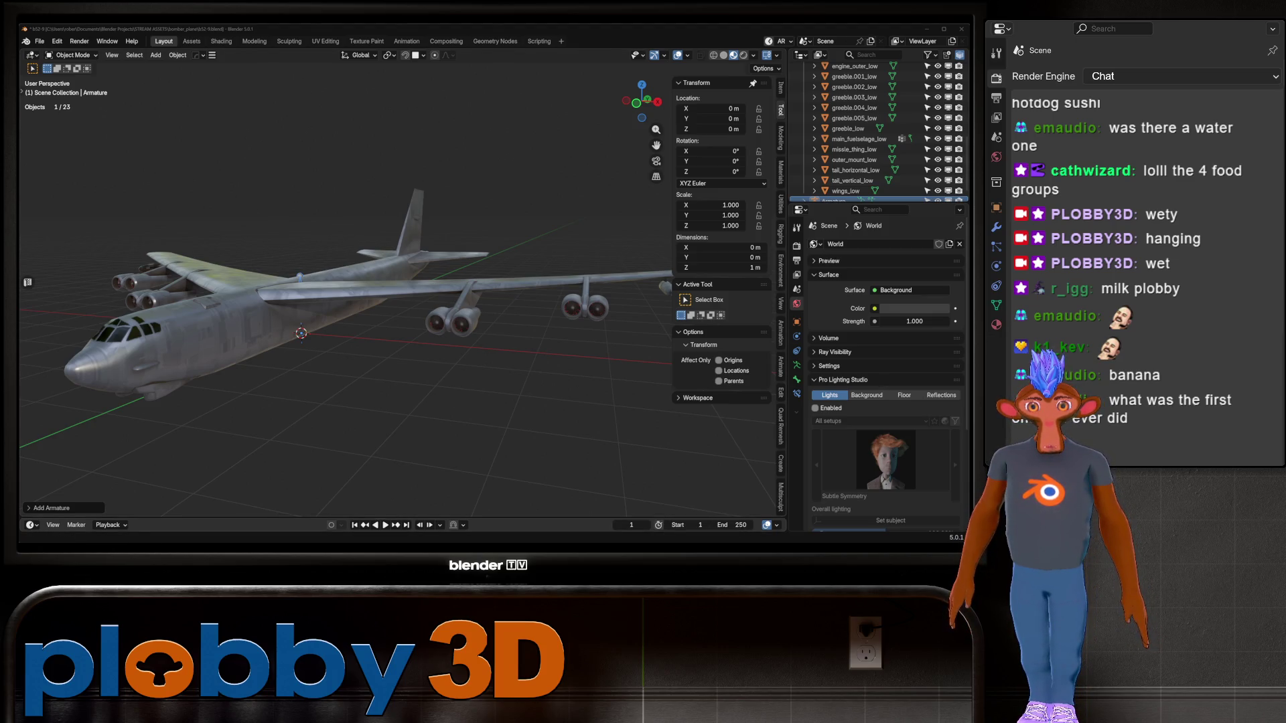
# Review the Throwables_12.18 blueprint in Warudo, then return to the Blender bomber scene
pyautogui.hotkey('alt', 'Tab')
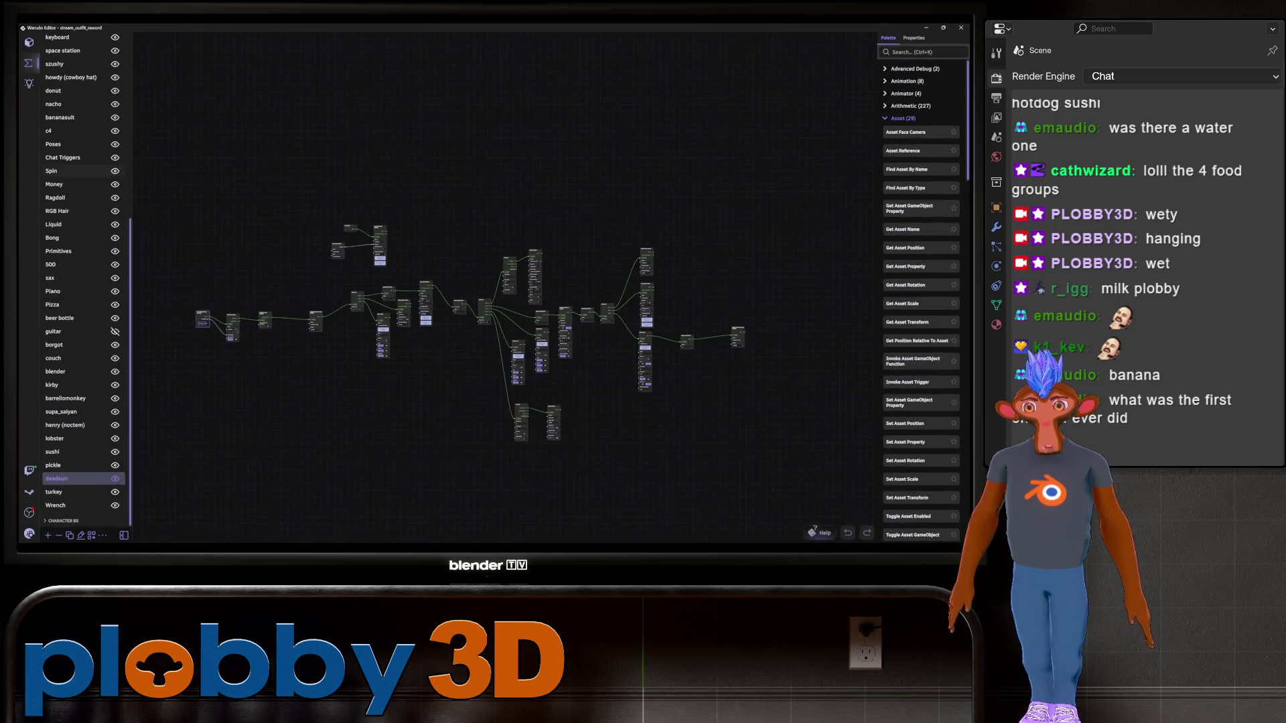
pyautogui.scroll(10, 80, 281)
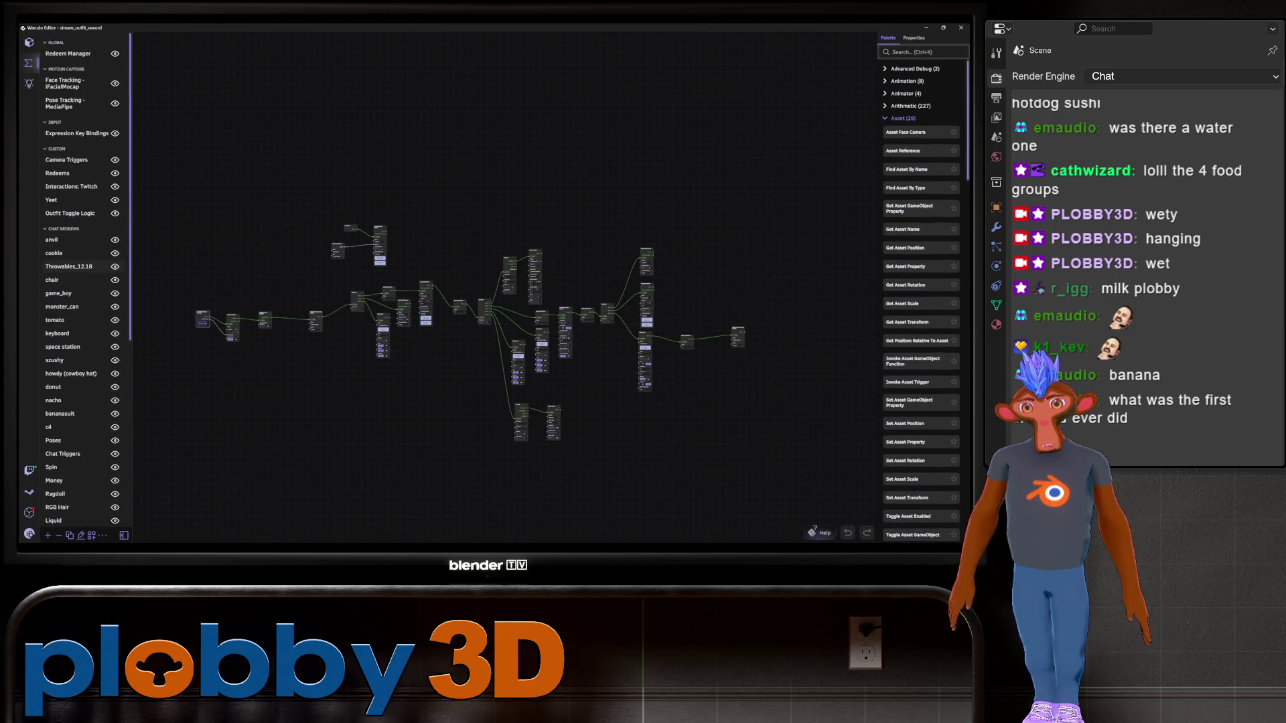
pyautogui.click(69, 266)
pyautogui.scroll(-5, 339, 420)
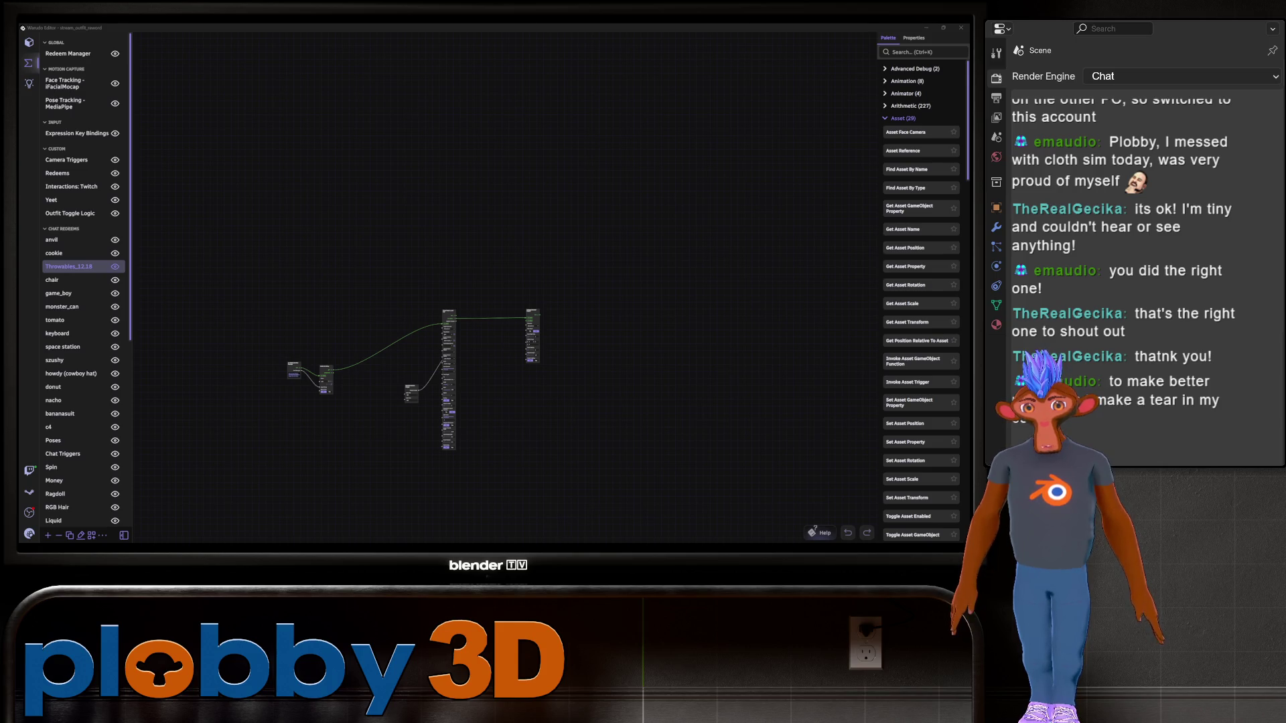
pyautogui.hotkey('alt', 'Tab')
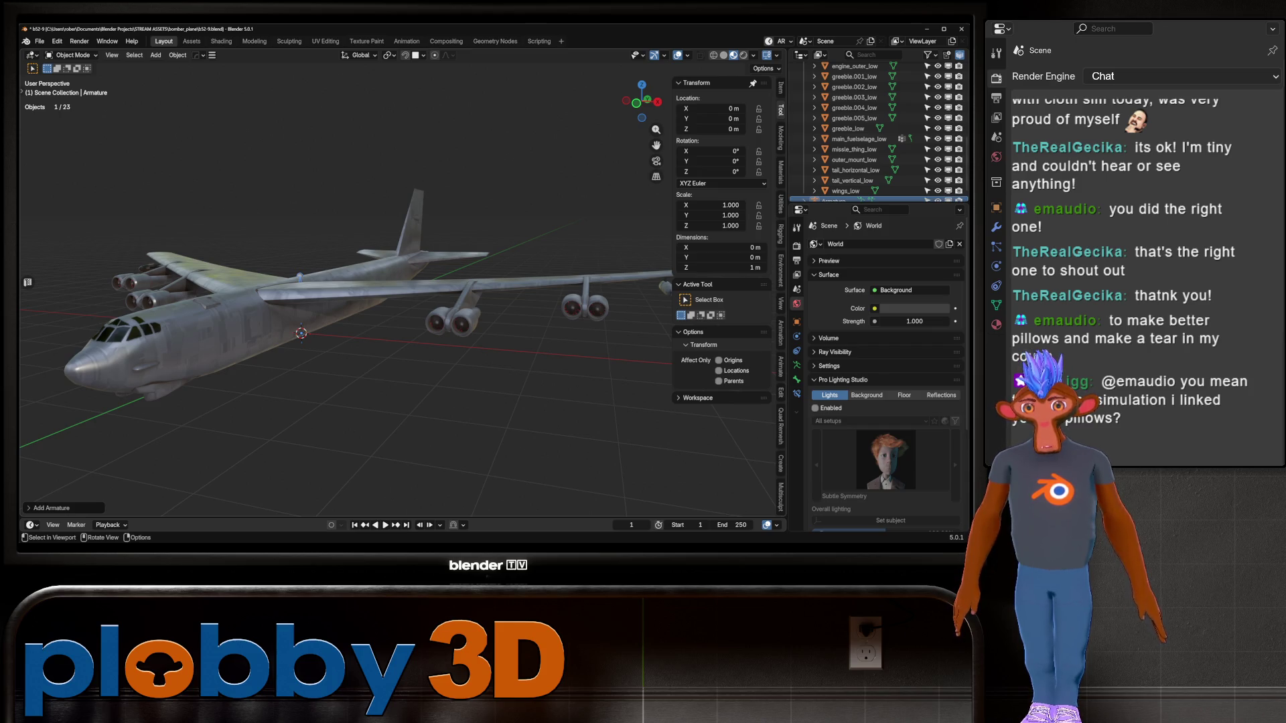
# Orbit toward the fuselage and select the bomber's armature
pyautogui.moveTo(335, 288); pyautogui.dragTo(389, 268, button='middle')
pyautogui.scroll(5, 389, 261)
pyautogui.scroll(-5, 362, 282)
pyautogui.scroll(3, 382, 261)
pyautogui.click(328, 315)
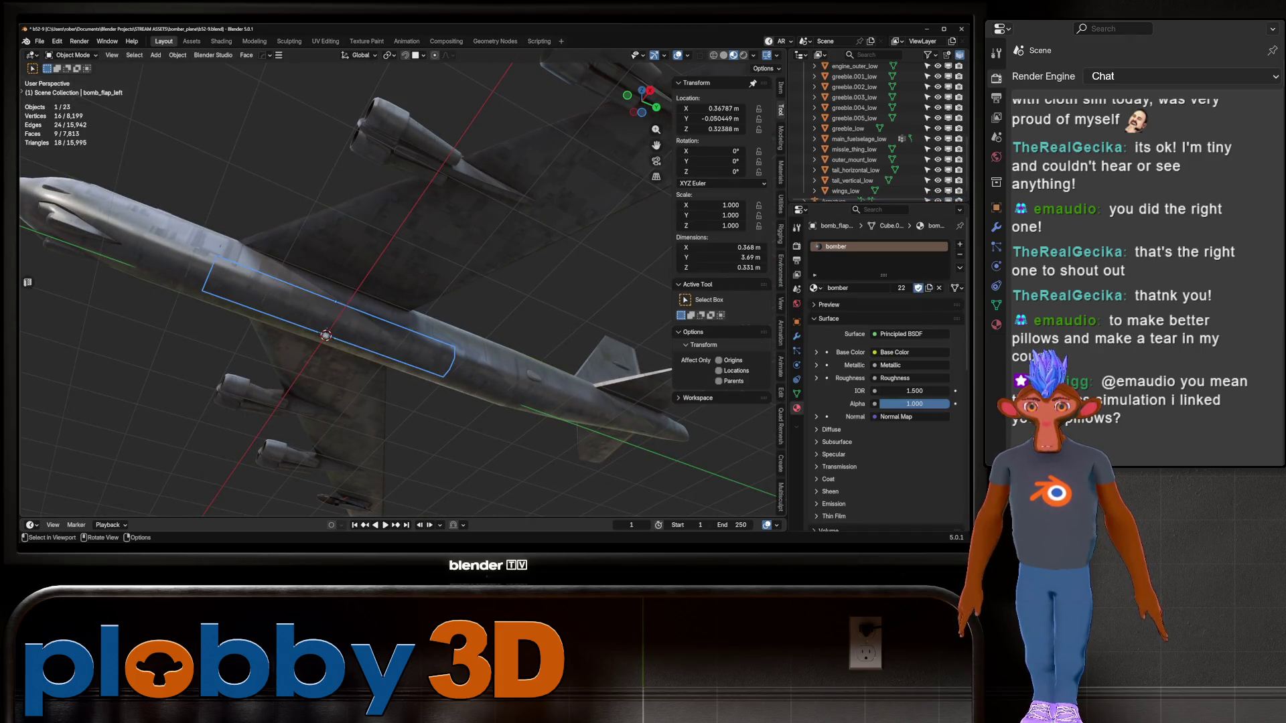
pyautogui.click(834, 199)
# Move the armature about -2.93 m along the Y axis
pyautogui.moveTo(335, 302); pyautogui.dragTo(429, 288, button='middle')
pyautogui.scroll(-3, 428, 288)
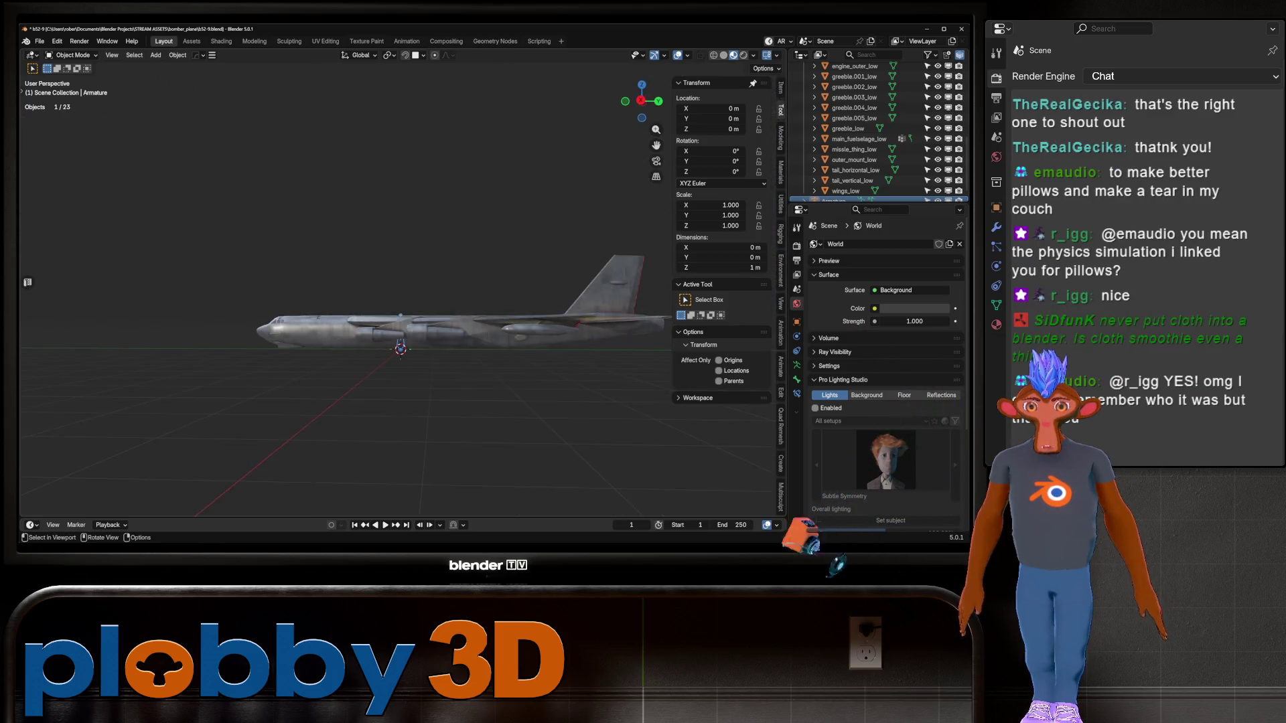
pyautogui.press('g')
pyautogui.press('y')
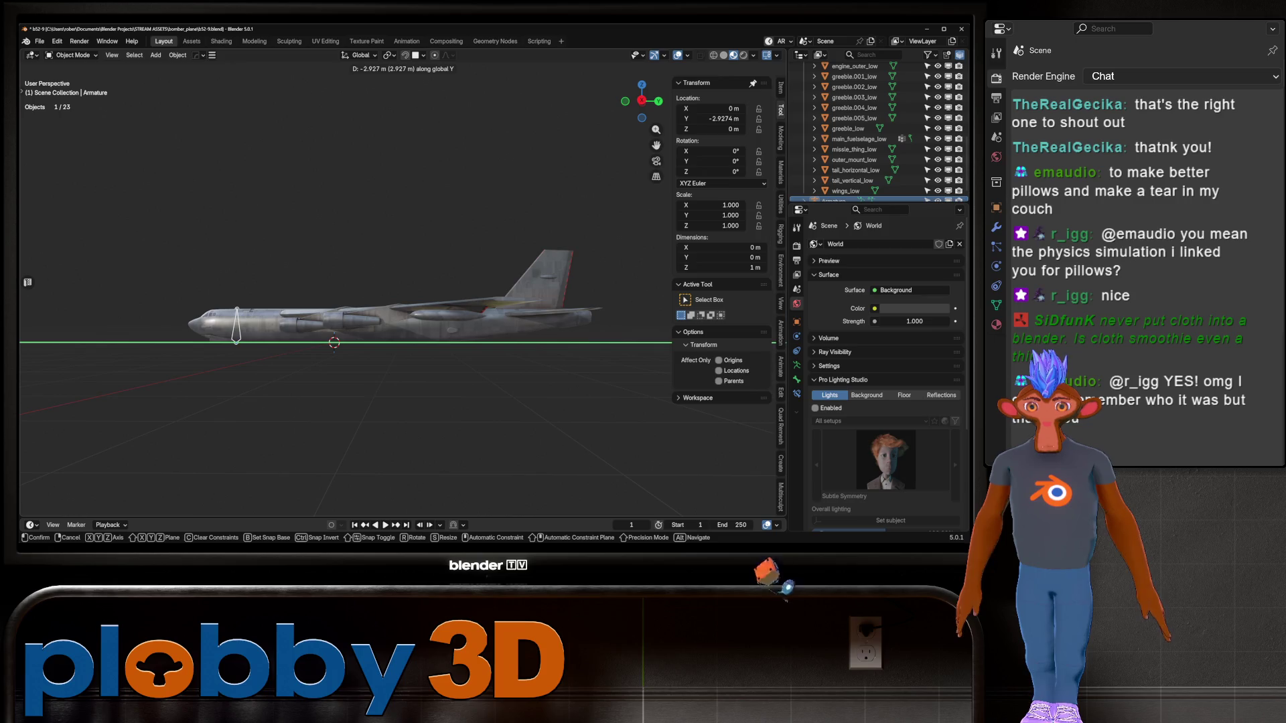
pyautogui.press('Return')
# Inspect the armature from below, then clear its location back to 0, 0, 0 m
pyautogui.moveTo(402, 302); pyautogui.dragTo(428, 288, button='middle')
pyautogui.scroll(5, 429, 288)
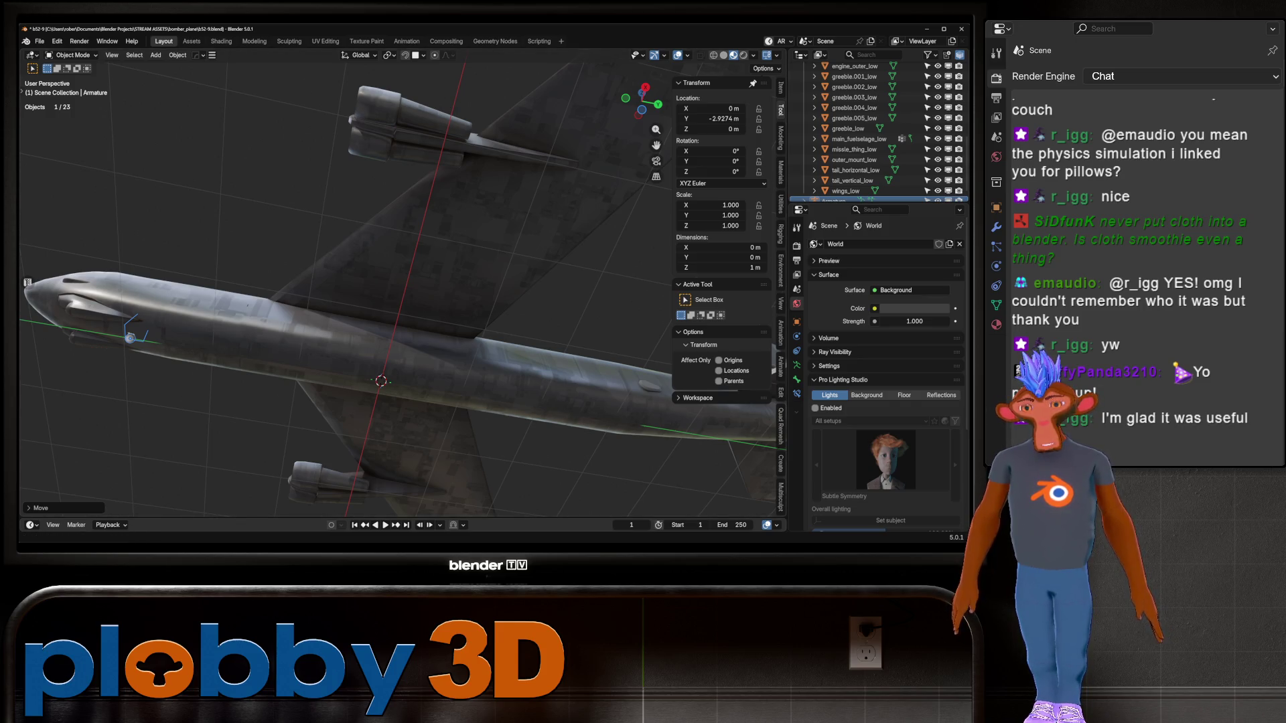
pyautogui.moveTo(375, 302); pyautogui.dragTo(376, 227, button='middle')
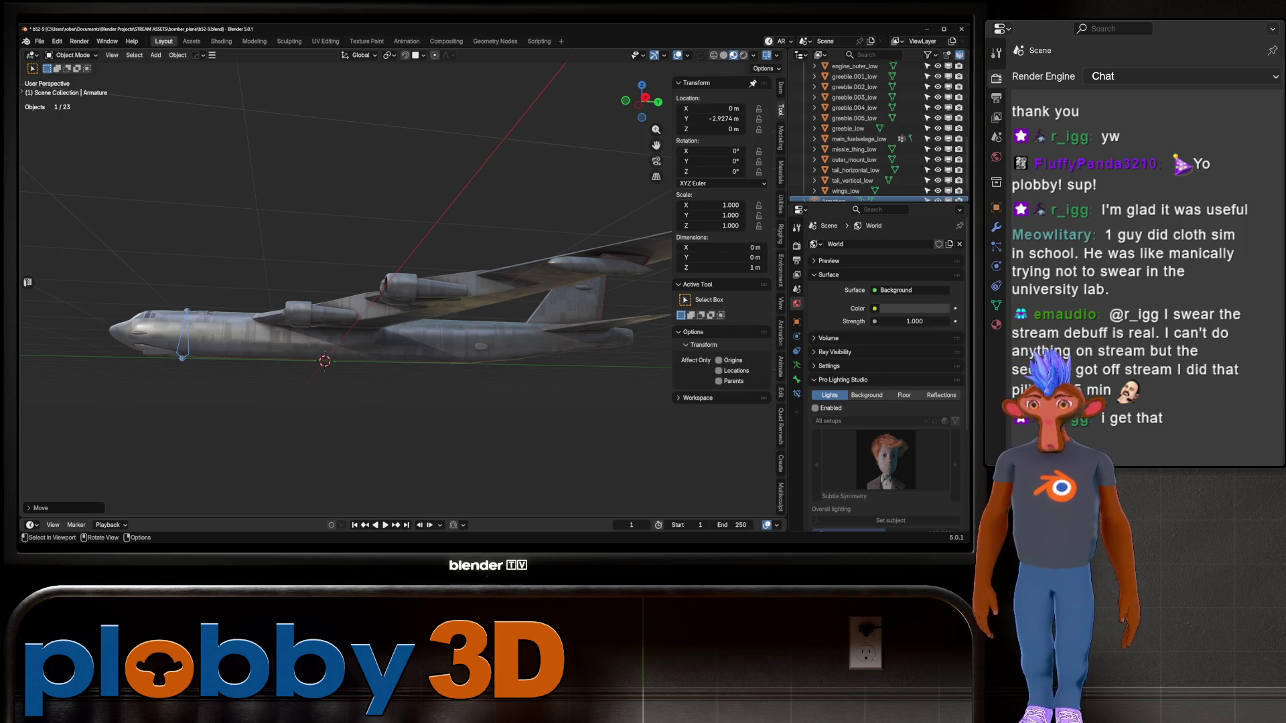
pyautogui.moveTo(402, 268)
pyautogui.mouseDown(button='middle')
pyautogui.moveTo(401, 402)
pyautogui.moveTo(428, 375)
pyautogui.moveTo(428, 288)
pyautogui.mouseUp(button='middle')
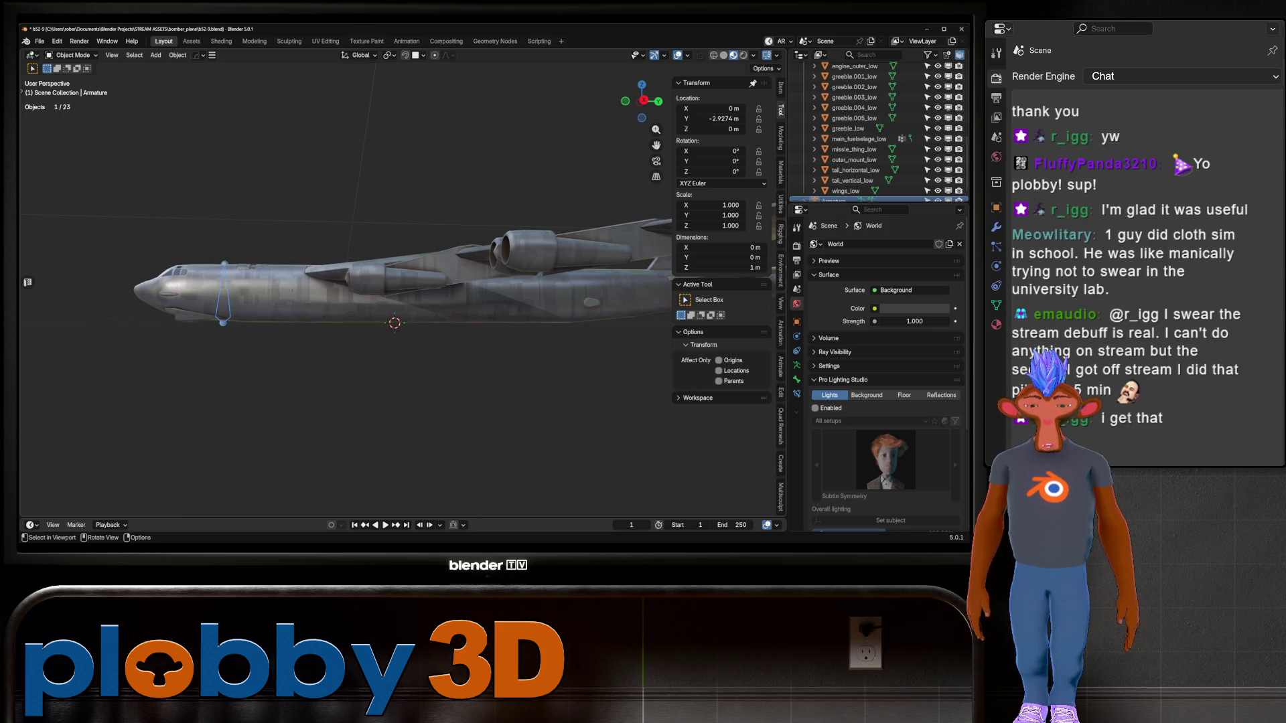
pyautogui.hotkey('alt', 'g')
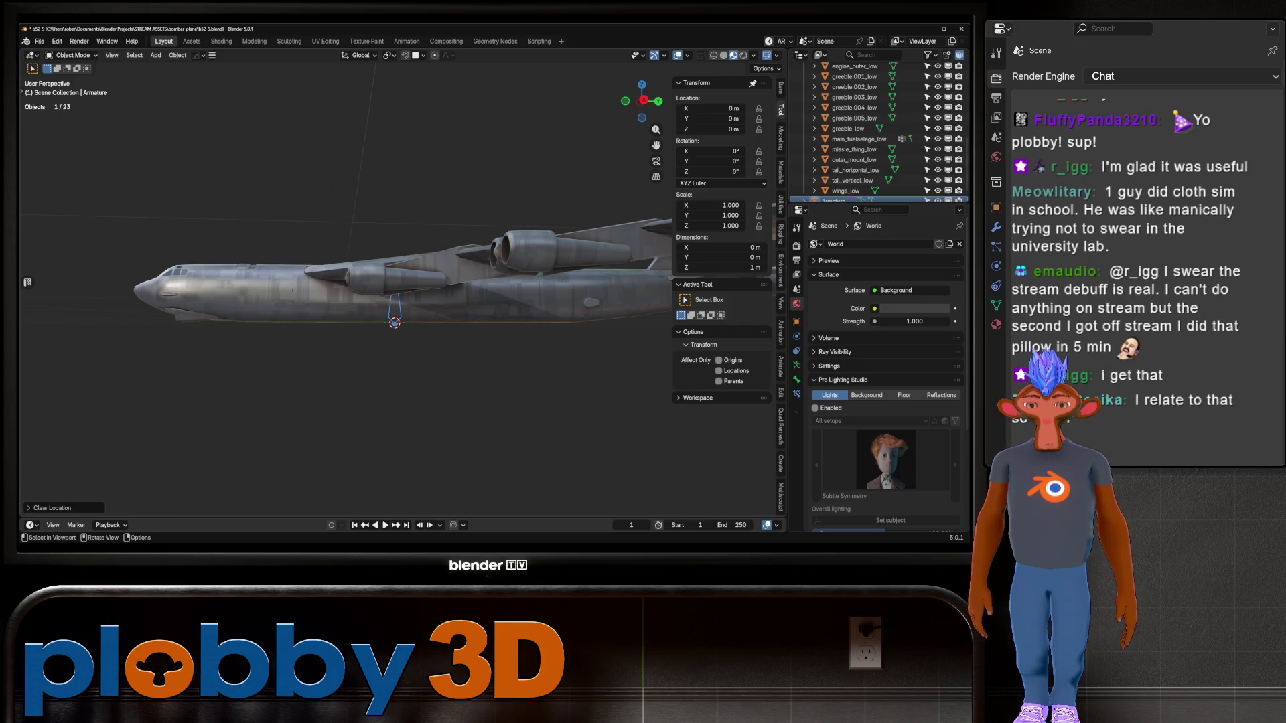
pyautogui.hotkey('alt', 's')
pyautogui.moveTo(402, 301)
pyautogui.mouseDown(button='middle')
pyautogui.moveTo(388, 302)
pyautogui.moveTo(629, 318)
pyautogui.mouseUp(button='middle')
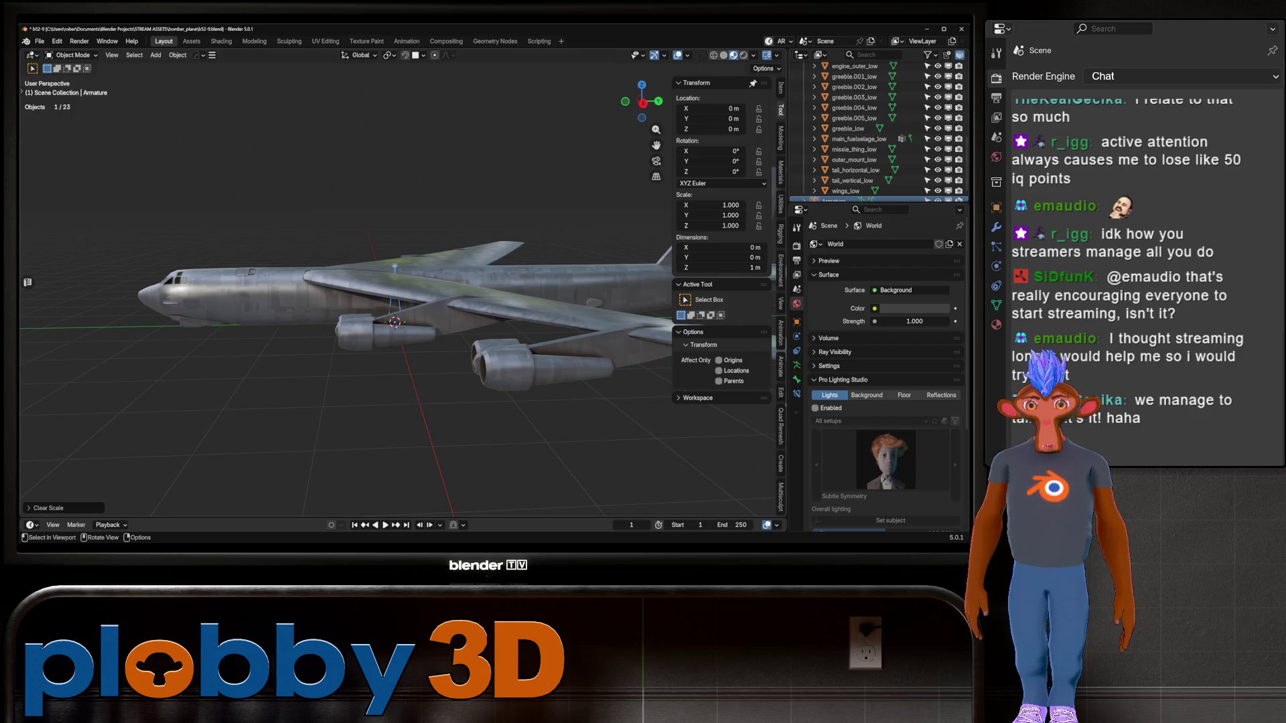
pyautogui.moveTo(402, 302)
pyautogui.mouseDown(button='middle')
pyautogui.moveTo(335, 235)
pyautogui.moveTo(335, 315)
pyautogui.moveTo(375, 275)
pyautogui.mouseUp(button='middle')
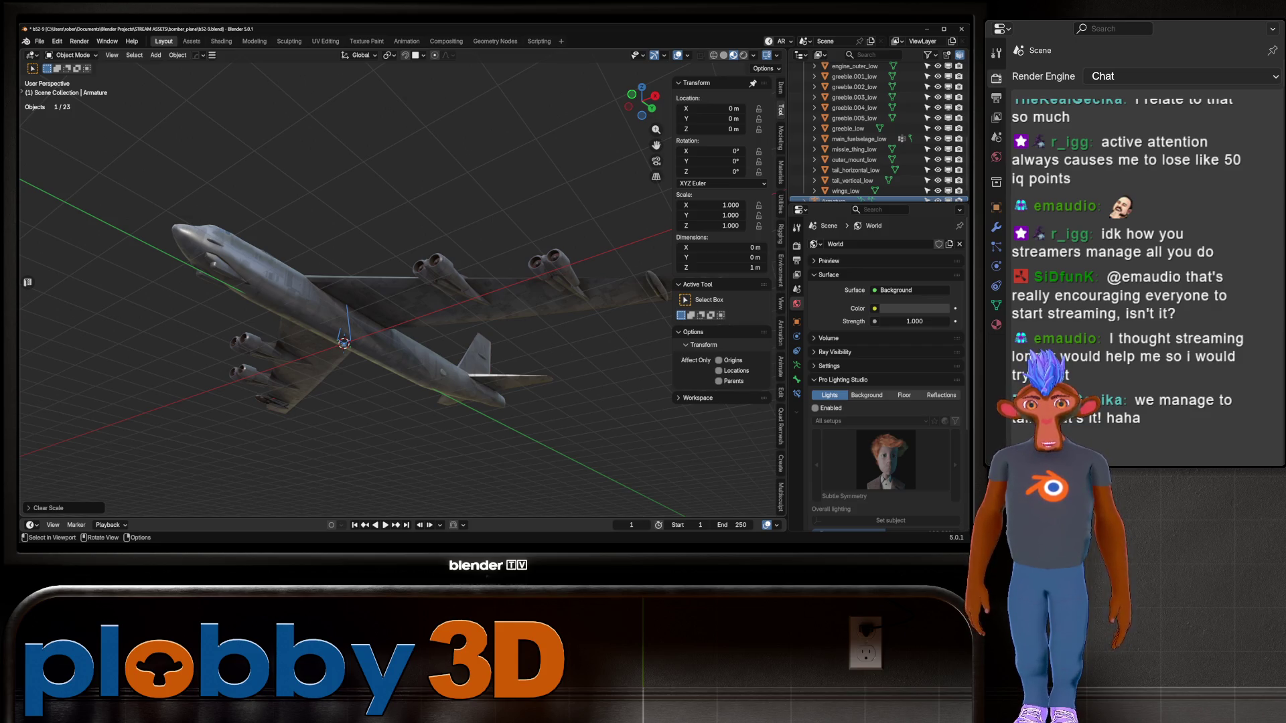
pyautogui.moveTo(348, 268)
pyautogui.mouseDown(button='middle')
pyautogui.moveTo(348, 315)
pyautogui.moveTo(295, 321)
pyautogui.moveTo(302, 278)
pyautogui.mouseUp(button='middle')
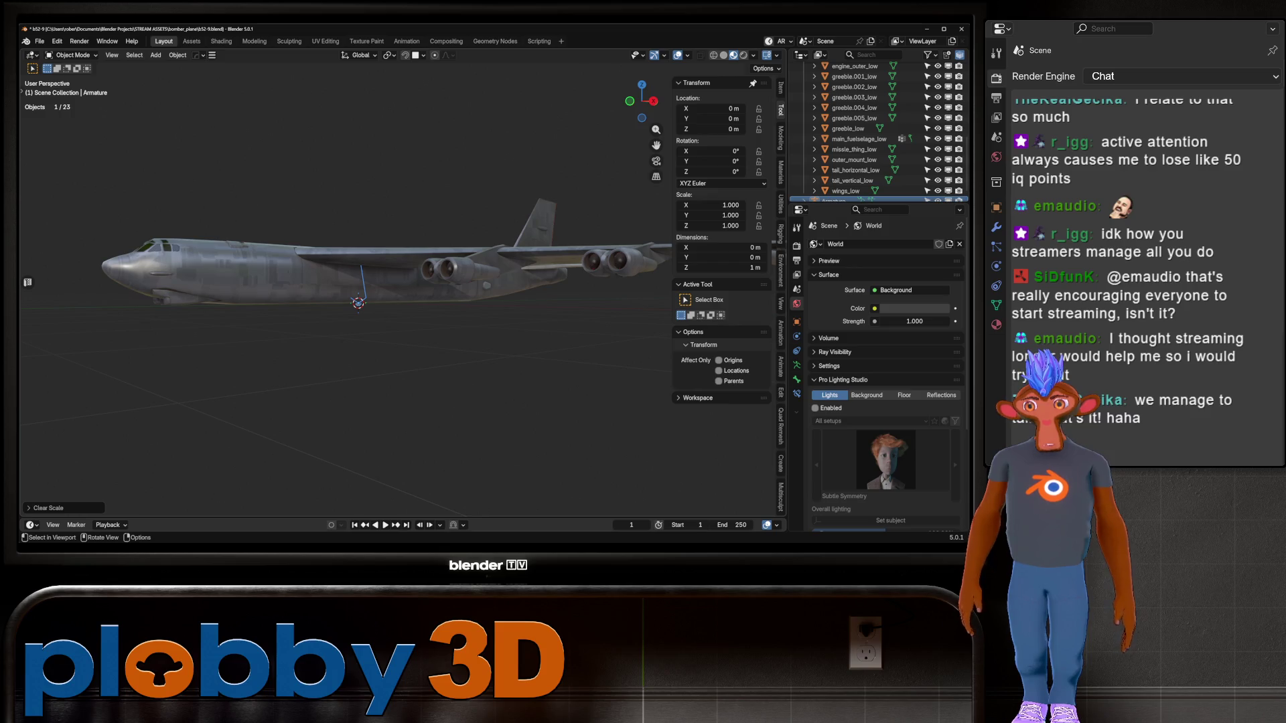
pyautogui.moveTo(402, 301)
pyautogui.mouseDown(button='middle')
pyautogui.moveTo(456, 281)
pyautogui.moveTo(402, 298)
pyautogui.moveTo(422, 305)
pyautogui.moveTo(348, 285)
pyautogui.mouseUp(button='middle')
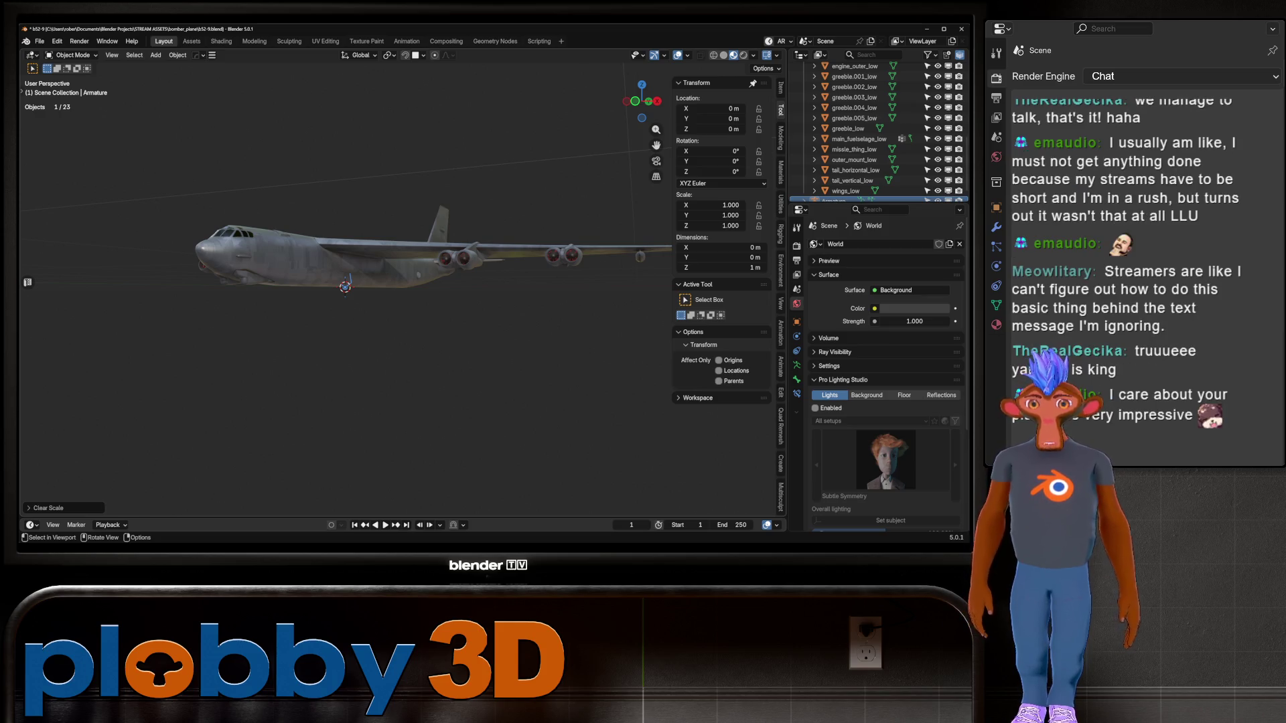
pyautogui.moveTo(375, 288)
pyautogui.mouseDown(button='middle')
pyautogui.moveTo(375, 375)
pyautogui.moveTo(375, 294)
pyautogui.moveTo(402, 294)
pyautogui.moveTo(456, 355)
pyautogui.moveTo(455, 295)
pyautogui.moveTo(402, 349)
pyautogui.moveTo(375, 355)
pyautogui.moveTo(322, 334)
pyautogui.moveTo(302, 308)
pyautogui.mouseUp(button='middle')
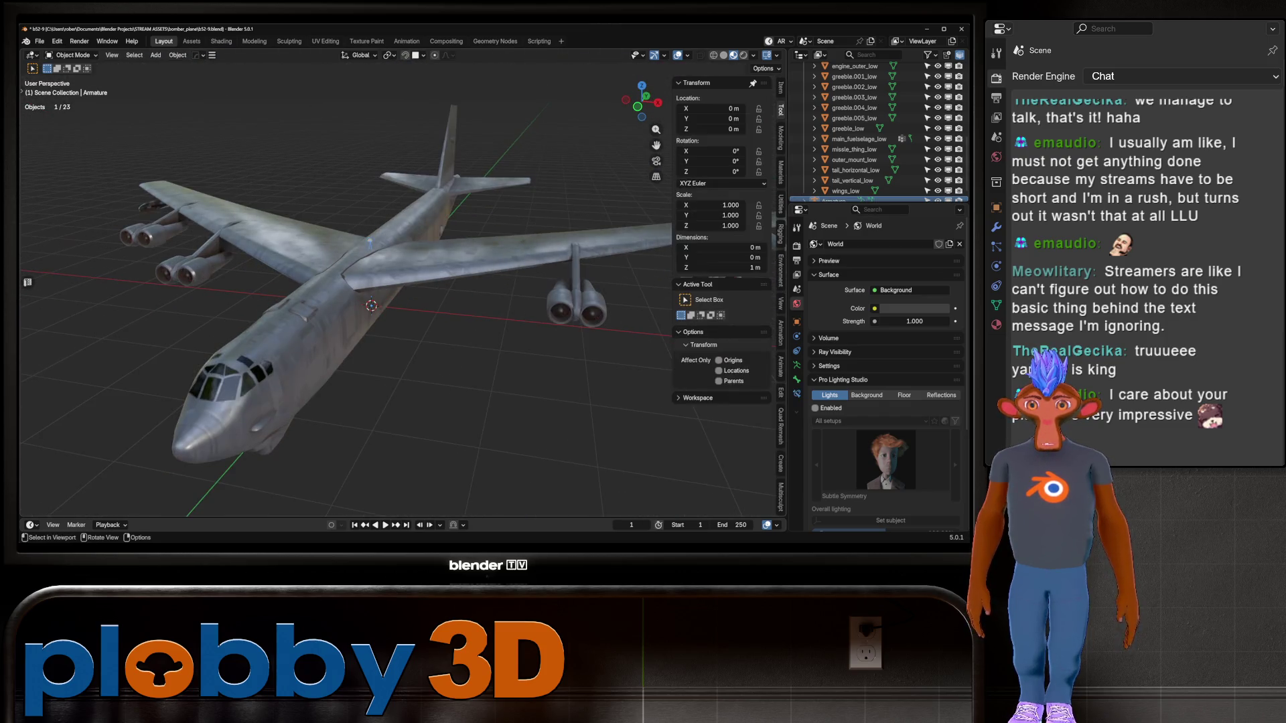
# Select main_fuselage_low and view its material nodes in Shading, then UV Editing
pyautogui.click(301, 309)
pyautogui.click(221, 41)
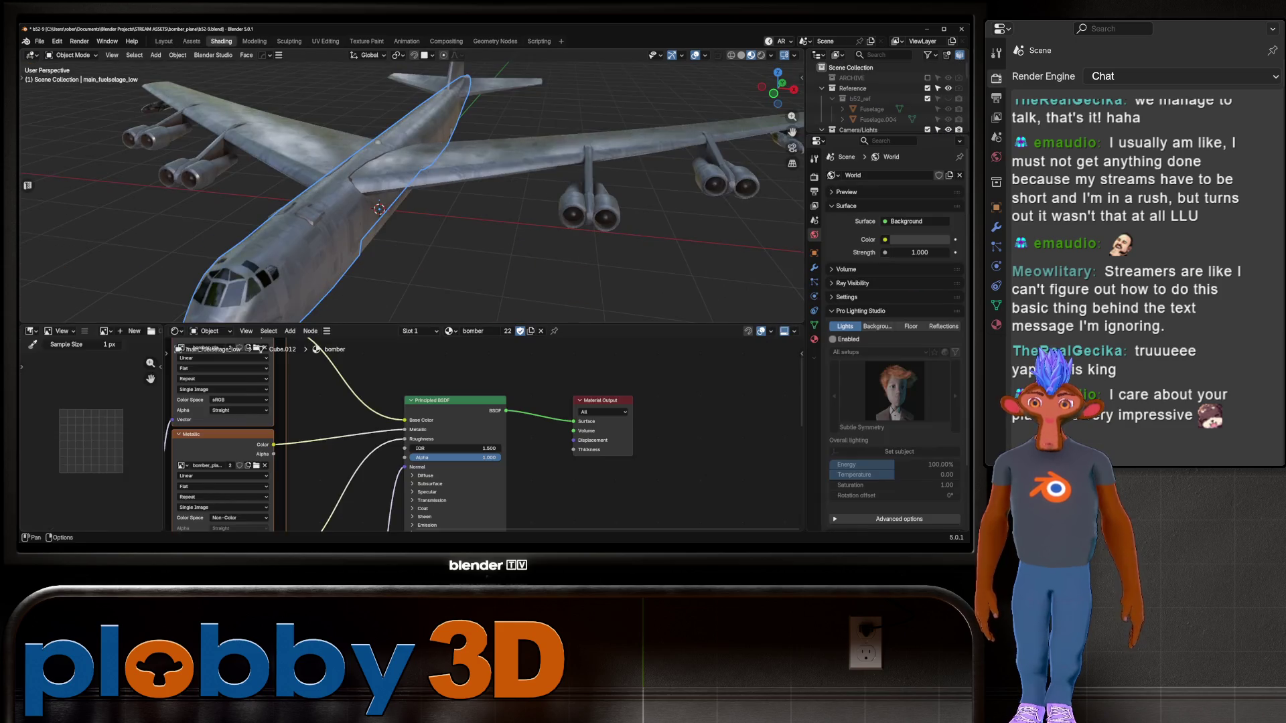
pyautogui.click(326, 40)
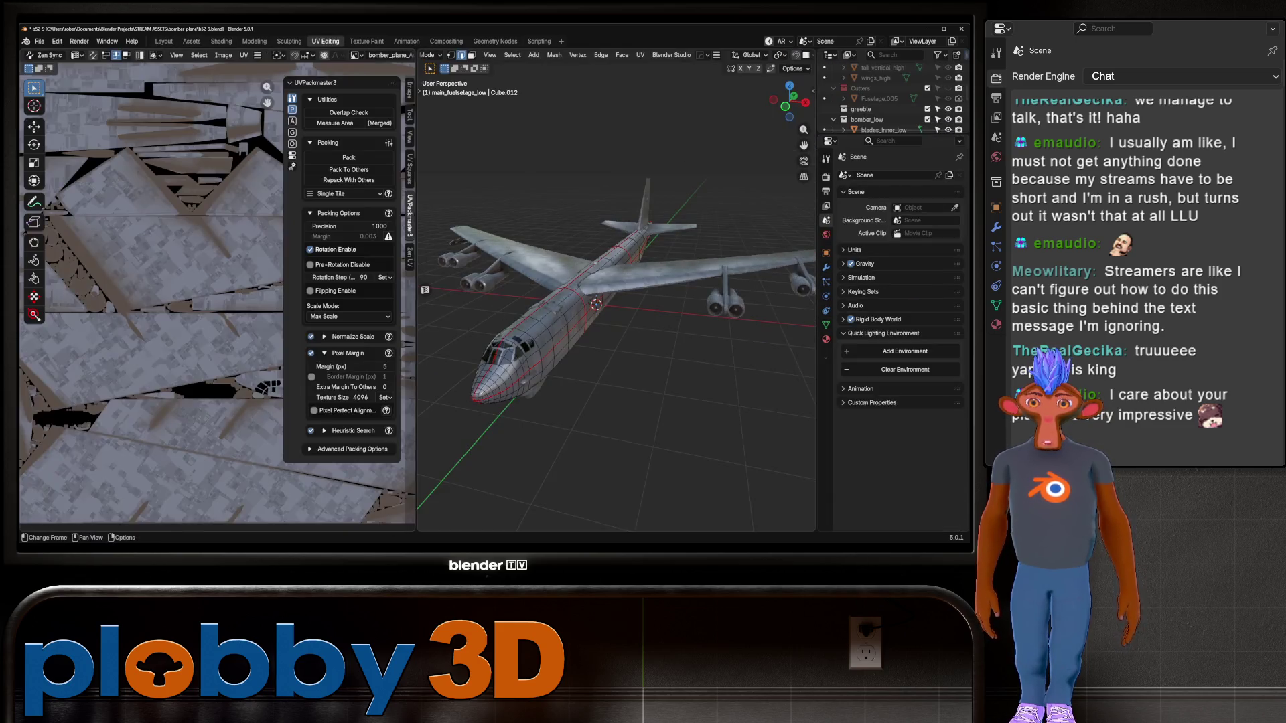
# Hide the UVPackmaster sidebar, widen the UV editor to inspect the layout, then return to Layout
pyautogui.press('n')
pyautogui.press('Home')
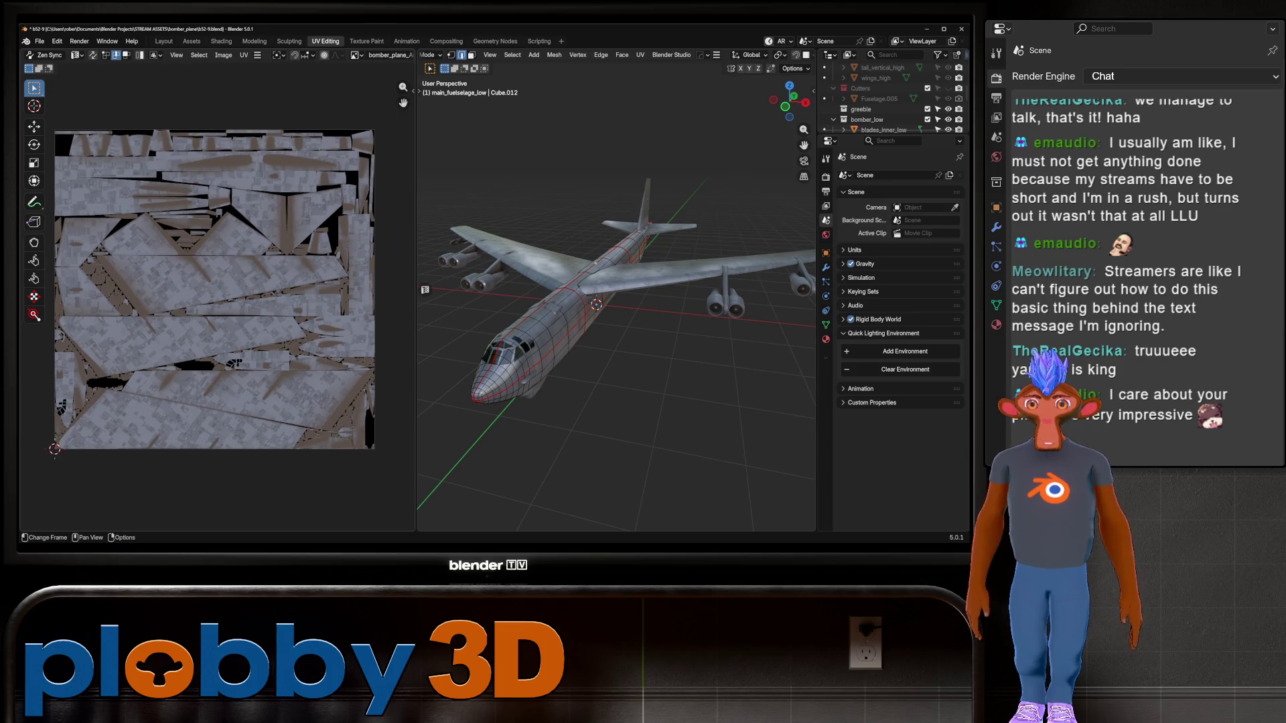
pyautogui.moveTo(415, 301); pyautogui.dragTo(648, 302)
pyautogui.scroll(3, 643, 301)
pyautogui.scroll(-6, 335, 295)
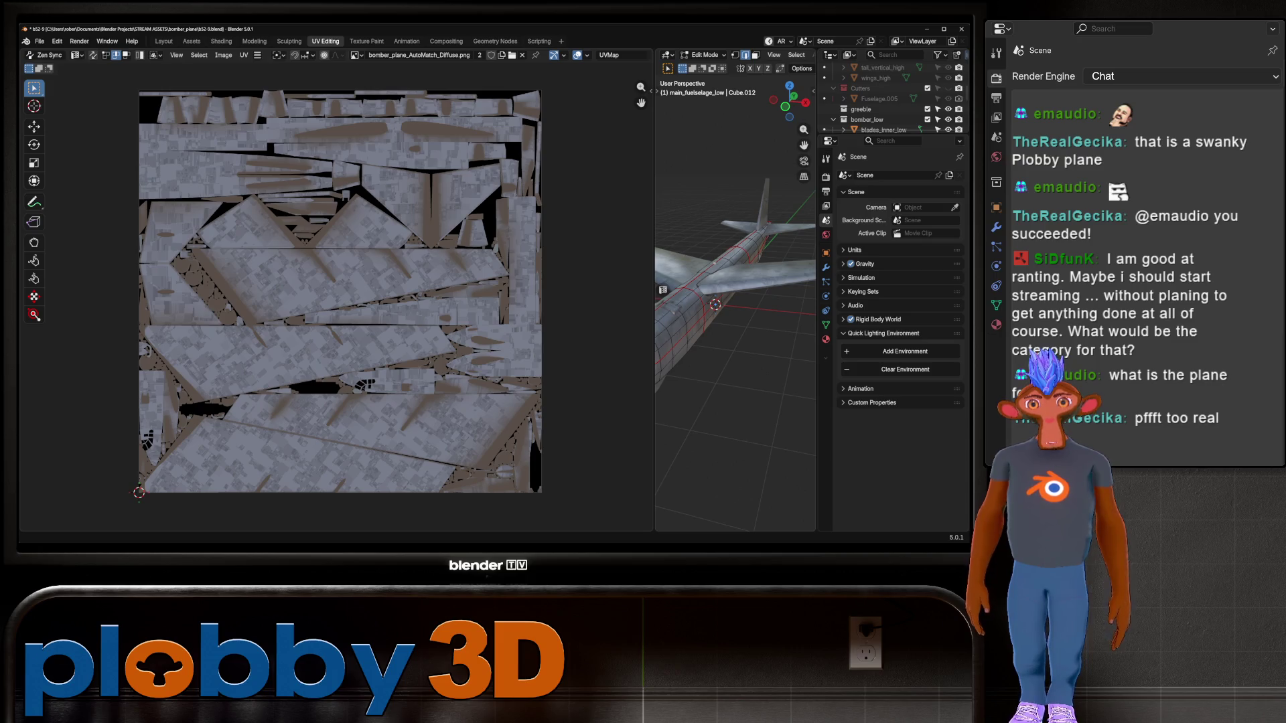
pyautogui.click(163, 41)
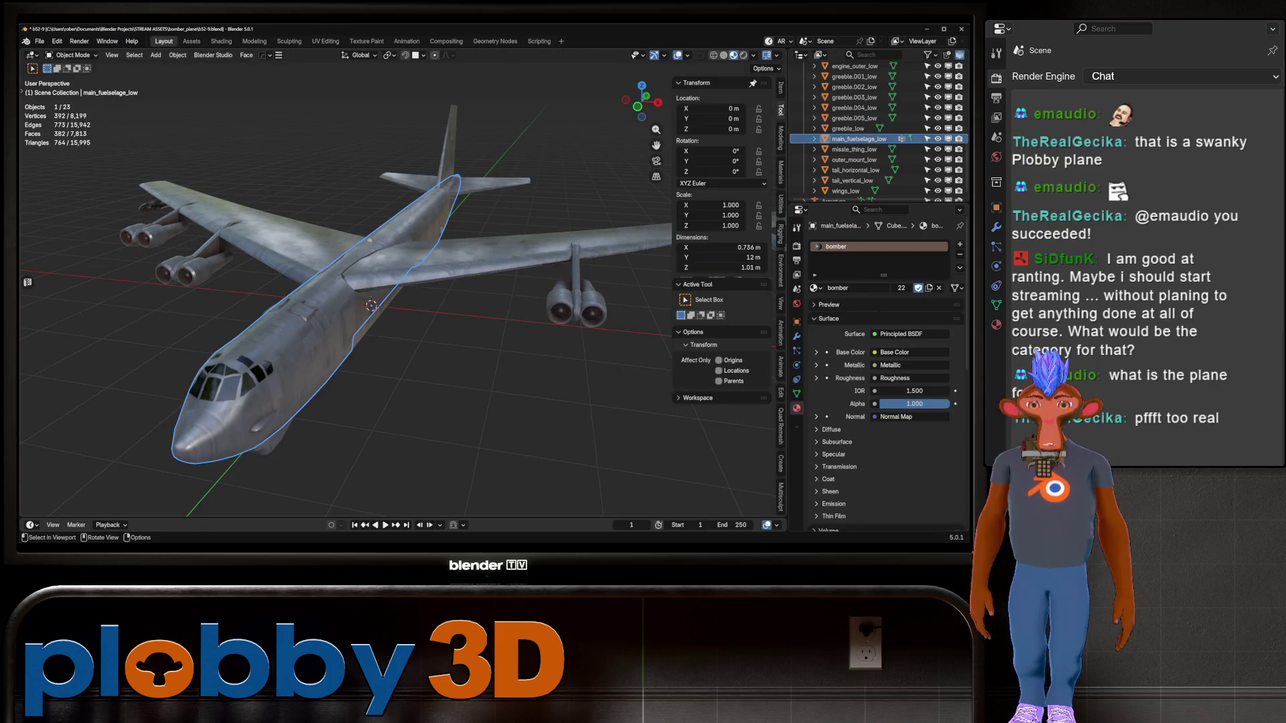
pyautogui.moveTo(402, 301)
pyautogui.mouseDown(button='middle')
pyautogui.moveTo(489, 248)
pyautogui.moveTo(469, 268)
pyautogui.moveTo(429, 268)
pyautogui.mouseUp(button='middle')
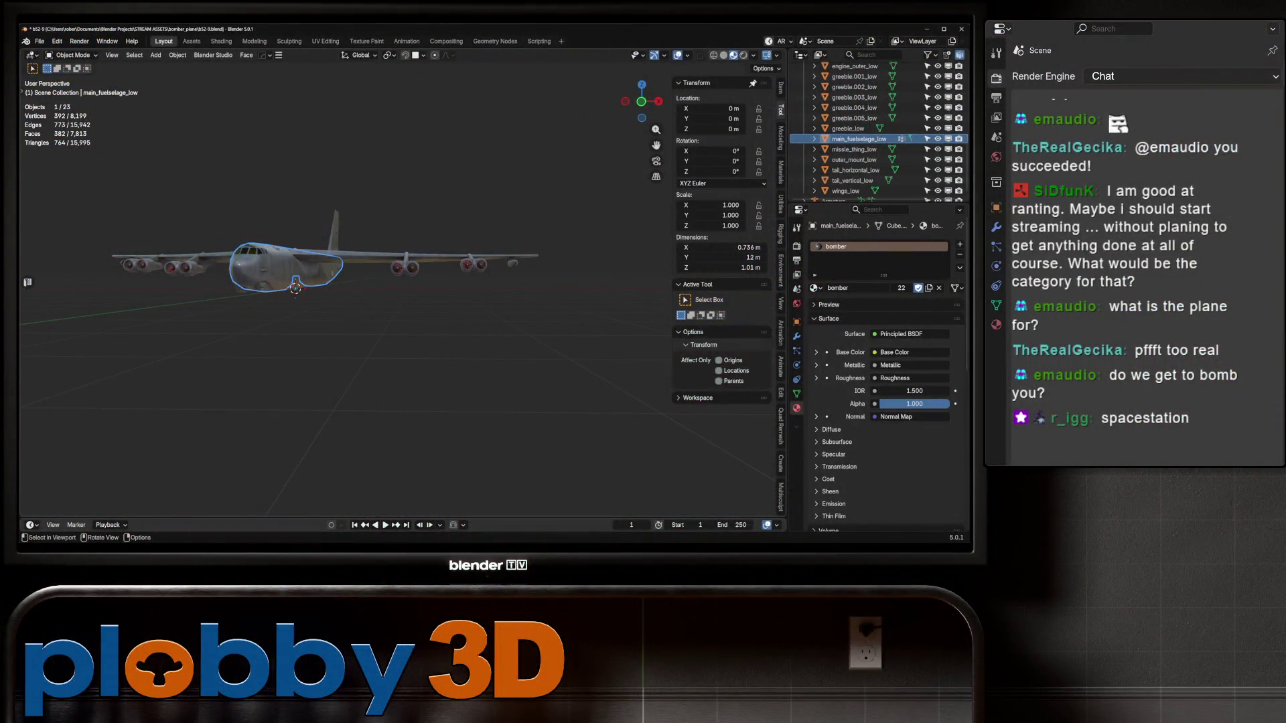
pyautogui.moveTo(335, 281)
pyautogui.mouseDown(button='middle')
pyautogui.moveTo(288, 265)
pyautogui.moveTo(241, 308)
pyautogui.moveTo(314, 268)
pyautogui.moveTo(295, 255)
pyautogui.moveTo(295, 201)
pyautogui.moveTo(294, 255)
pyautogui.mouseUp(button='middle')
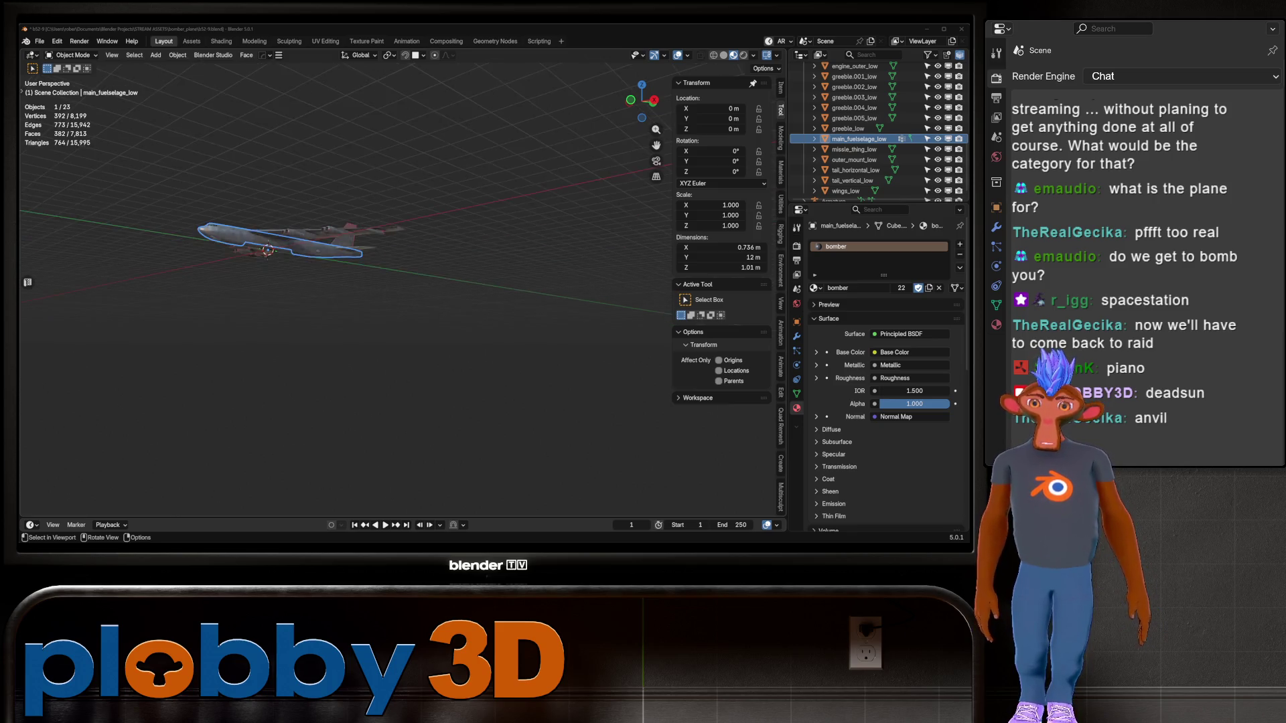
pyautogui.moveTo(335, 267)
pyautogui.mouseDown(button='middle')
pyautogui.moveTo(375, 375)
pyautogui.moveTo(428, 262)
pyautogui.mouseUp(button='middle')
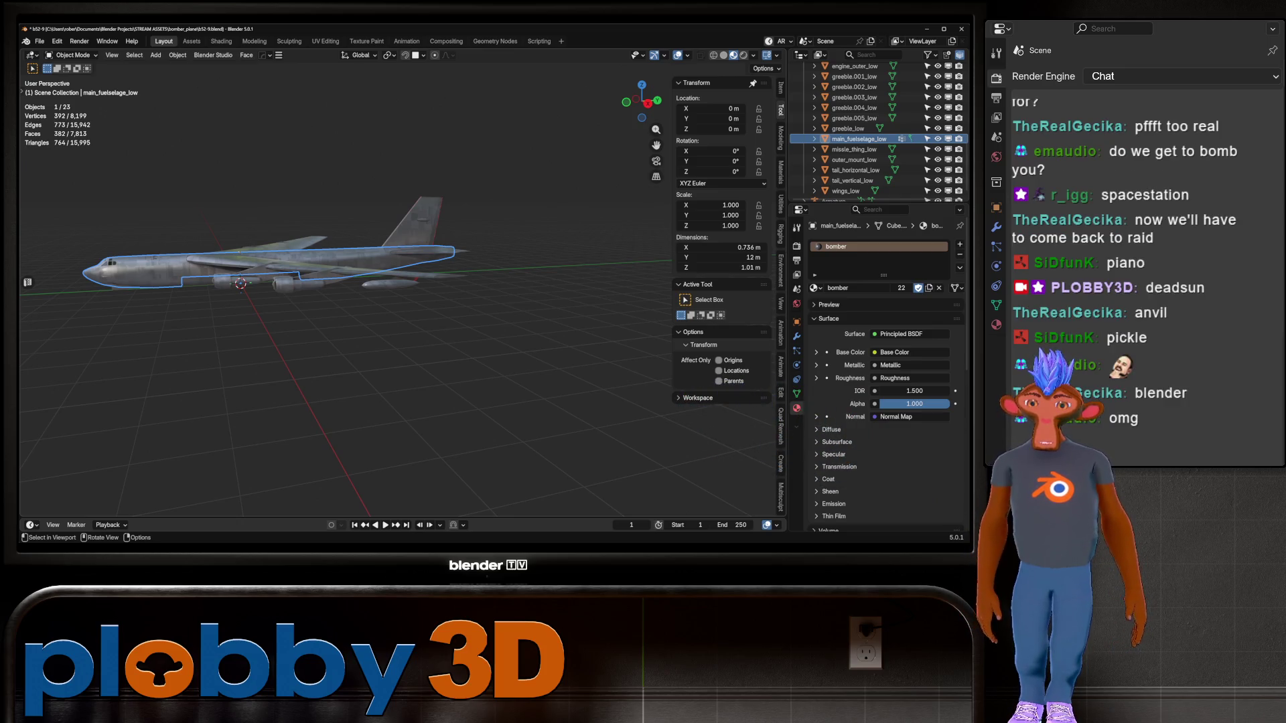
pyautogui.moveTo(375, 301)
pyautogui.mouseDown(button='middle')
pyautogui.moveTo(469, 288)
pyautogui.moveTo(575, 301)
pyautogui.moveTo(402, 282)
pyautogui.moveTo(463, 258)
pyautogui.moveTo(442, 305)
pyautogui.mouseUp(button='middle')
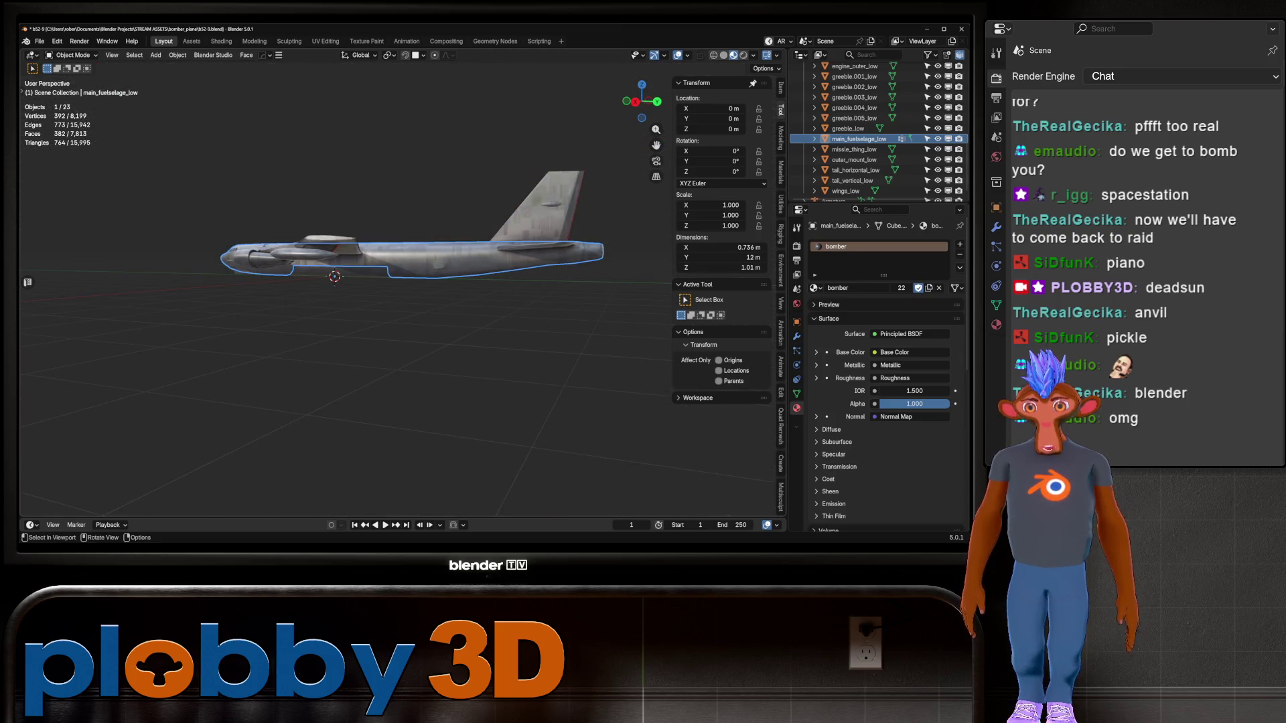
pyautogui.moveTo(442, 305); pyautogui.dragTo(402, 328, button='middle')
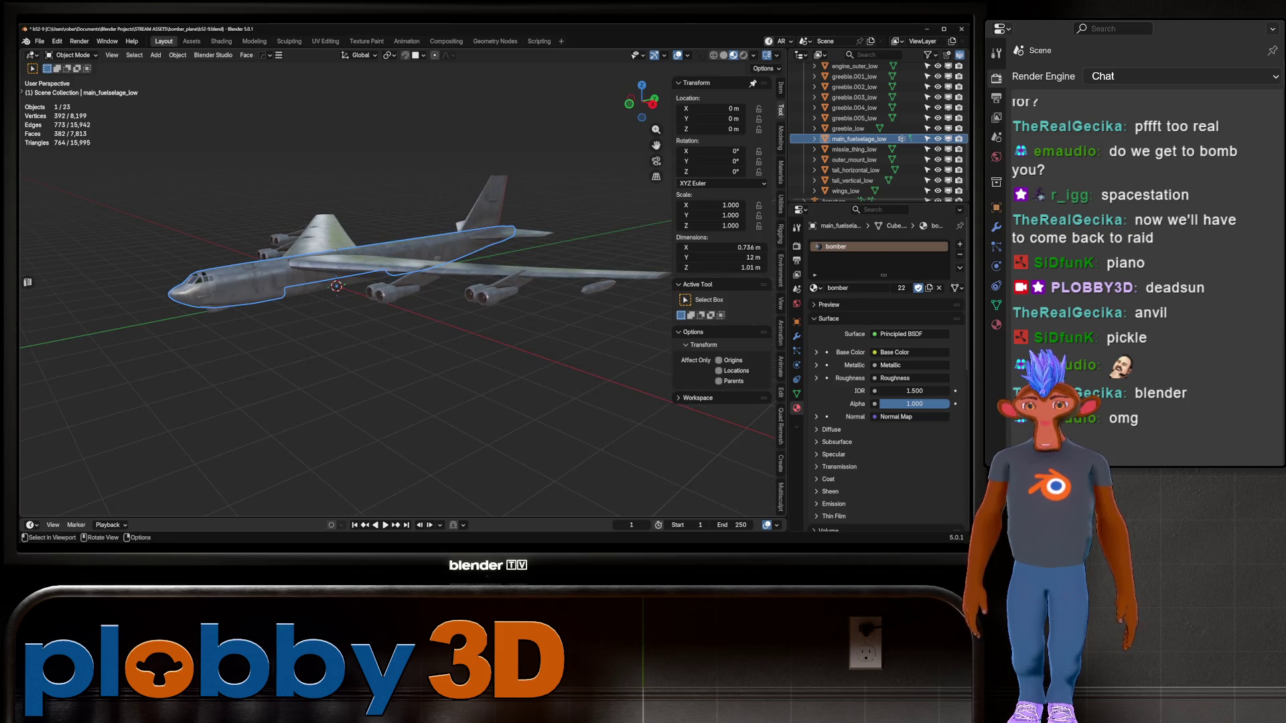
pyautogui.moveTo(402, 328); pyautogui.dragTo(355, 261, button='middle')
# Rotate bomb_flap_left open around the Y axis
pyautogui.scroll(5, 369, 302)
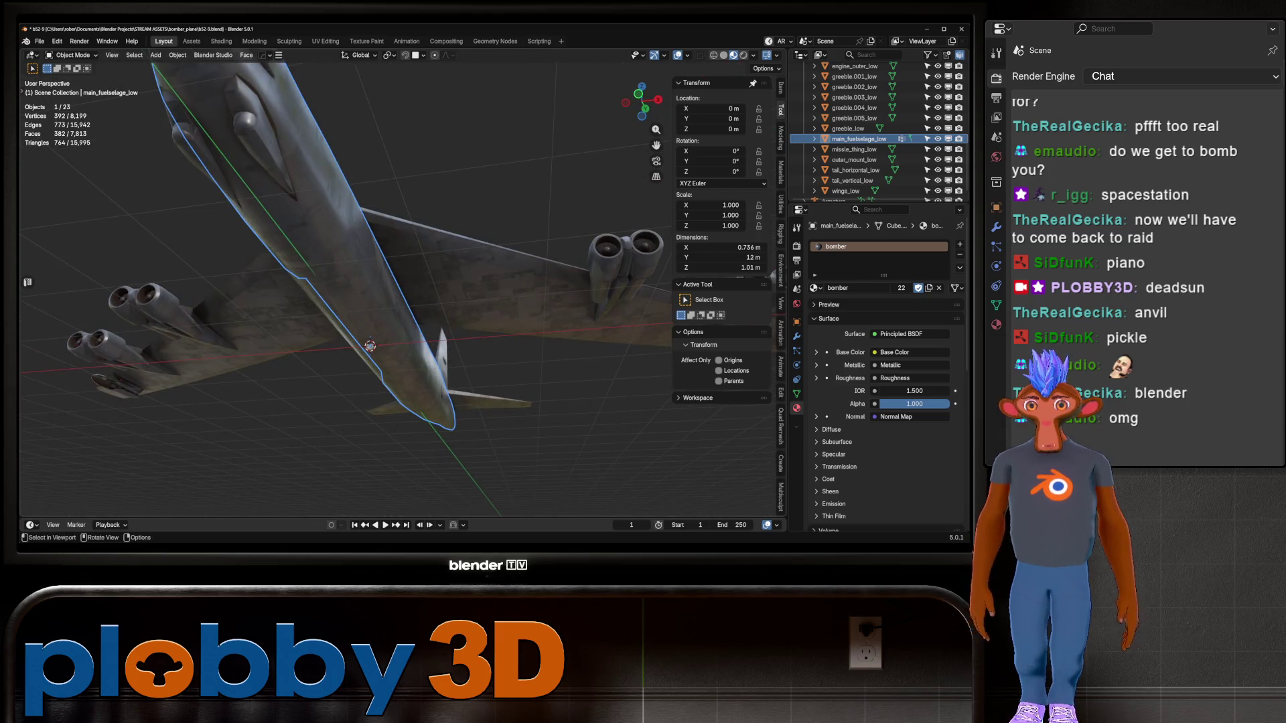
pyautogui.click(389, 321)
pyautogui.press('r')
pyautogui.press('y')
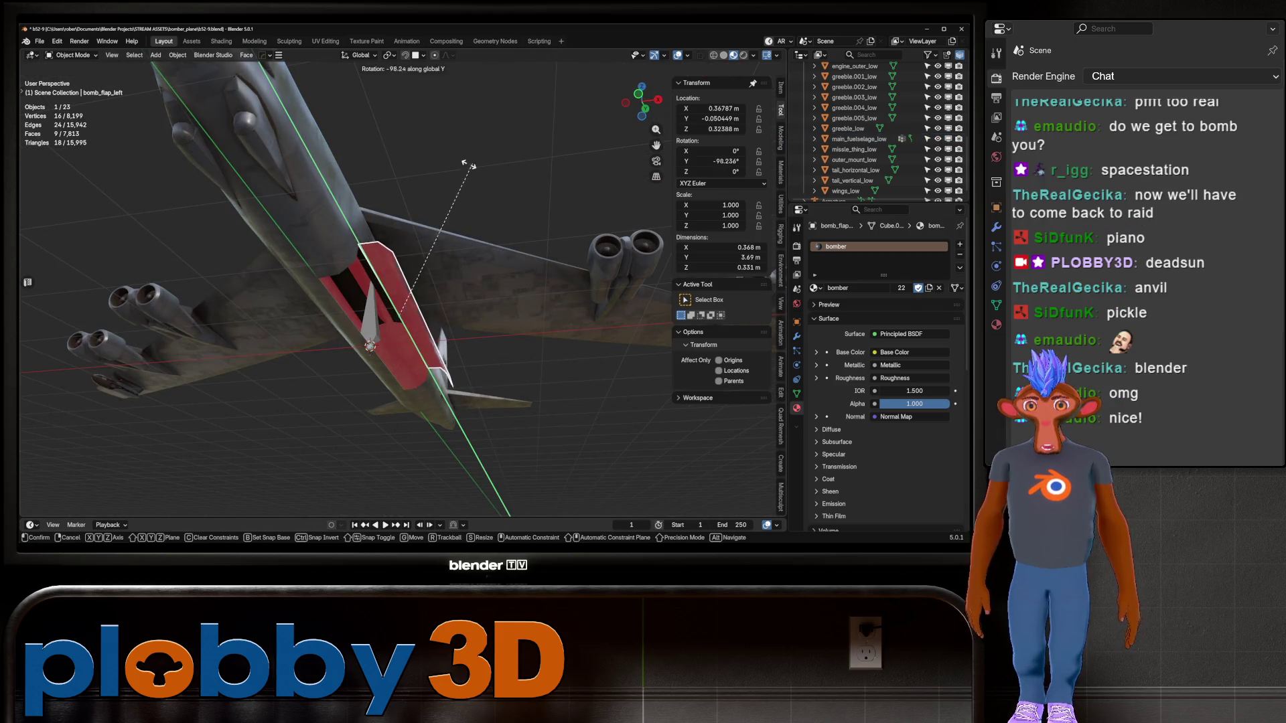
pyautogui.press('Return')
# Rotate bomb_flap_right open to 108.95° around Y and view the open bay from below
pyautogui.click(345, 315)
pyautogui.press('r')
pyautogui.press('y')
pyautogui.click(301, 362)
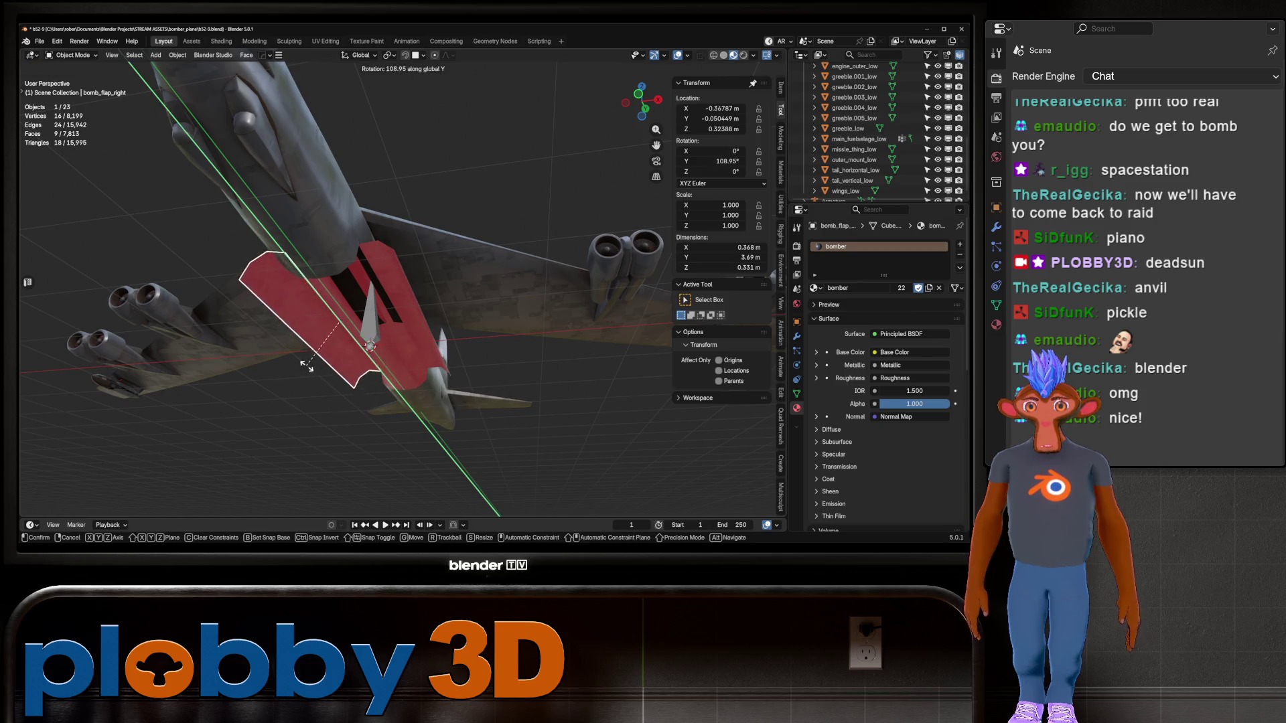
pyautogui.moveTo(301, 362)
pyautogui.mouseDown(button='middle')
pyautogui.moveTo(322, 282)
pyautogui.moveTo(349, 315)
pyautogui.moveTo(509, 261)
pyautogui.mouseUp(button='middle')
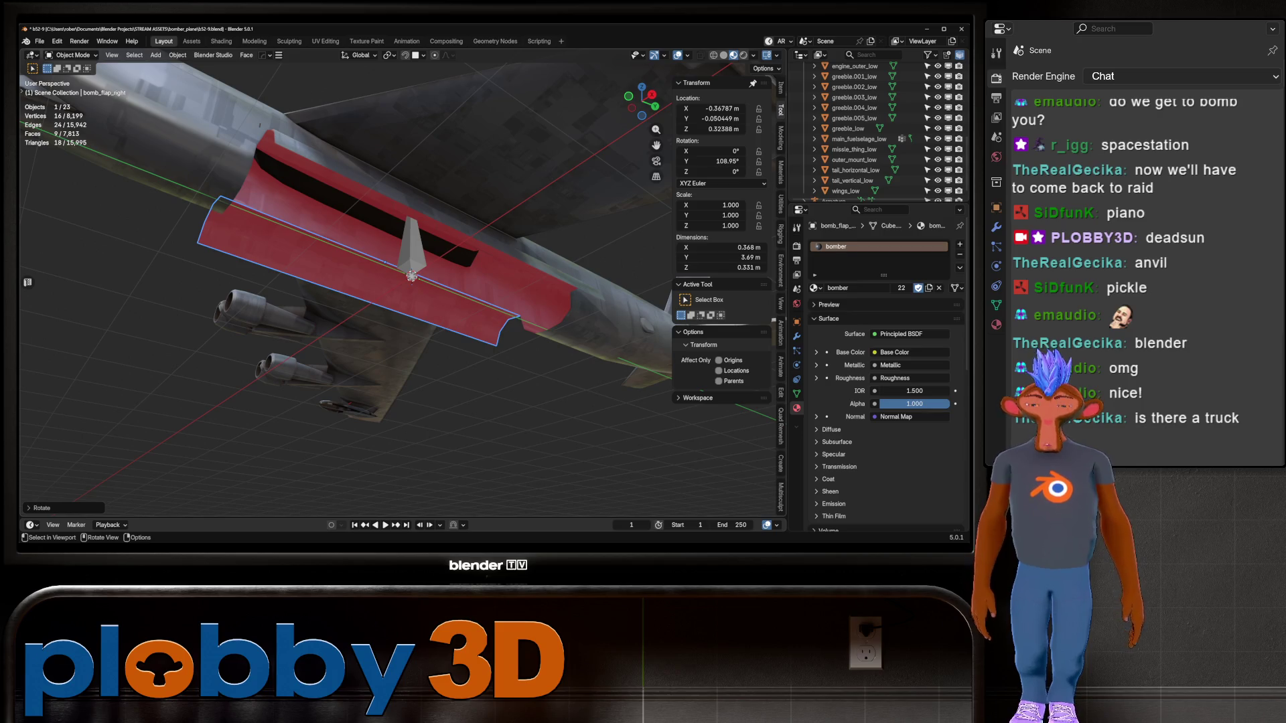
pyautogui.scroll(-4, 395, 288)
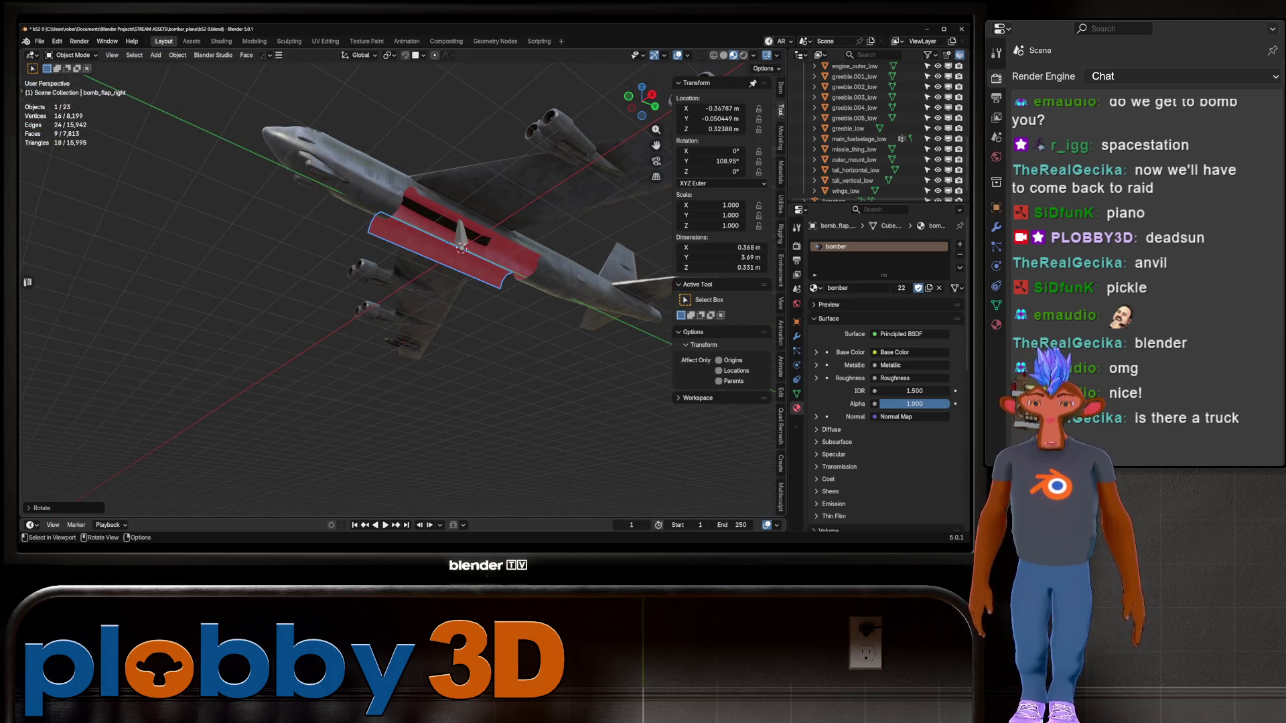
# Orbit to a close side view of the bomber, then switch to the Warudo Editor window
pyautogui.moveTo(395, 288); pyautogui.dragTo(365, 352, button='middle')
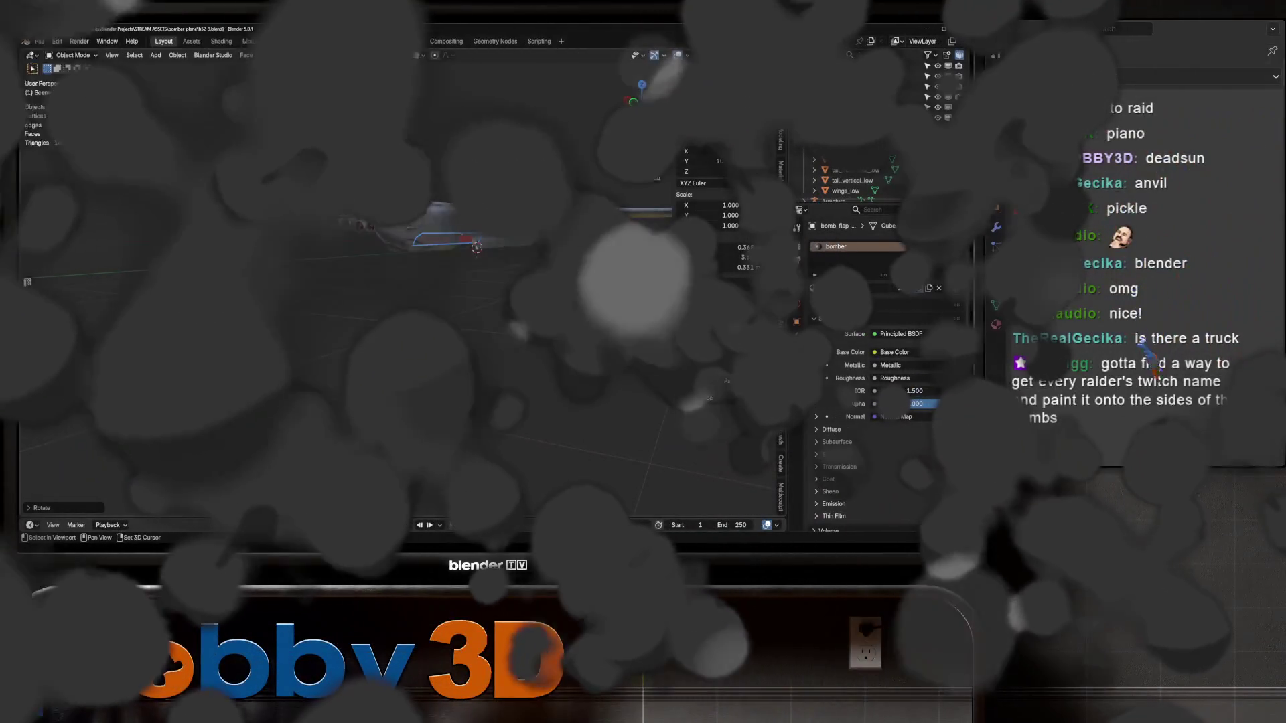
pyautogui.moveTo(402, 288)
pyautogui.mouseDown(button='middle')
pyautogui.moveTo(382, 308)
pyautogui.moveTo(375, 284)
pyautogui.mouseUp(button='middle')
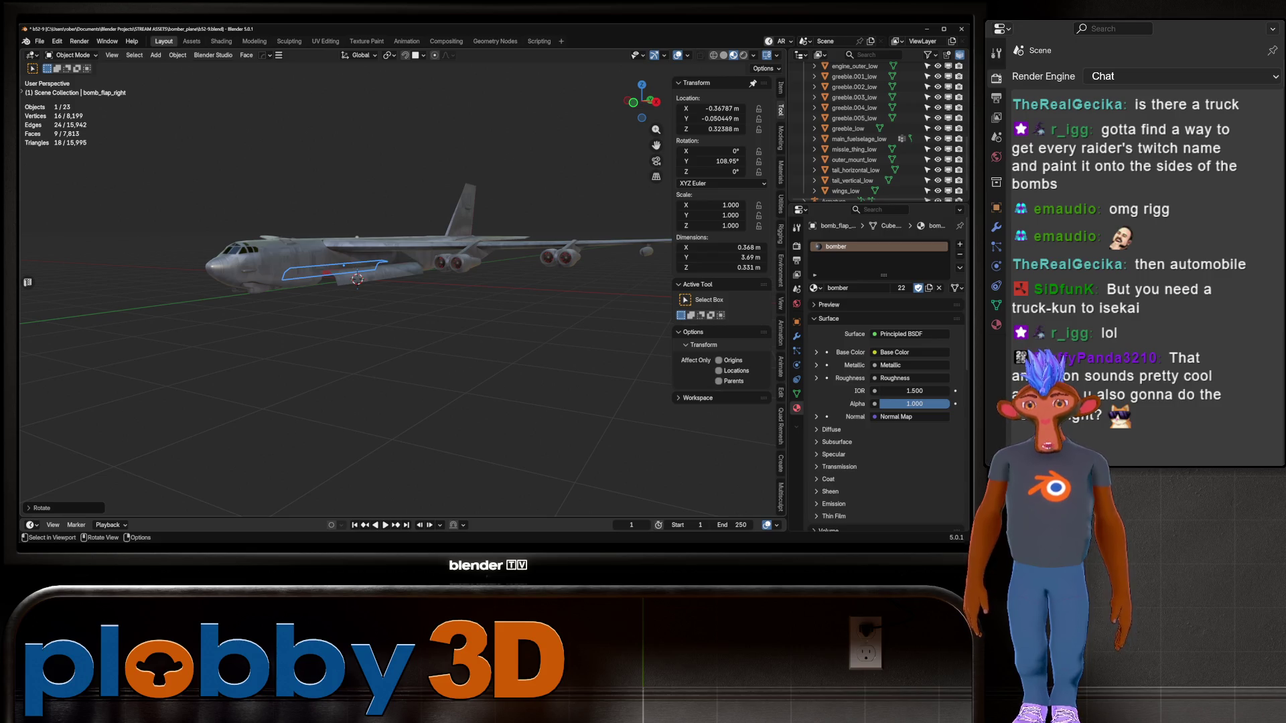
pyautogui.moveTo(722, 542)
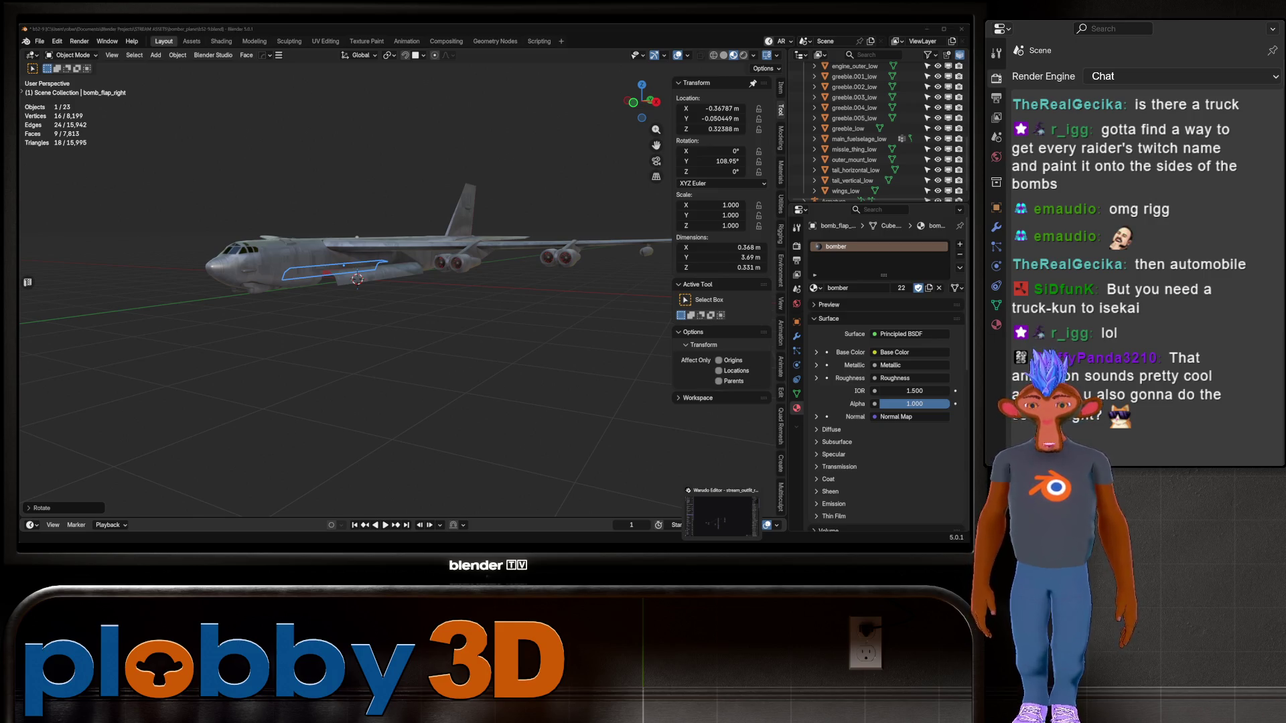
pyautogui.click(722, 514)
pyautogui.scroll(-5, 73, 335)
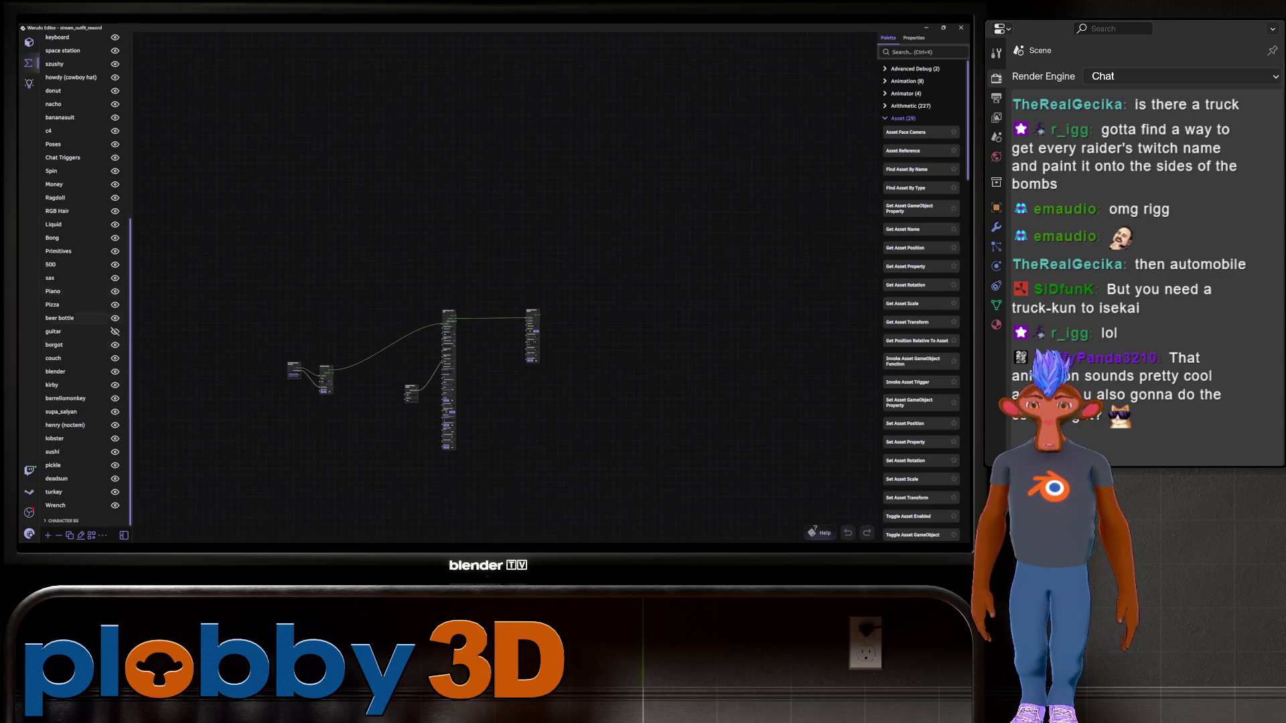
# Open the deadsun blueprint and zoom in on the WebSocket → 'deadsun' switch → 30-second cooldown chain
pyautogui.click(74, 478)
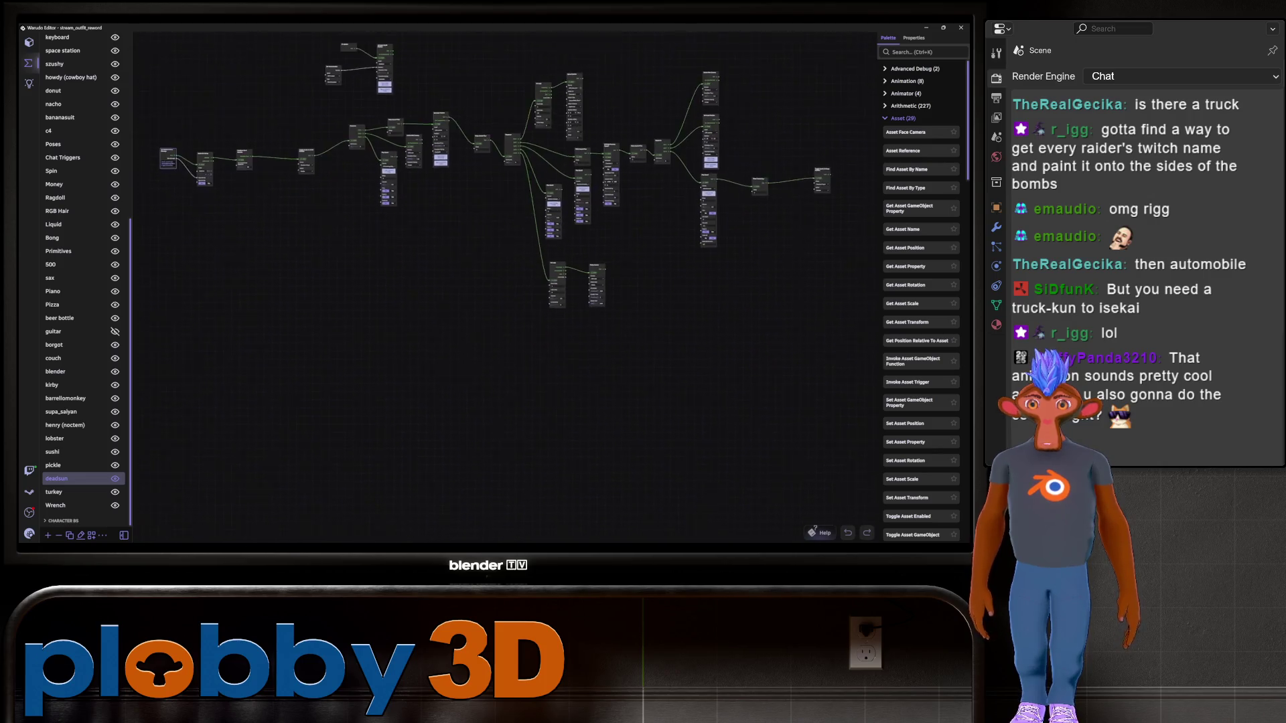
pyautogui.scroll(5, 536, 288)
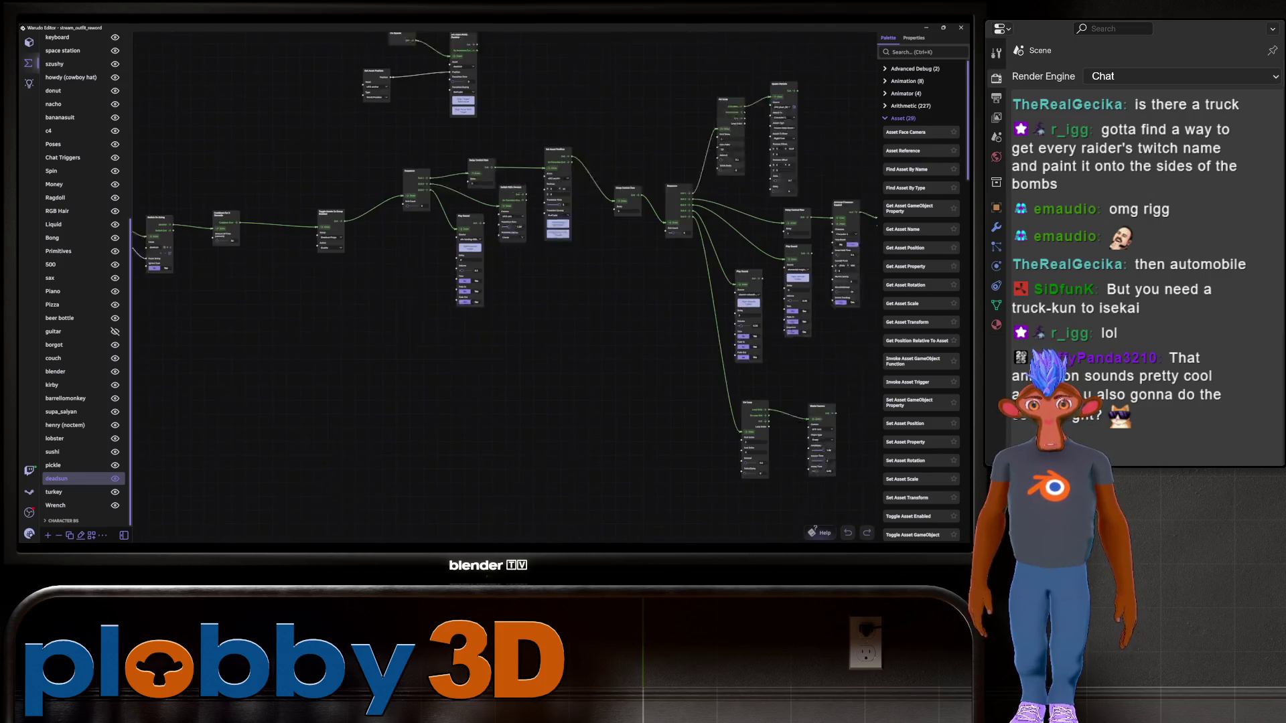
pyautogui.scroll(-5, 921, 302)
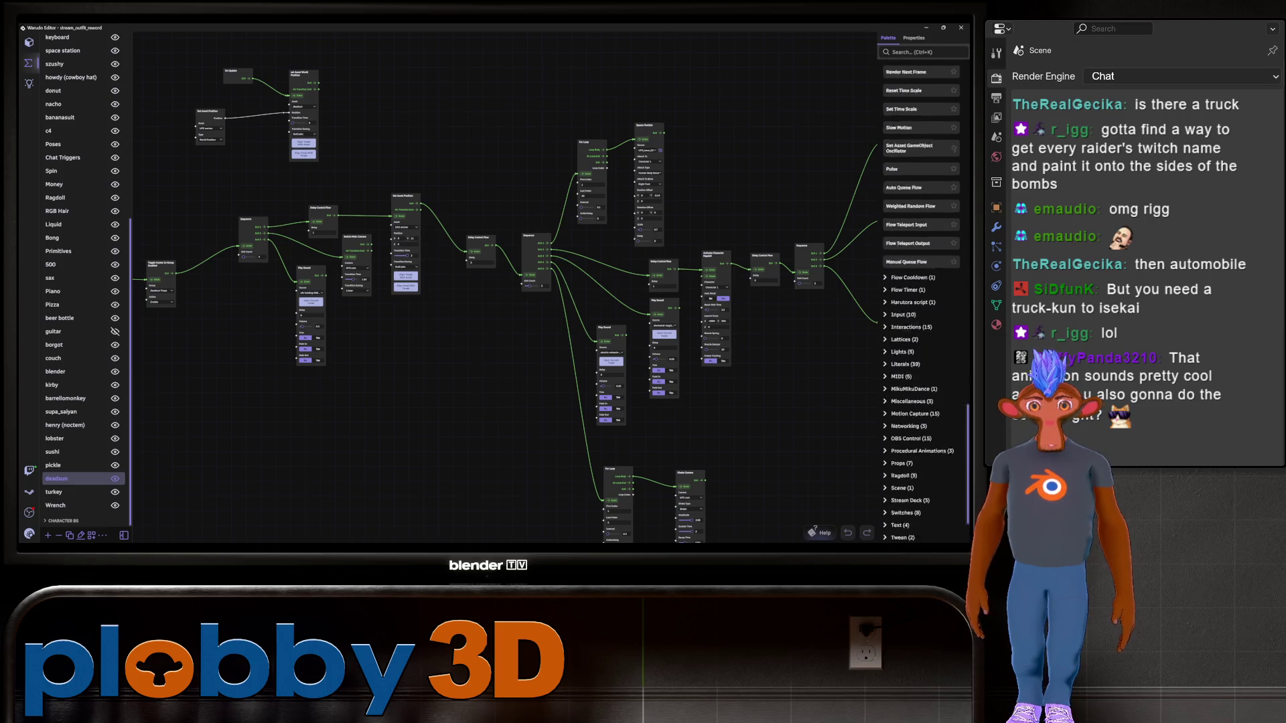
pyautogui.scroll(5, 921, 301)
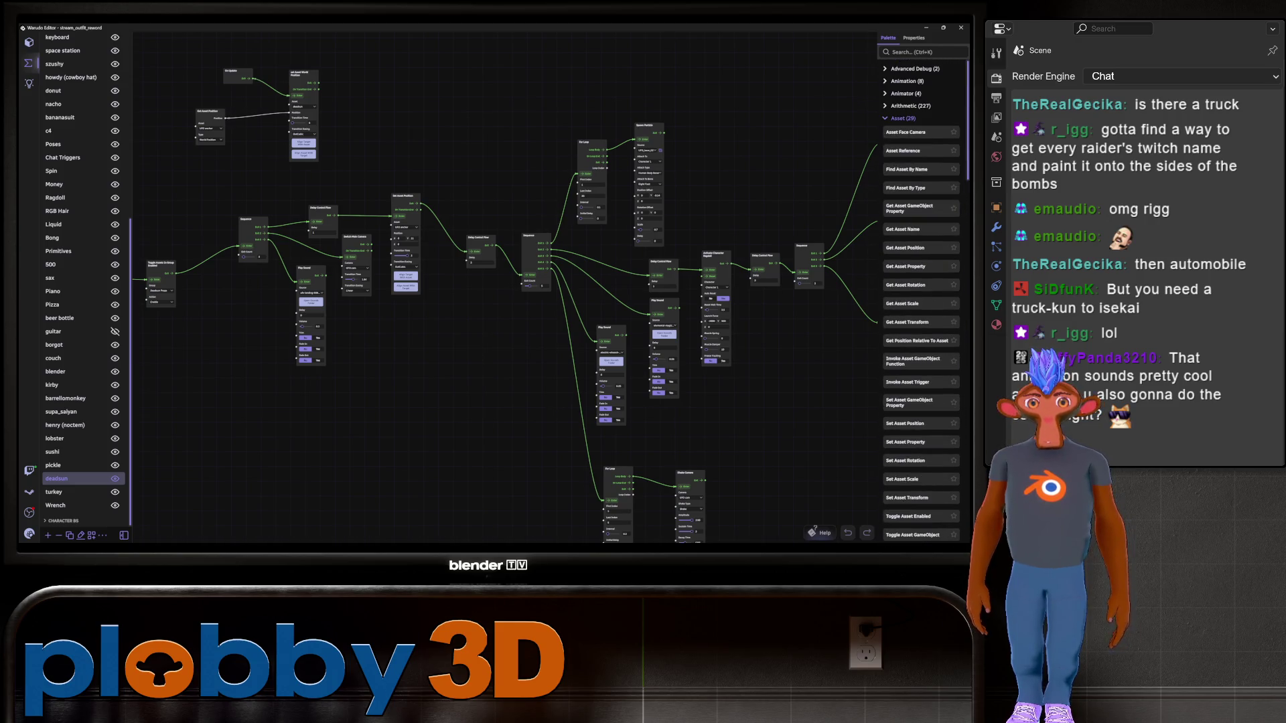
pyautogui.scroll(-3, 502, 288)
pyautogui.scroll(8, 482, 322)
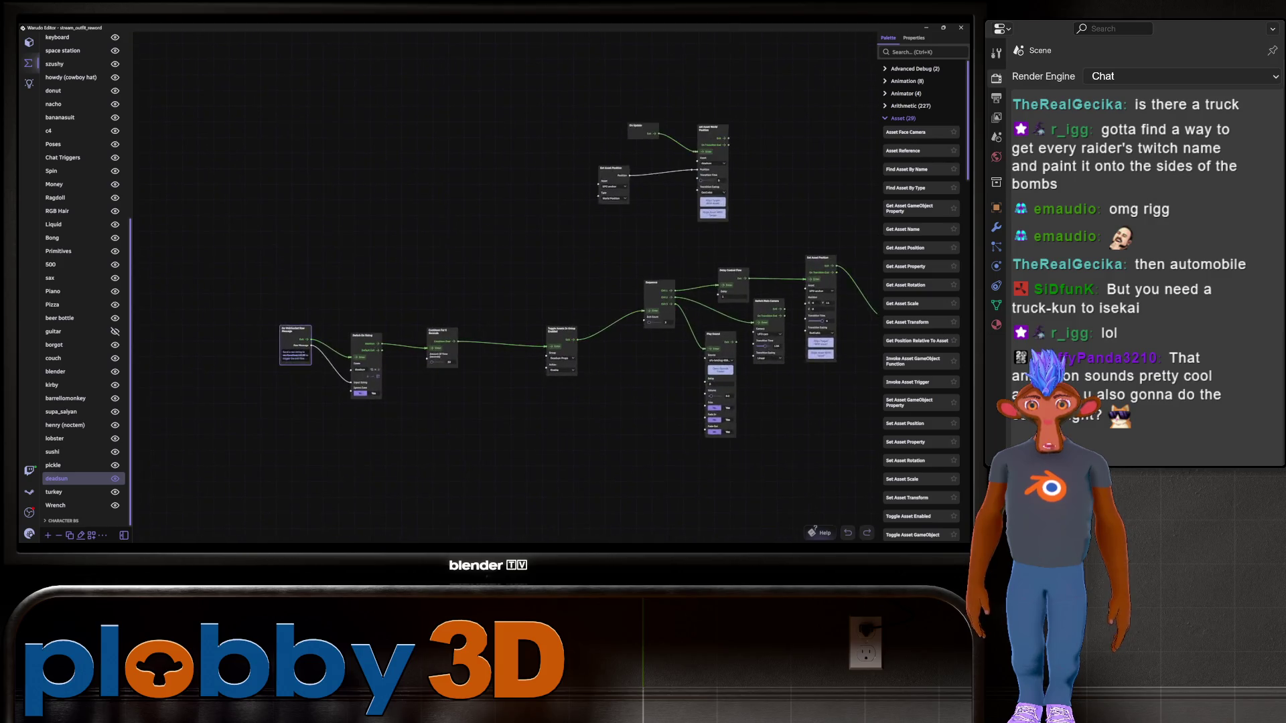
pyautogui.scroll(2, 373, 405)
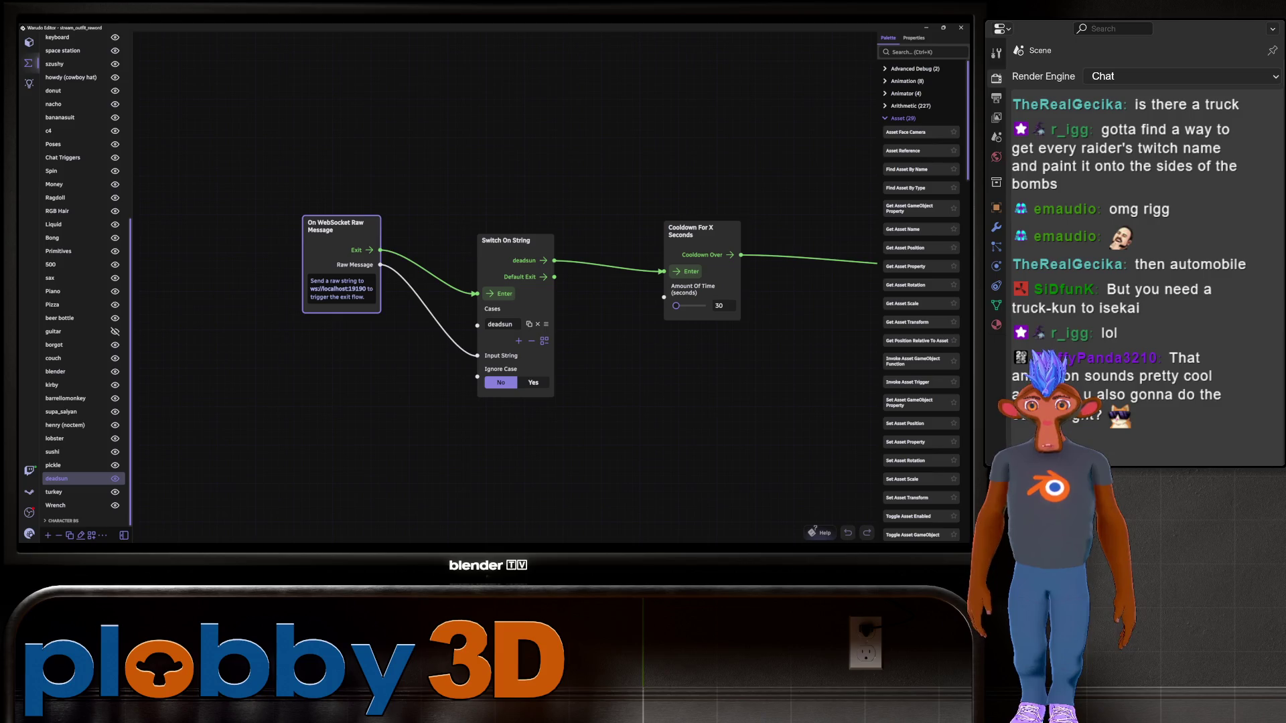
# Nudge the On WebSocket Raw Message node left and pan along the graph to the second Delay node
pyautogui.moveTo(335, 226); pyautogui.dragTo(288, 245)
pyautogui.moveTo(603, 401); pyautogui.dragTo(424, 409)
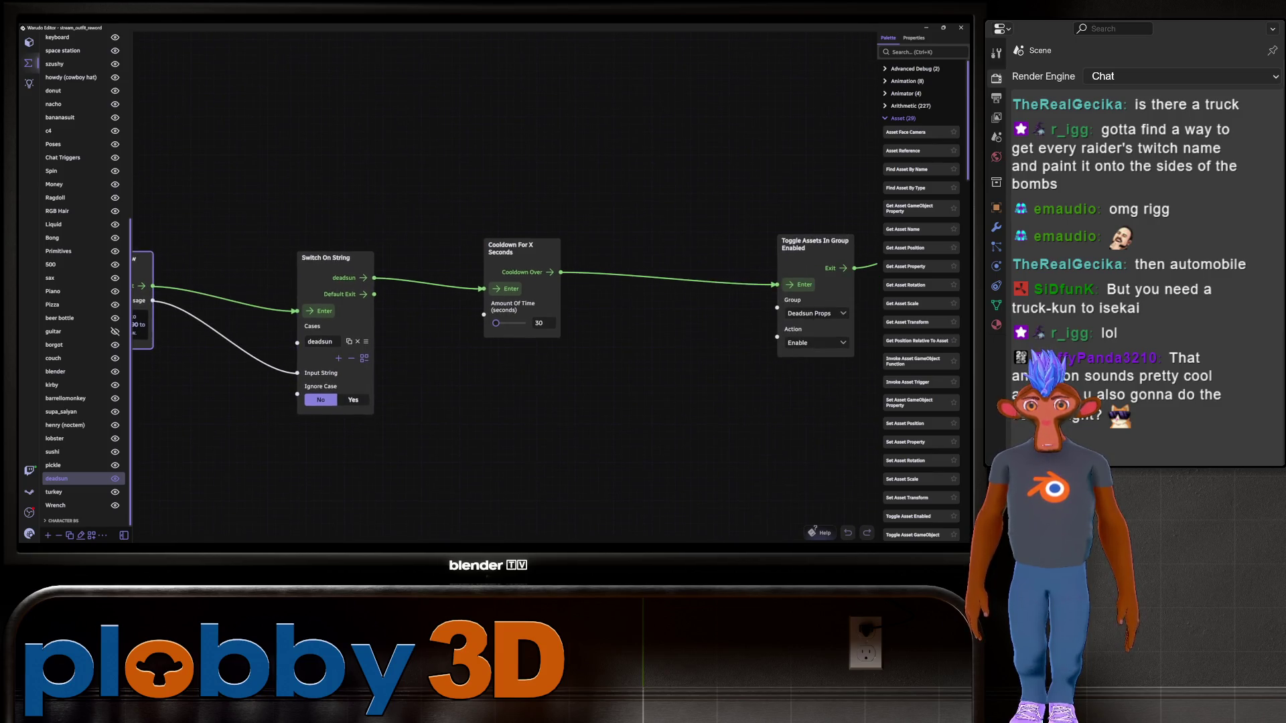
pyautogui.moveTo(603, 402); pyautogui.dragTo(258, 402)
pyautogui.scroll(2, 469, 302)
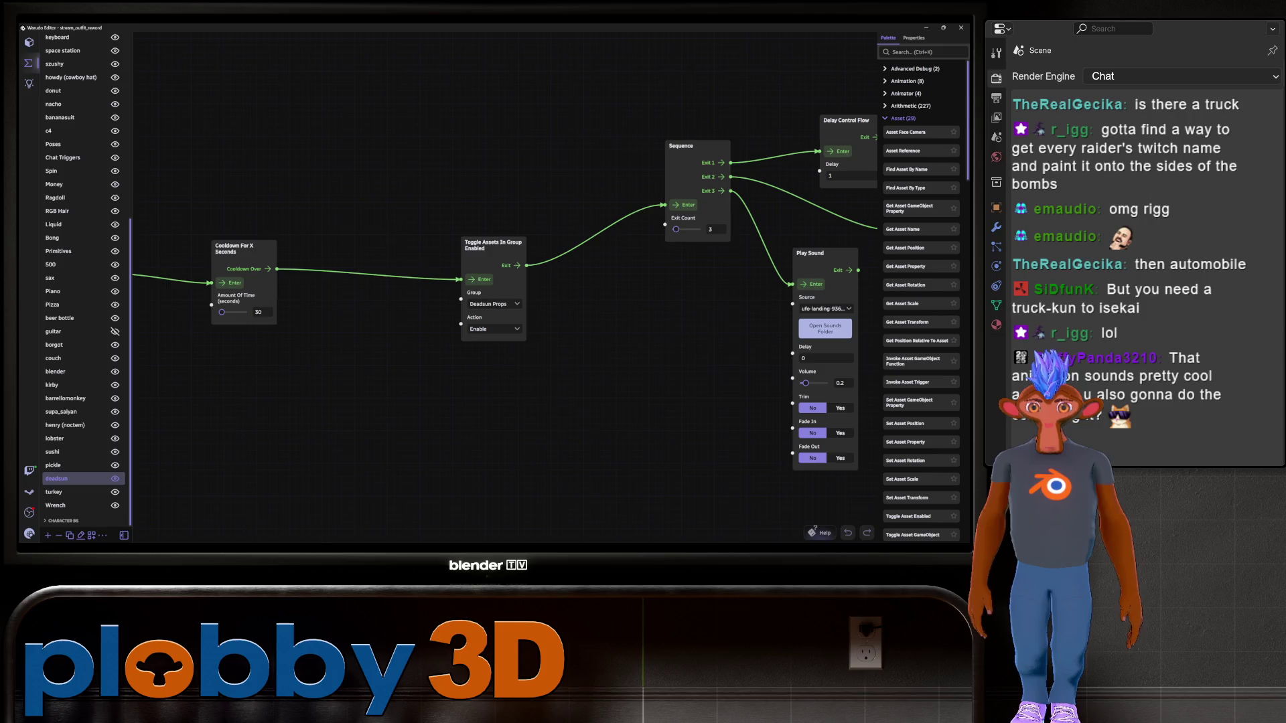
pyautogui.moveTo(603, 401); pyautogui.dragTo(412, 445)
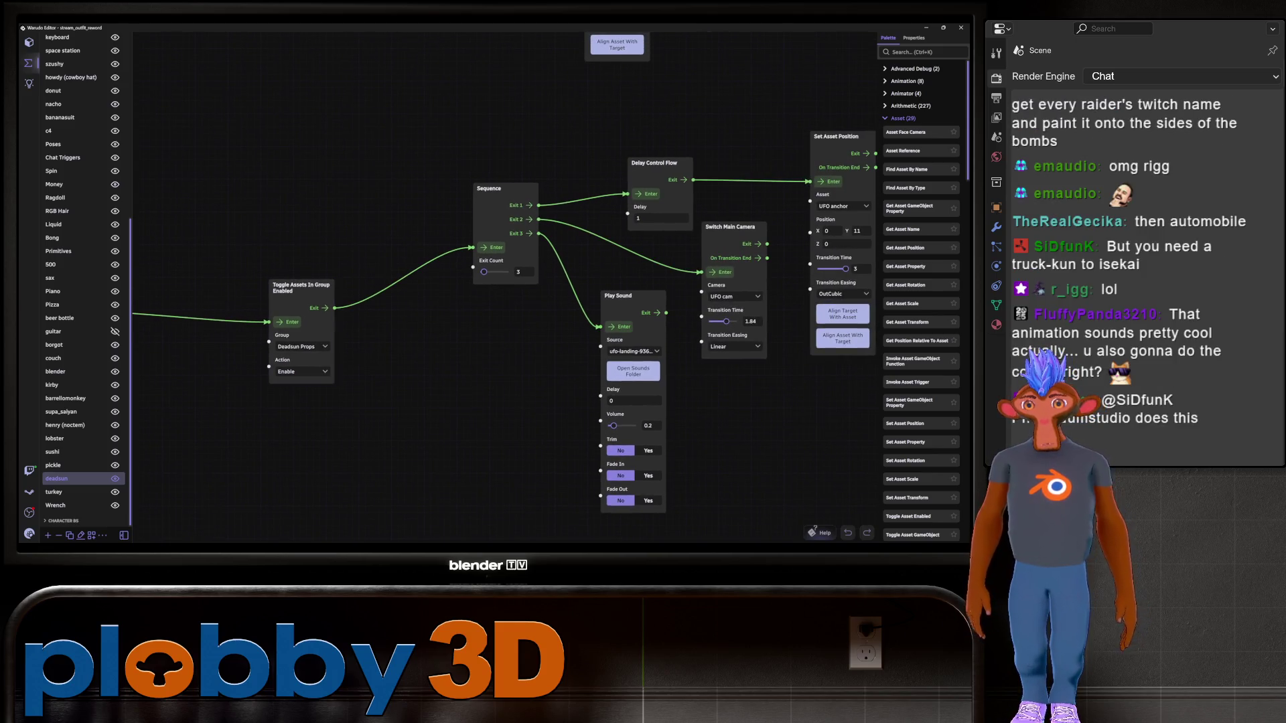
pyautogui.moveTo(602, 402); pyautogui.dragTo(397, 388)
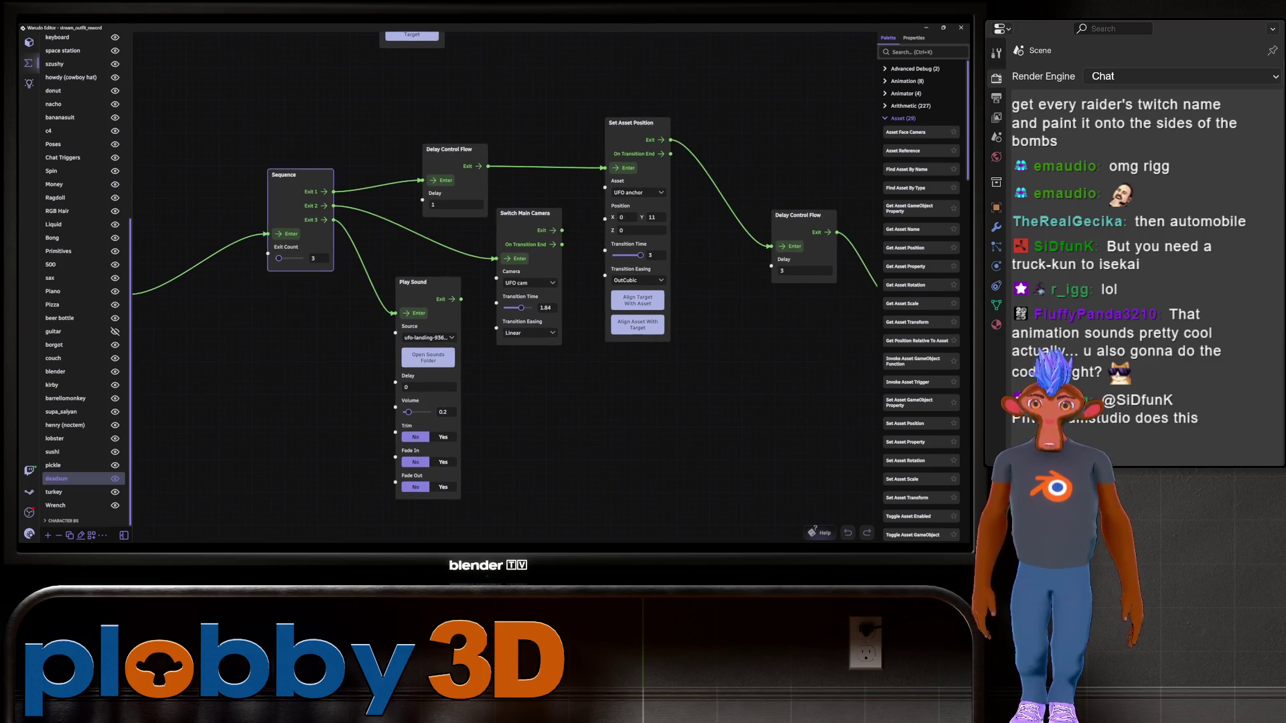
# Select the Sequence, Set Asset Position, Switch Main Camera and Play Sound nodes in turn
pyautogui.click(295, 175)
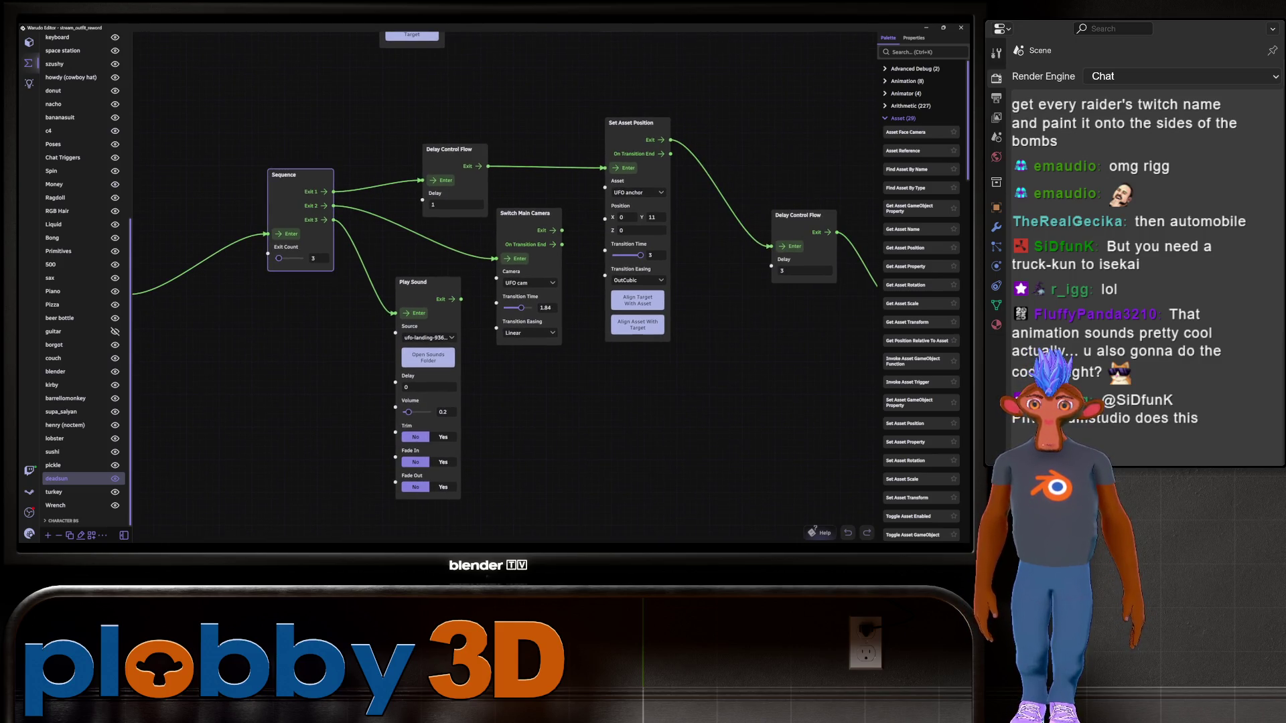
pyautogui.moveTo(603, 436); pyautogui.dragTo(481, 409)
pyautogui.click(509, 95)
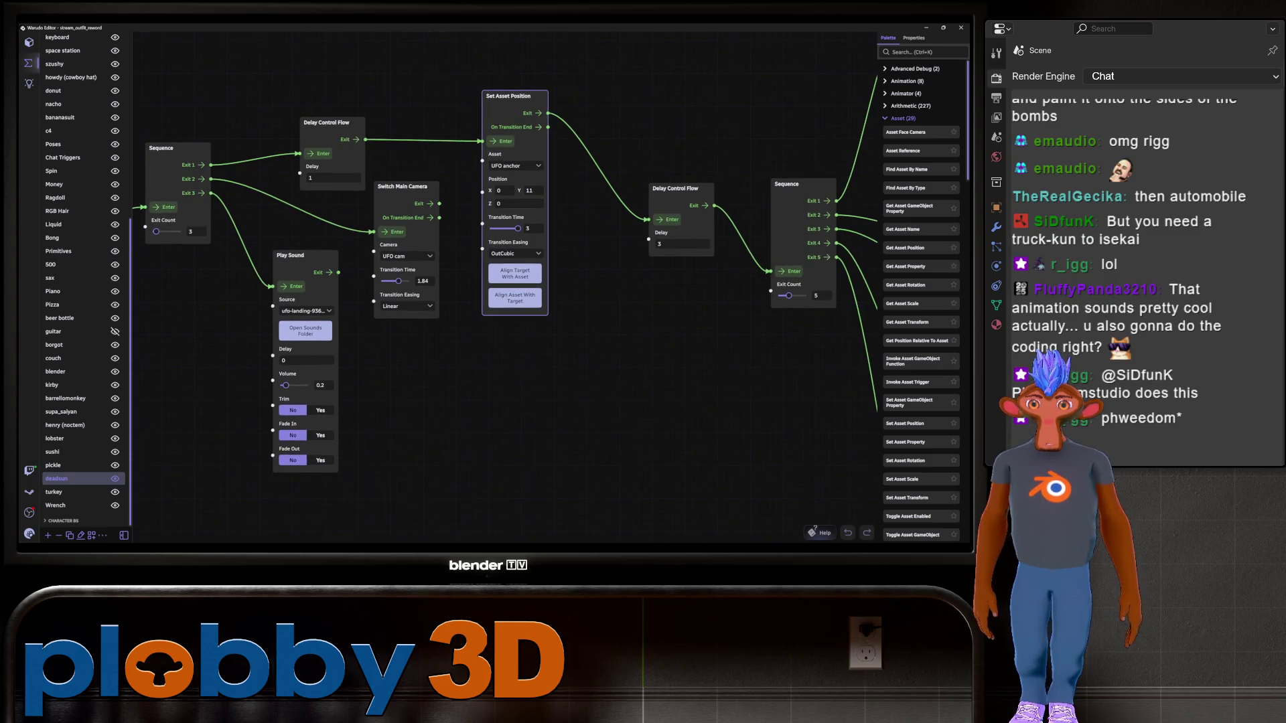
pyautogui.click(401, 186)
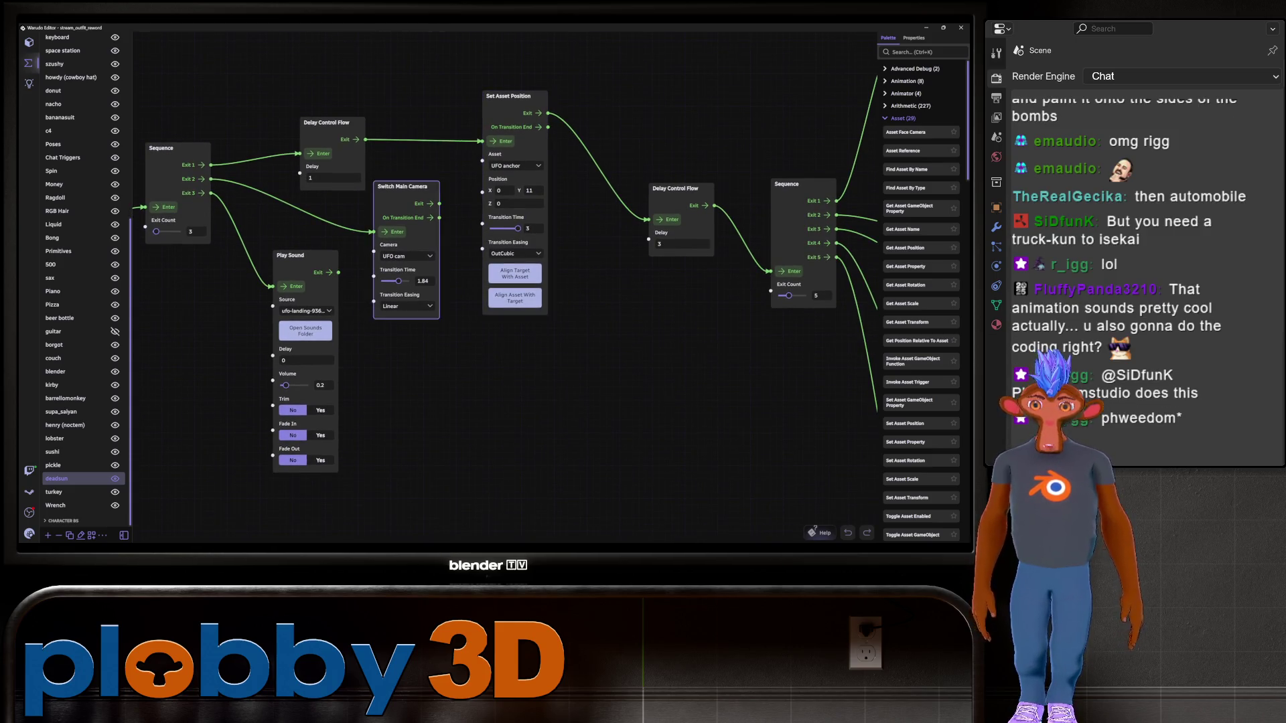
pyautogui.click(290, 256)
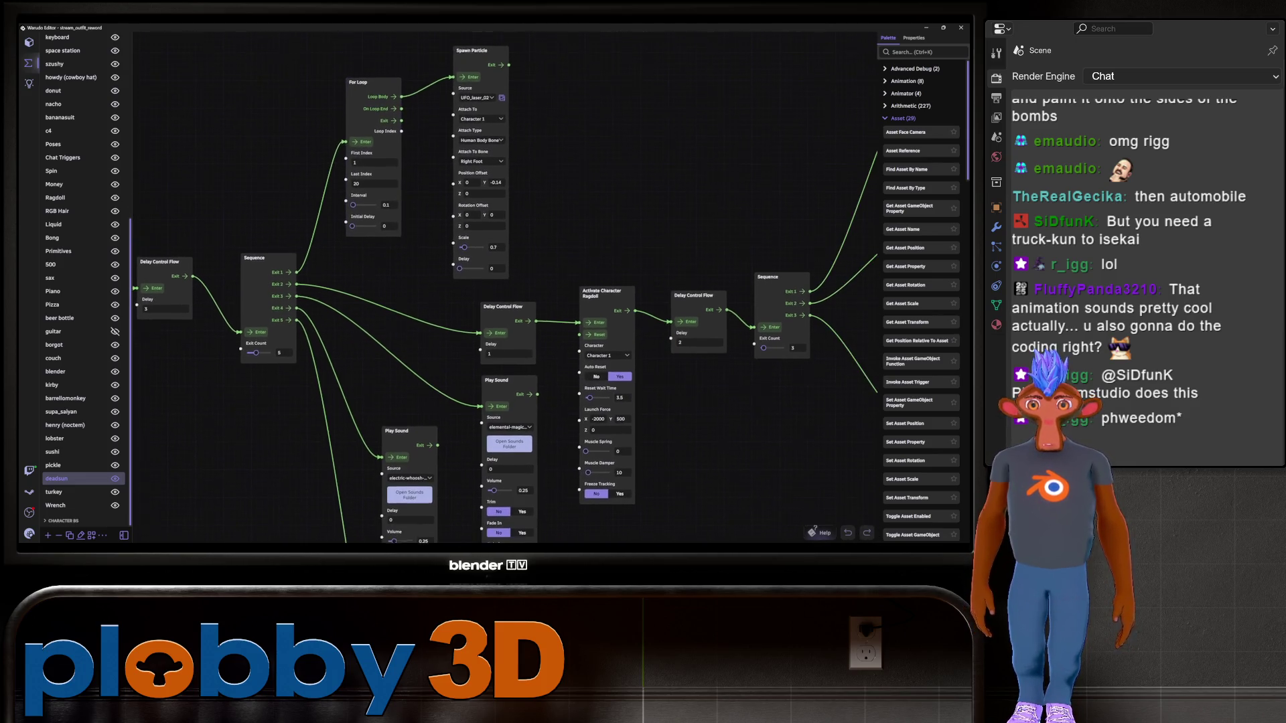
# Inspect the Spawn Particle, For Loop and Shake Camera nodes, then zoom out over the whole deadsun graph
pyautogui.click(480, 49)
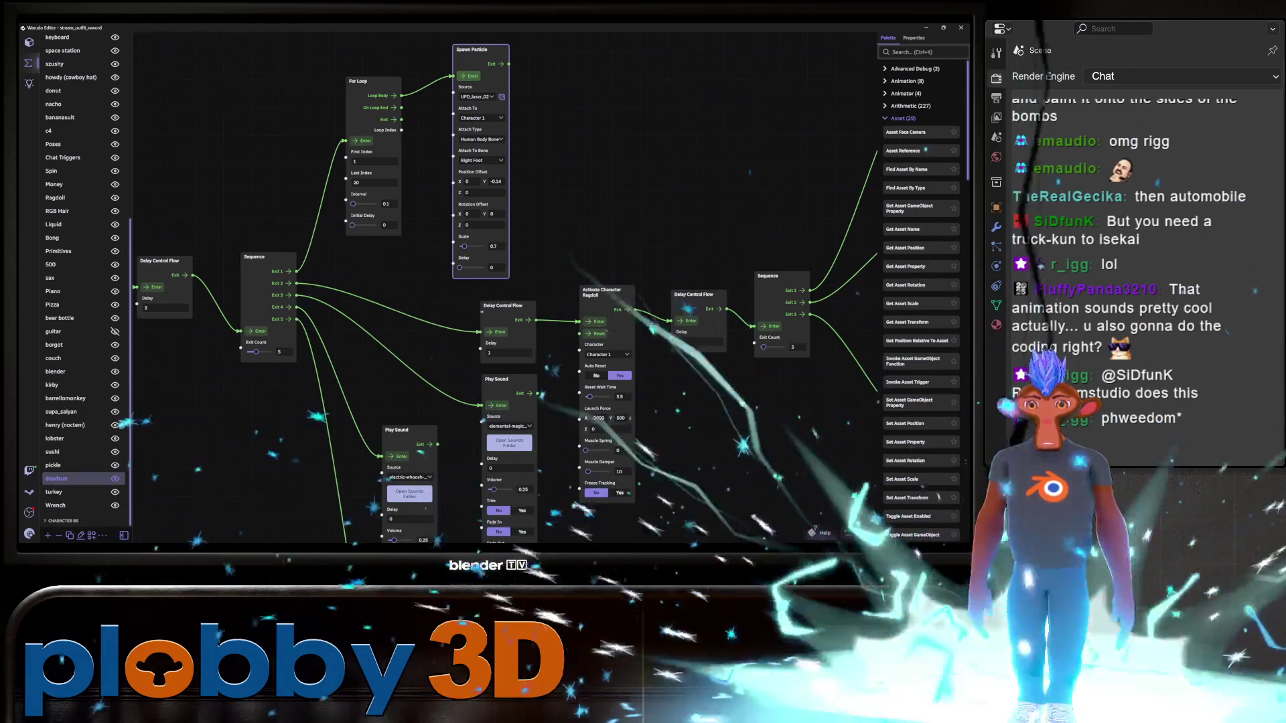
pyautogui.moveTo(469, 335)
pyautogui.mouseDown(button='middle')
pyautogui.moveTo(462, 282)
pyautogui.moveTo(422, 234)
pyautogui.mouseUp(button='middle')
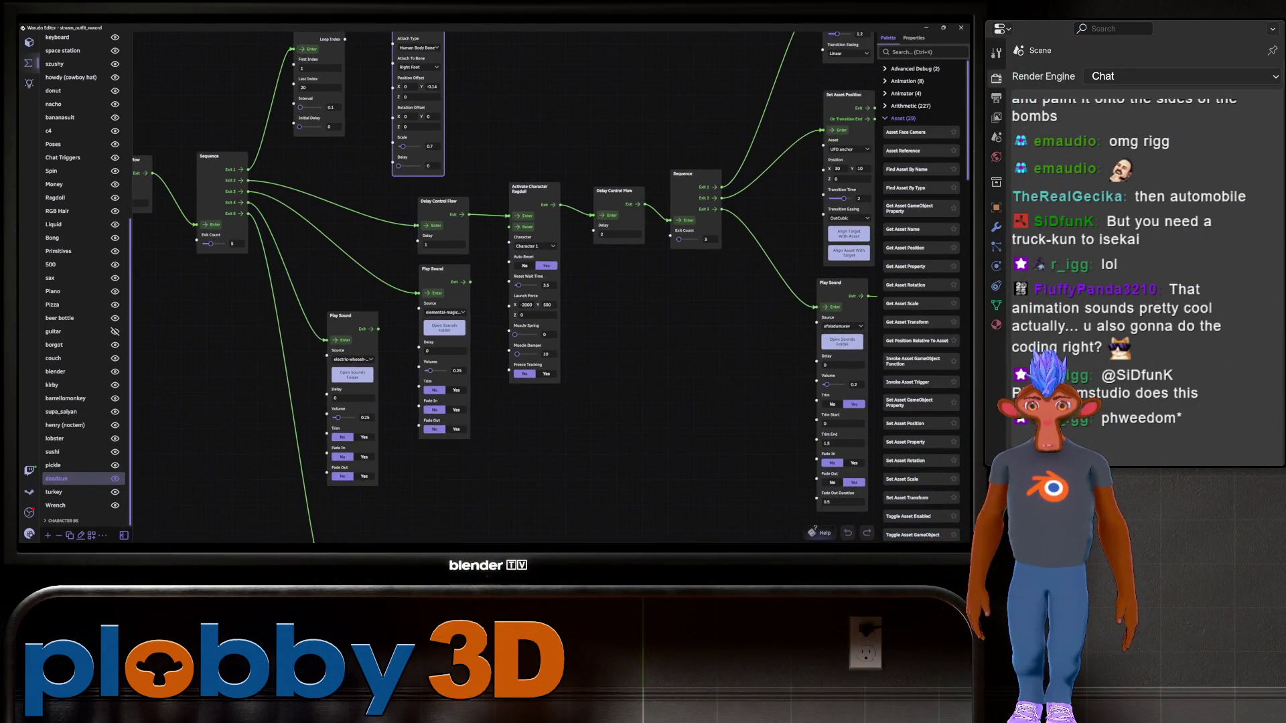
pyautogui.moveTo(378, 329); pyautogui.dragTo(383, 102, button='middle')
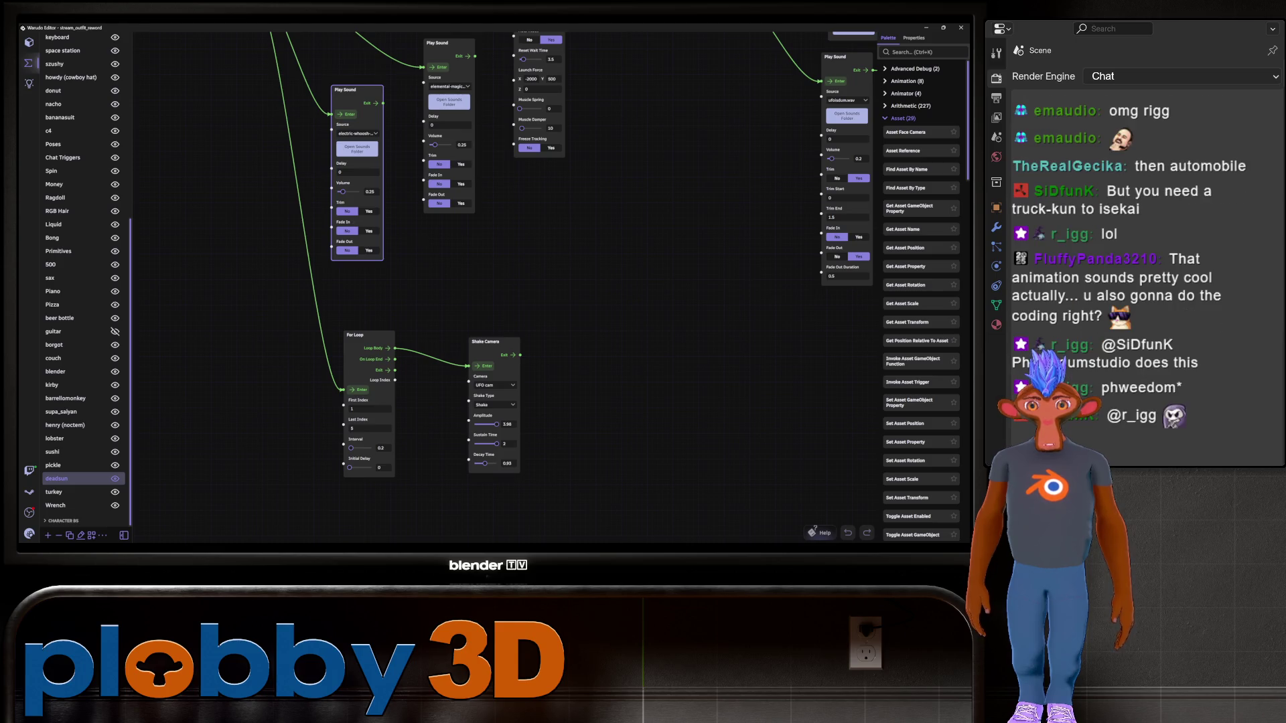
pyautogui.click(485, 341)
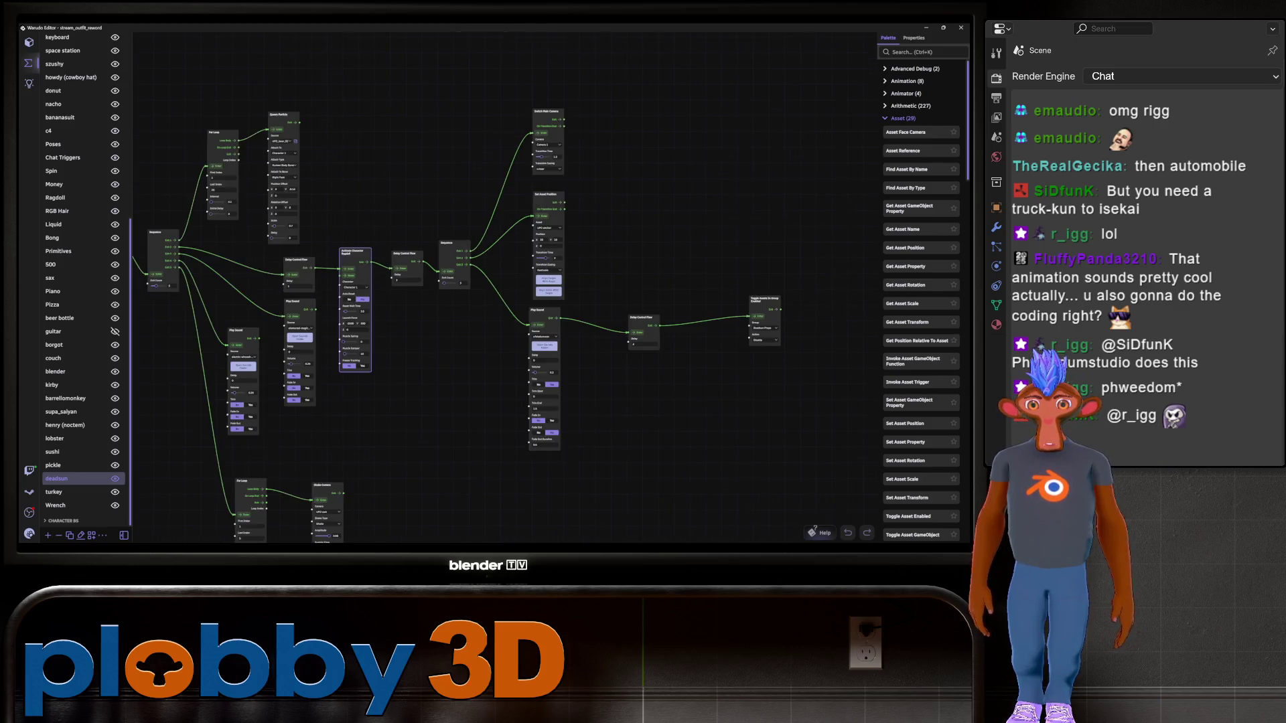
pyautogui.scroll(-5, 506, 255)
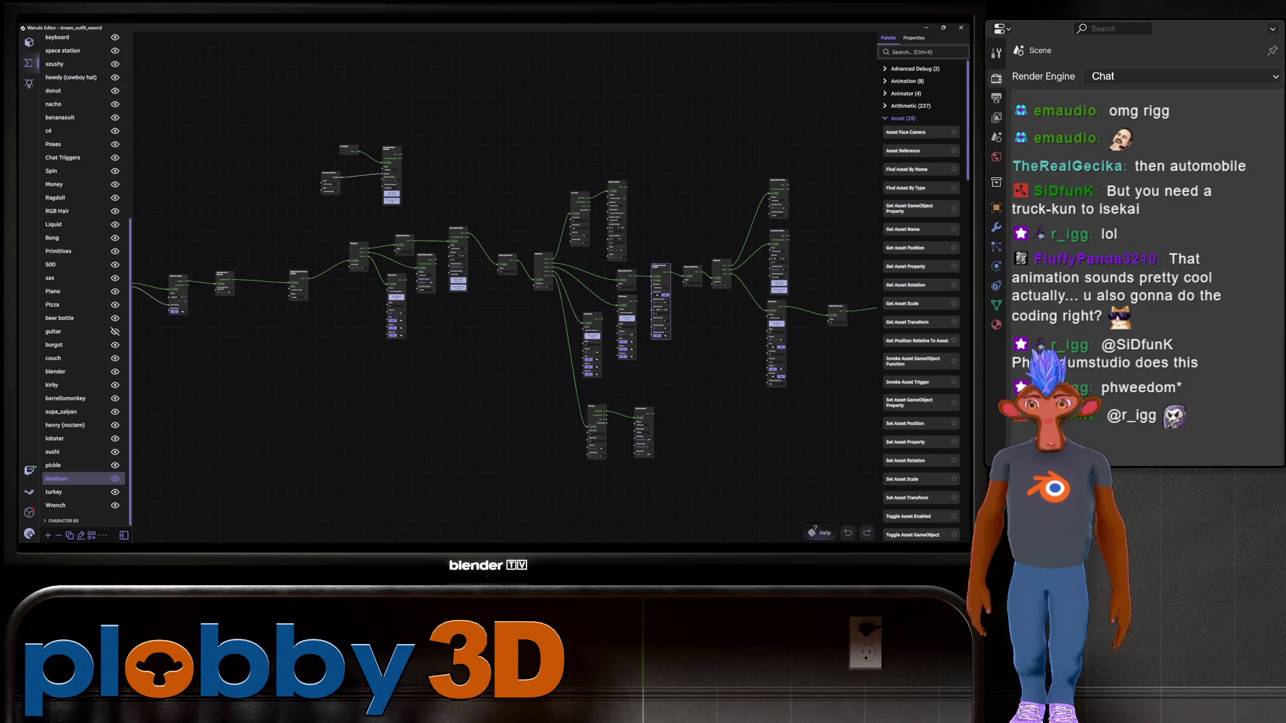
pyautogui.scroll(1, 506, 281)
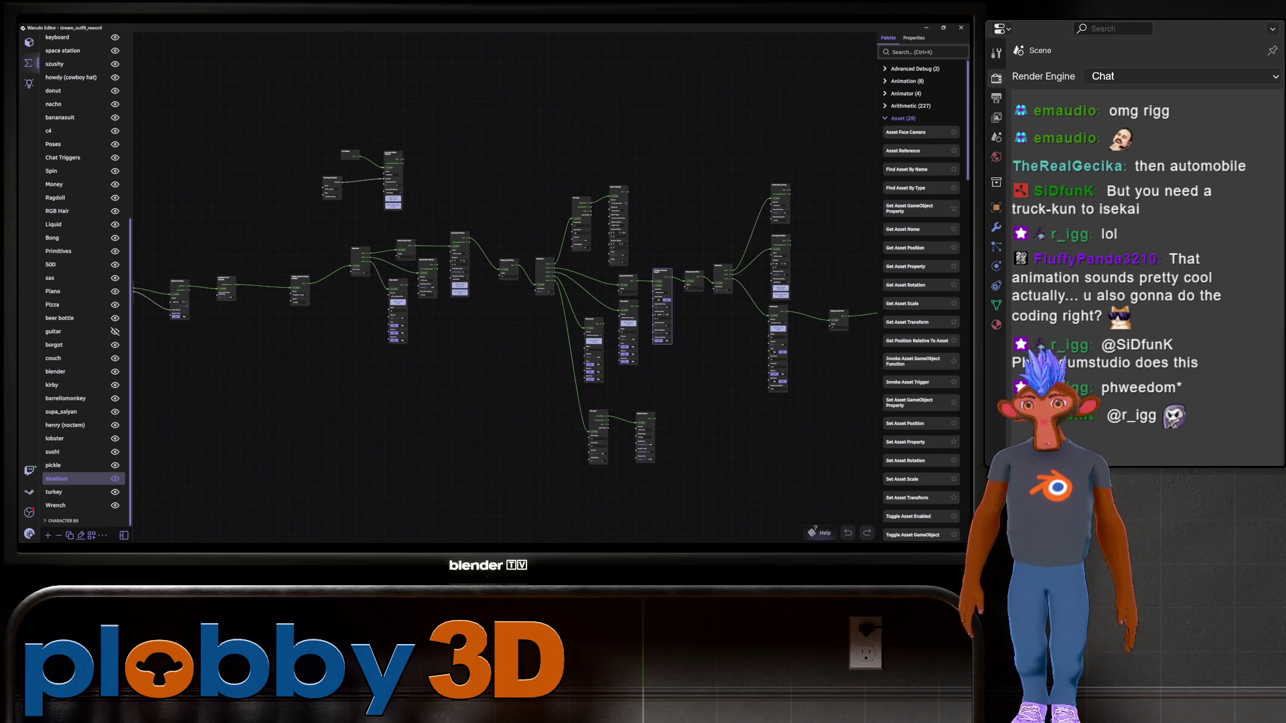
pyautogui.scroll(-2, 506, 308)
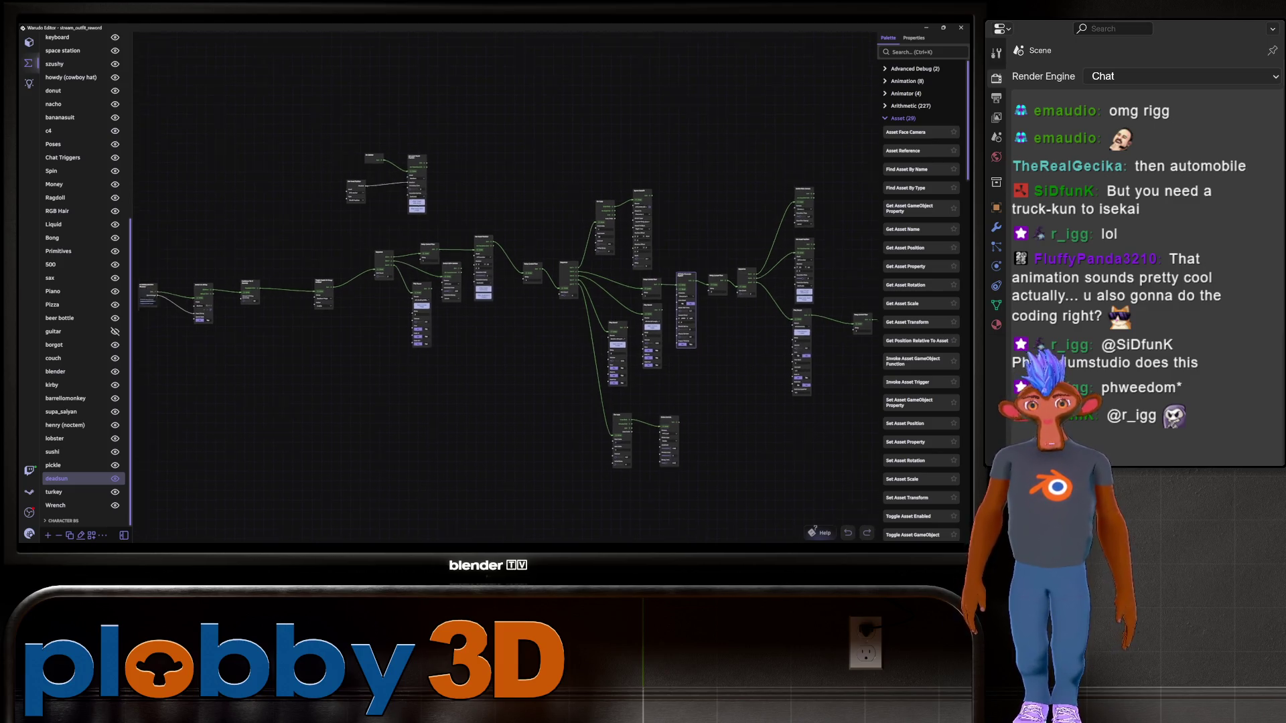
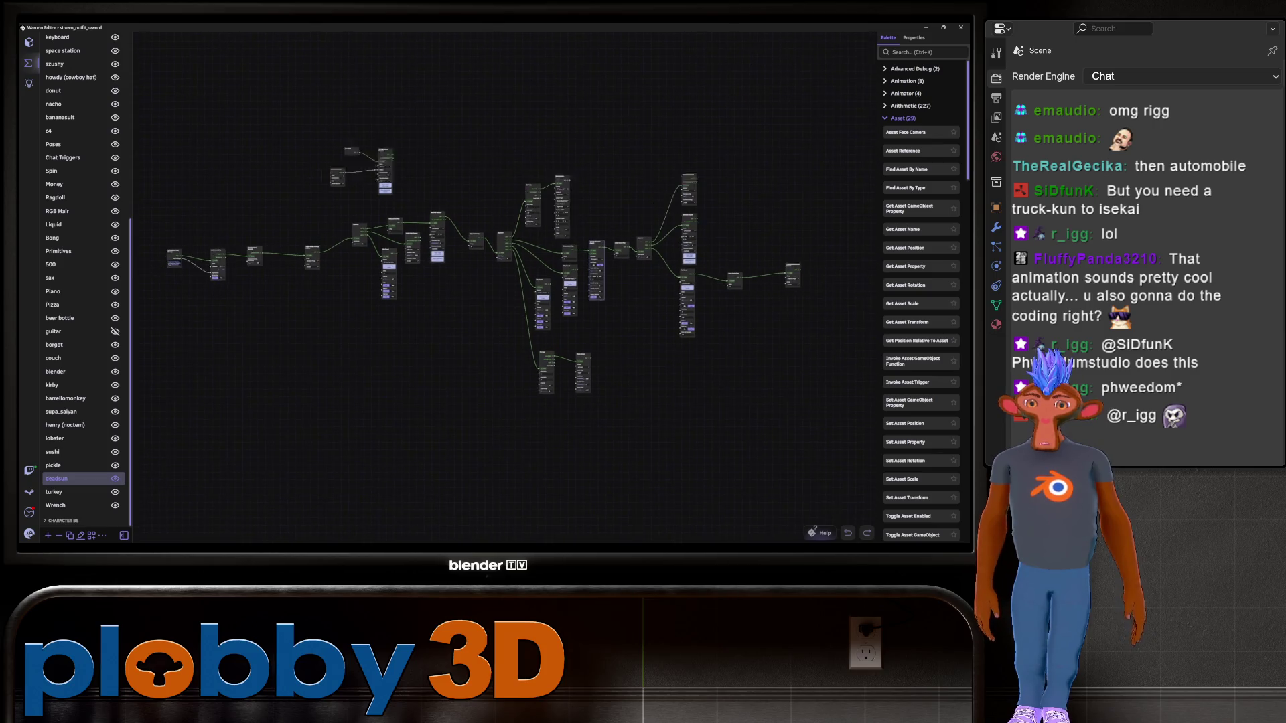
# Bring the Blender window forward and orbit to look down on the B-52 bomber
pyautogui.scroll(5, 537, 156)
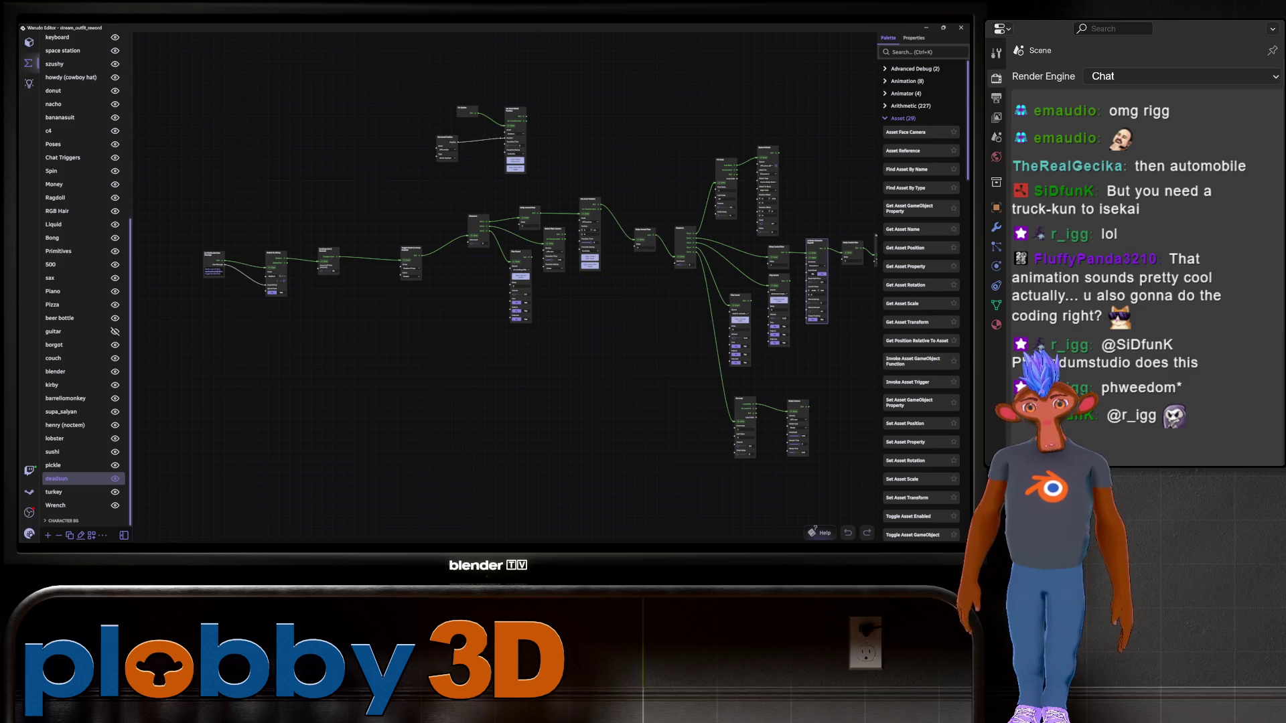
pyautogui.hotkey('alt', 'Tab')
pyautogui.moveTo(402, 301); pyautogui.dragTo(402, 235, button='middle')
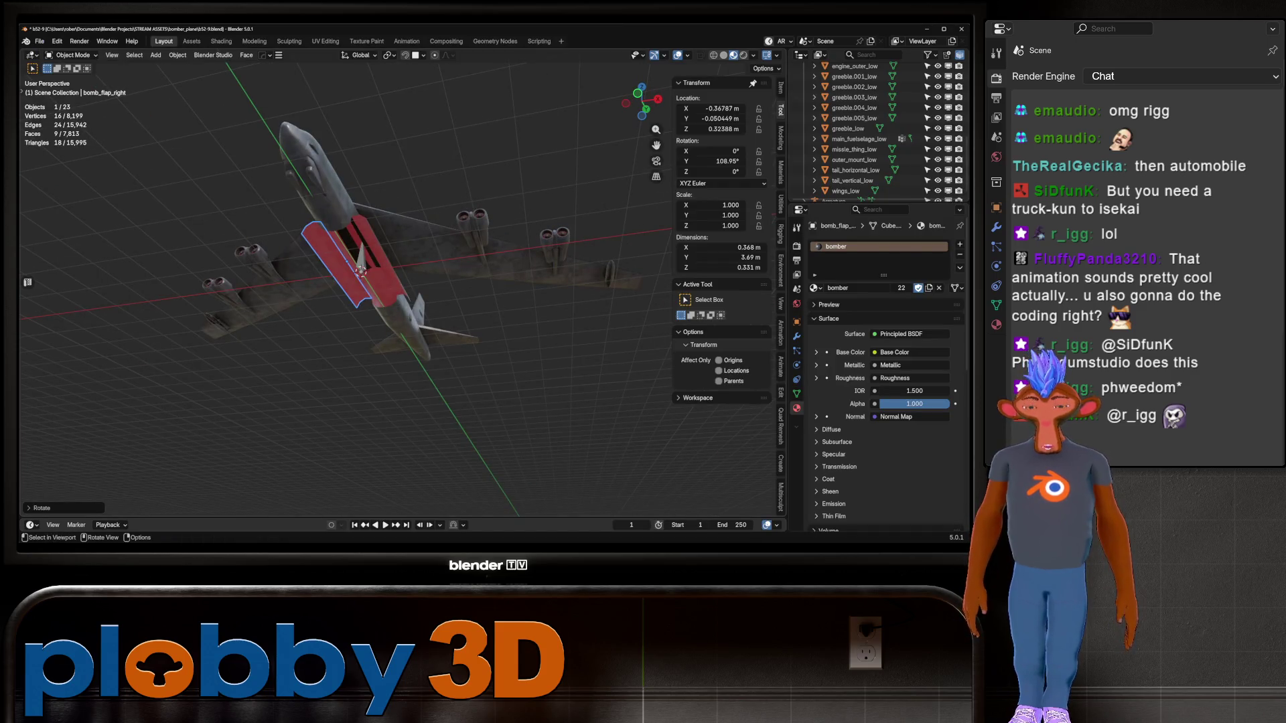
# Clear the right bomb-bay flap's rotation to zero and select the left flap
pyautogui.hotkey('alt', 'r')
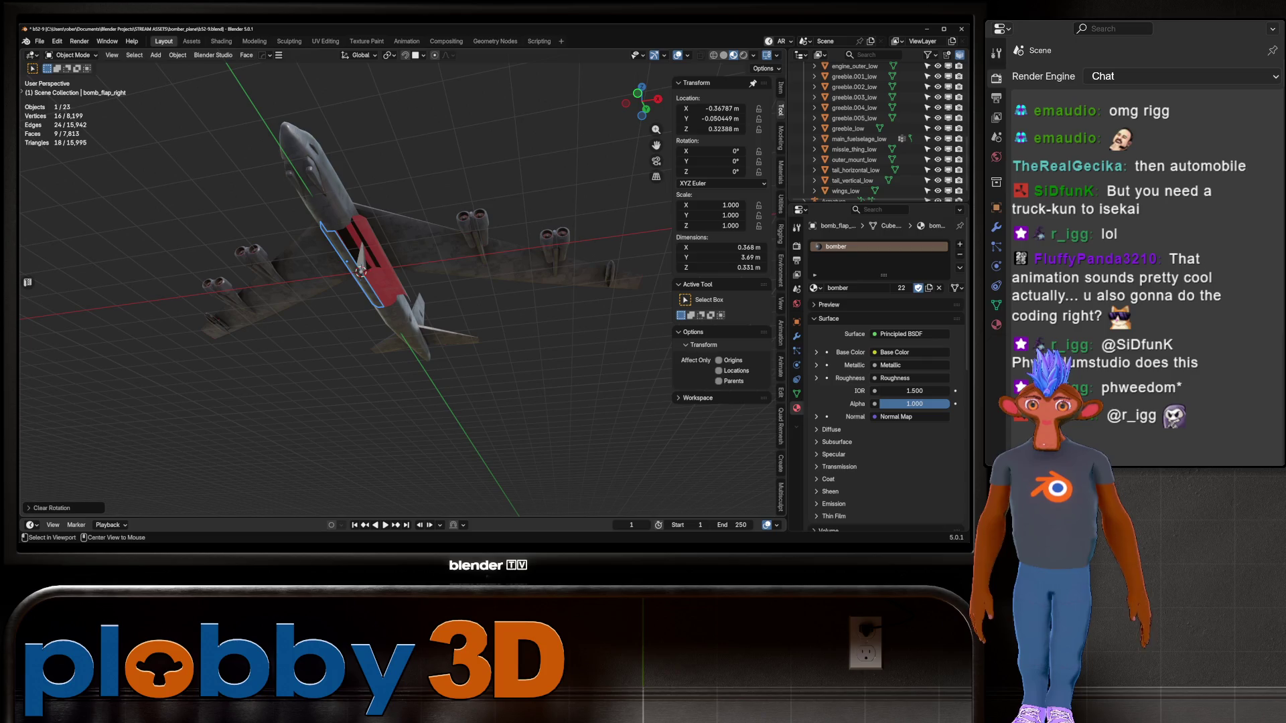
pyautogui.press('x')
pyautogui.press('Escape')
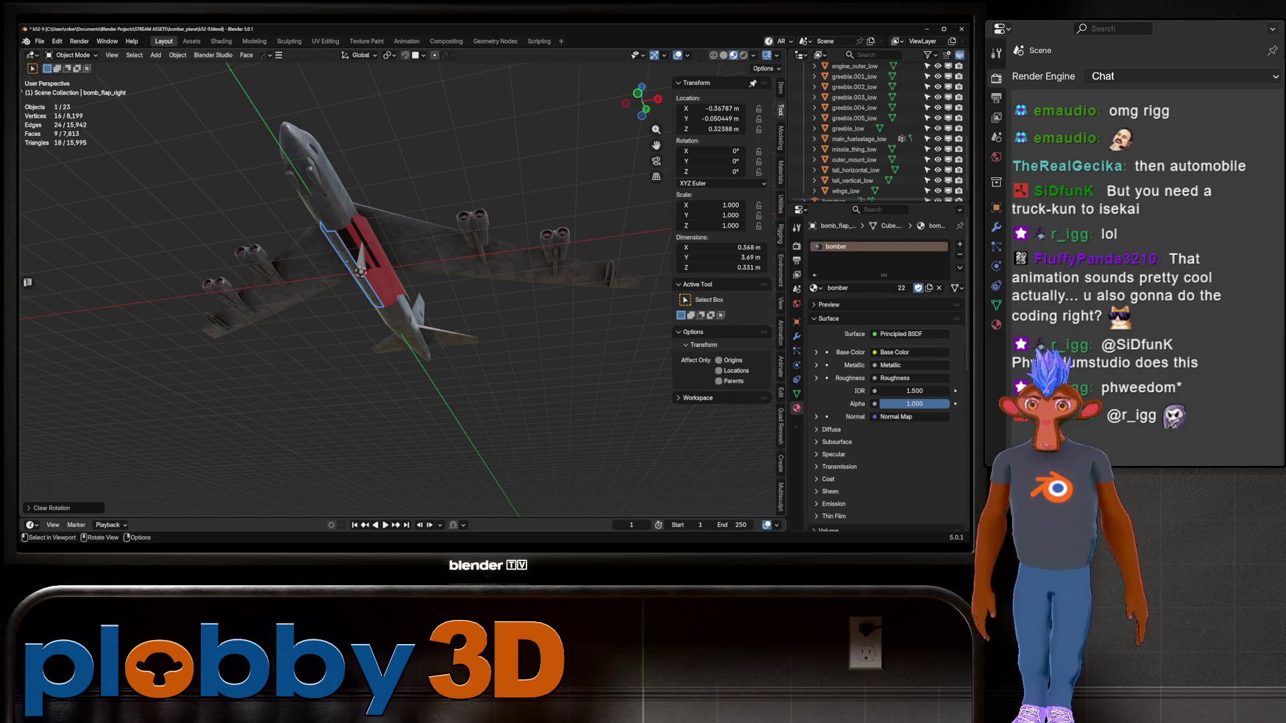
pyautogui.click(360, 256)
pyautogui.press('KP_Decimal')
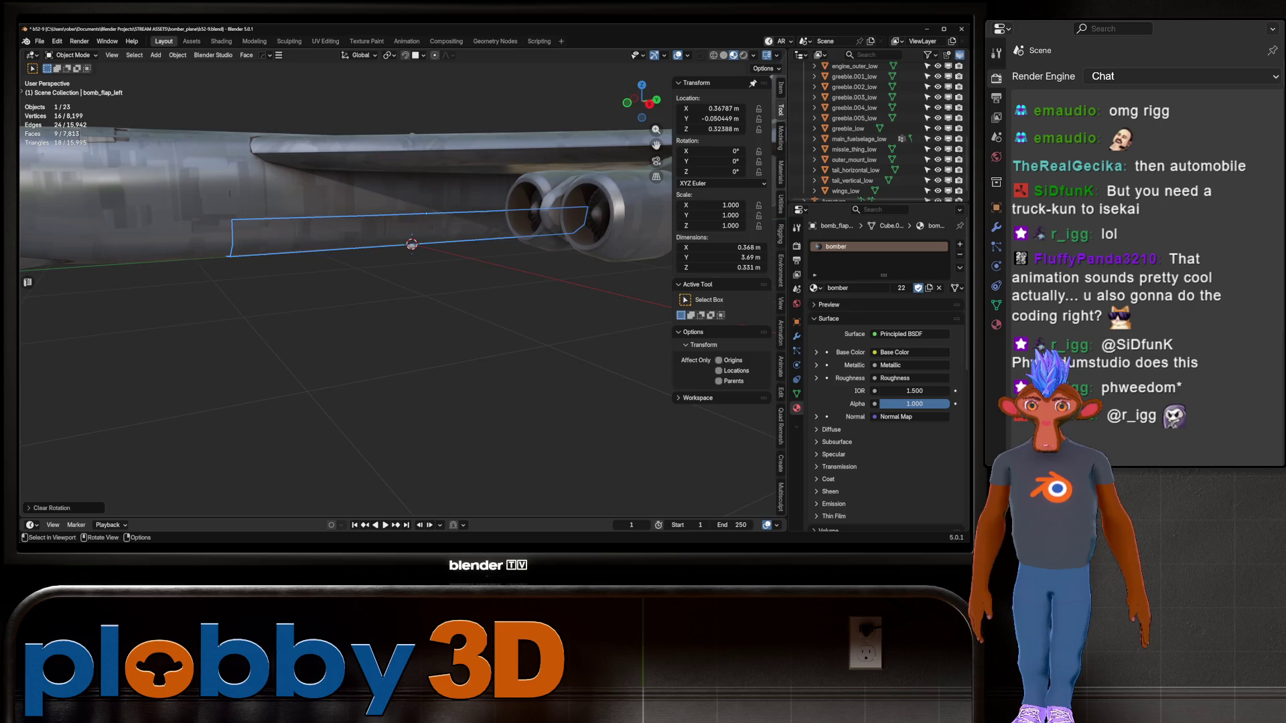
pyautogui.moveTo(402, 268); pyautogui.dragTo(361, 349, button='middle')
# Select the armature and turn the view to a side orthographic angle on the bomber
pyautogui.click(844, 200)
pyautogui.press('KP_Decimal')
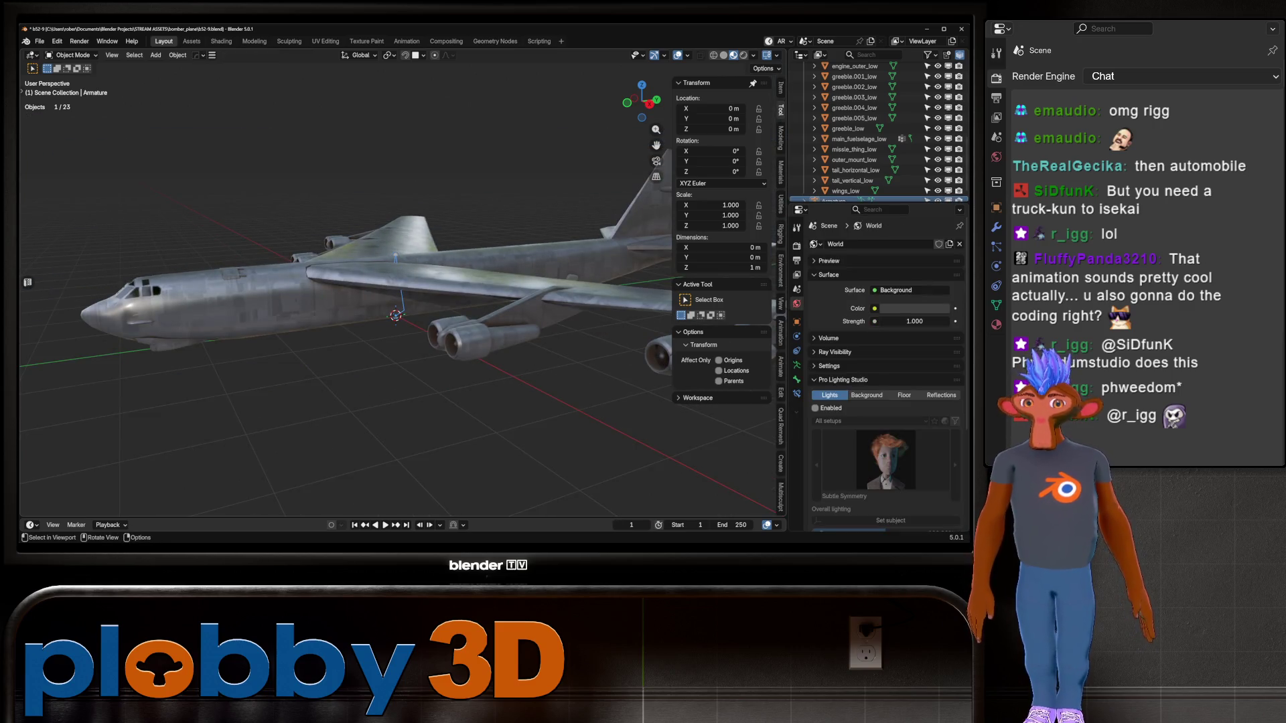
pyautogui.scroll(-3, 375, 301)
pyautogui.press('Tab')
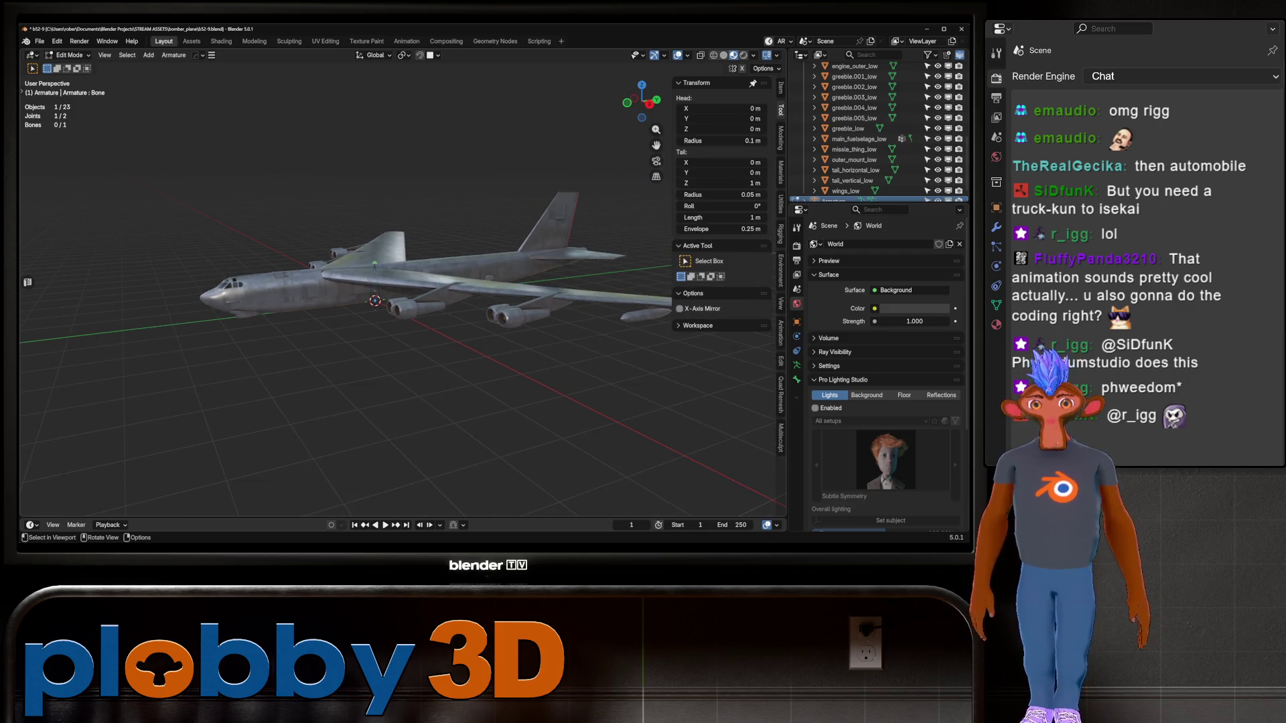
pyautogui.press('KP_4')
pyautogui.press('Tab')
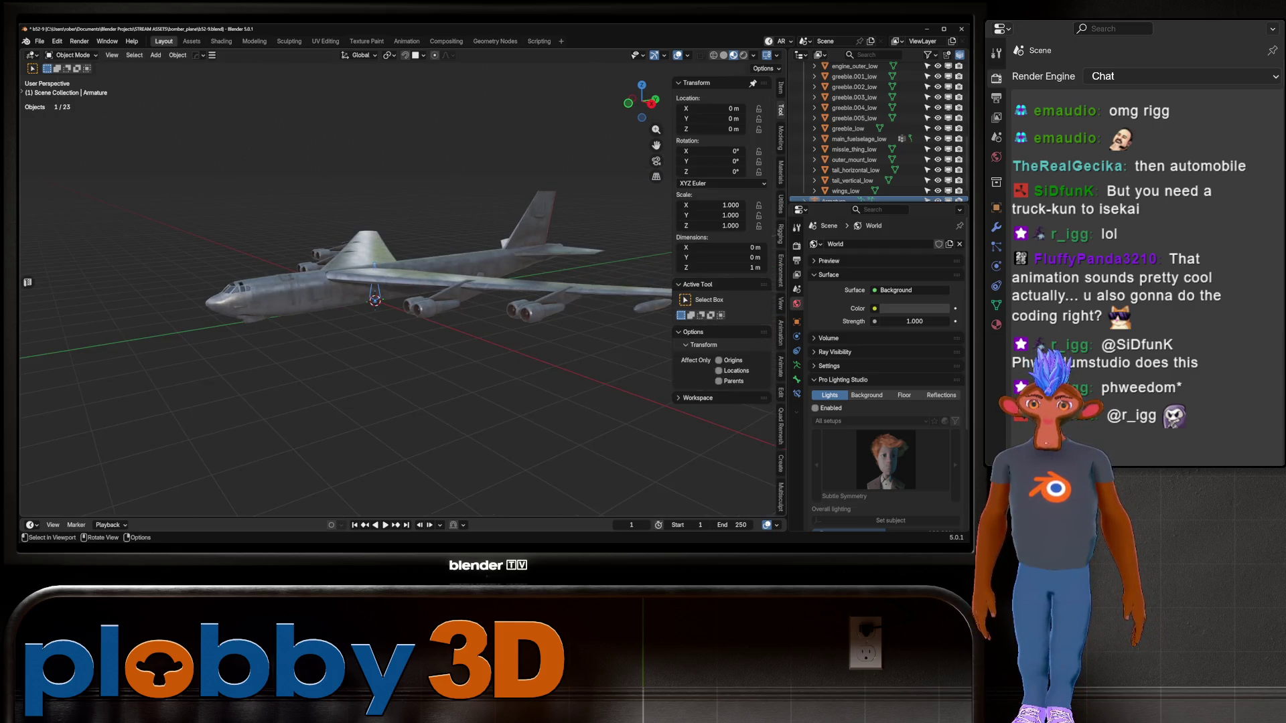
pyautogui.press('KP_4')
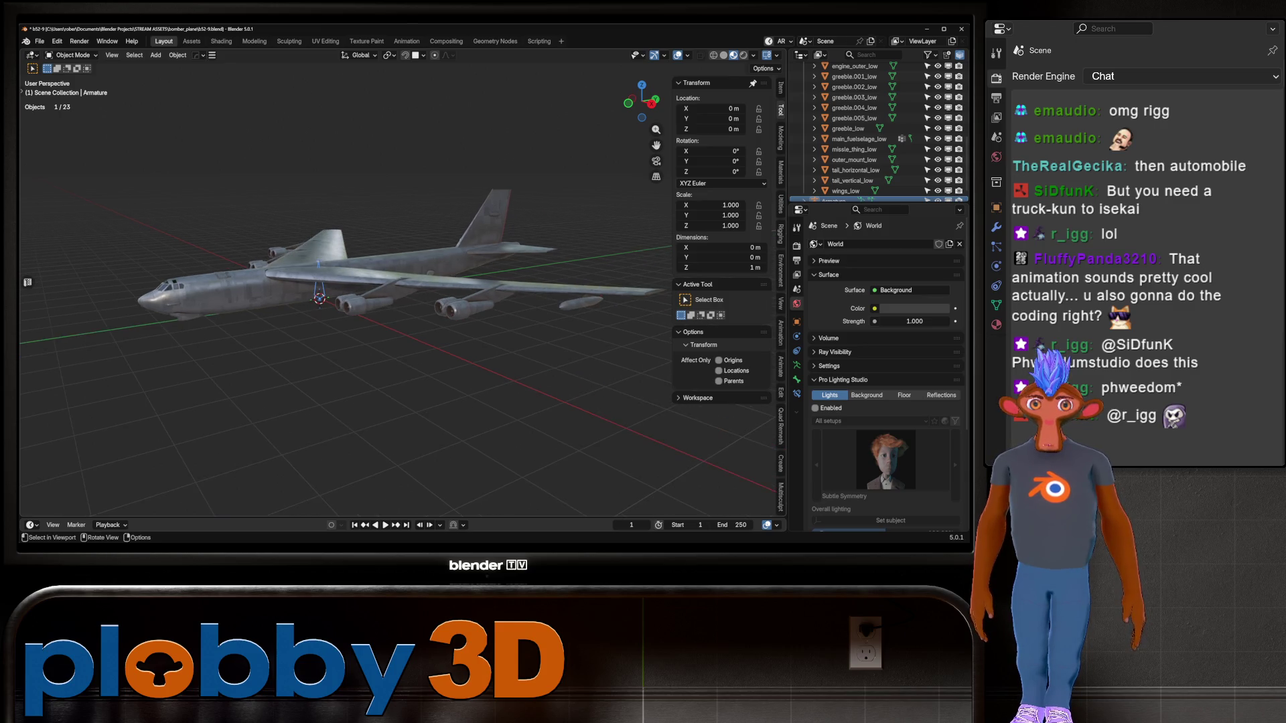
pyautogui.scroll(3, 344, 268)
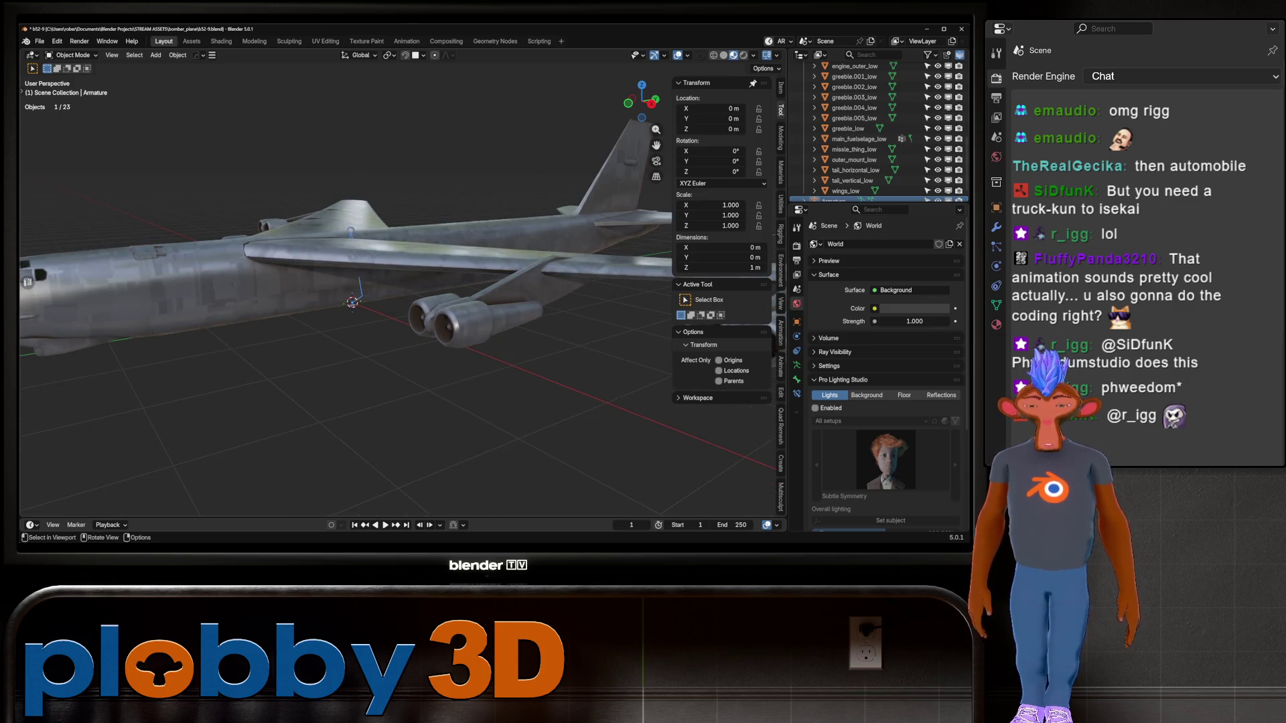
pyautogui.press('KP_3')
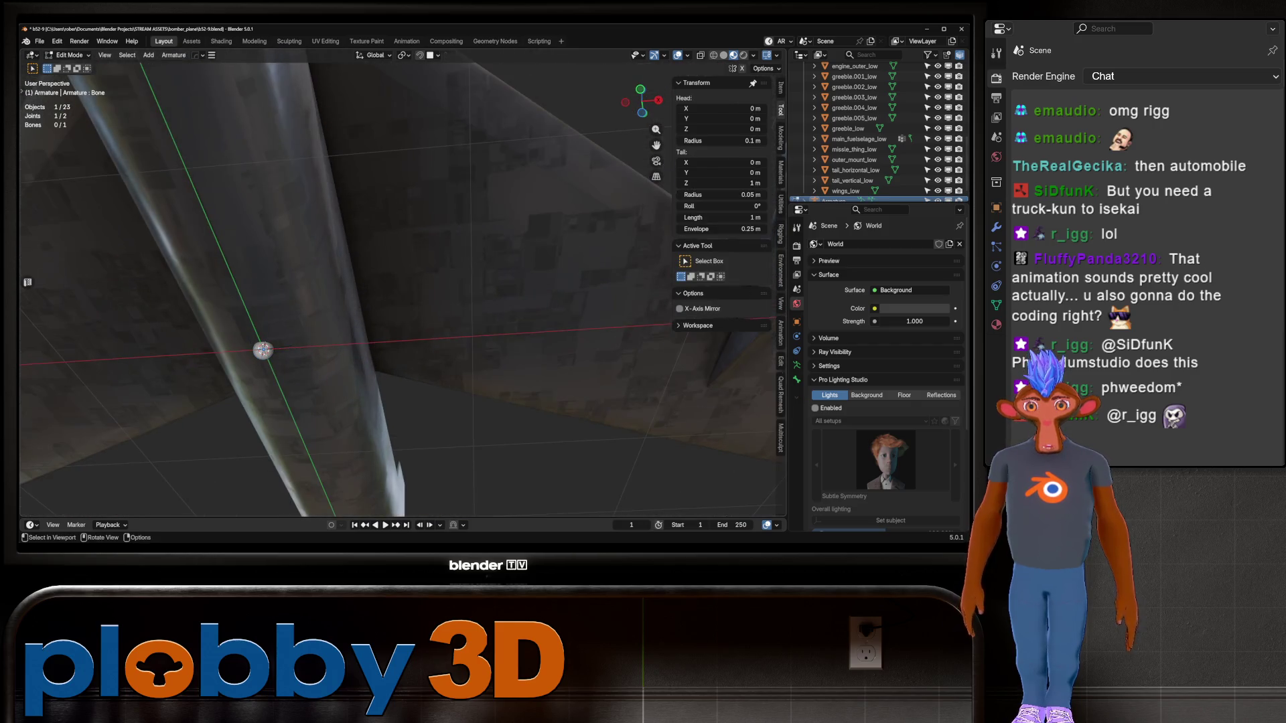
# Snap the 3D cursor to the selected edge of the left flap's mesh
pyautogui.press('Tab')
pyautogui.moveTo(375, 295); pyautogui.dragTo(442, 299, button='middle')
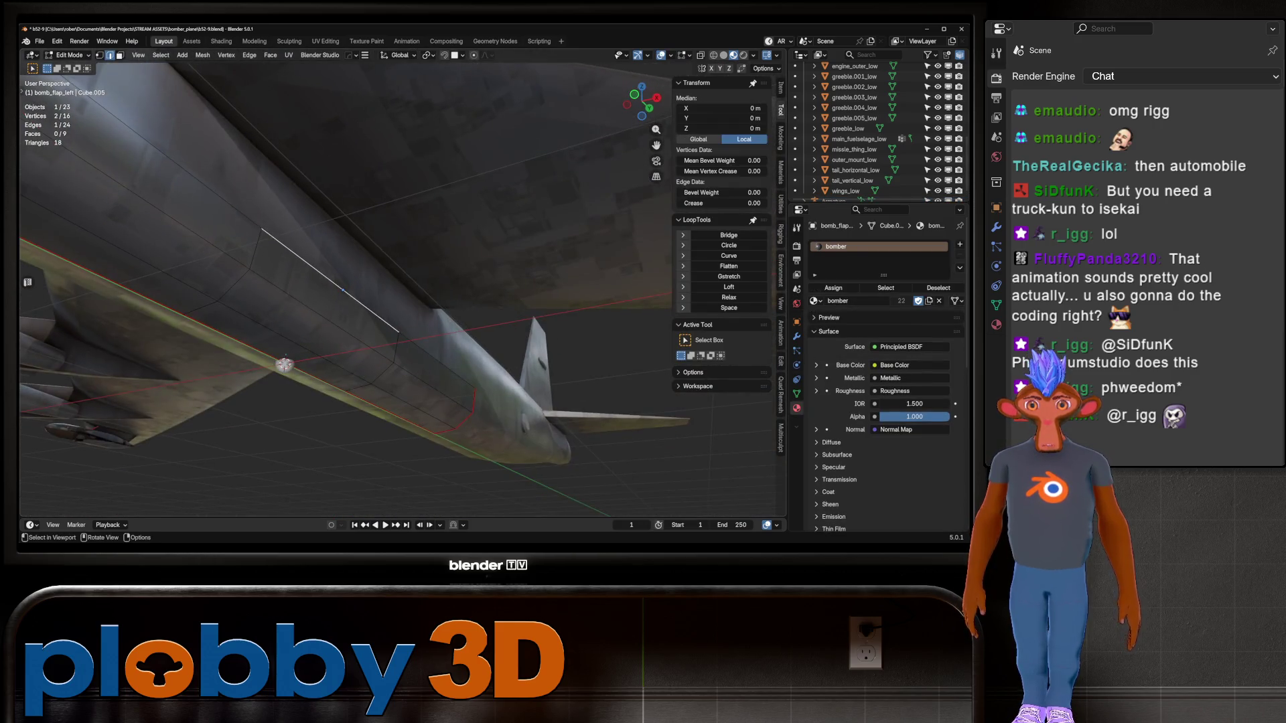
pyautogui.press('q')
pyautogui.press('Return')
# Put the armature into Edit Mode and view it straight on from the front
pyautogui.press('Tab')
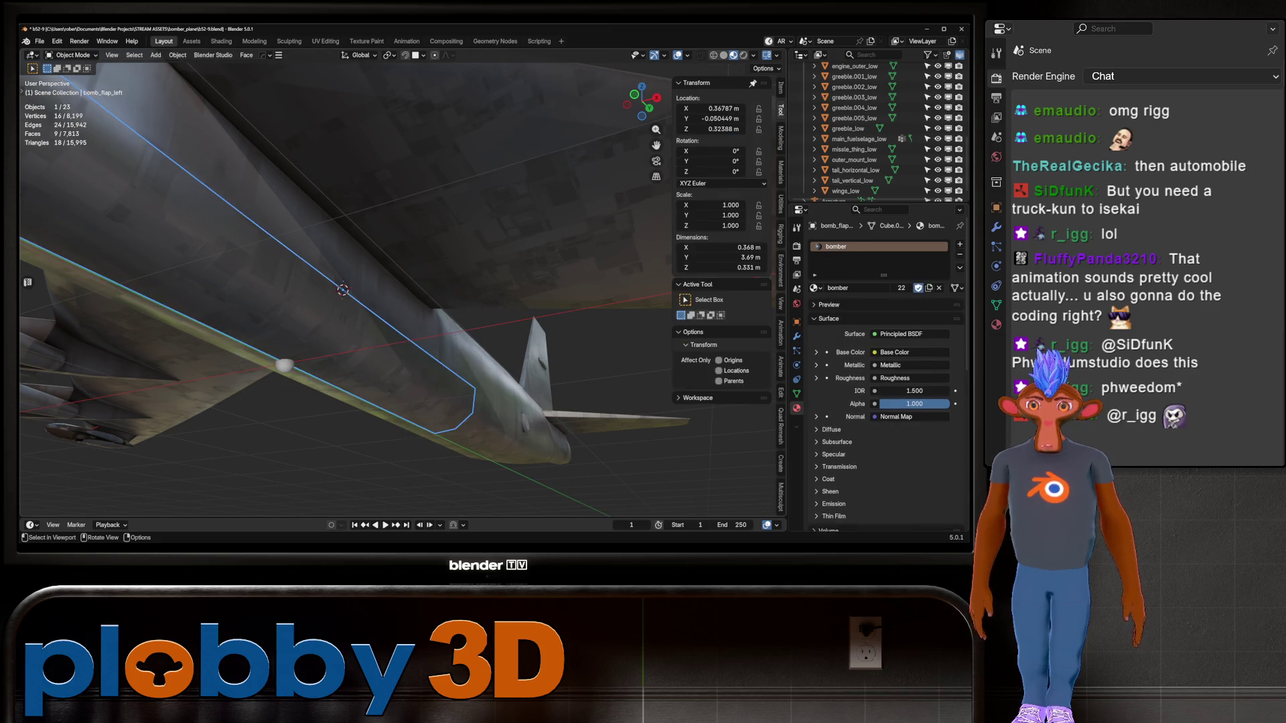
pyautogui.moveTo(334, 295); pyautogui.dragTo(402, 274, button='middle')
pyautogui.press('Tab')
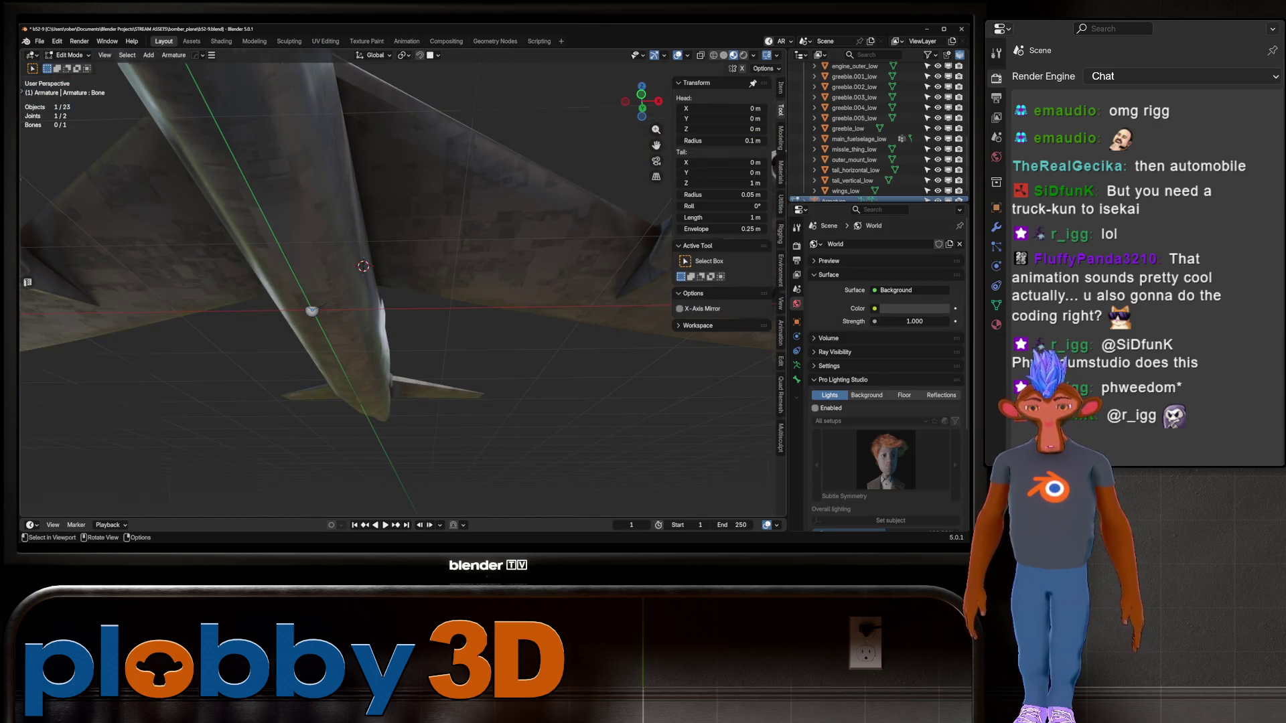
pyautogui.press('KP_1')
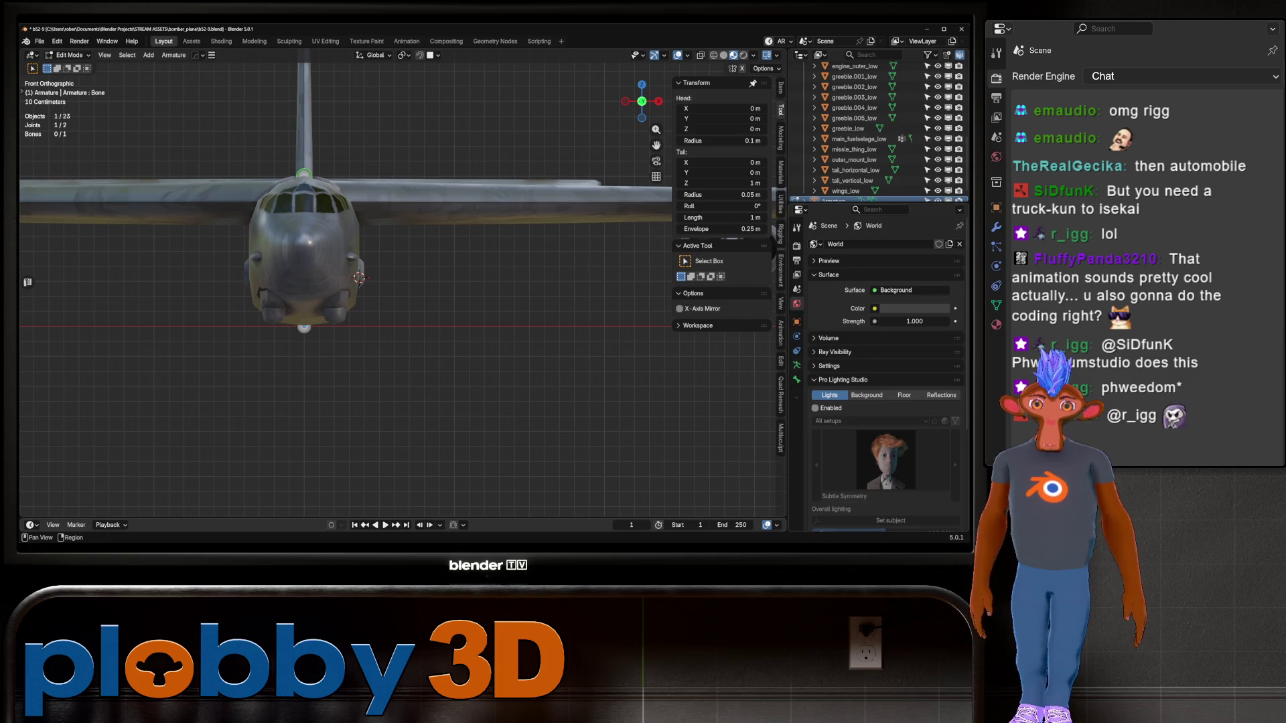
# Show the armature's Object properties, expand Visibility and collapse the VRM settings
pyautogui.click(797, 365)
pyautogui.click(796, 379)
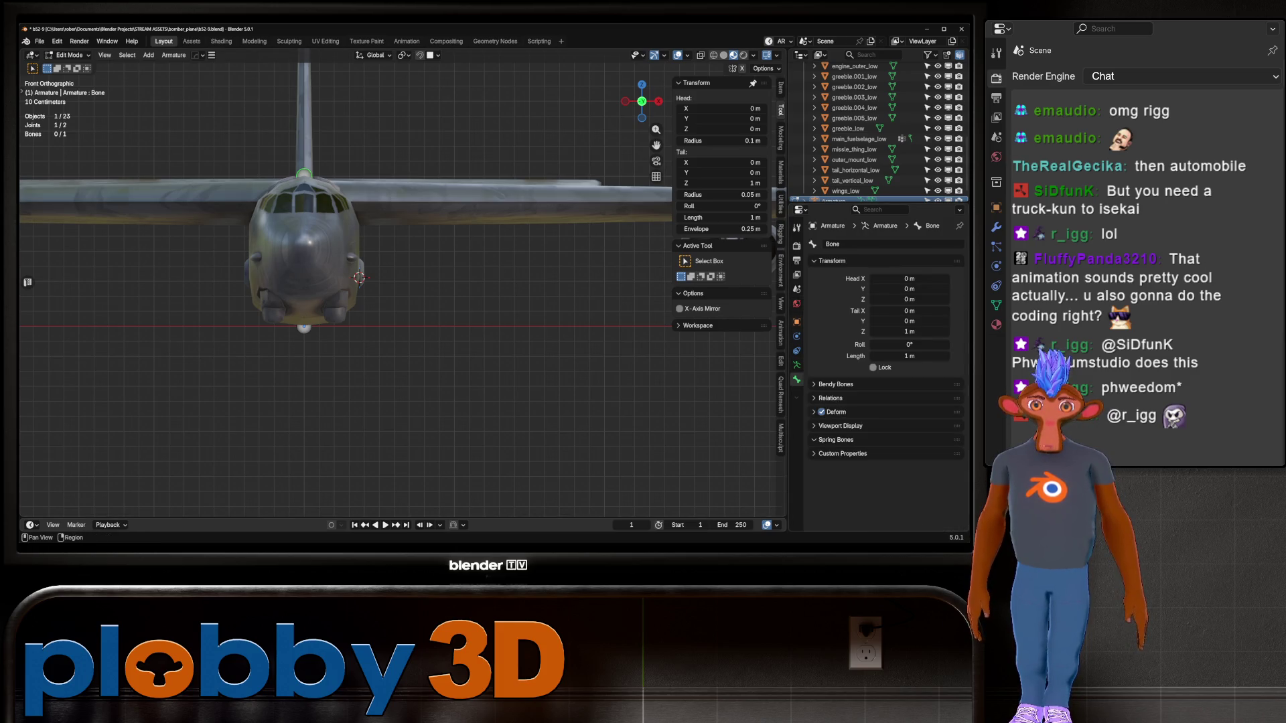
pyautogui.click(797, 322)
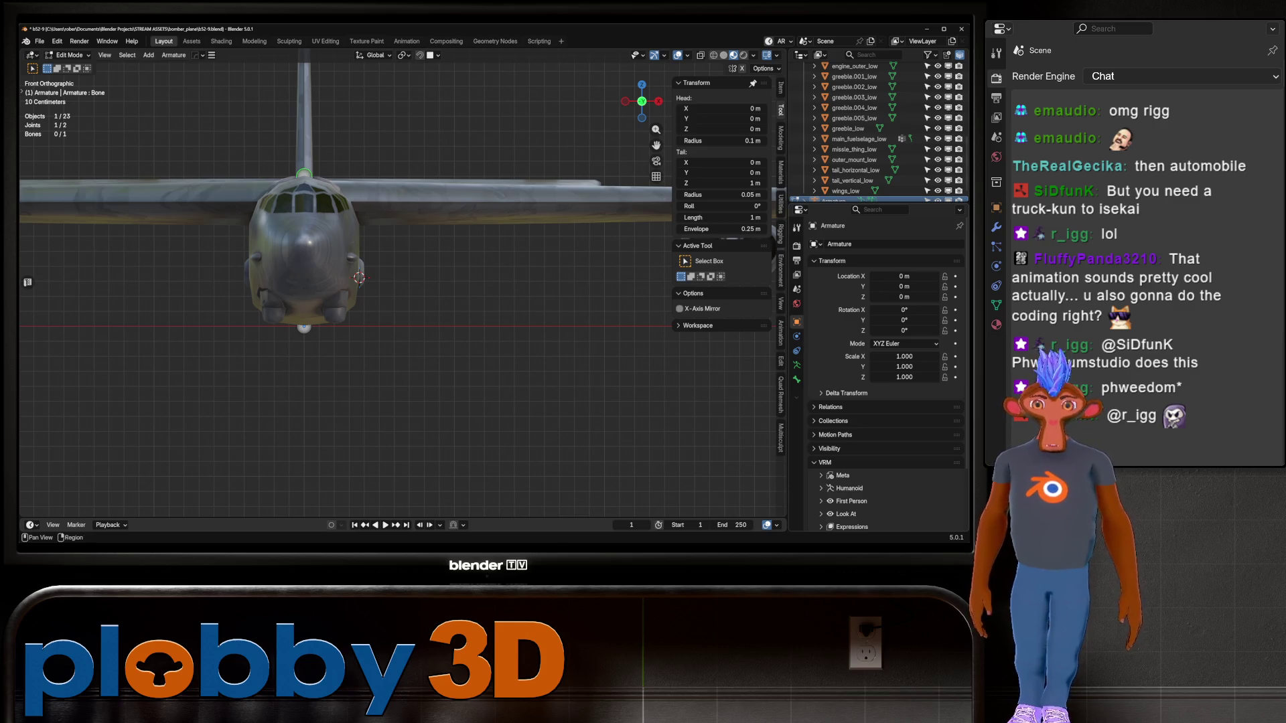
pyautogui.scroll(-3, 884, 375)
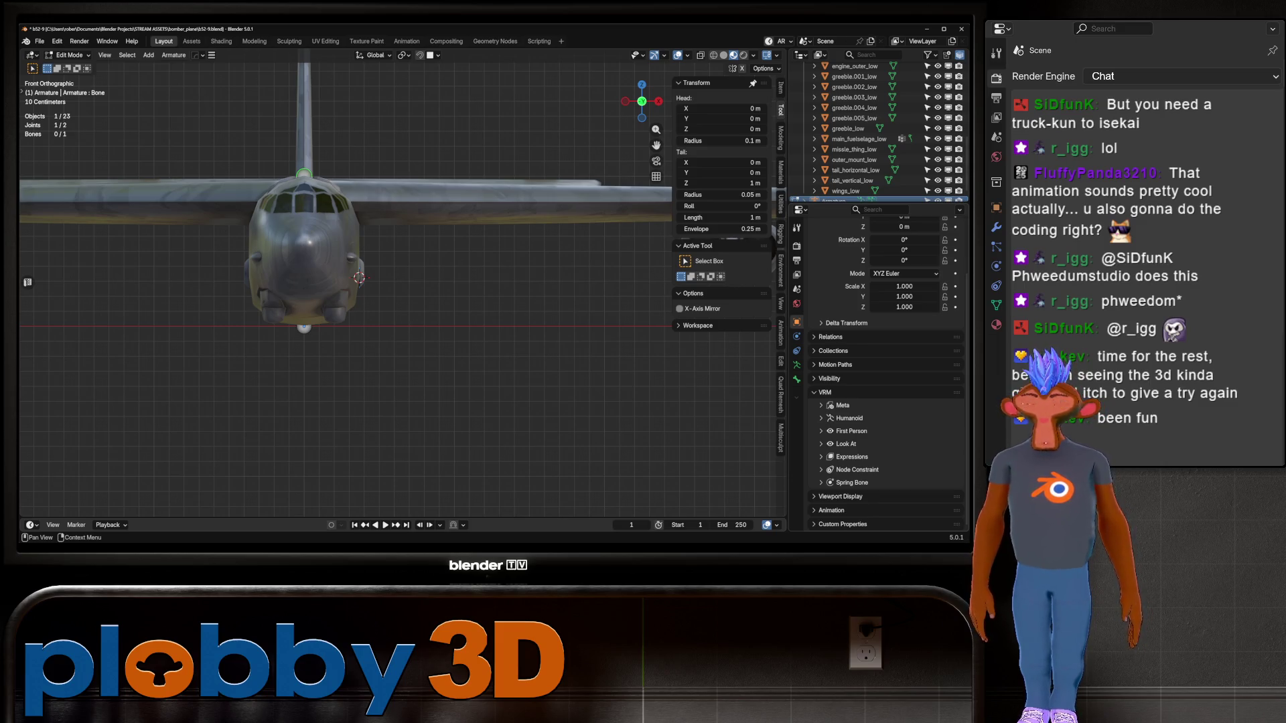
pyautogui.click(829, 378)
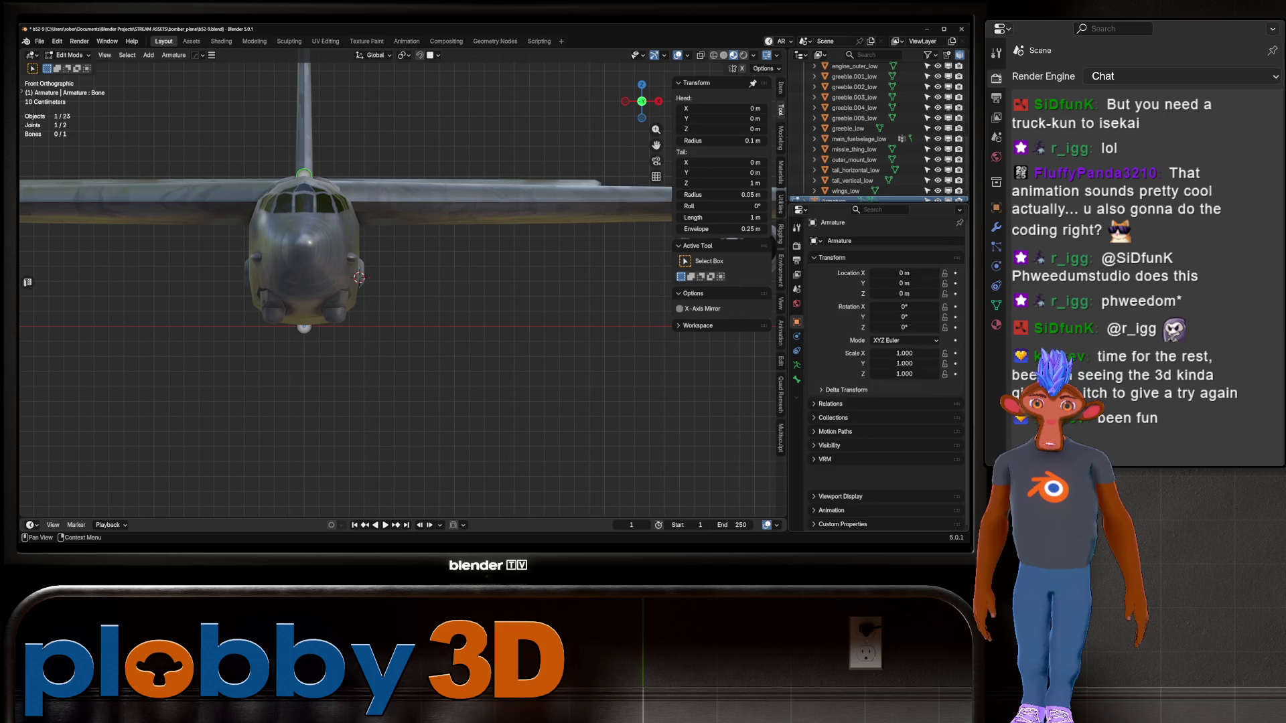
pyautogui.click(825, 447)
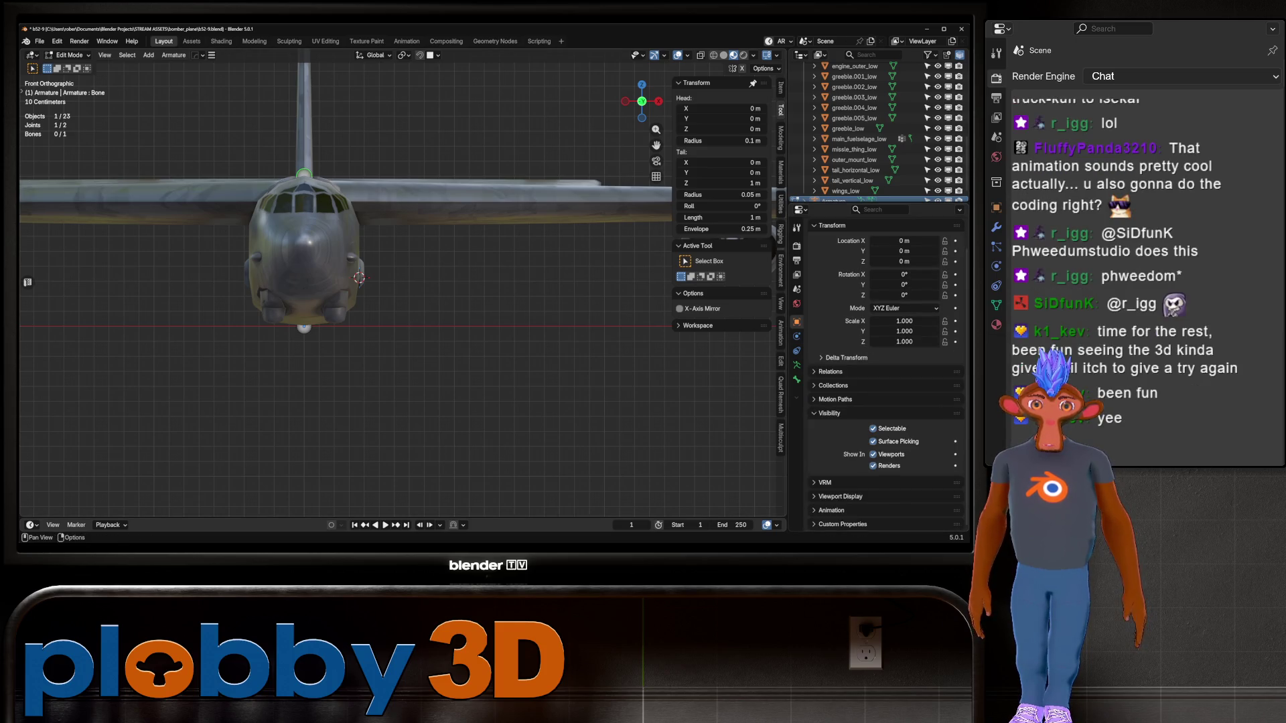
pyautogui.click(304, 328)
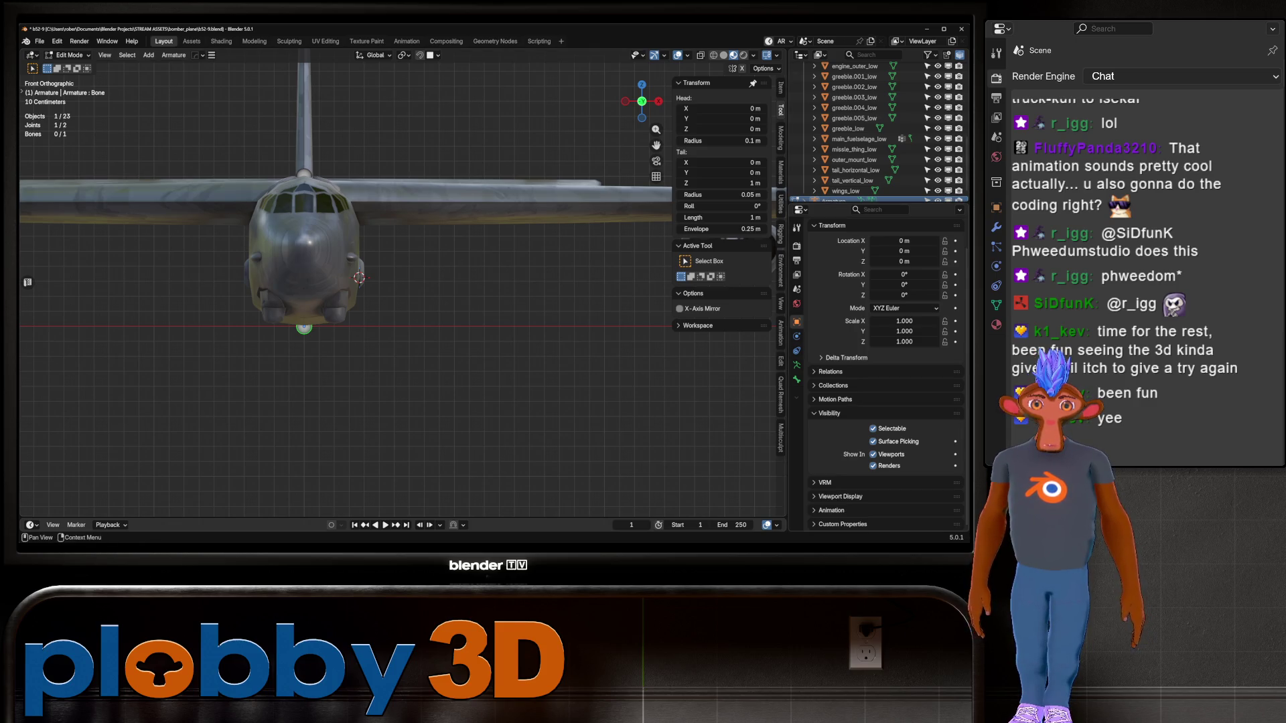
# Under Viewport Display, tick In Front and set Display As to Wire
pyautogui.click(841, 496)
pyautogui.click(873, 467)
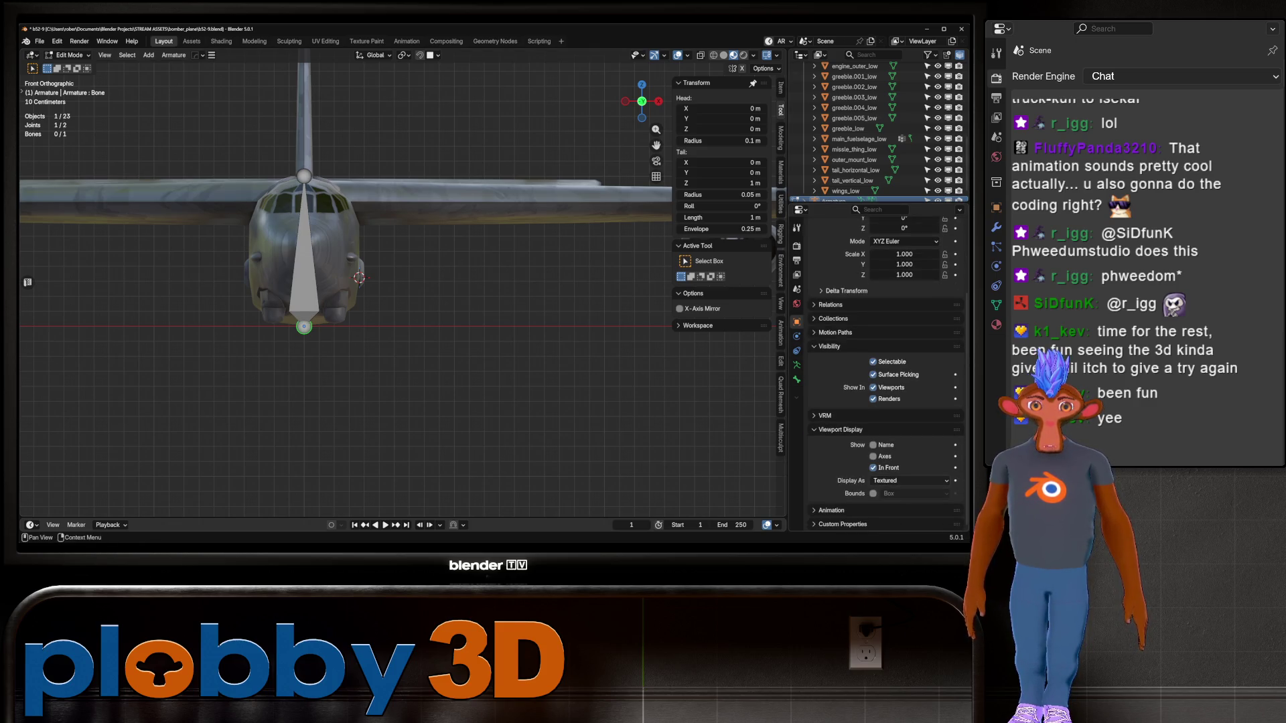
pyautogui.click(909, 480)
pyautogui.click(881, 504)
pyautogui.click(404, 55)
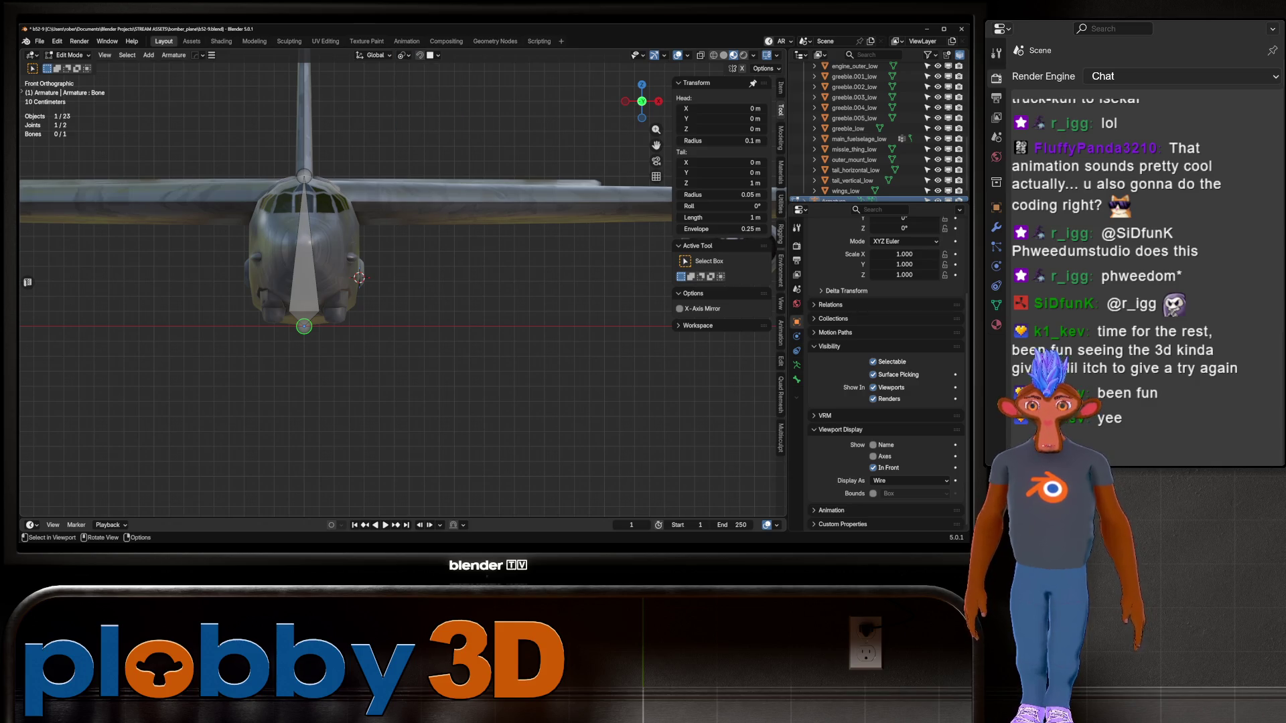
pyautogui.click(304, 176)
# Extrude a new bone along X from the first bone's top joint
pyautogui.moveTo(305, 176); pyautogui.dragTo(402, 201, button='middle')
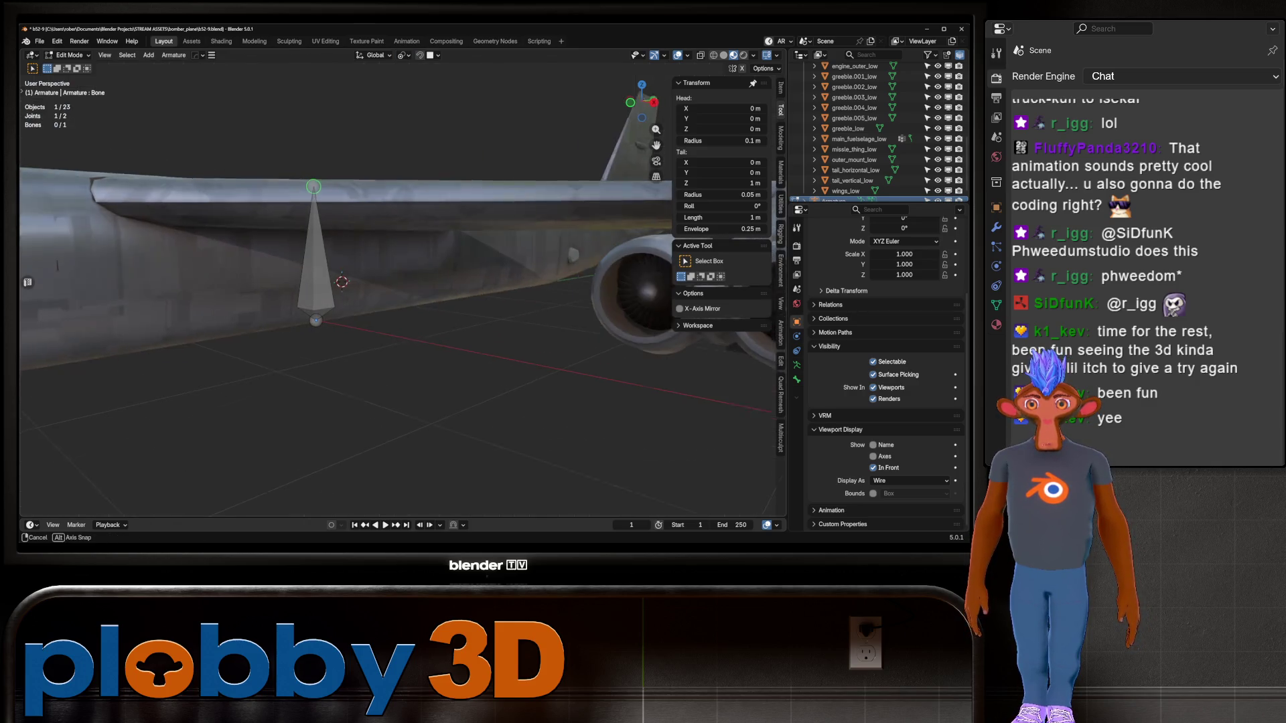
pyautogui.press('KP_1')
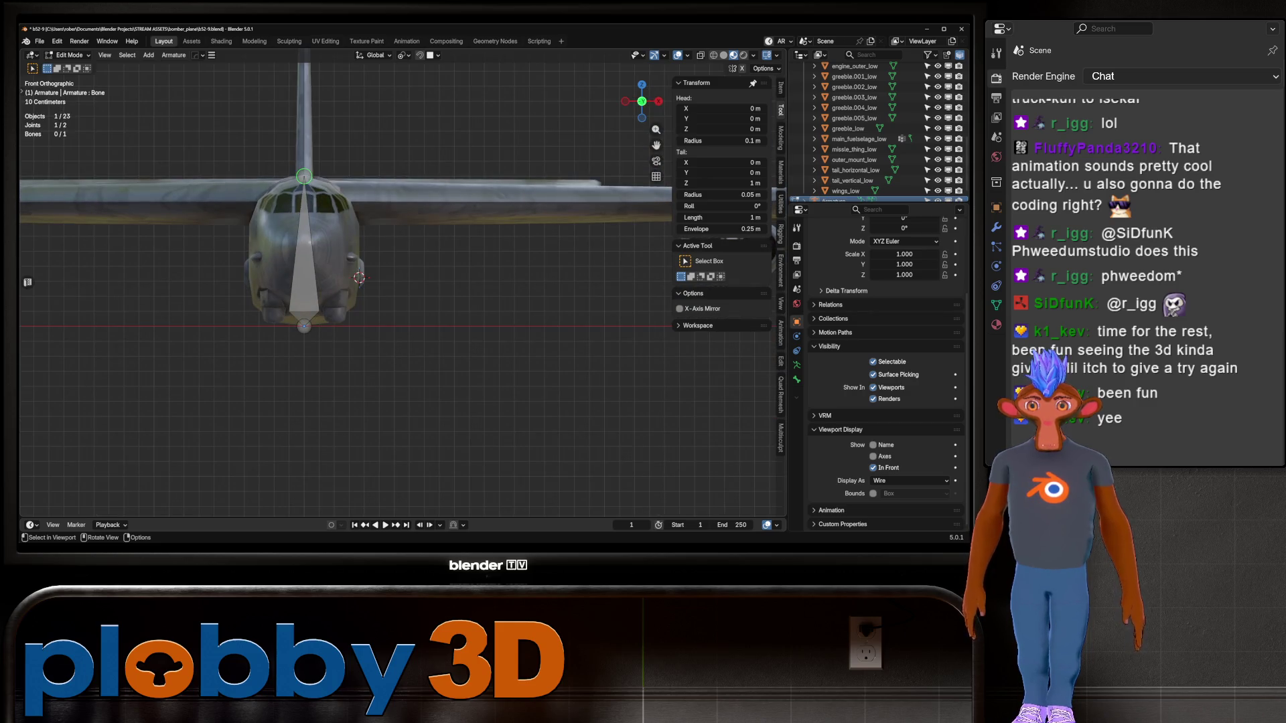
pyautogui.press('e')
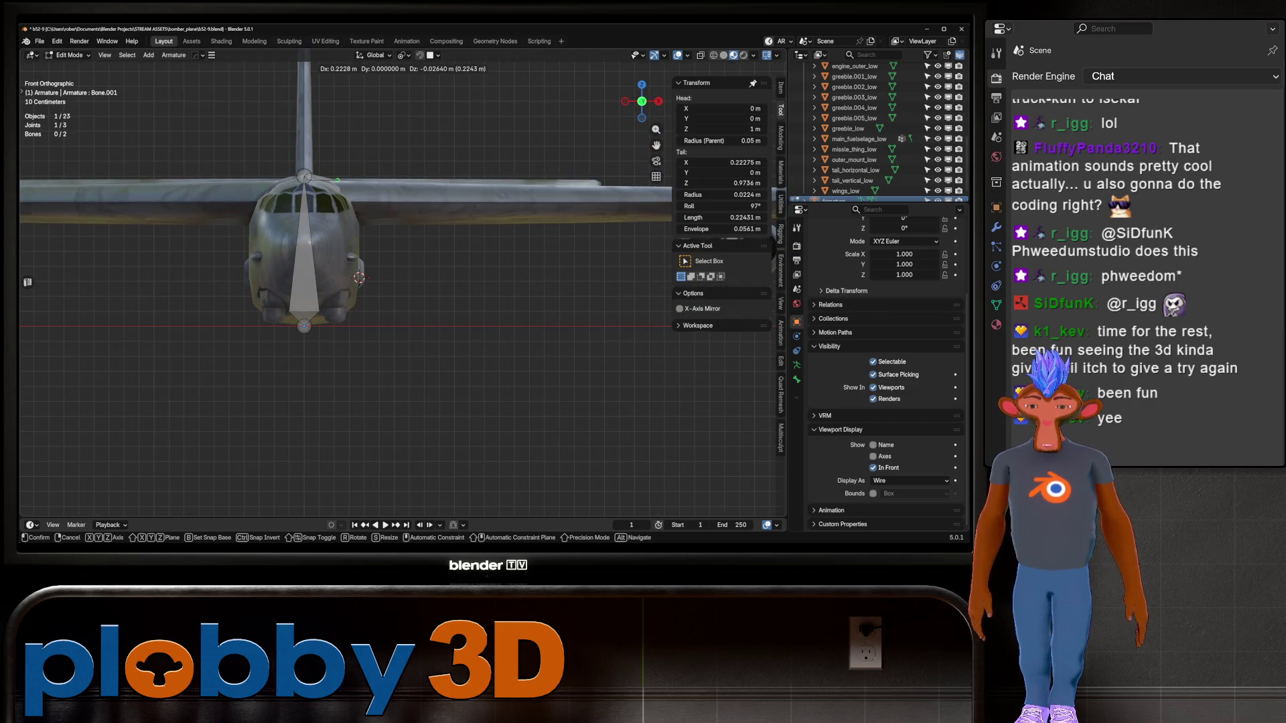
pyautogui.press('x')
pyautogui.press('Return')
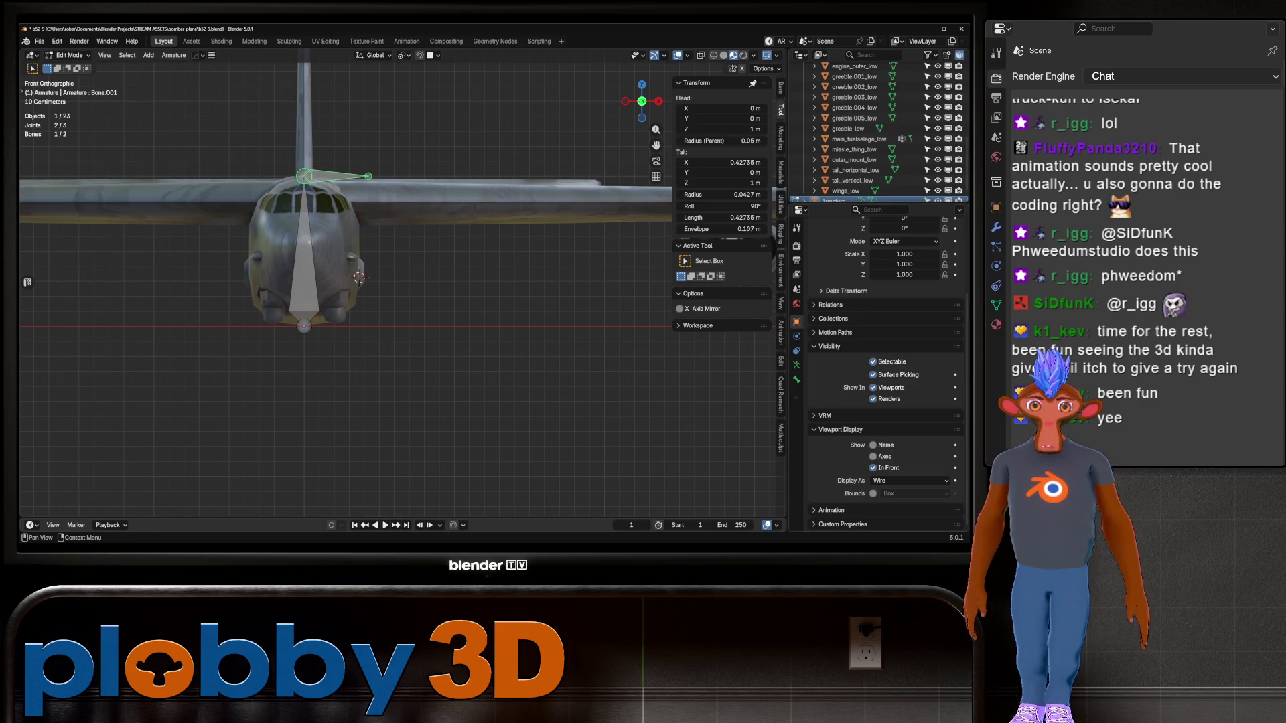
# Snap the new side bone, Bone.001, to the 3D cursor at the left flap
pyautogui.click(797, 379)
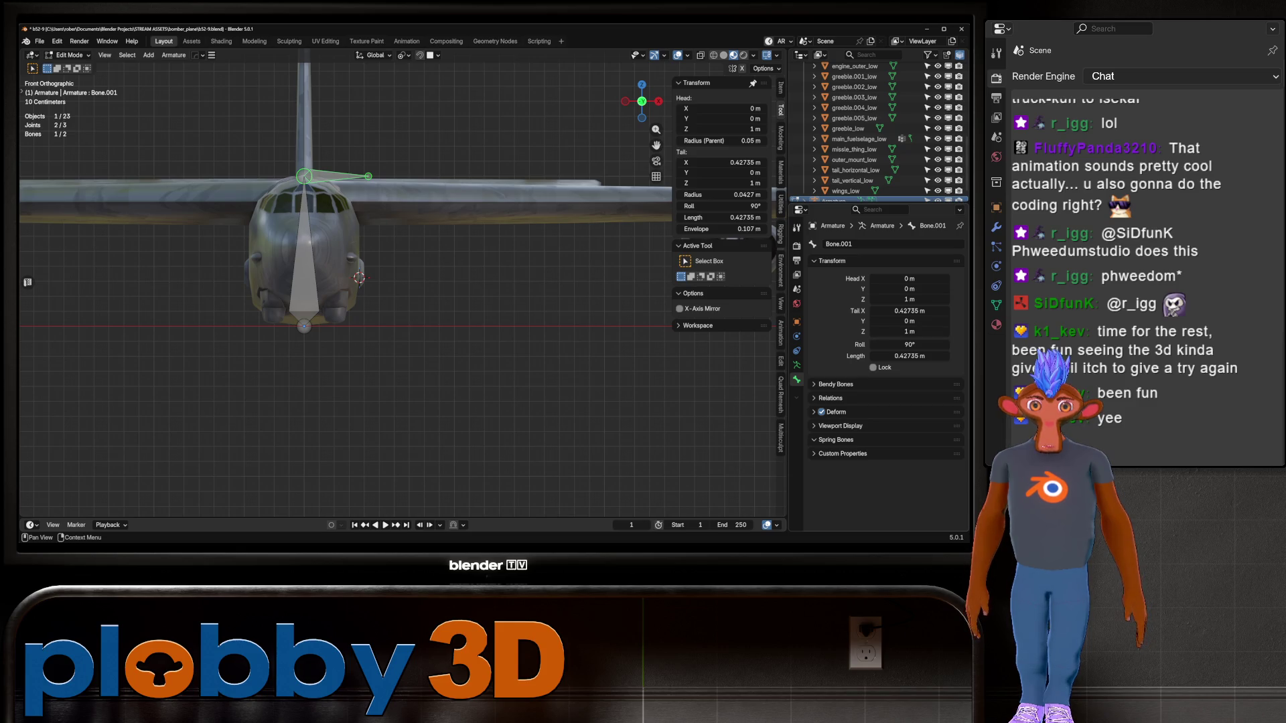
pyautogui.click(830, 398)
pyautogui.hotkey('alt', 'a')
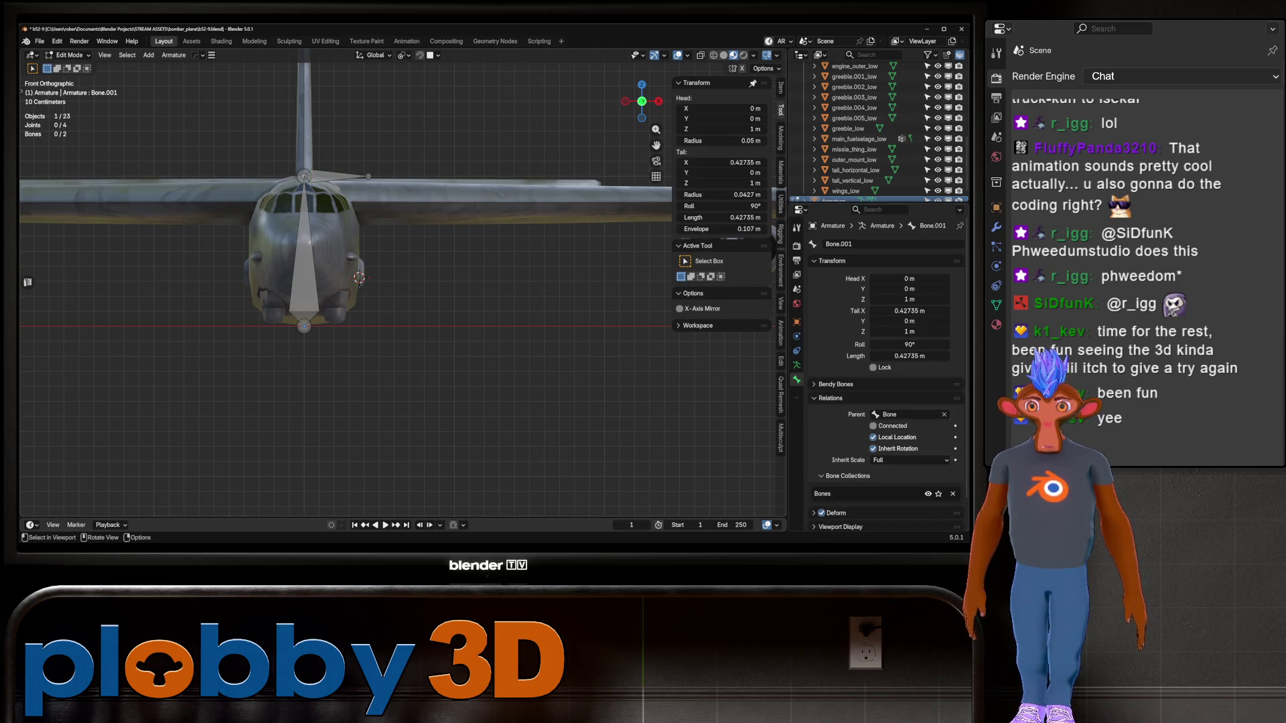
pyautogui.click(334, 177)
pyautogui.press('q')
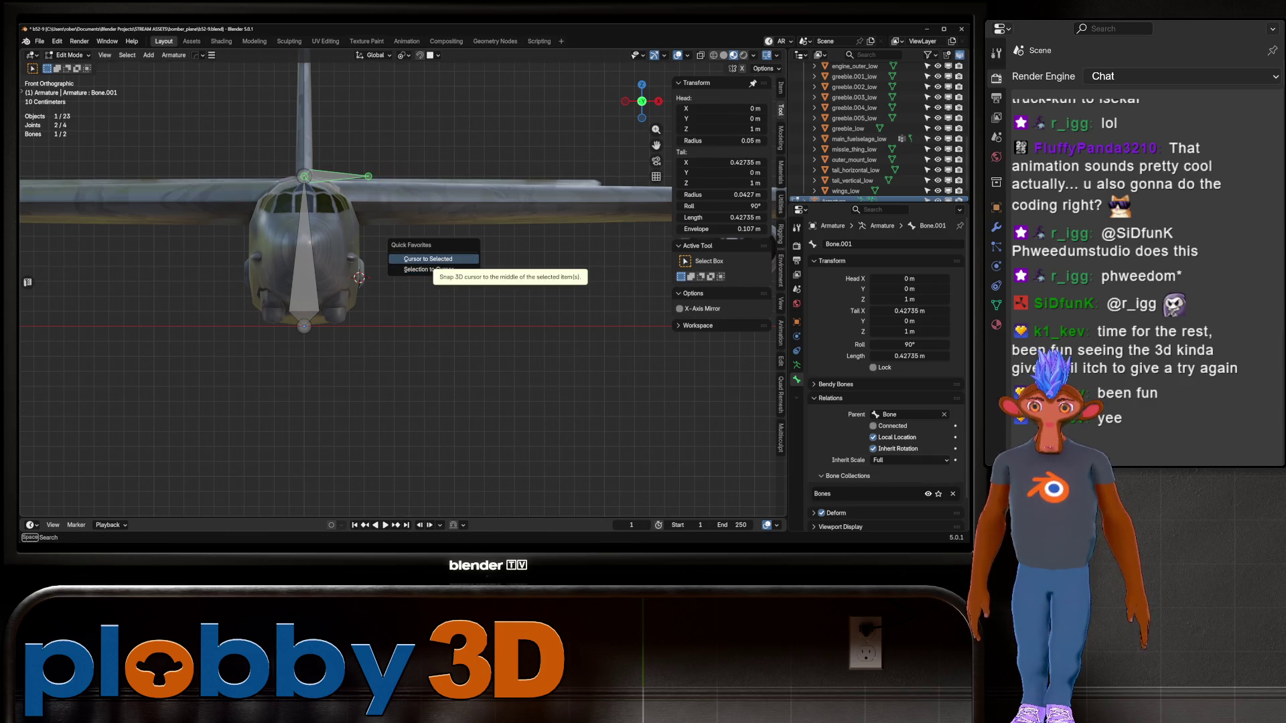
pyautogui.click(428, 269)
# Rotate Bone.001 90° around the Y axis so it points straight down
pyautogui.moveTo(361, 281)
pyautogui.mouseDown(button='middle')
pyautogui.moveTo(442, 268)
pyautogui.moveTo(402, 278)
pyautogui.mouseUp(button='middle')
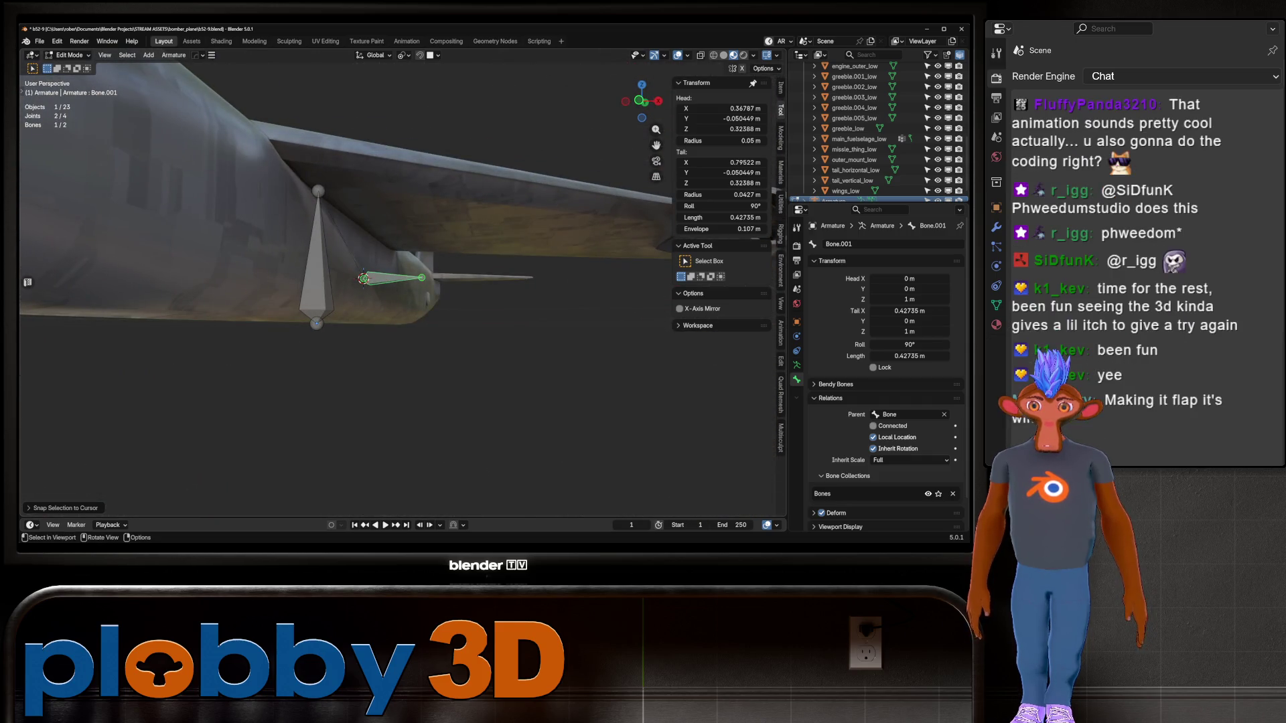
pyautogui.press('r')
pyautogui.press('y')
pyautogui.press('9')
pyautogui.press('0')
pyautogui.press('Return')
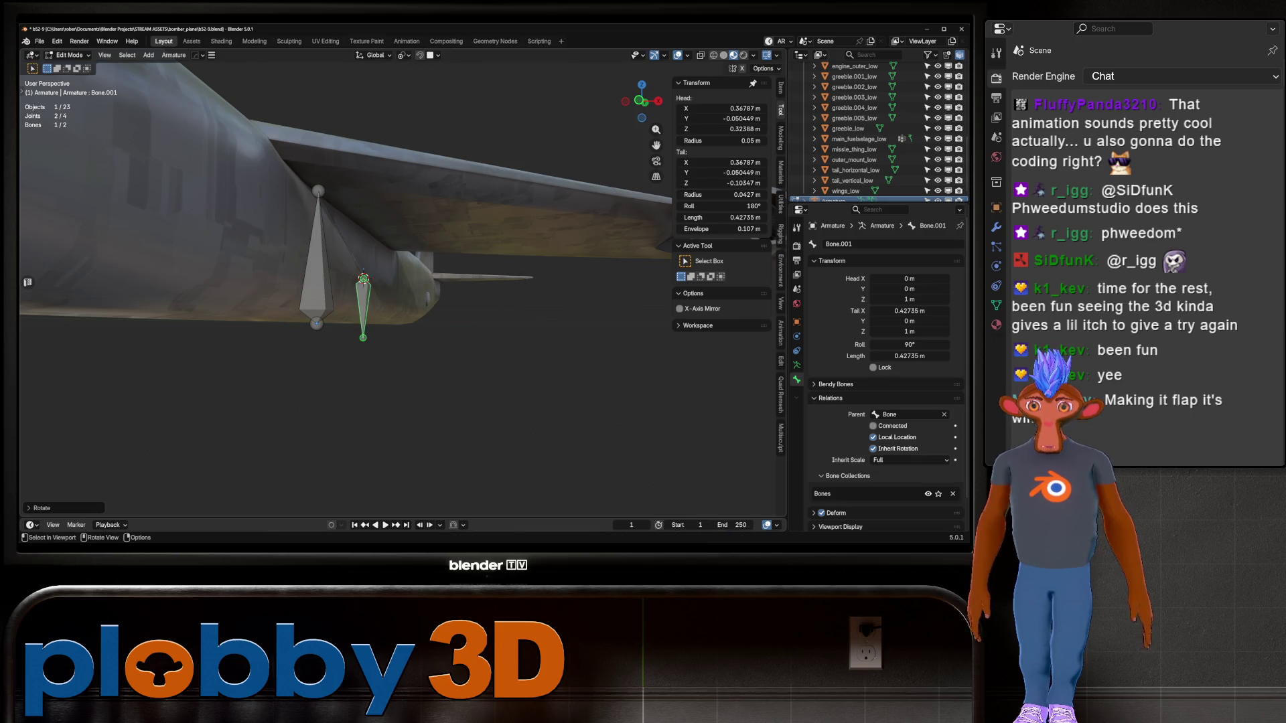
# Deselect the bones, return to Object Mode and select bomb_flap_left
pyautogui.moveTo(362, 281)
pyautogui.mouseDown(button='middle')
pyautogui.moveTo(378, 191)
pyautogui.moveTo(402, 208)
pyautogui.mouseUp(button='middle')
pyautogui.hotkey('alt', 'a')
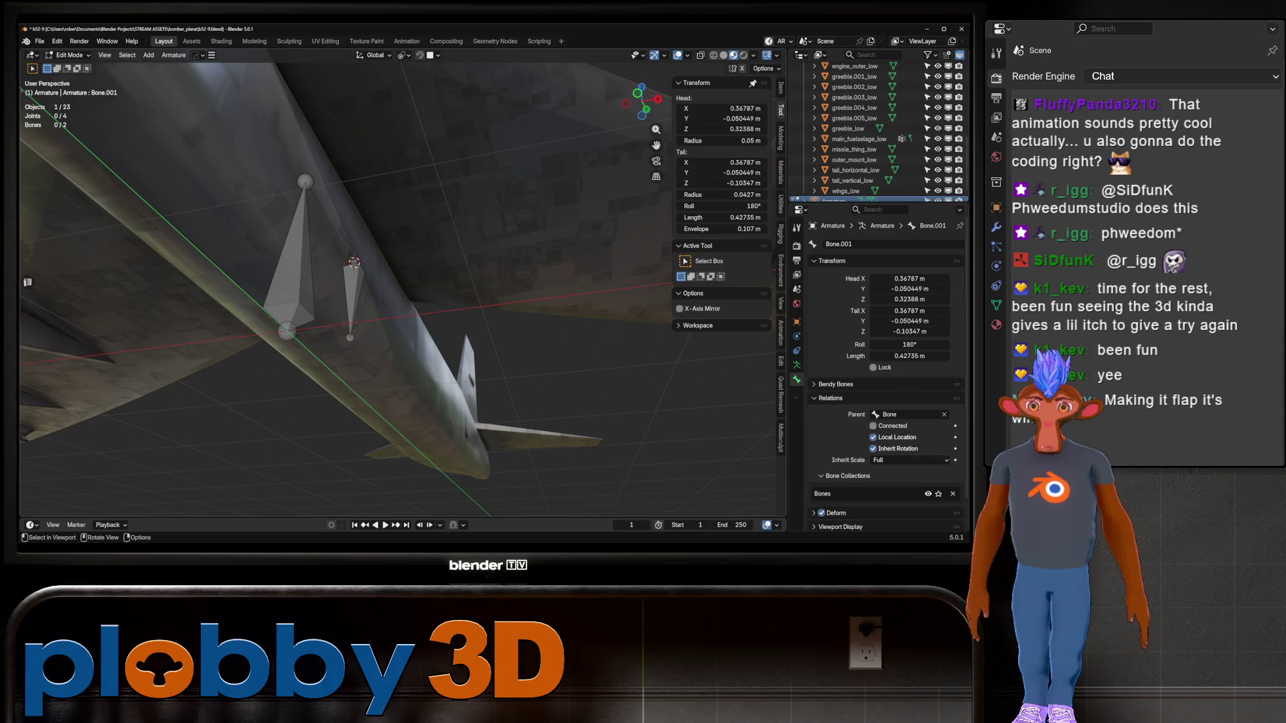
pyautogui.press('Tab')
pyautogui.click(354, 262)
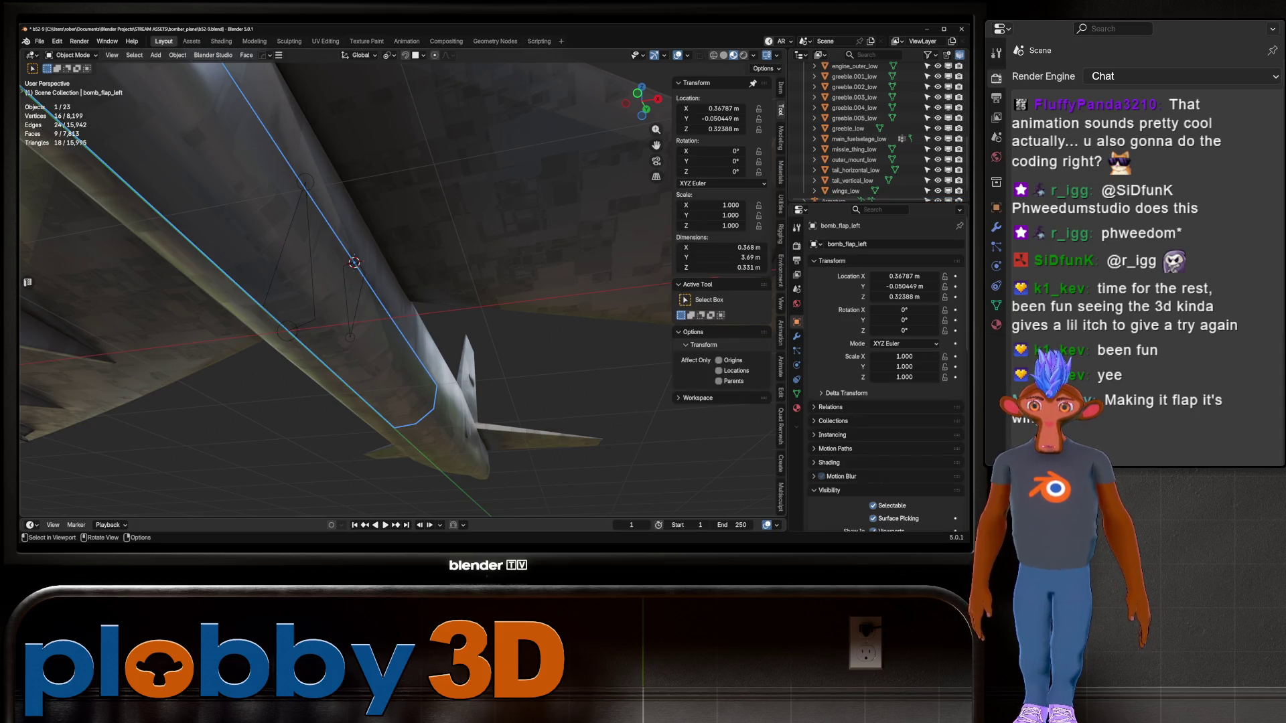
# Reselect the armature in Edit Mode, cancel a stray rotation, and view the bones from behind
pyautogui.moveTo(354, 262); pyautogui.dragTo(365, 272, button='middle')
pyautogui.click(365, 273)
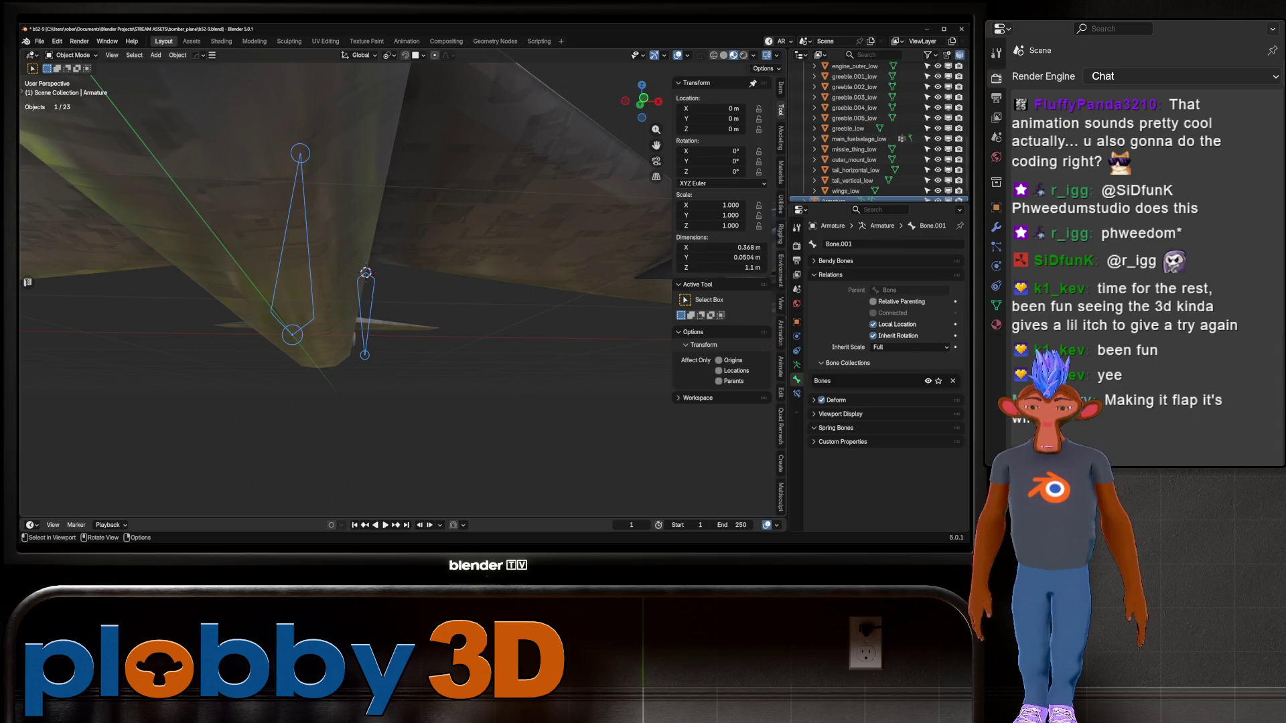
pyautogui.press('Tab')
pyautogui.press('r')
pyautogui.press('y')
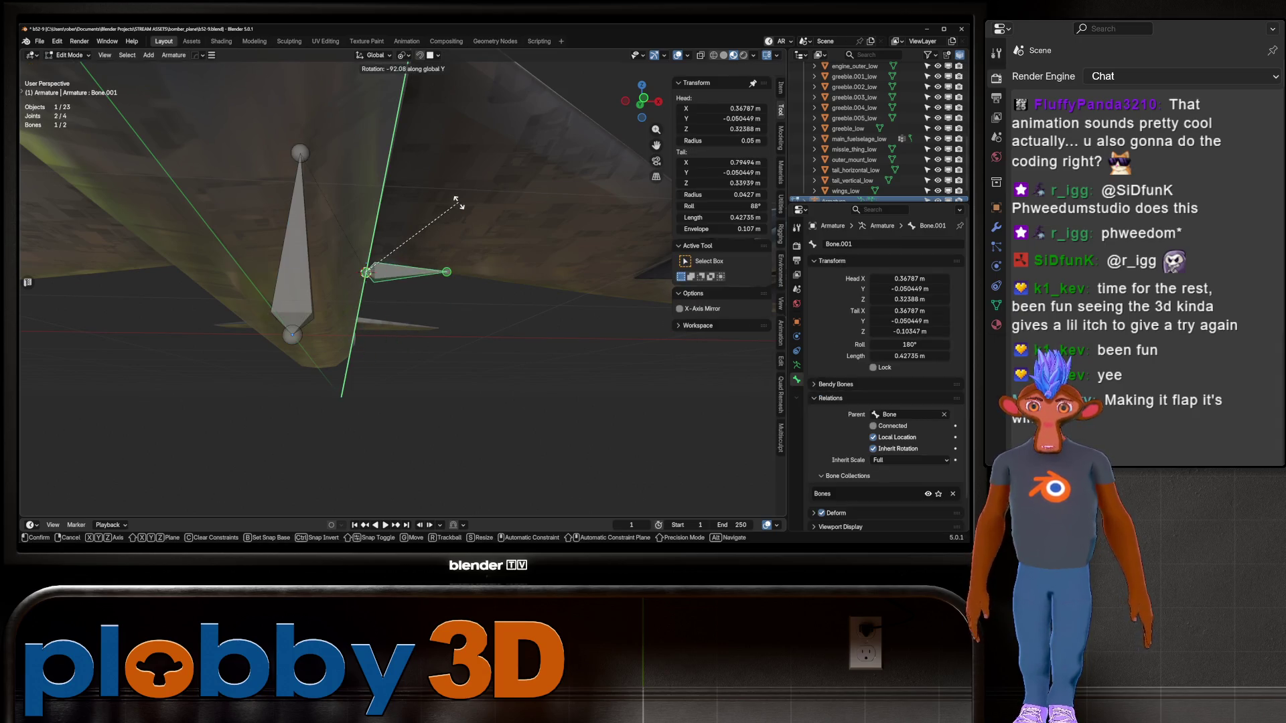
pyautogui.press('Escape')
pyautogui.hotkey('alt', 'a')
pyautogui.moveTo(456, 201); pyautogui.dragTo(562, 241, button='middle')
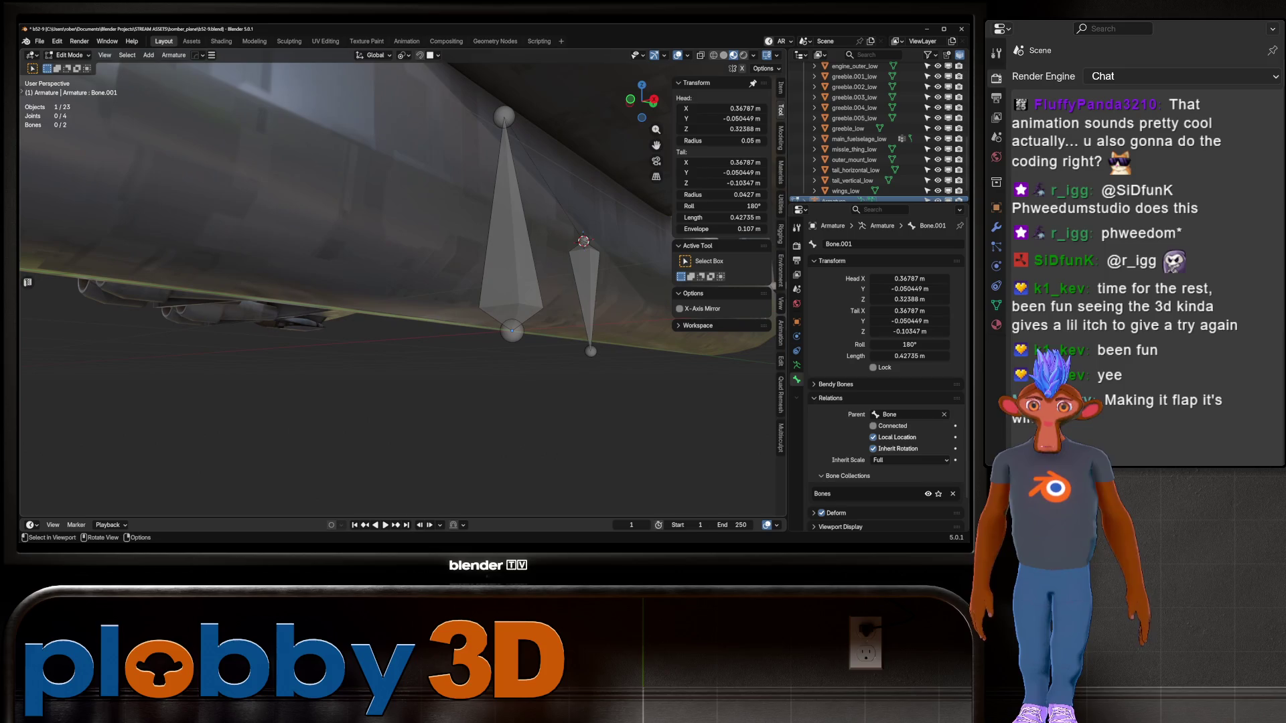
pyautogui.scroll(-5, 402, 268)
pyautogui.moveTo(401, 268)
pyautogui.mouseDown(button='middle')
pyautogui.moveTo(562, 355)
pyautogui.moveTo(626, 368)
pyautogui.mouseUp(button='middle')
pyautogui.moveTo(468, 301); pyautogui.dragTo(416, 281, button='middle')
# Rename the small flap bone Bone.001 to bomb_flap_L
pyautogui.click(395, 244)
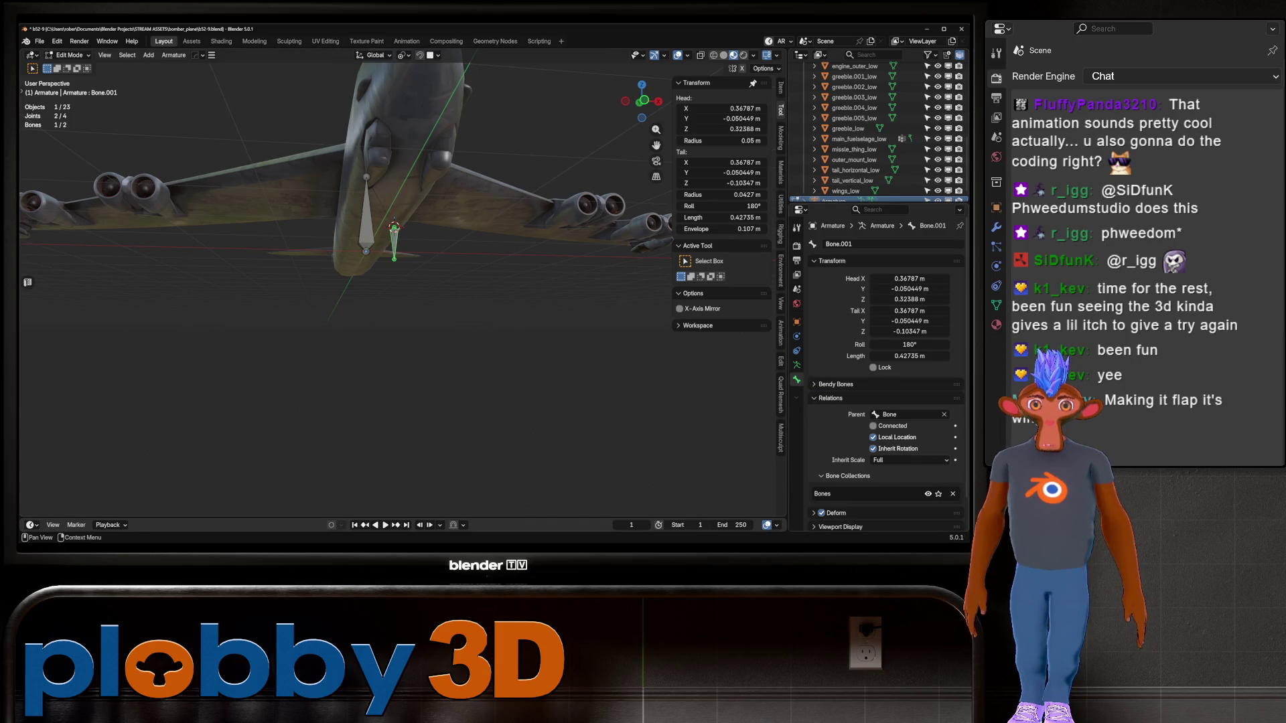
pyautogui.click(871, 244)
pyautogui.write('b')
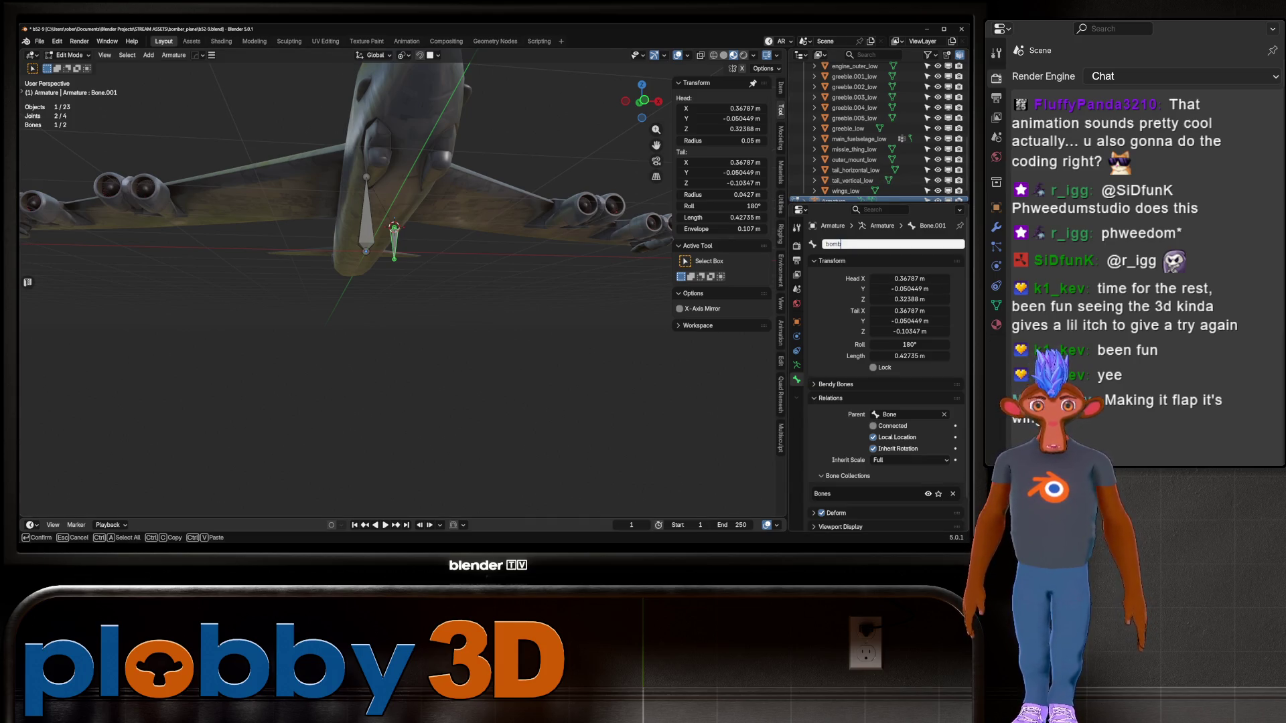
pyautogui.write('on_flap_R')
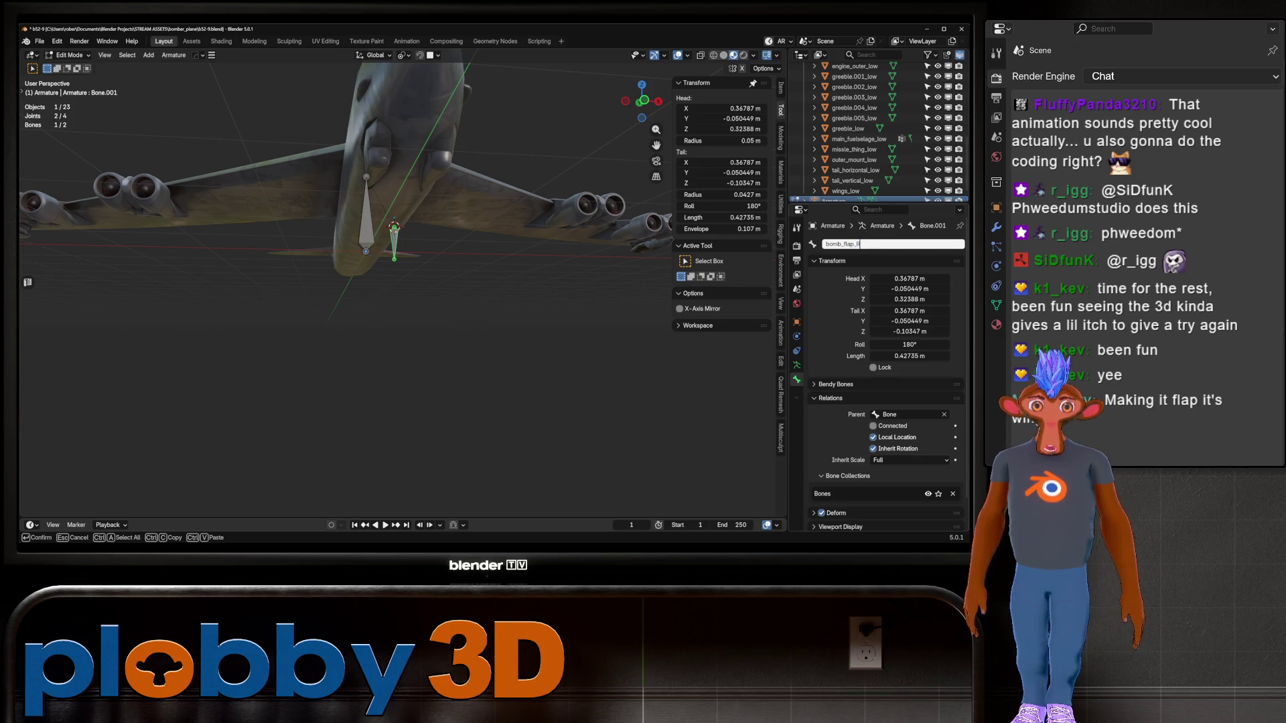
pyautogui.press('BackSpace')
pyautogui.write('L')
pyautogui.press('Return')
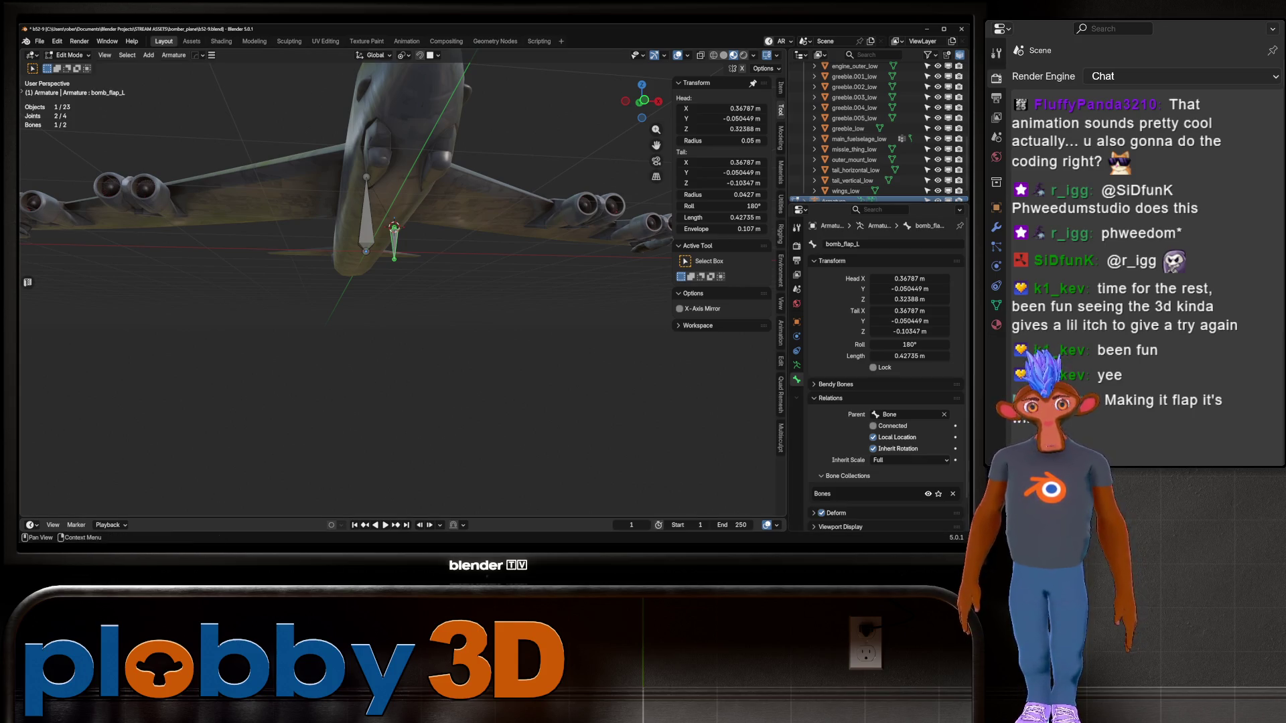
# Rename the main bone to root
pyautogui.click(365, 215)
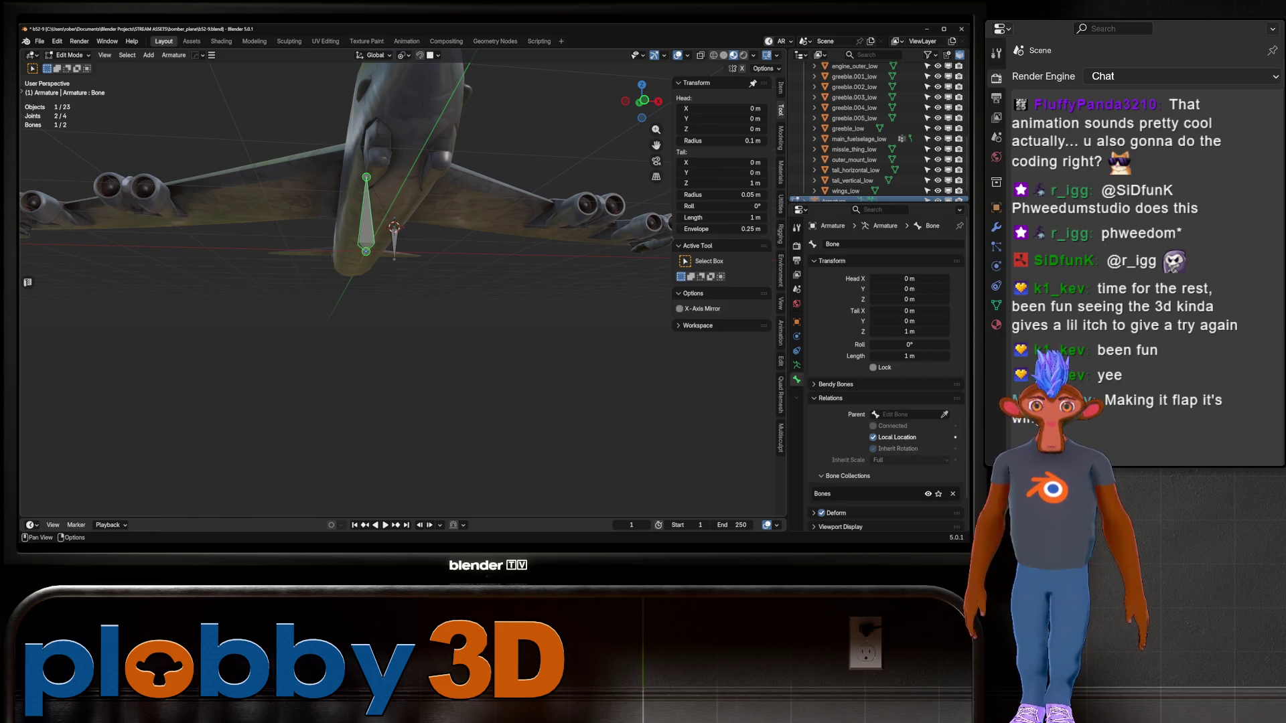
pyautogui.doubleClick(891, 244)
pyautogui.write('root')
pyautogui.press('Return')
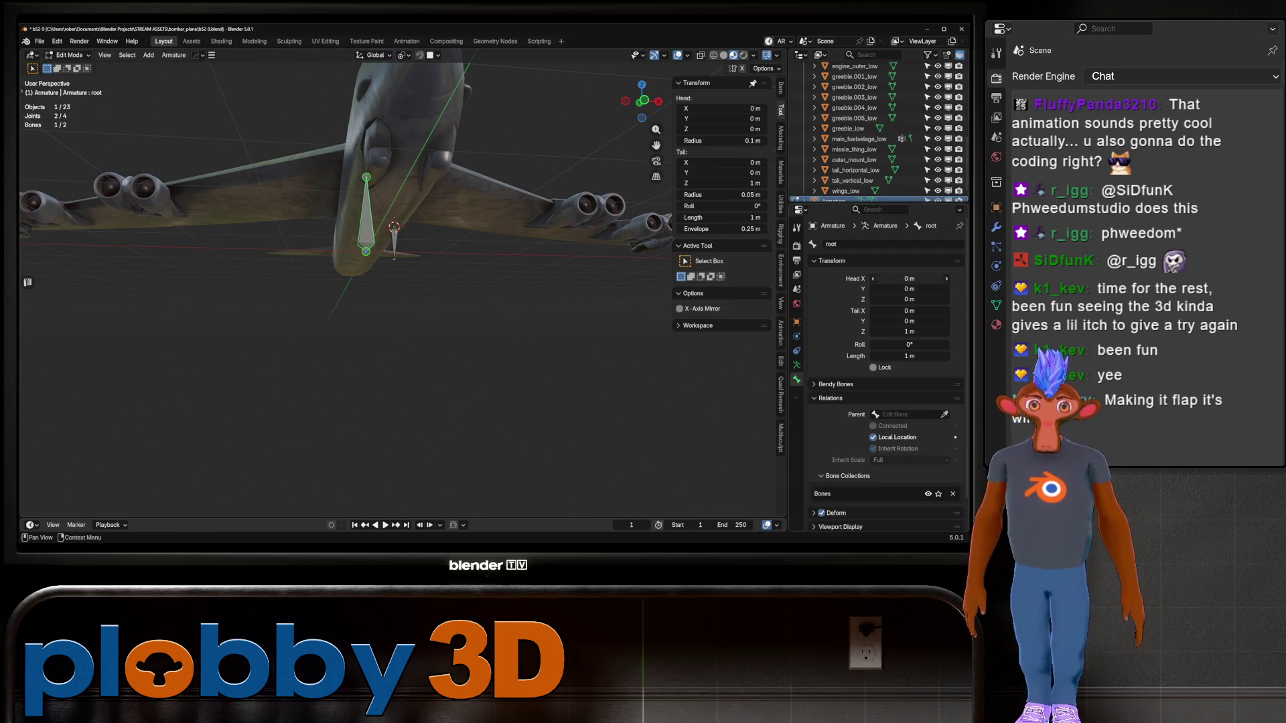
# Symmetrize the flap bone to create its mirrored copy on the right side
pyautogui.moveTo(387, 204); pyautogui.dragTo(427, 298)
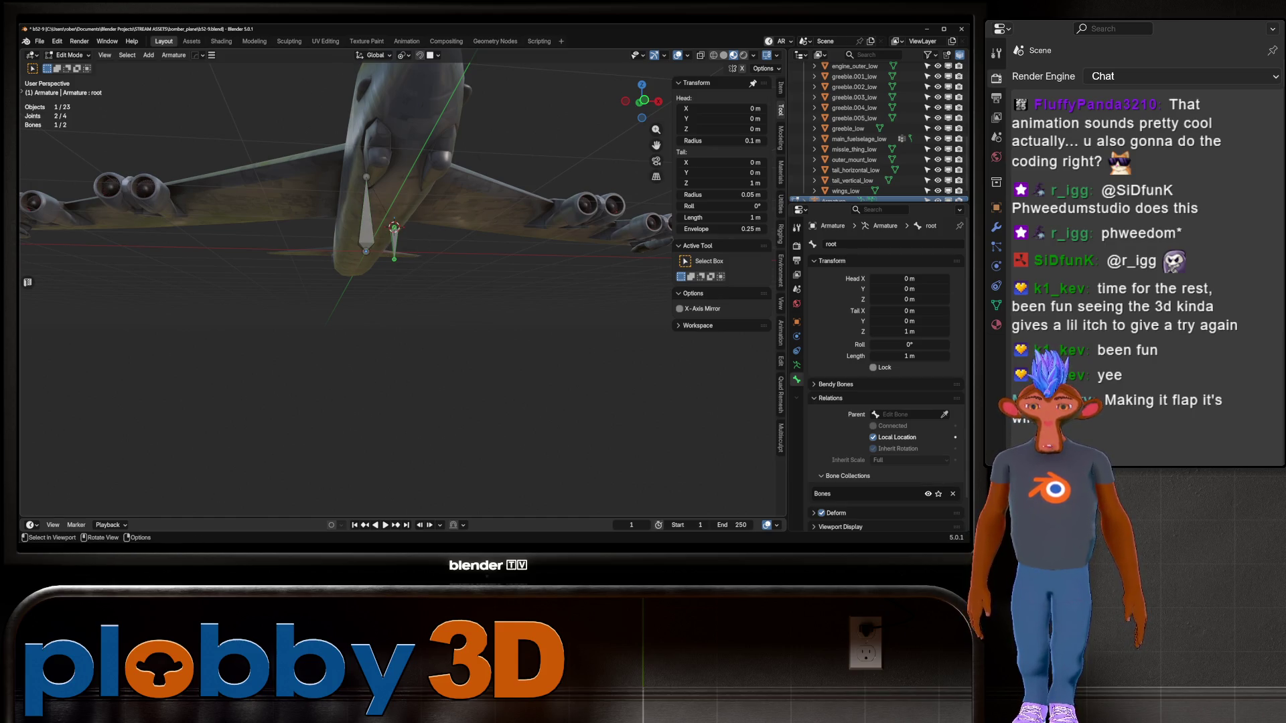
pyautogui.rightClick(428, 302)
pyautogui.click(429, 372)
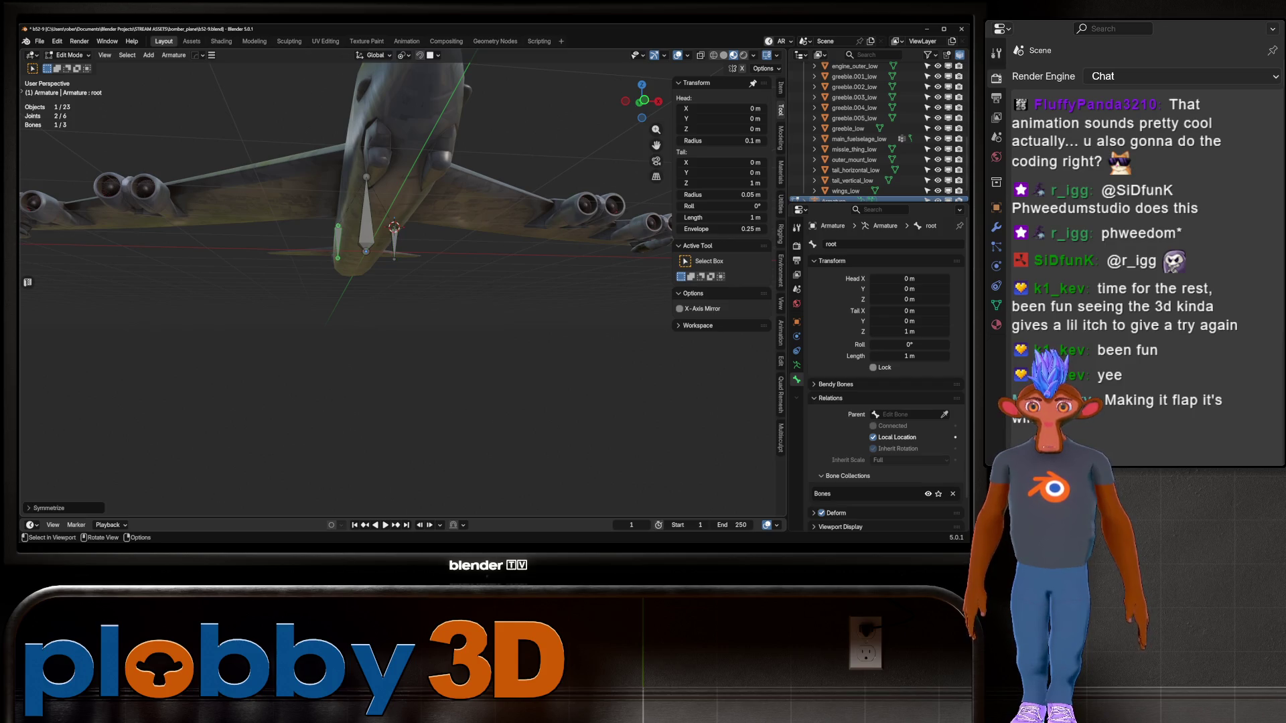
pyautogui.hotkey('alt', 'a')
pyautogui.moveTo(428, 372)
pyautogui.mouseDown(button='middle')
pyautogui.moveTo(362, 321)
pyautogui.moveTo(415, 268)
pyautogui.moveTo(469, 268)
pyautogui.mouseUp(button='middle')
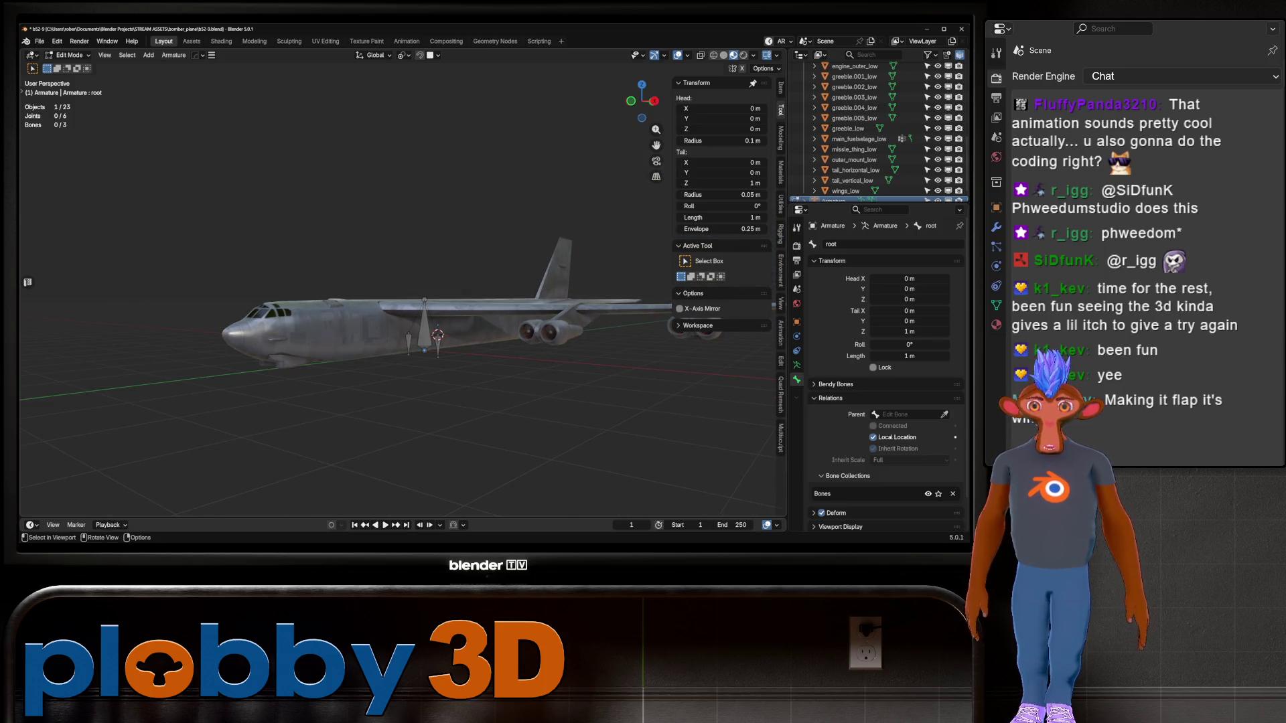
pyautogui.scroll(10, 402, 288)
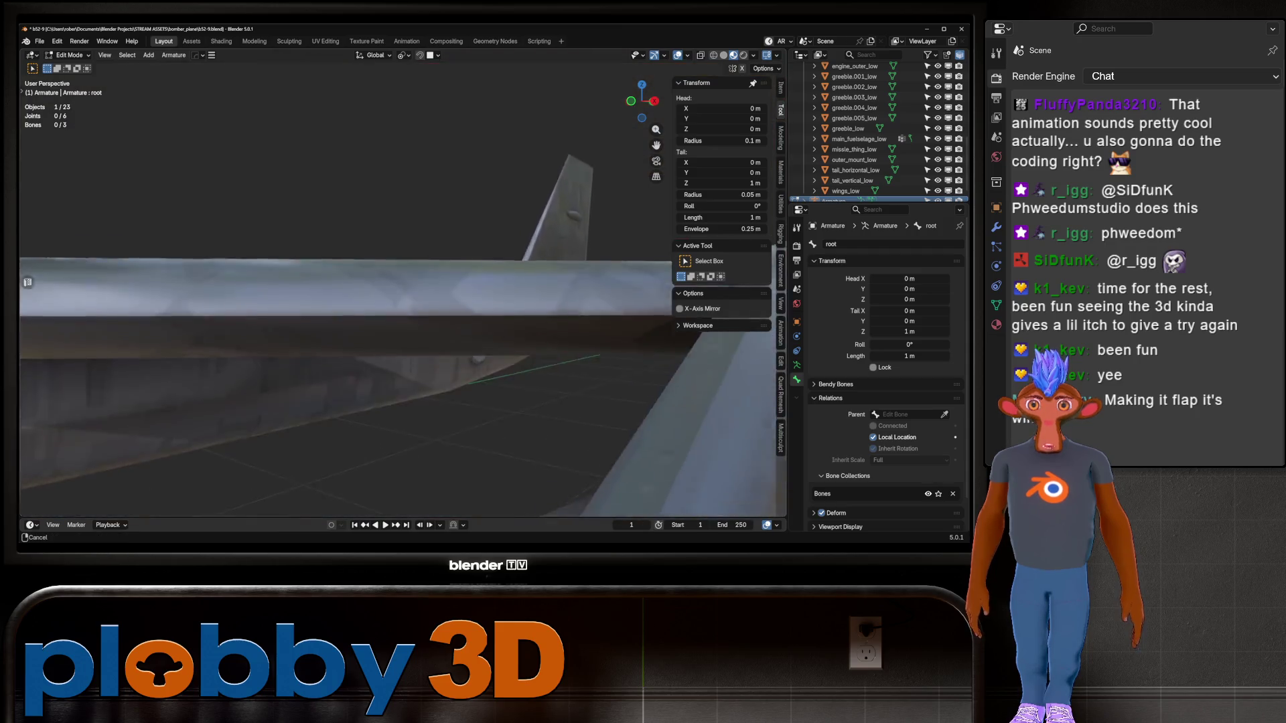
pyautogui.scroll(-10, 402, 288)
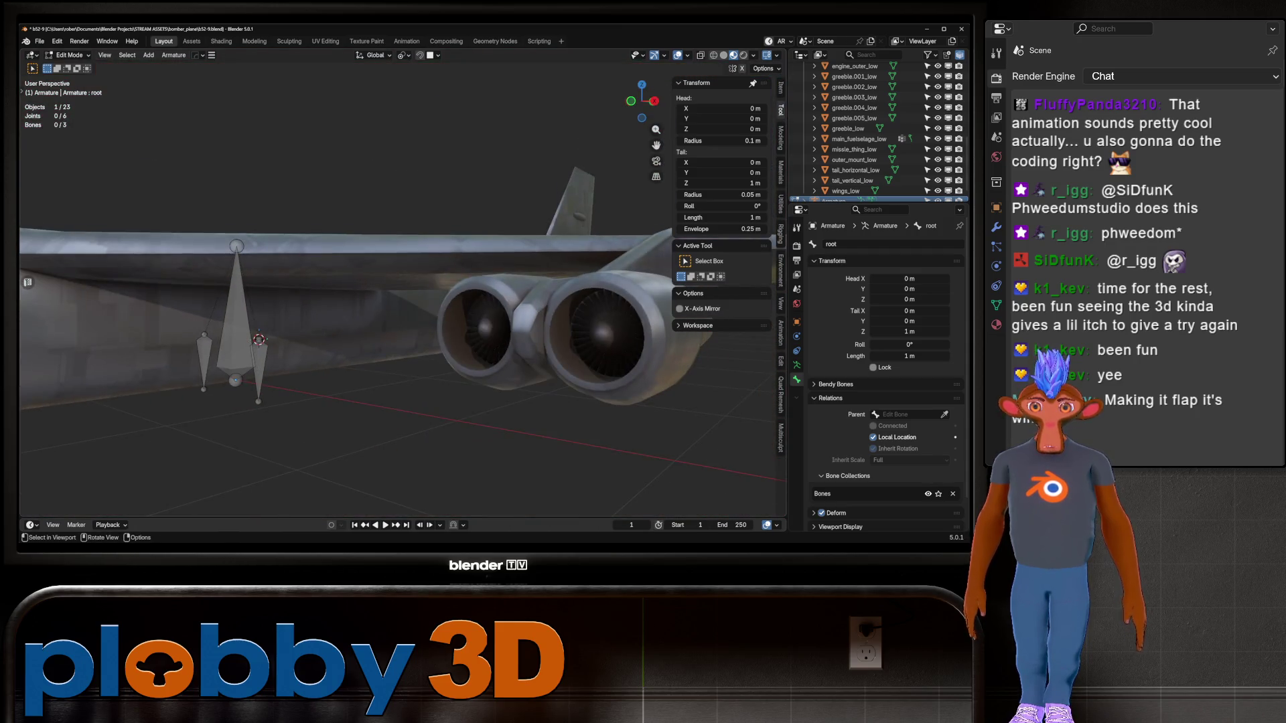
pyautogui.moveTo(402, 288); pyautogui.dragTo(449, 362, button='middle')
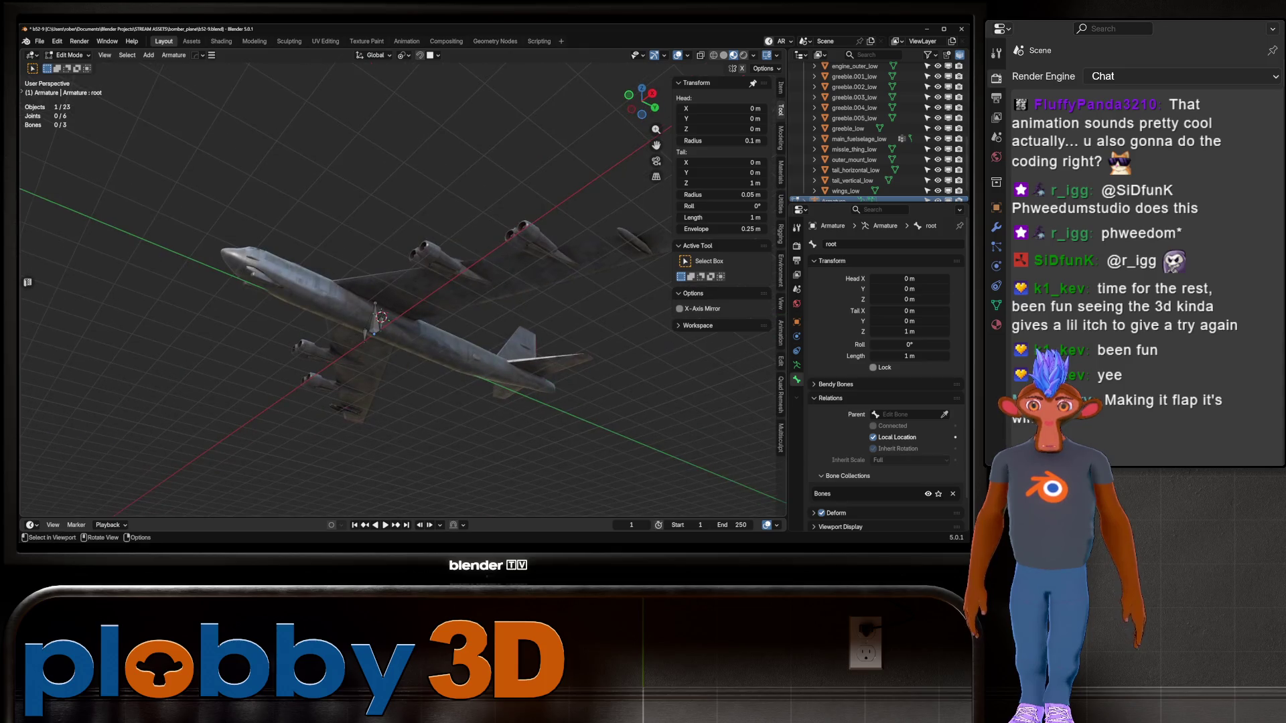
pyautogui.moveTo(402, 288); pyautogui.dragTo(422, 298, button='middle')
# Switch to Object Mode and box-select all 23 objects of the bomber
pyautogui.scroll(3, 401, 288)
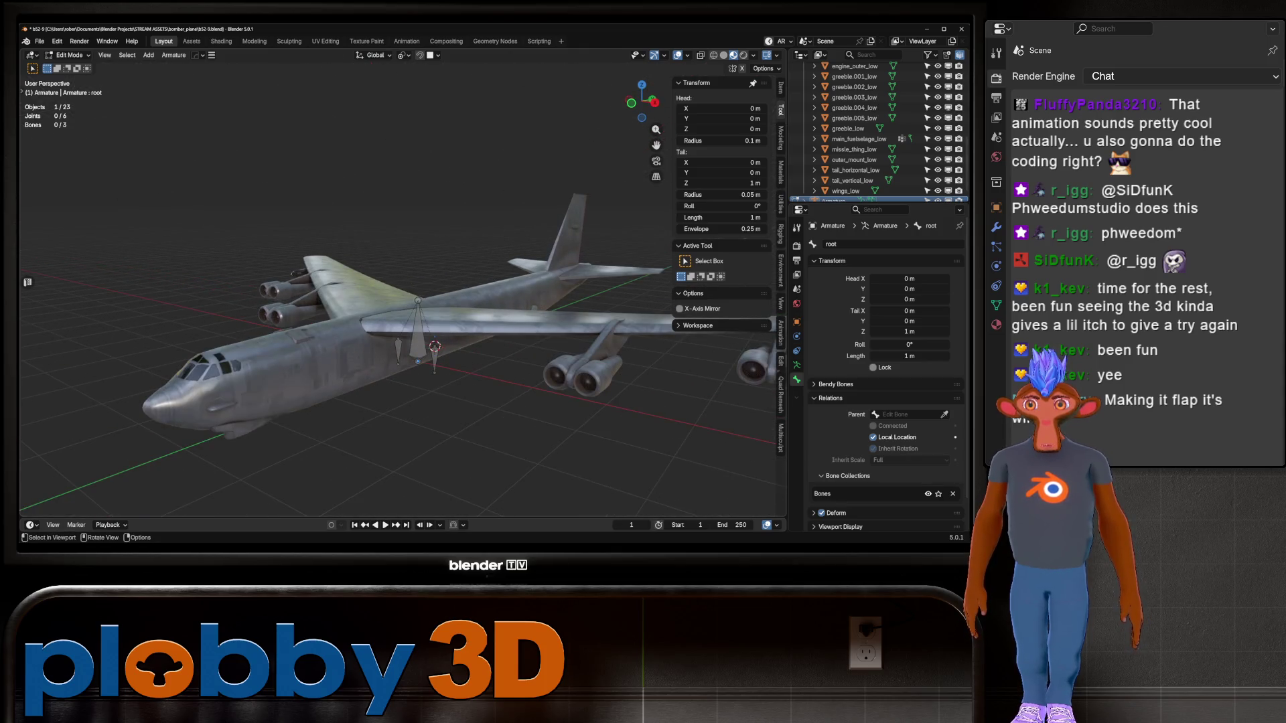
pyautogui.click(68, 54)
pyautogui.click(76, 67)
pyautogui.click(288, 321)
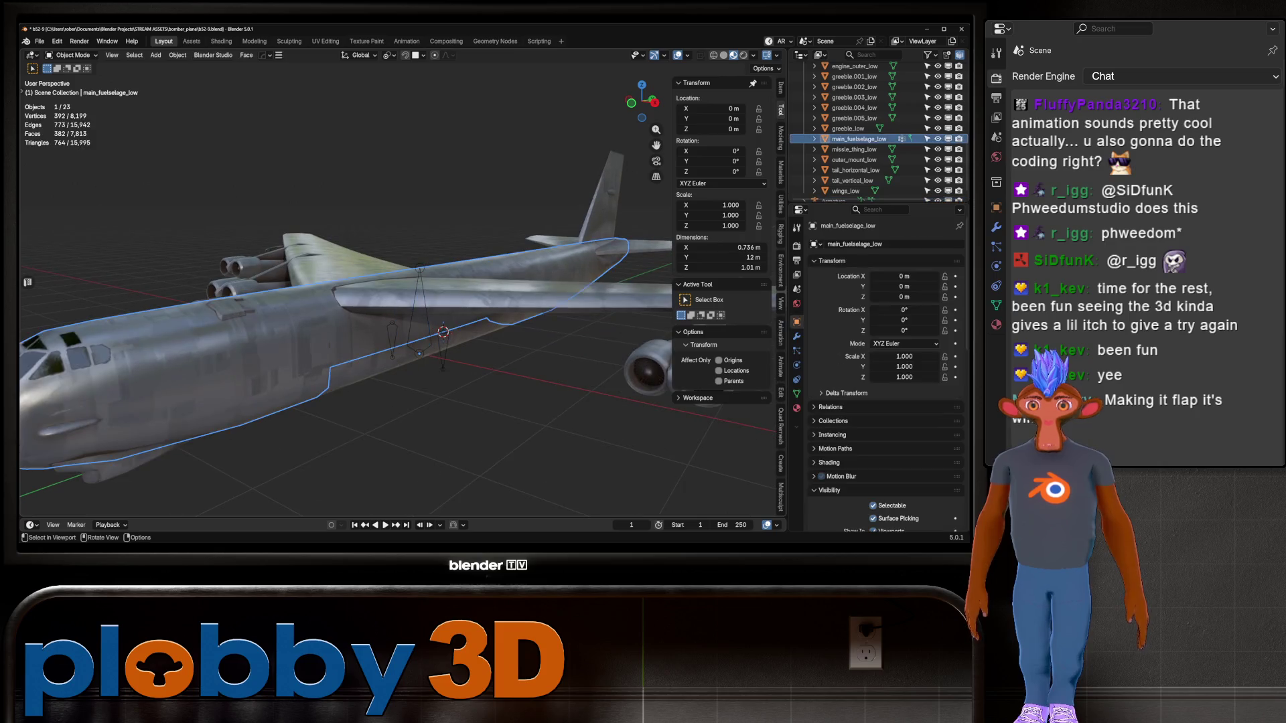
pyautogui.scroll(-5, 402, 288)
pyautogui.moveTo(335, 201); pyautogui.dragTo(281, 160, button='middle')
pyautogui.moveTo(235, 127)
pyautogui.mouseDown()
pyautogui.moveTo(562, 446)
pyautogui.moveTo(627, 476)
pyautogui.mouseUp()
pyautogui.scroll(4, 396, 294)
pyautogui.moveTo(396, 295)
pyautogui.mouseDown(button='middle')
pyautogui.moveTo(375, 268)
pyautogui.moveTo(341, 308)
pyautogui.moveTo(288, 281)
pyautogui.mouseUp(button='middle')
pyautogui.scroll(3, 342, 308)
# Select the Armature from the outliner and snap the 3D cursor to its selected bone
pyautogui.press('Tab')
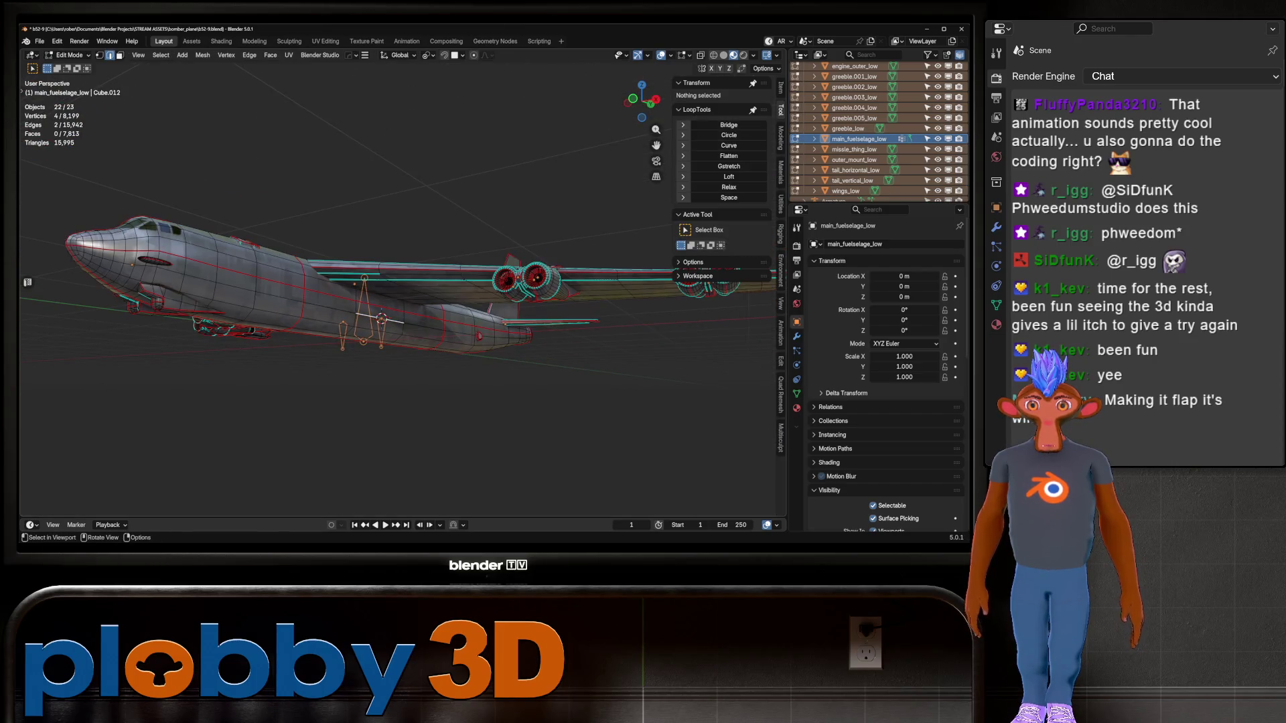
pyautogui.press('Tab')
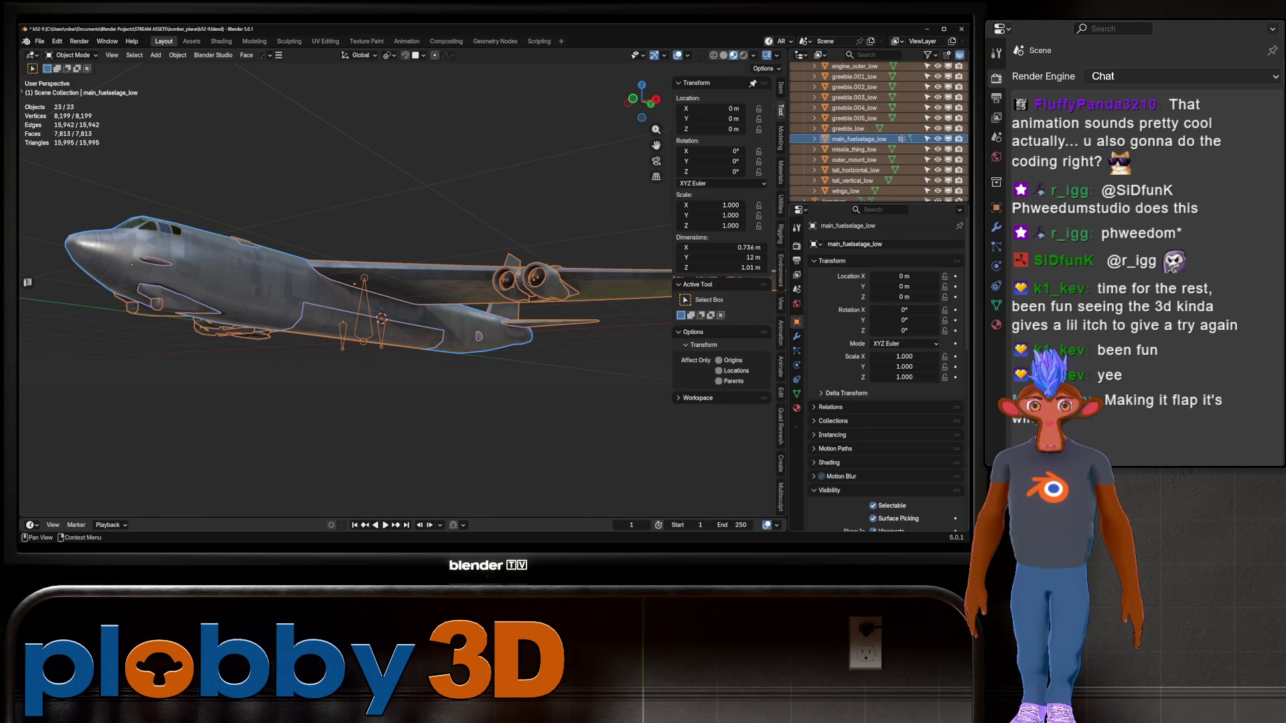
pyautogui.scroll(-1, 877, 127)
pyautogui.click(834, 191)
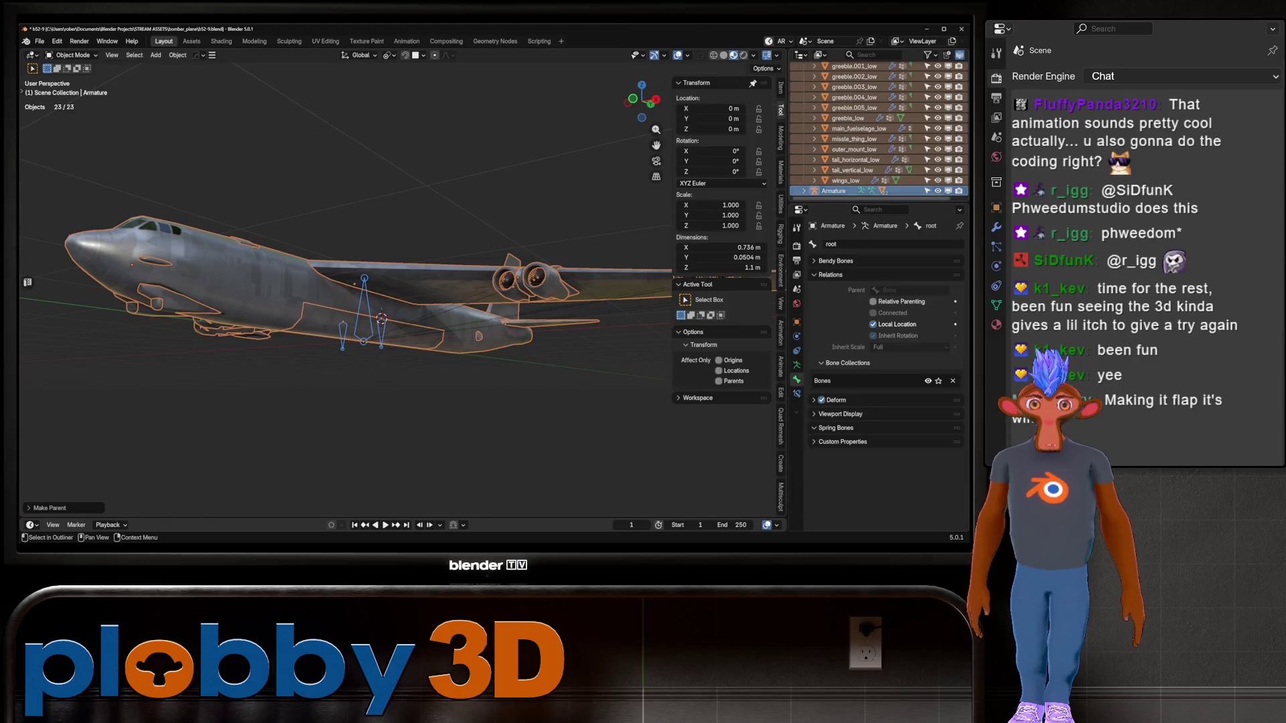
pyautogui.scroll(5, 877, 127)
pyautogui.click(804, 140)
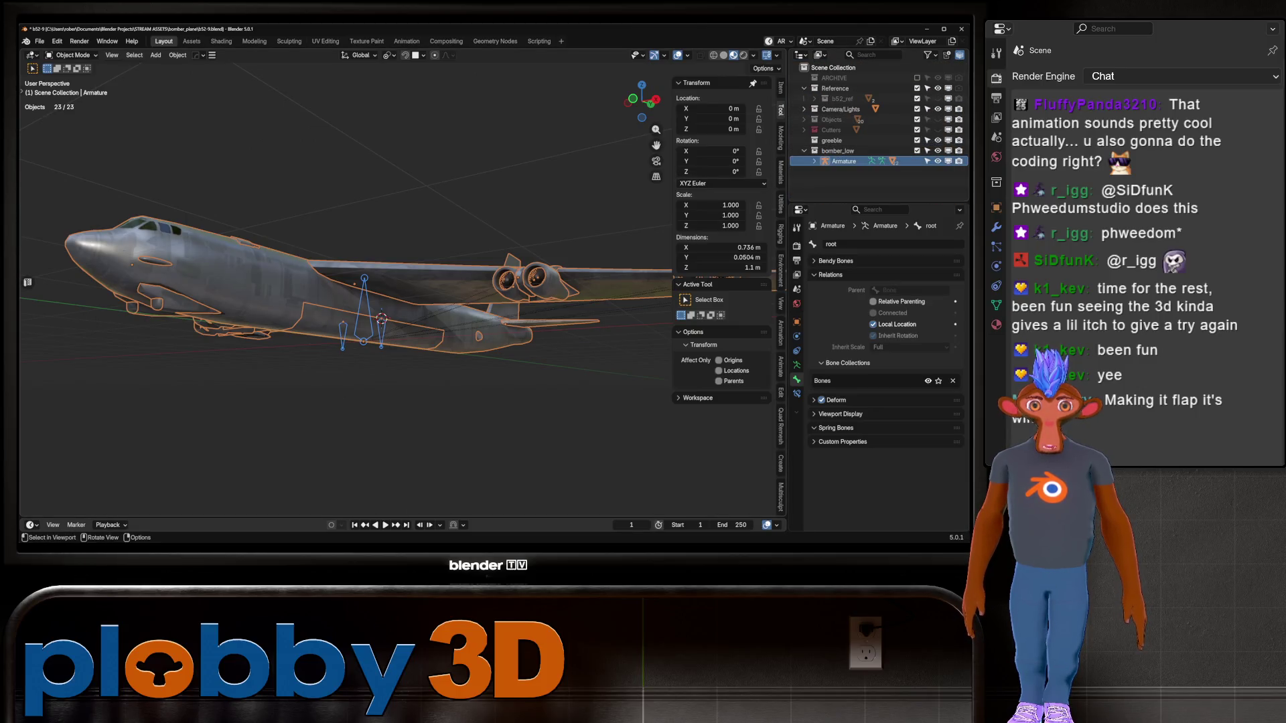
pyautogui.moveTo(334, 301); pyautogui.dragTo(442, 305, button='middle')
pyautogui.press('Tab')
pyautogui.press('q')
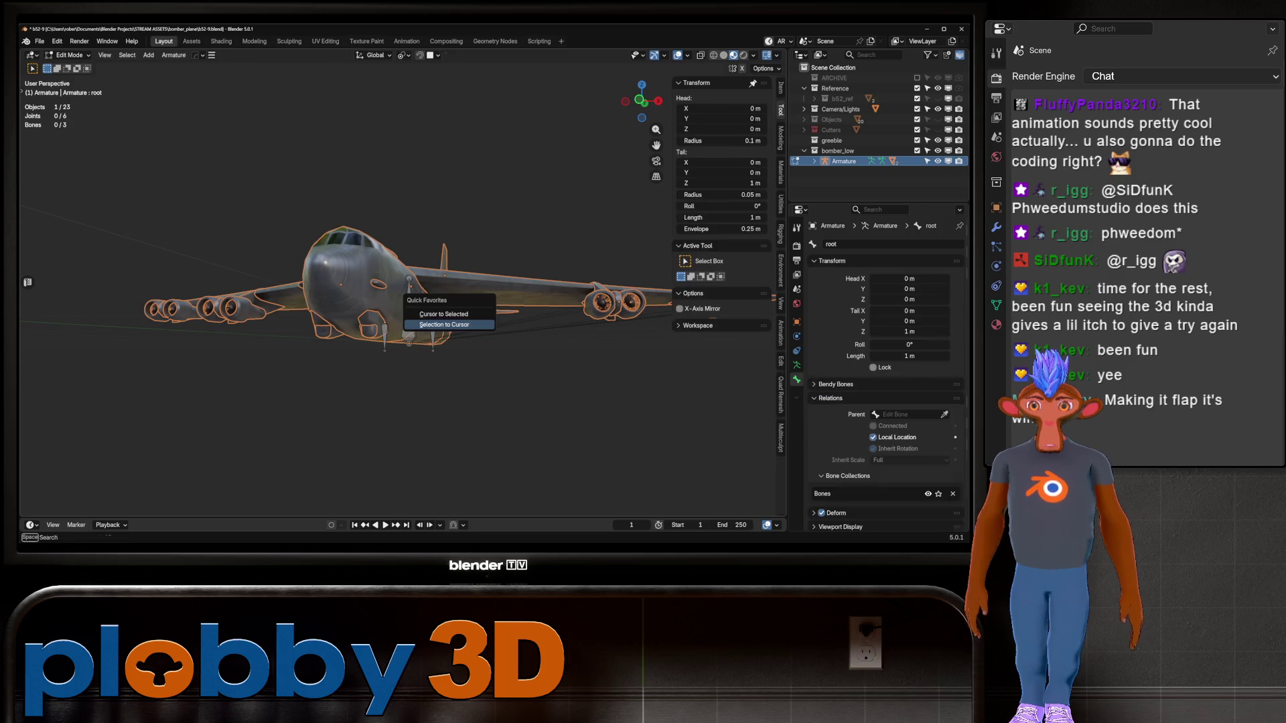
pyautogui.click(444, 314)
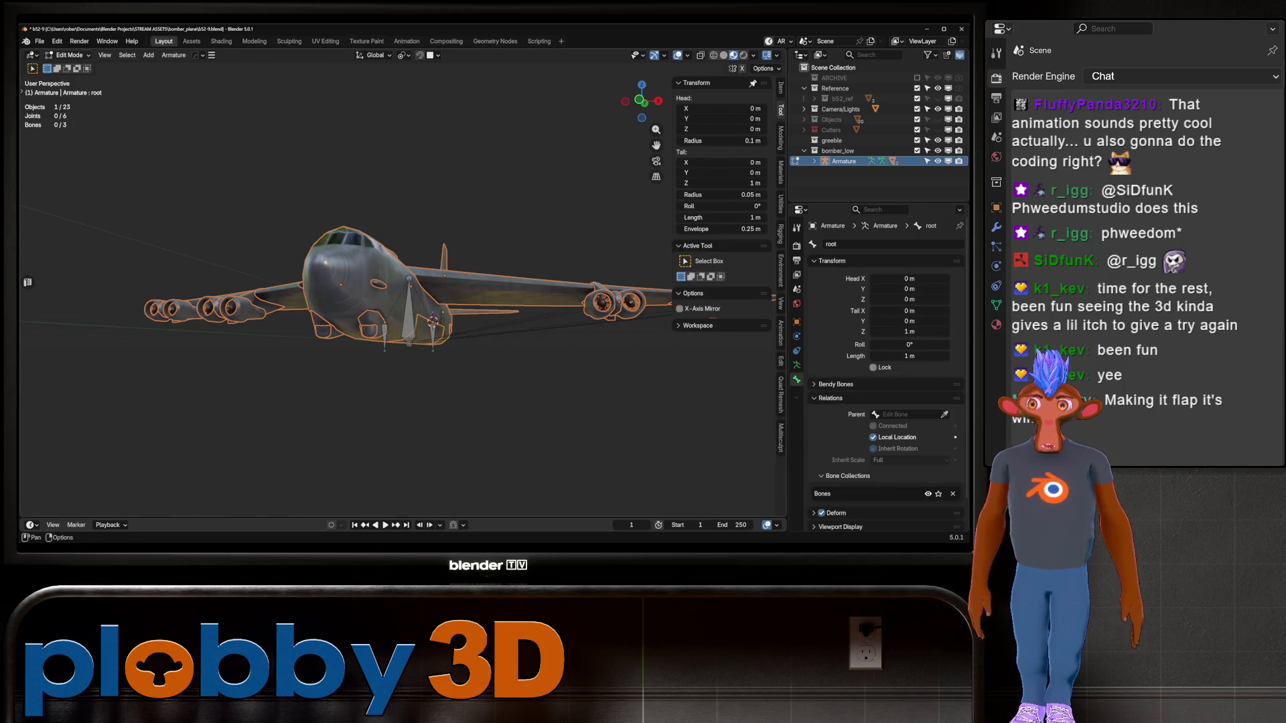
pyautogui.press('Tab')
# Select the Armature with all its children, then select every object in the scene
pyautogui.click(435, 314)
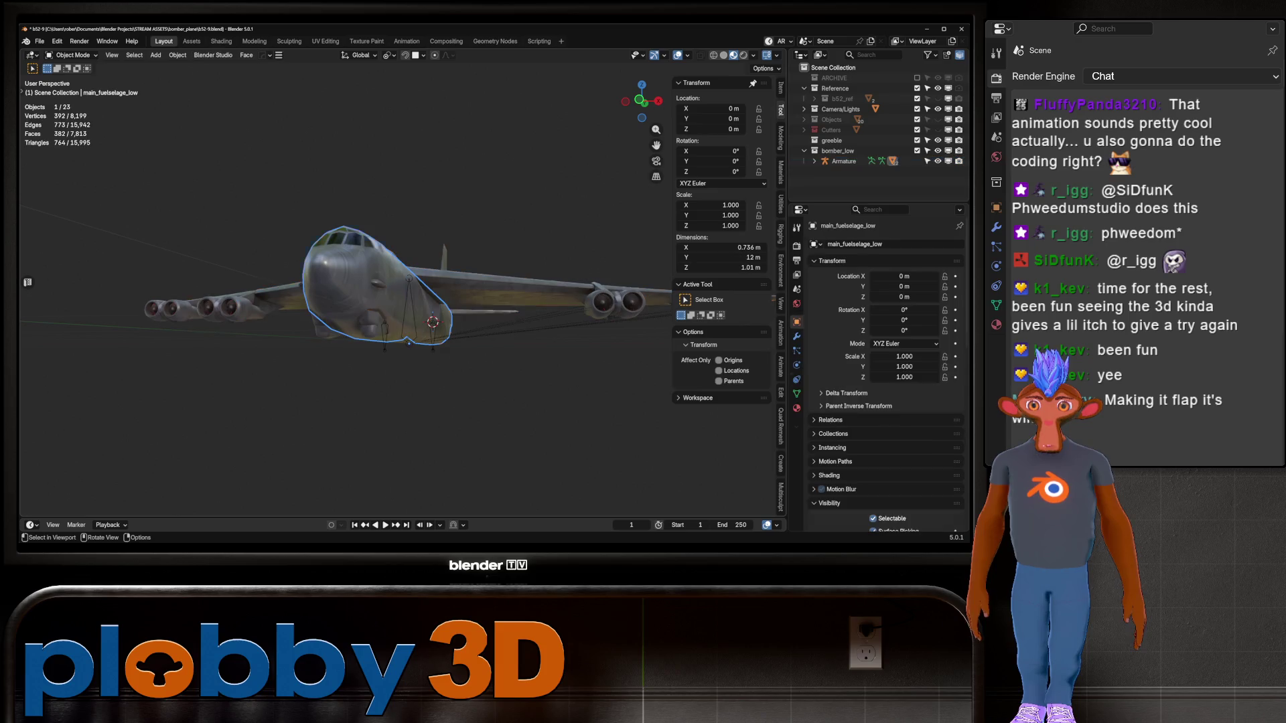
pyautogui.click(817, 161)
pyautogui.rightClick(811, 161)
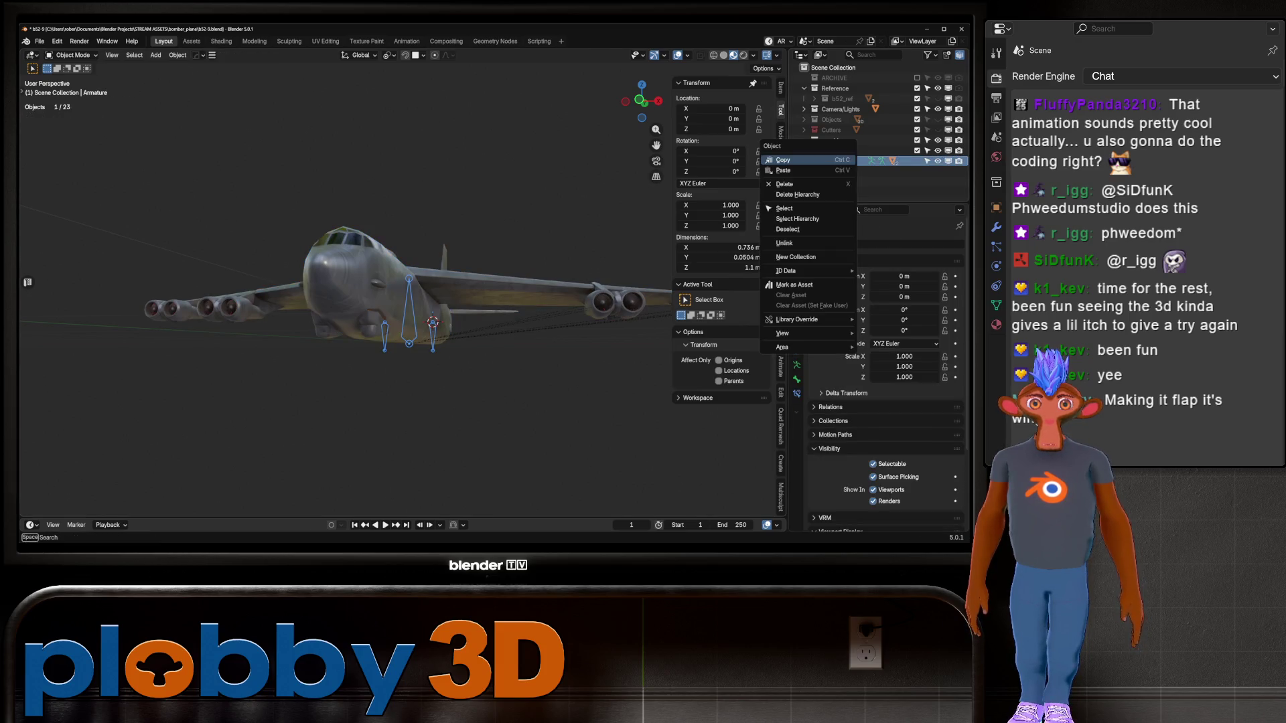
pyautogui.click(797, 219)
pyautogui.click(843, 161)
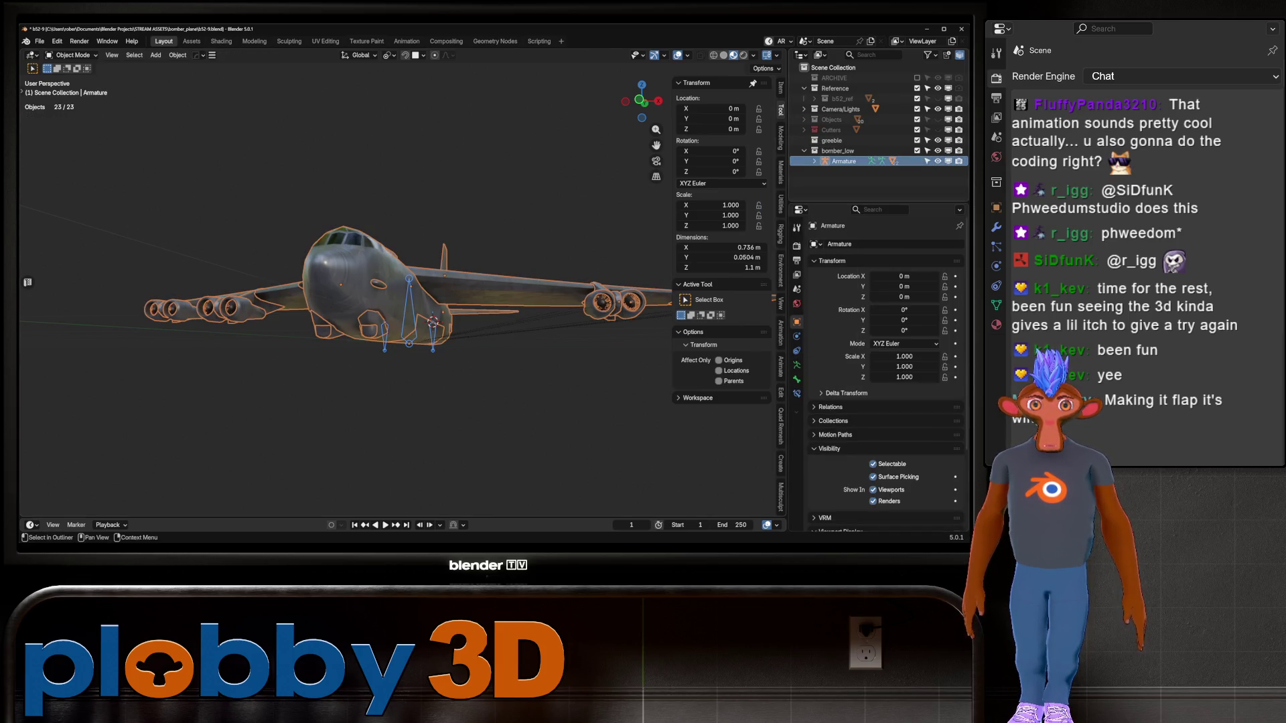
pyautogui.press('a')
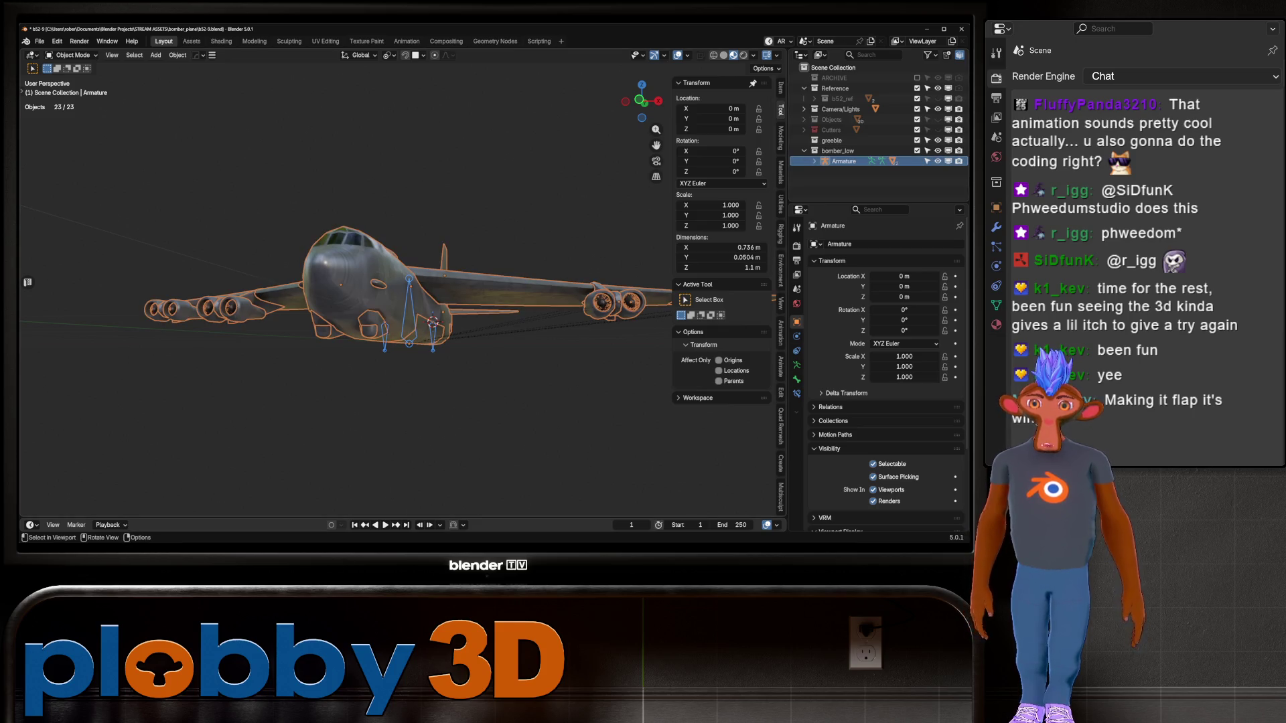
# Make main_fuselage_low the active mesh and enter Edit Mode on the bomber parts
pyautogui.press('Tab')
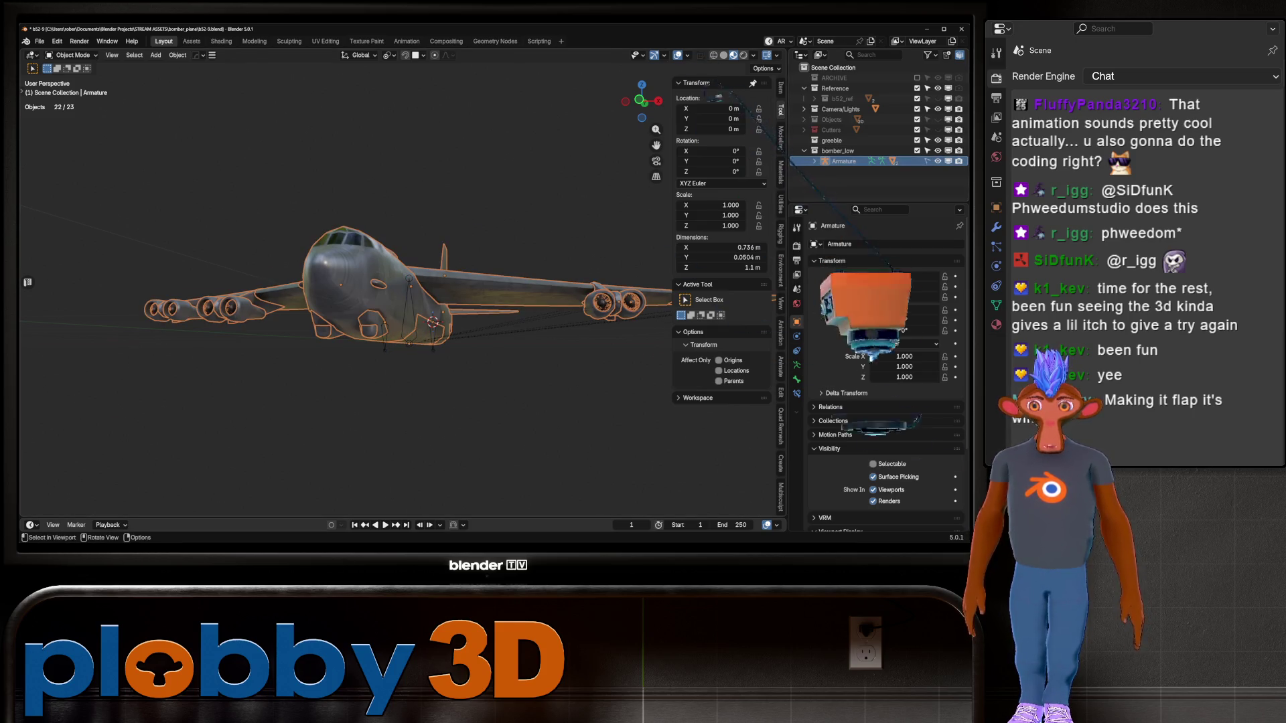
pyautogui.moveTo(402, 302); pyautogui.dragTo(335, 267, button='middle')
pyautogui.press('Tab')
pyautogui.keyDown('shift'); pyautogui.click(402, 315); pyautogui.keyUp('shift')
pyautogui.press('Tab')
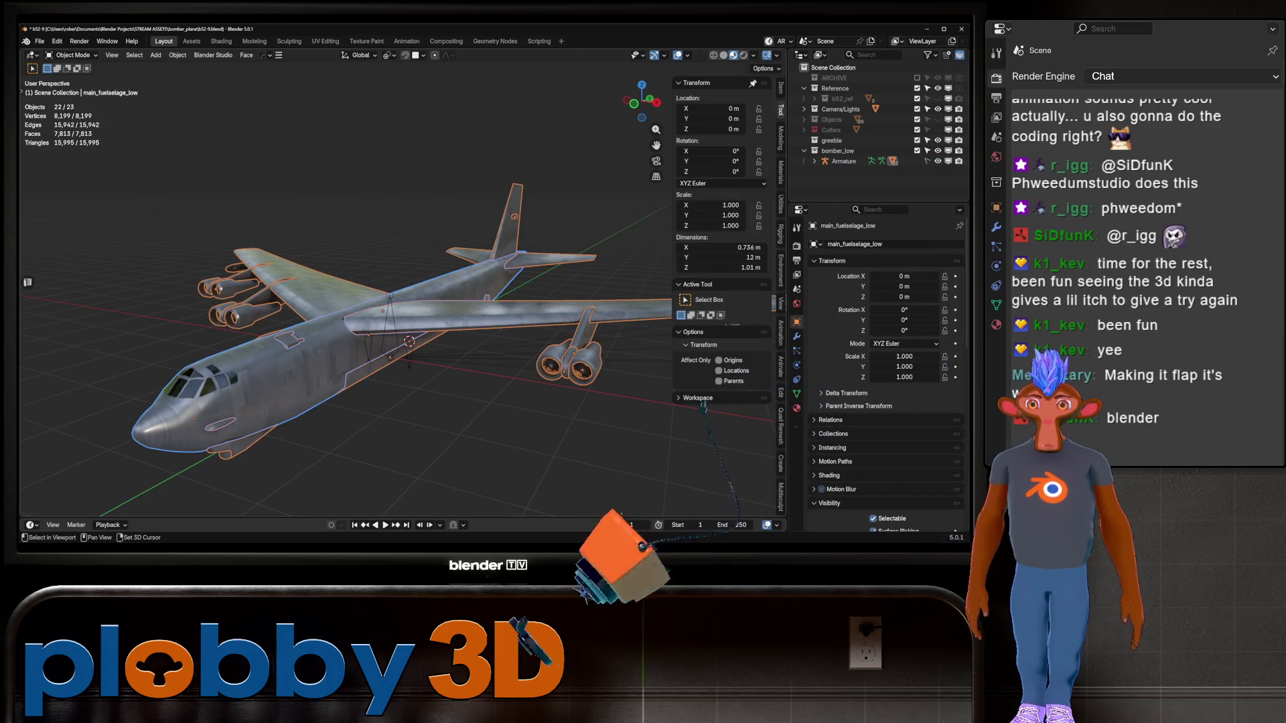
# Frame the whole plane and show the mesh's vertex group settings in Object Data
pyautogui.press('a')
pyautogui.press('KP_Decimal')
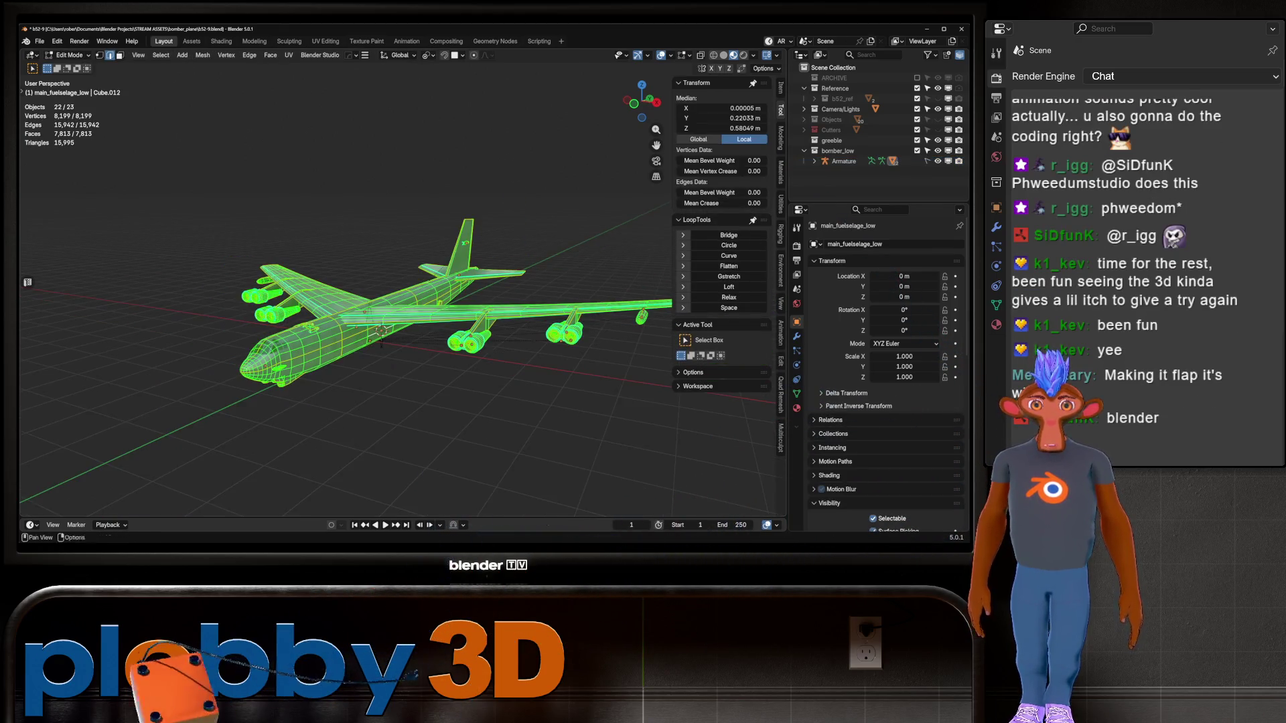
pyautogui.click(797, 394)
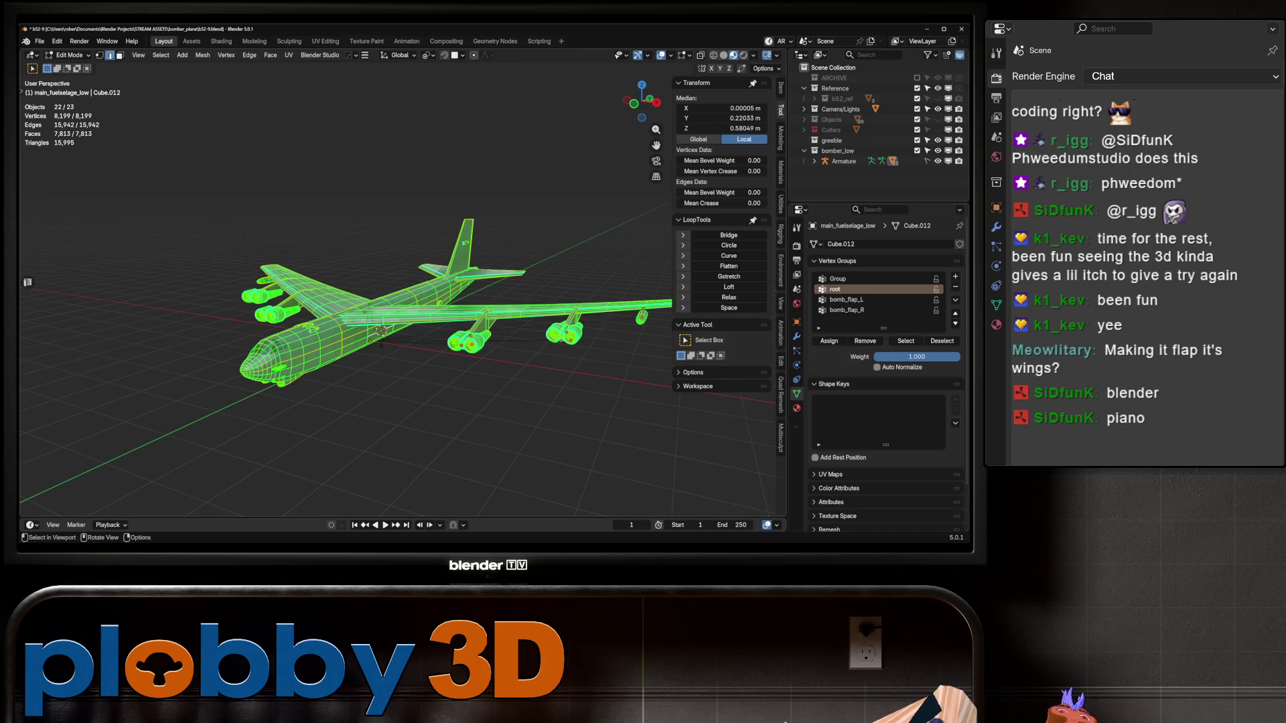
pyautogui.hotkey('alt', 'a')
pyautogui.press('a')
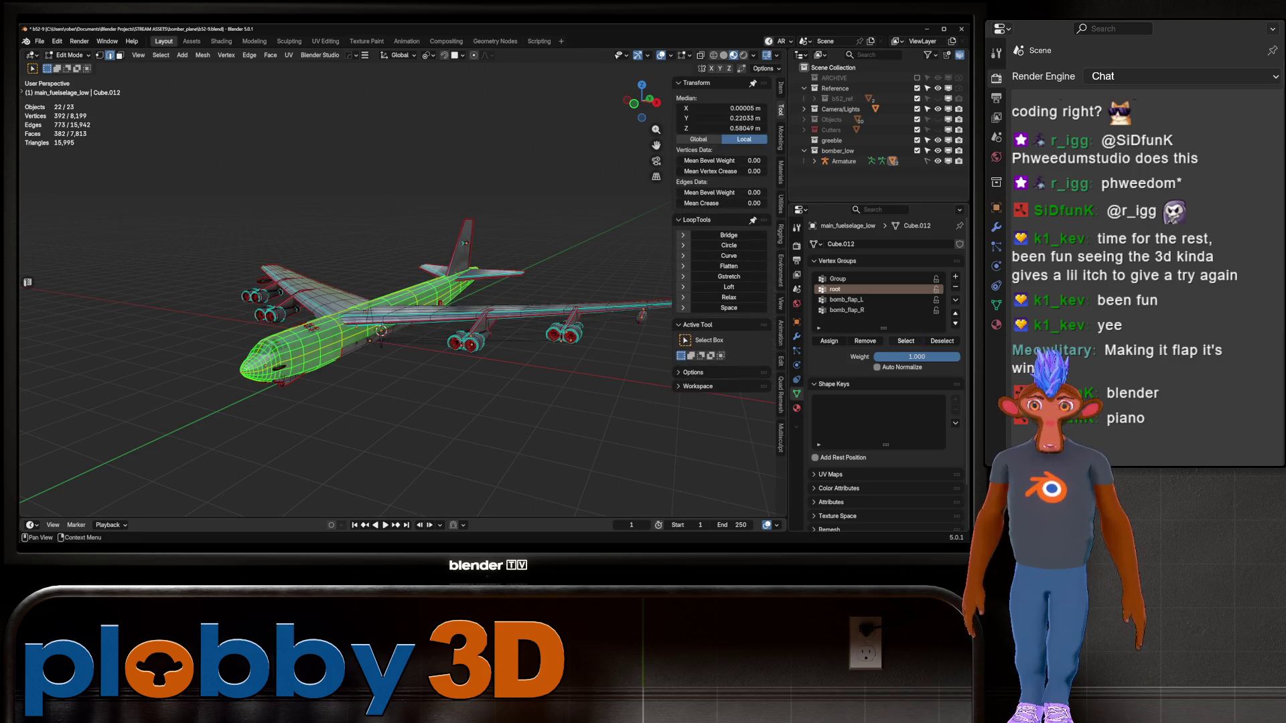
pyautogui.hotkey('alt', 'a')
pyautogui.press('Tab')
# Put the wings, engine mounts, fuselage and all parts into Edit Mode, dismissing Link Data
pyautogui.click(536, 305)
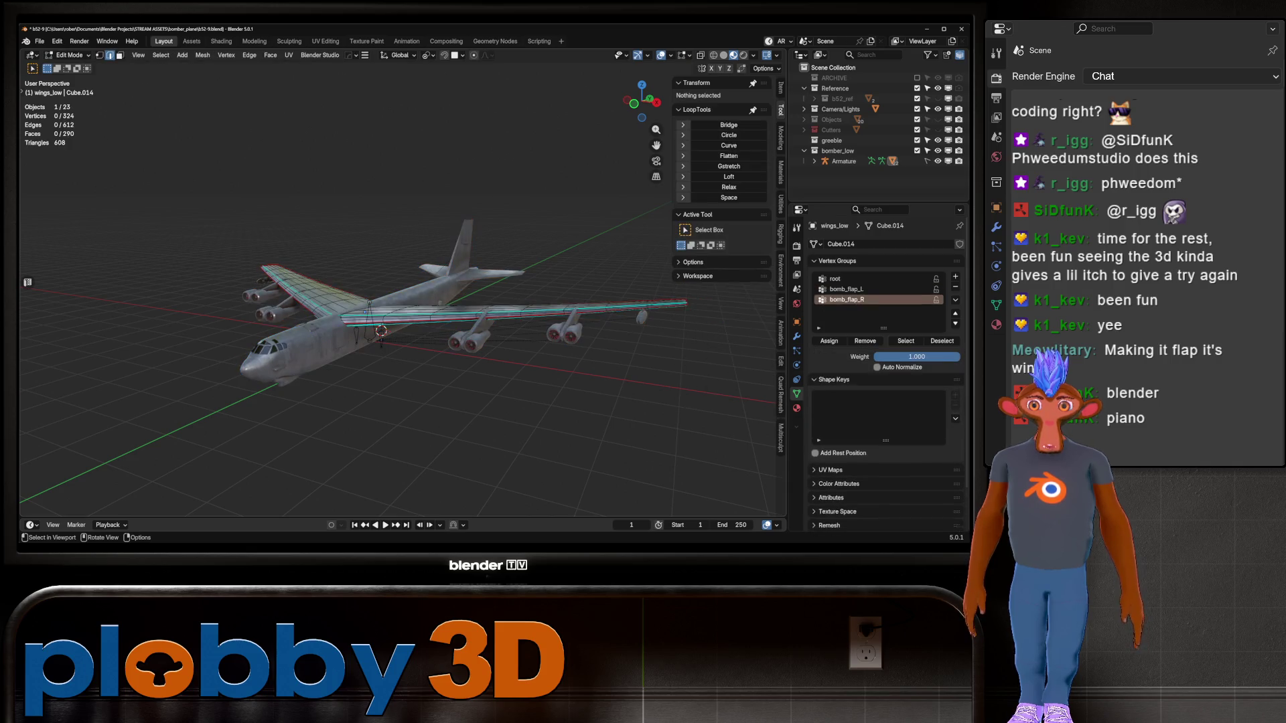
pyautogui.press('Tab')
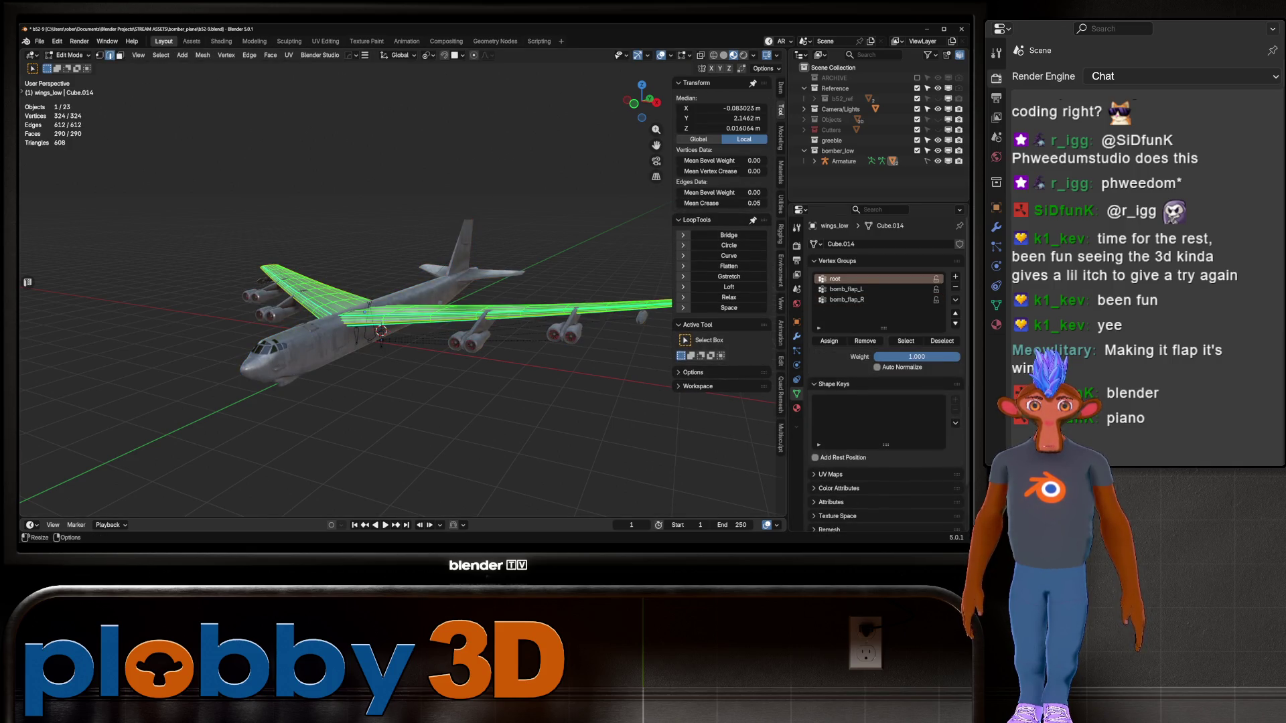
pyautogui.press('Tab')
pyautogui.click(482, 328)
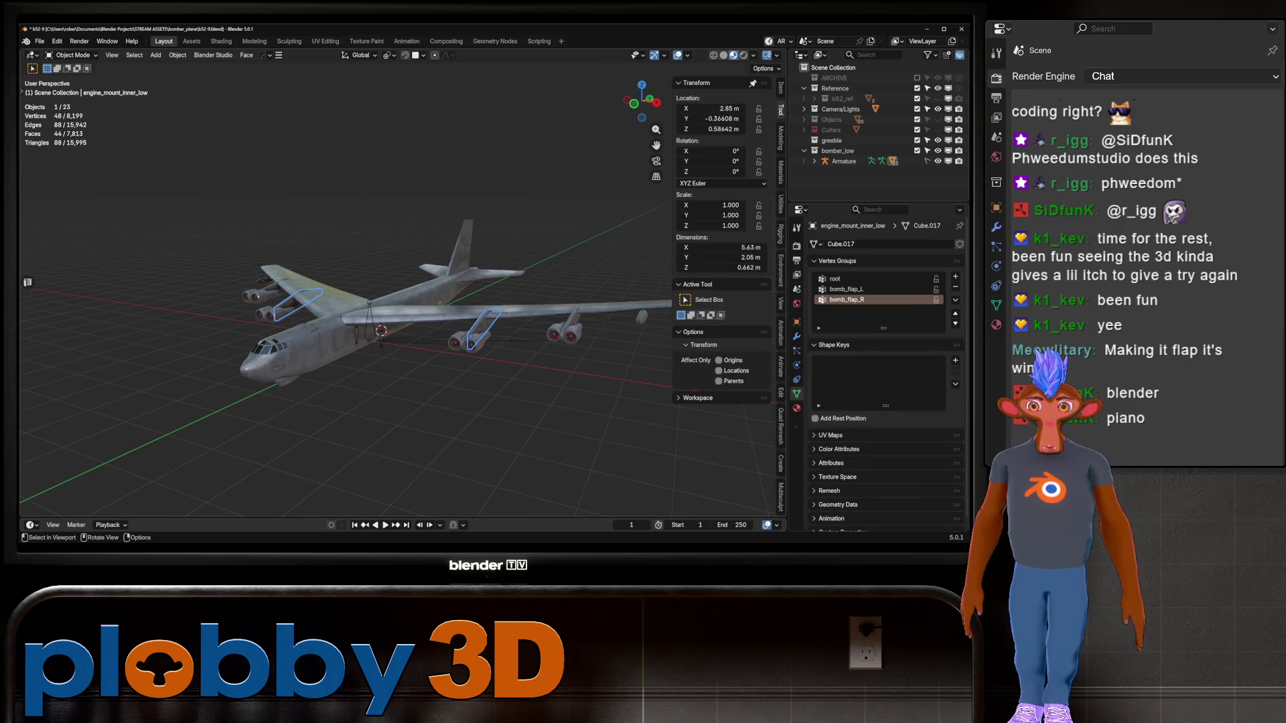
pyautogui.click(369, 340)
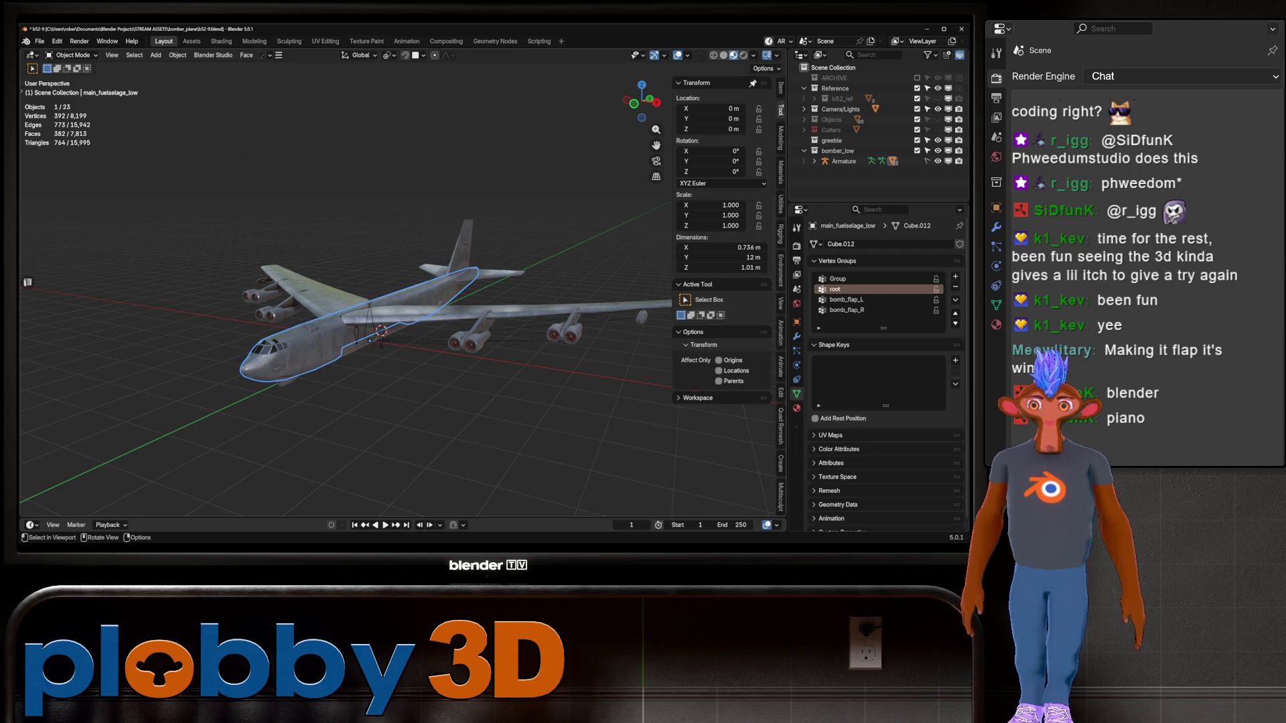
pyautogui.scroll(-2, 369, 340)
pyautogui.keyDown('shift'); pyautogui.moveTo(207, 179); pyautogui.dragTo(653, 492); pyautogui.keyUp('shift')
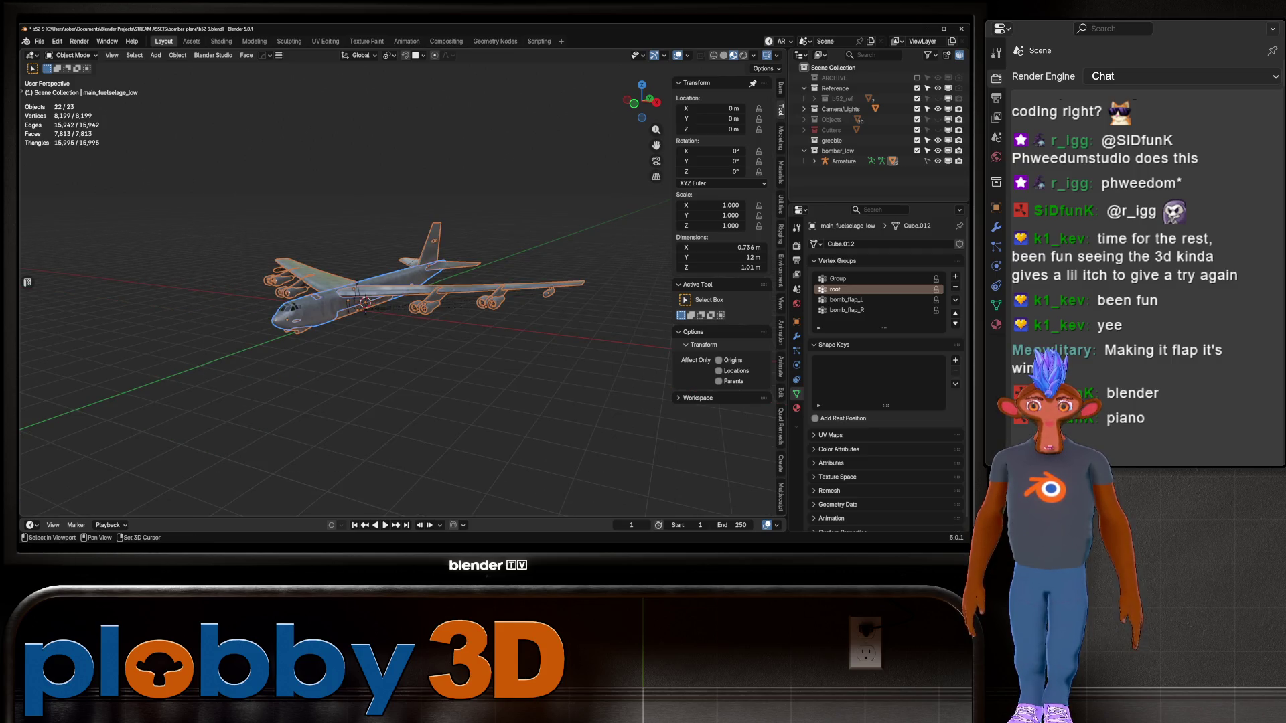
pyautogui.press('Tab')
pyautogui.press('Tab')
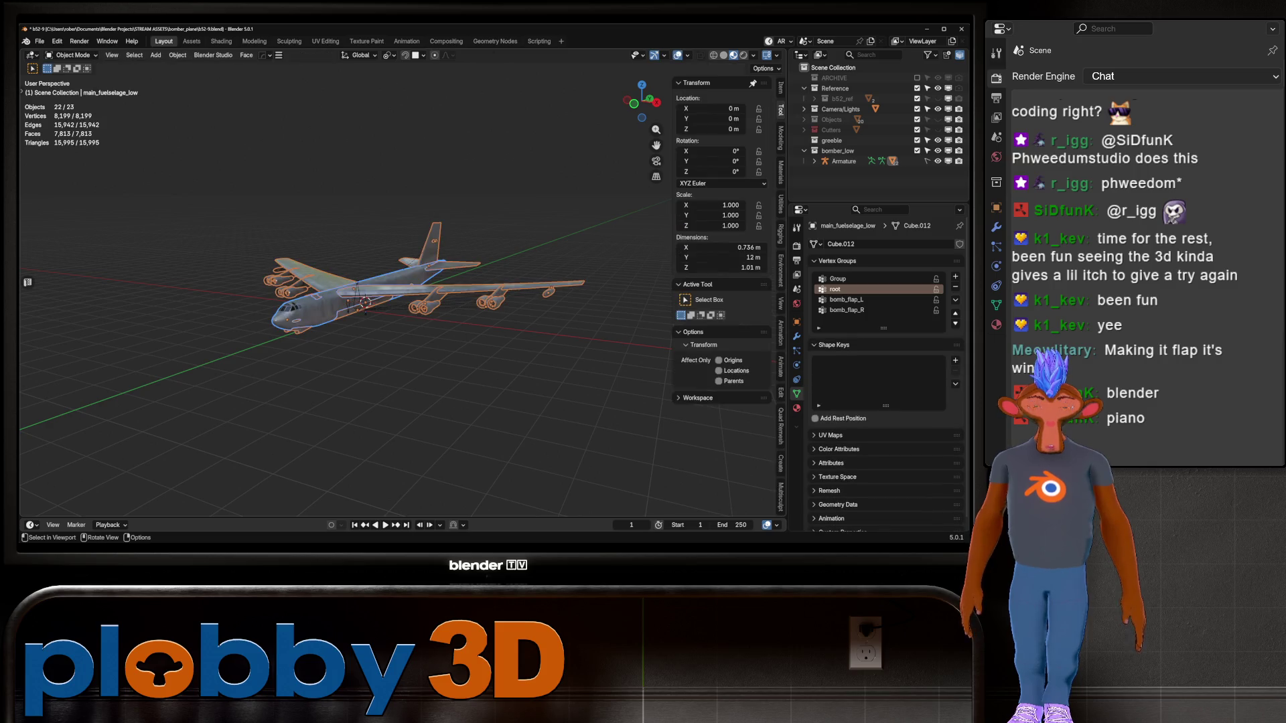
pyautogui.hotkey('ctrl', 'l')
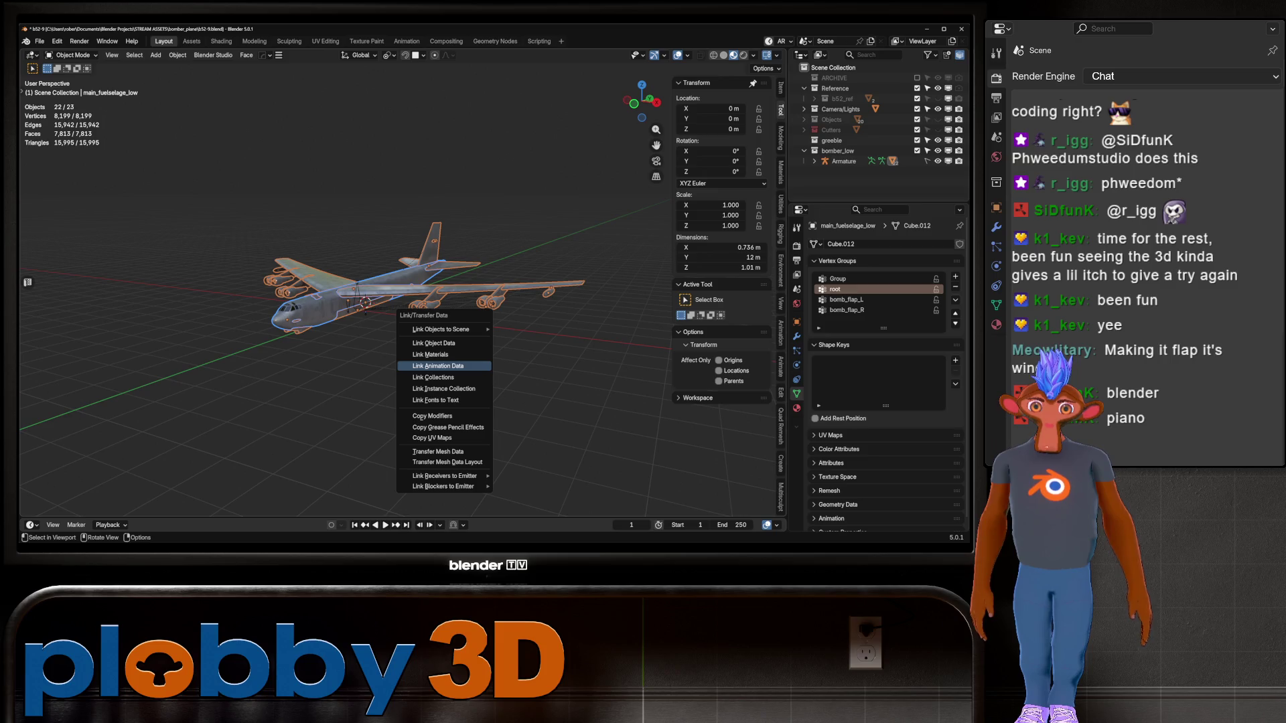
pyautogui.click(437, 366)
# Assign the inner engines' vertices to the root vertex group
pyautogui.moveTo(437, 366); pyautogui.dragTo(469, 334, button='middle')
pyautogui.click(469, 285)
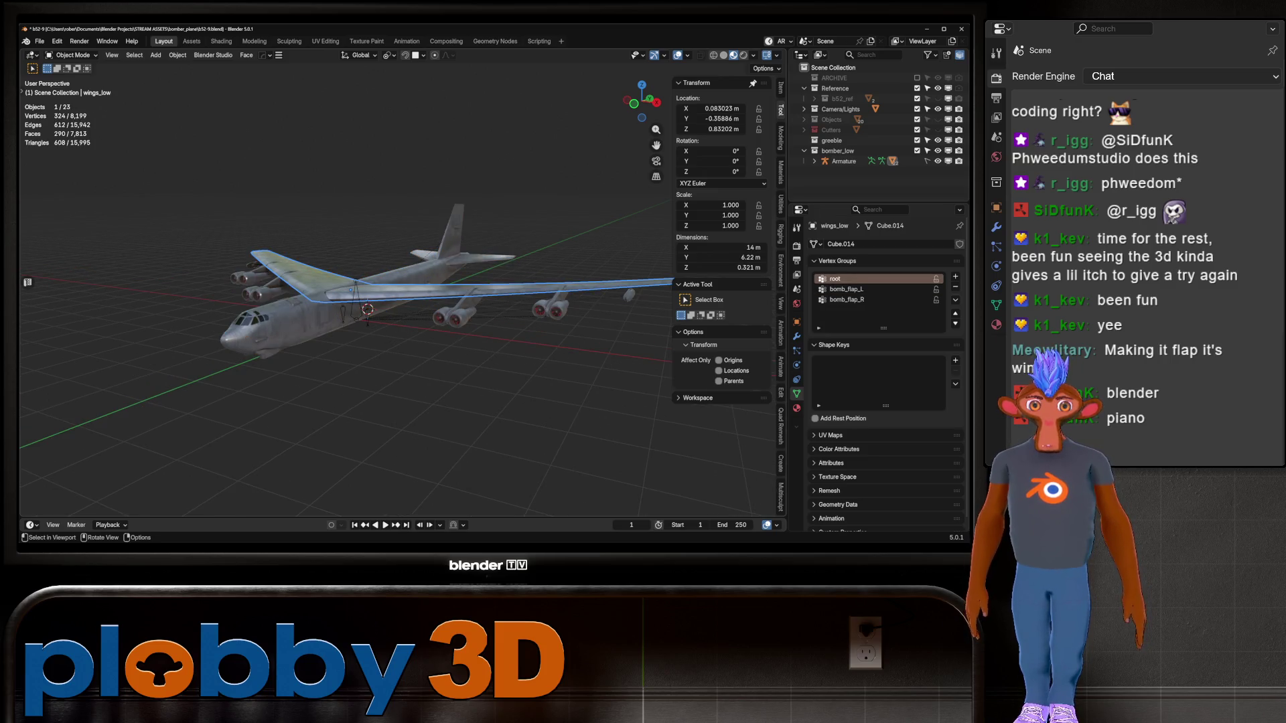
pyautogui.press('Tab')
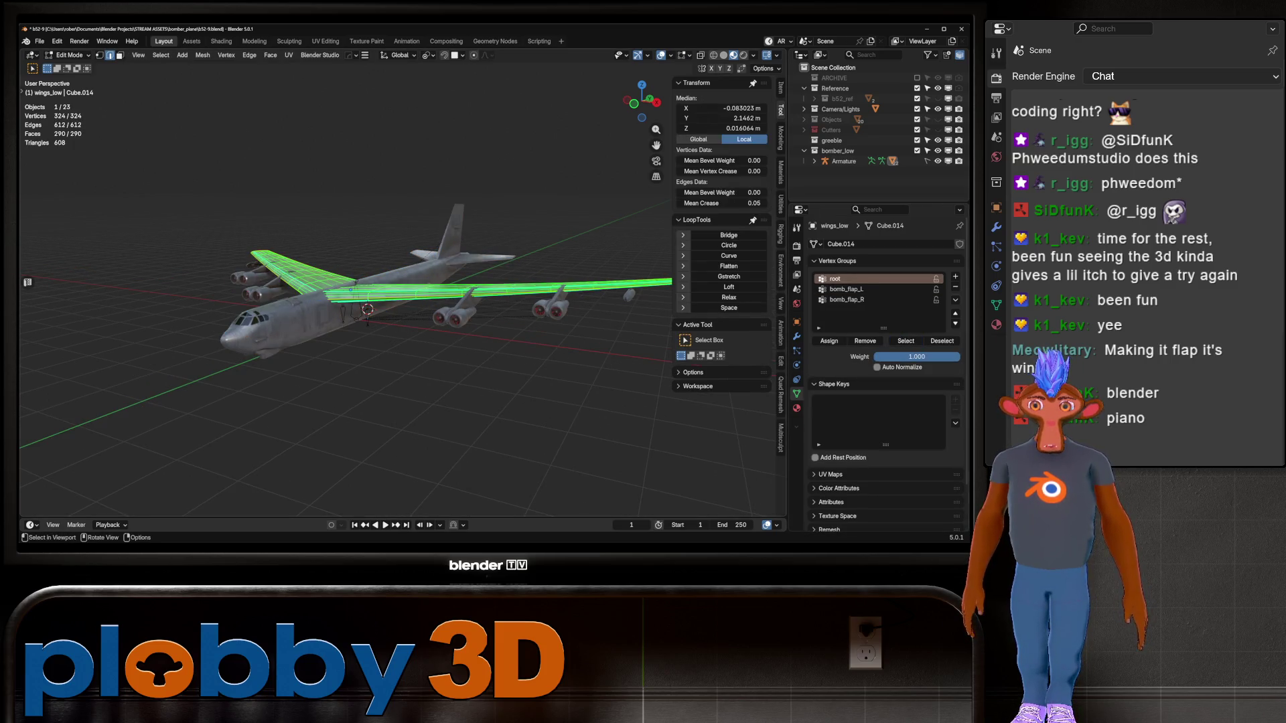
pyautogui.press('Tab')
pyautogui.press('Tab')
pyautogui.press('Tab')
pyautogui.click(455, 315)
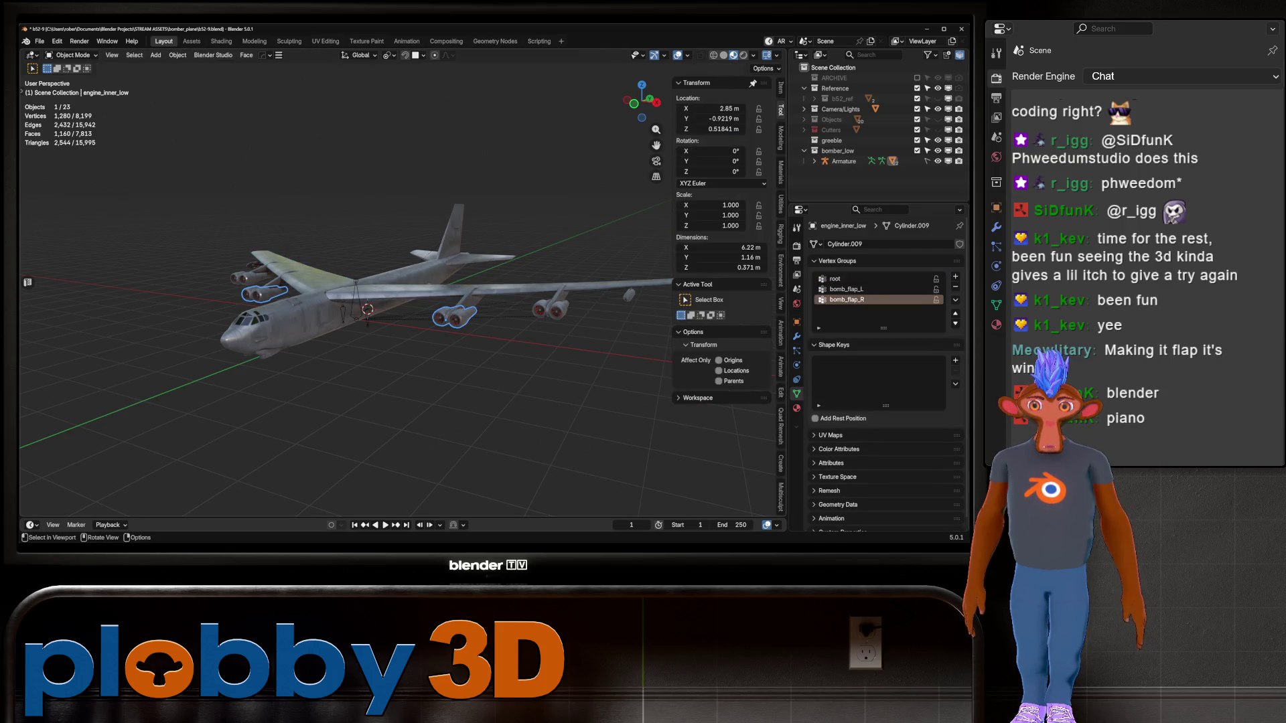
pyautogui.press('Tab')
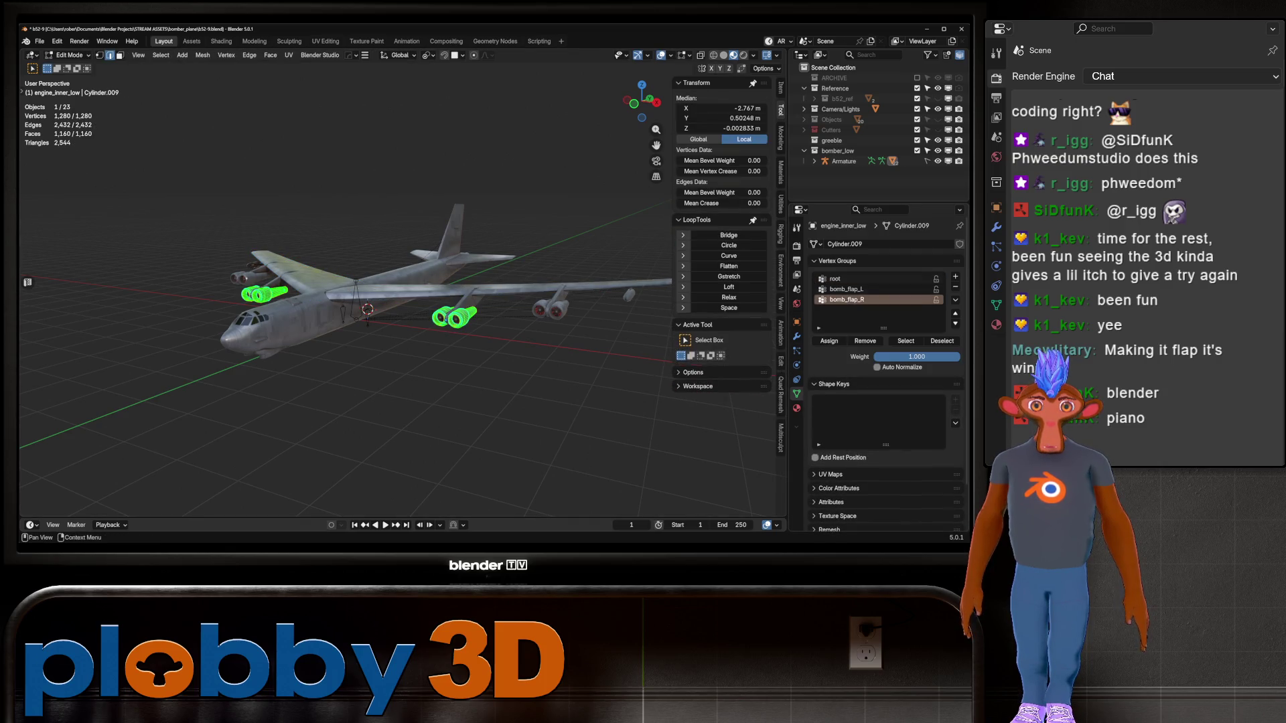
pyautogui.click(844, 278)
pyautogui.click(829, 341)
pyautogui.press('Tab')
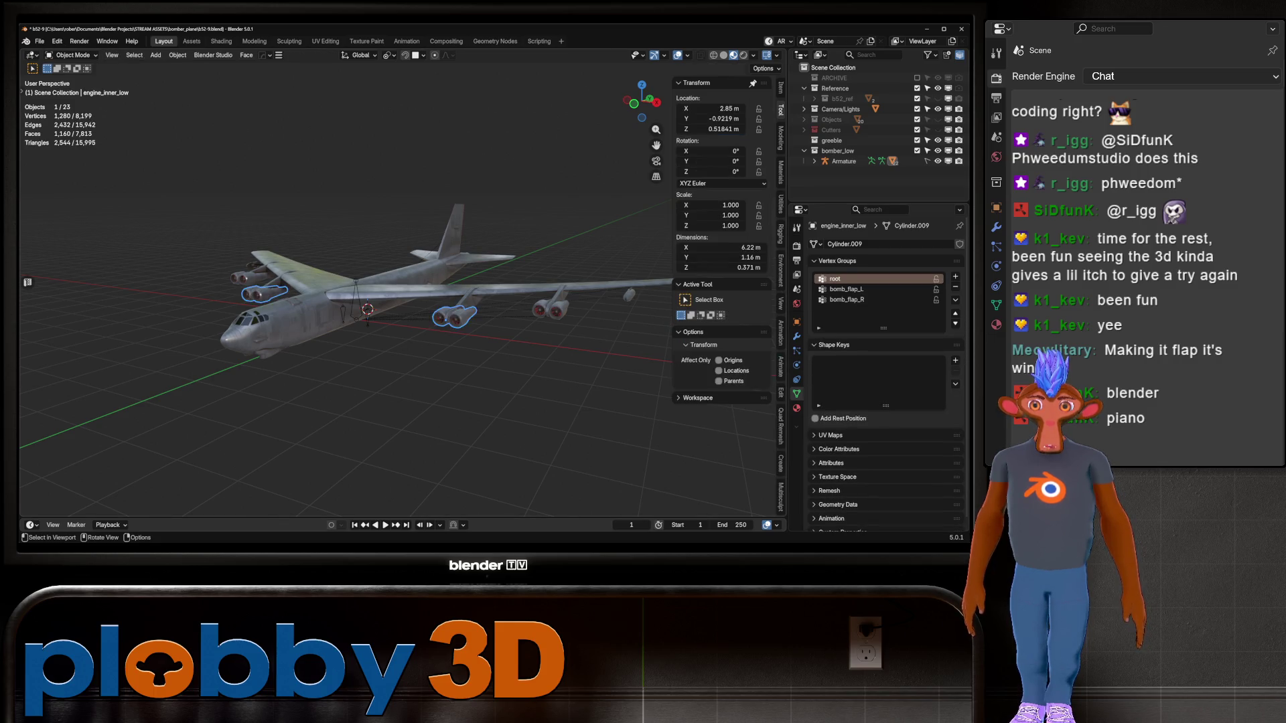
# Enter Edit Mode on the outer engines, plus two more parts together
pyautogui.click(551, 309)
pyautogui.press('Tab')
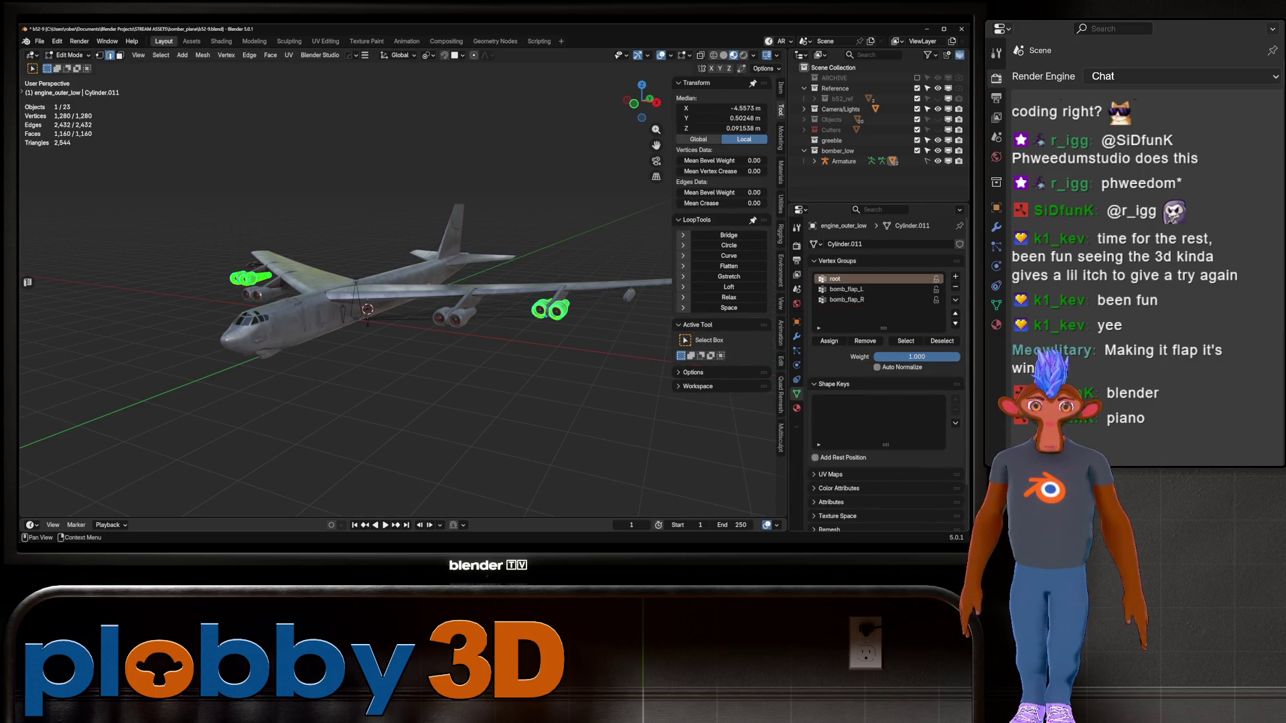
pyautogui.press('Tab')
pyautogui.keyDown('shift'); pyautogui.click(629, 295); pyautogui.keyUp('shift')
pyautogui.keyDown('shift'); pyautogui.click(254, 263); pyautogui.keyUp('shift')
pyautogui.press('Tab')
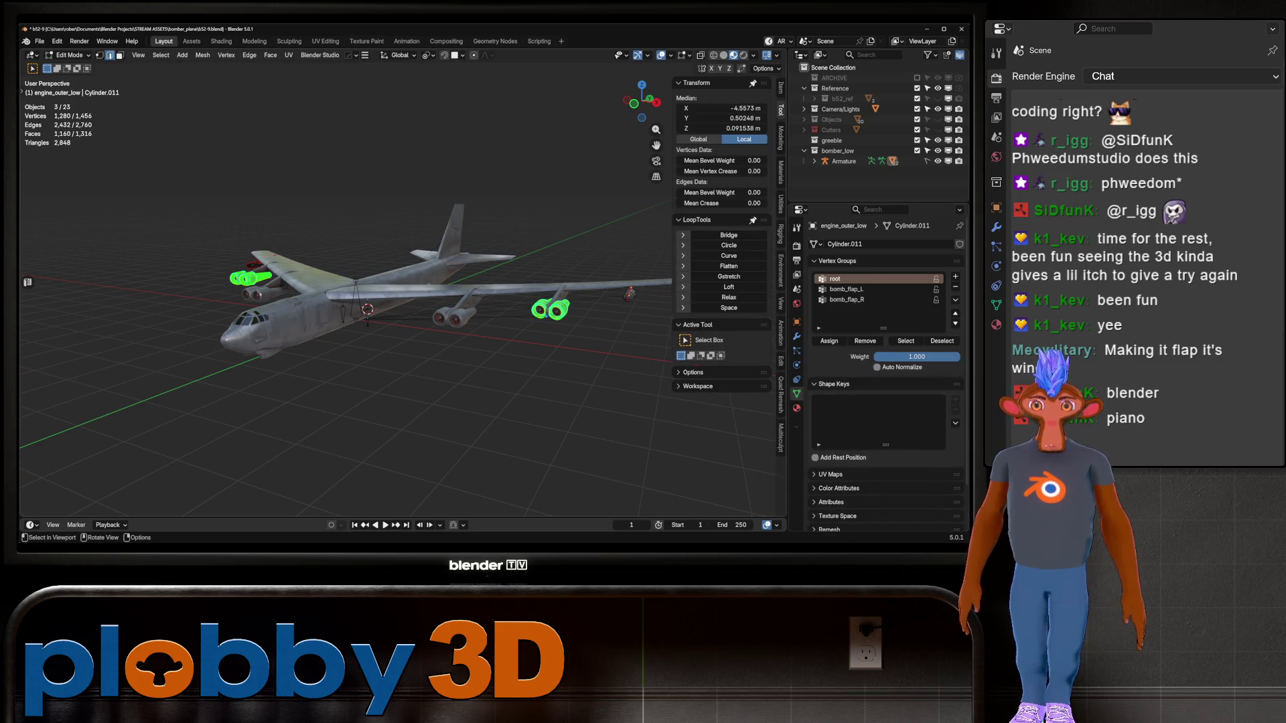
pyautogui.press('Tab')
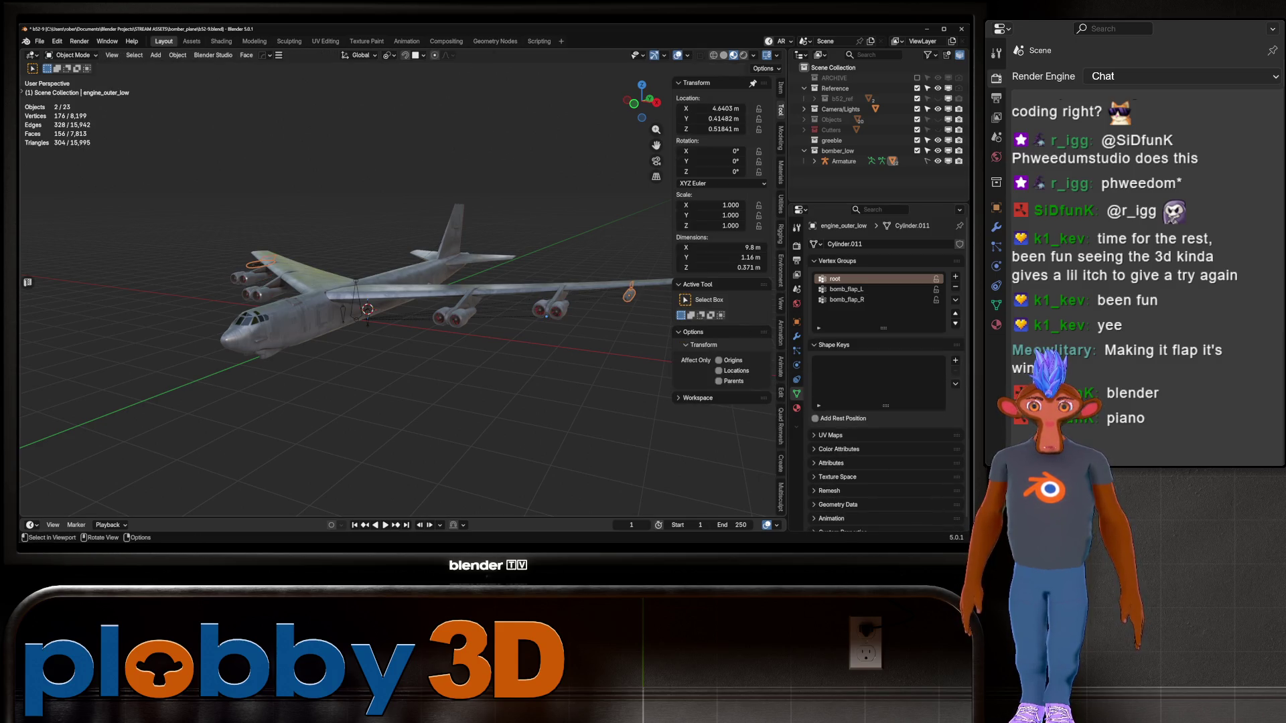
# Set root for the wing missile piece and assign the inner engine mounts to root
pyautogui.click(629, 295)
pyautogui.click(845, 300)
pyautogui.press('Tab')
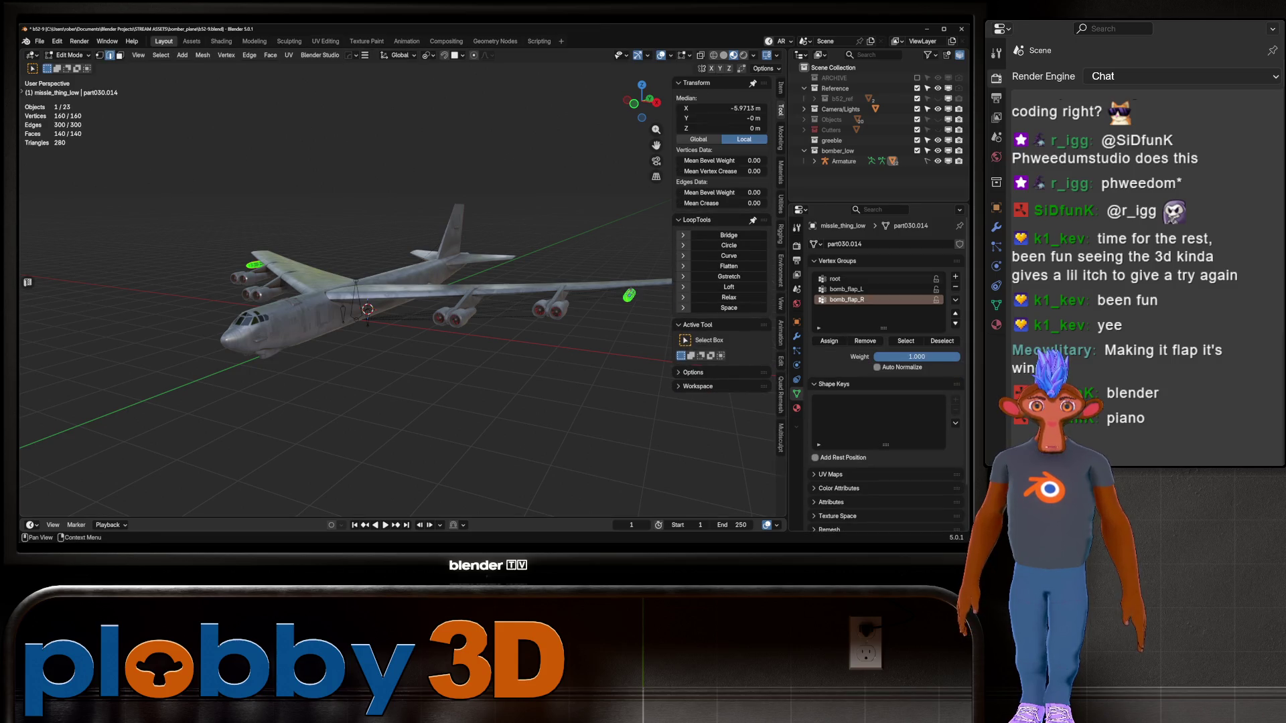
pyautogui.click(835, 279)
pyautogui.press('Tab')
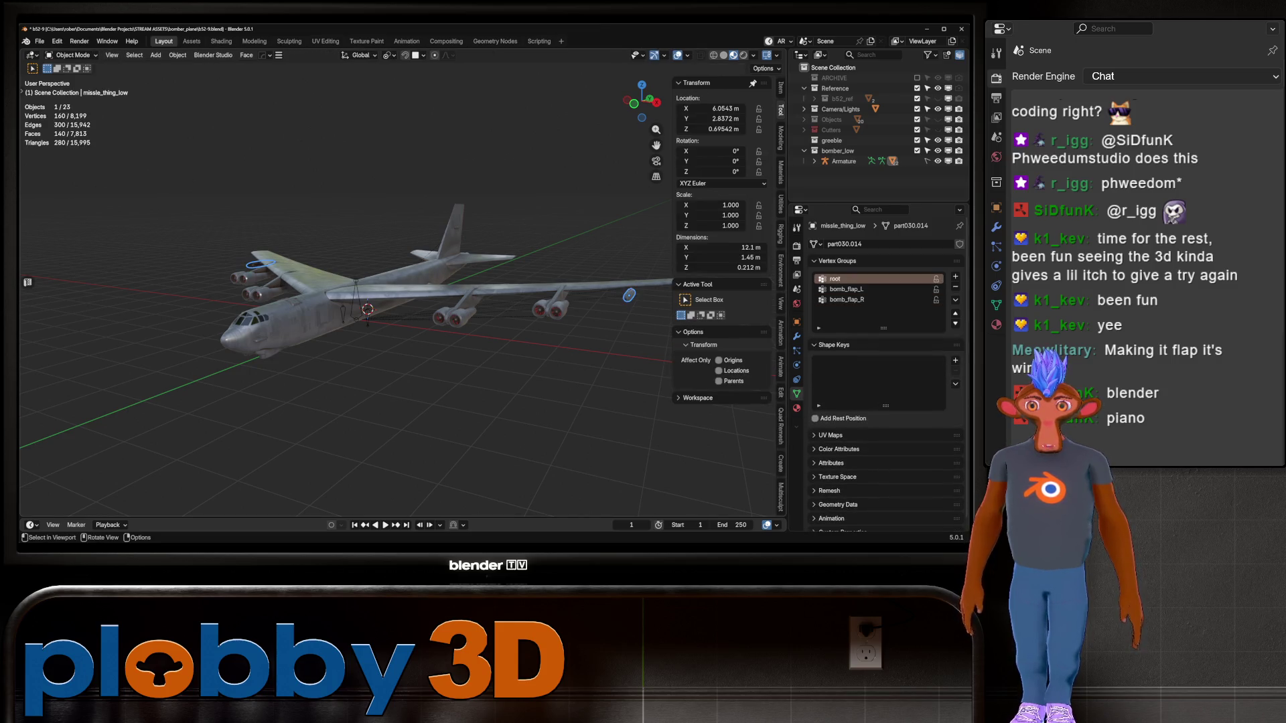
pyautogui.click(468, 298)
pyautogui.press('Tab')
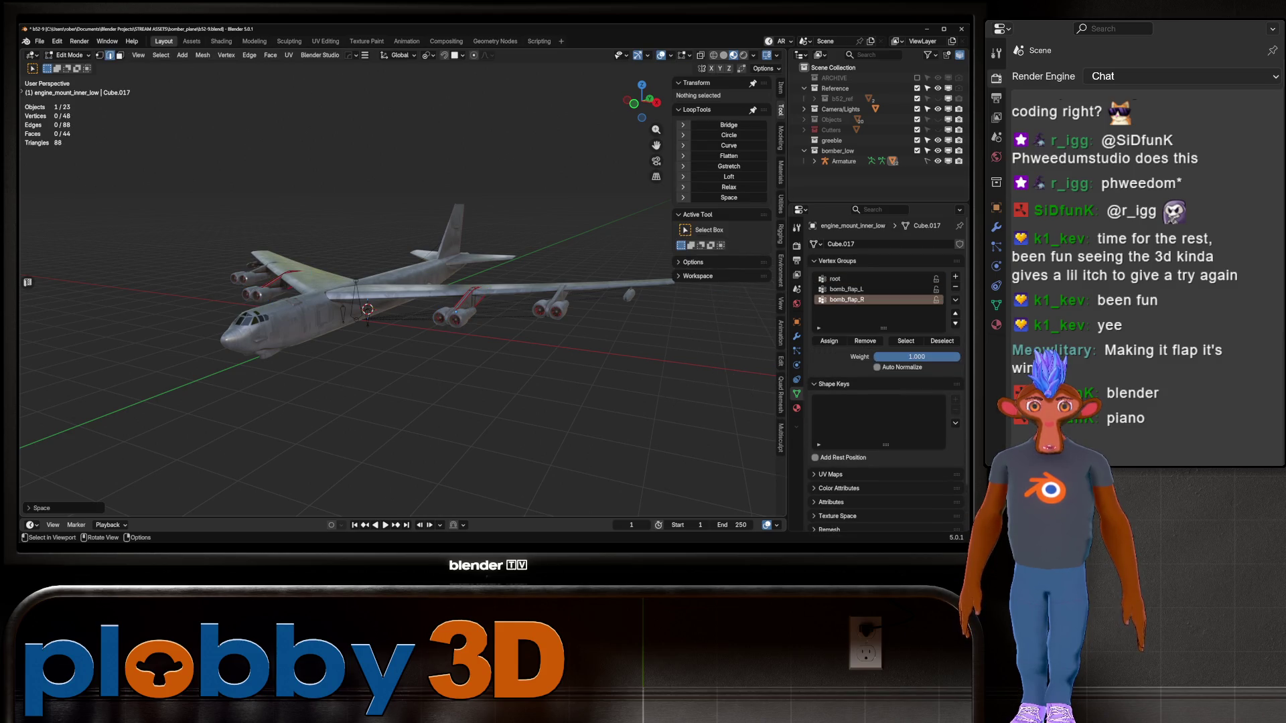
pyautogui.click(834, 278)
pyautogui.click(829, 341)
pyautogui.press('Tab')
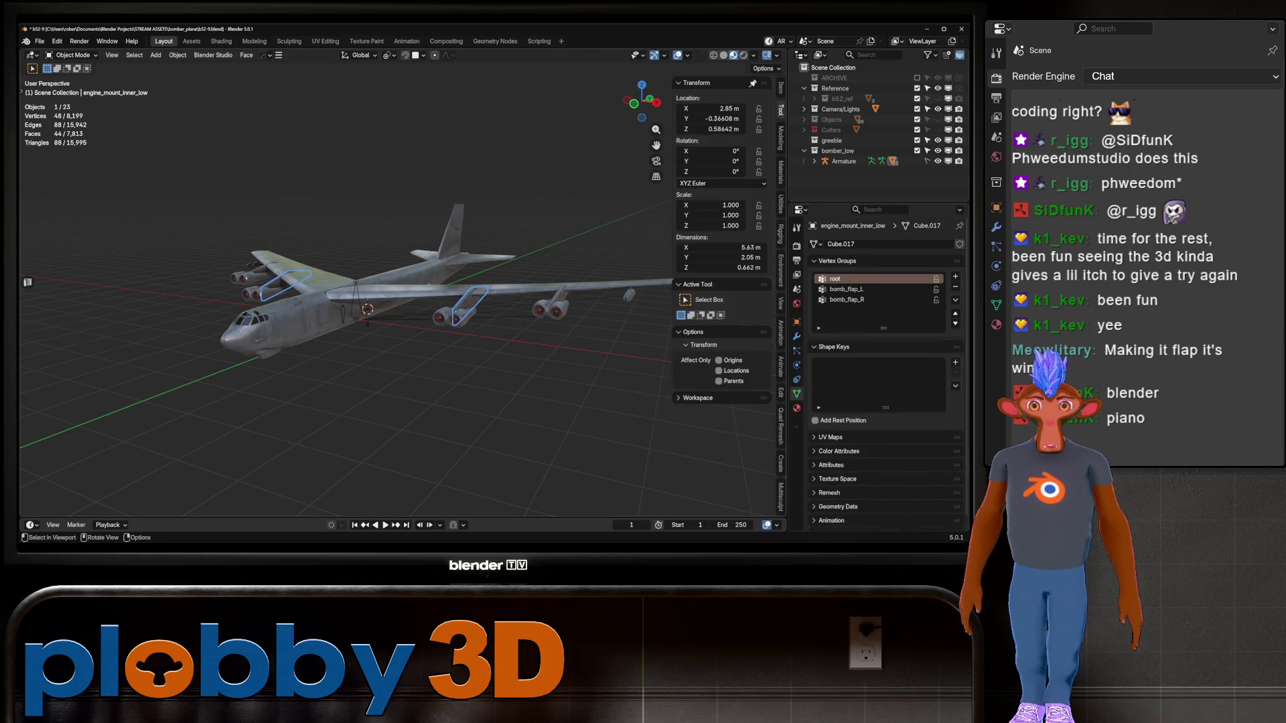
# Assign both outer engine mounts' vertices to the root vertex group
pyautogui.click(560, 301)
pyautogui.press('Tab')
pyautogui.click(834, 279)
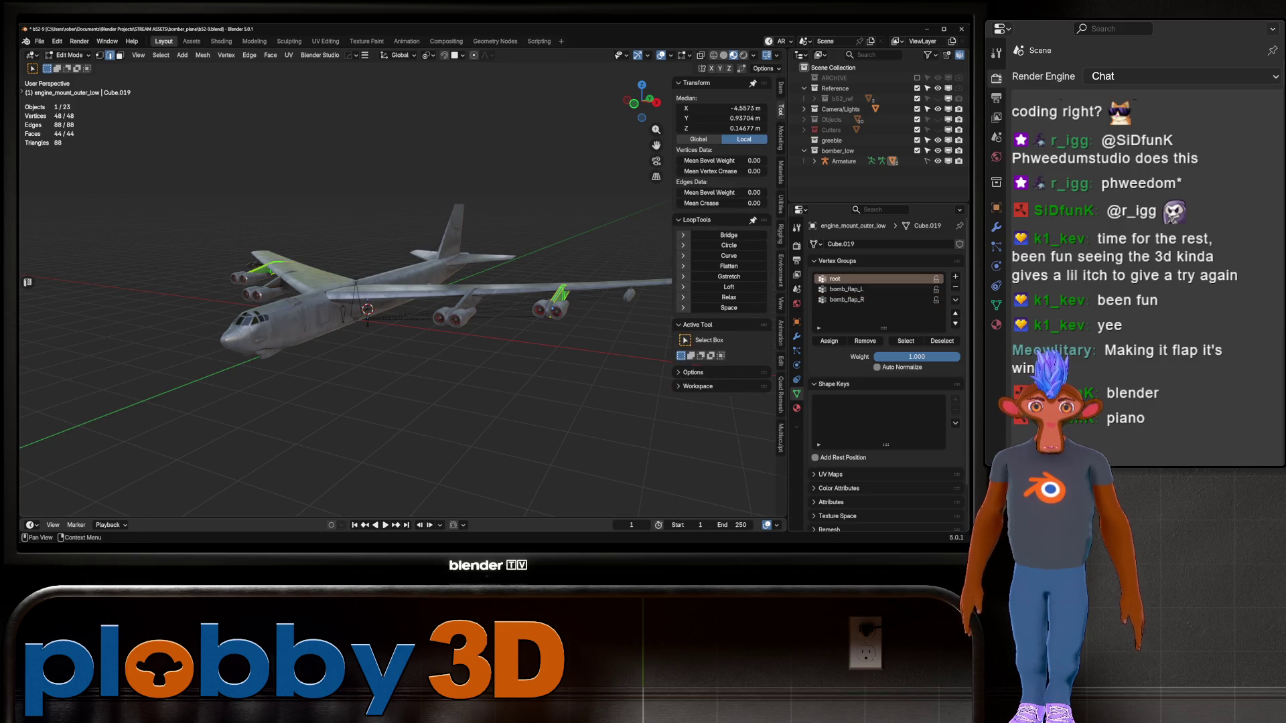
pyautogui.click(829, 341)
pyautogui.press('Tab')
pyautogui.click(549, 308)
pyautogui.click(845, 299)
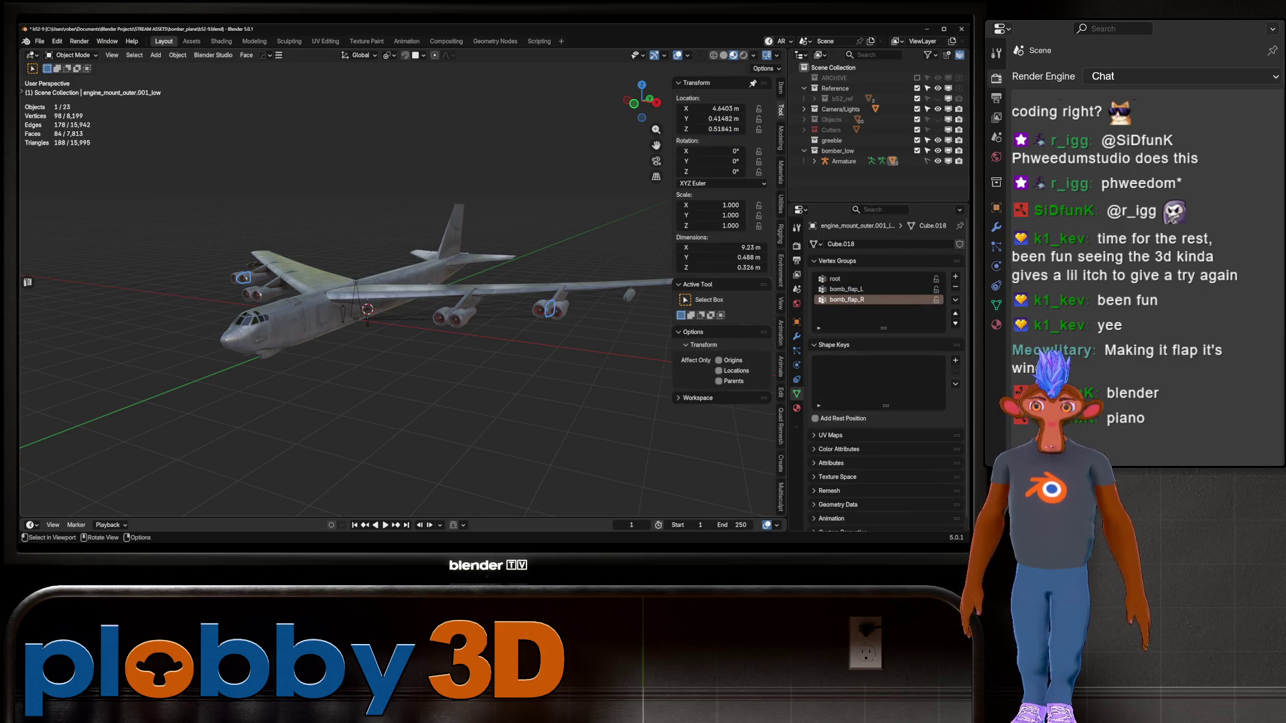
pyautogui.press('Tab')
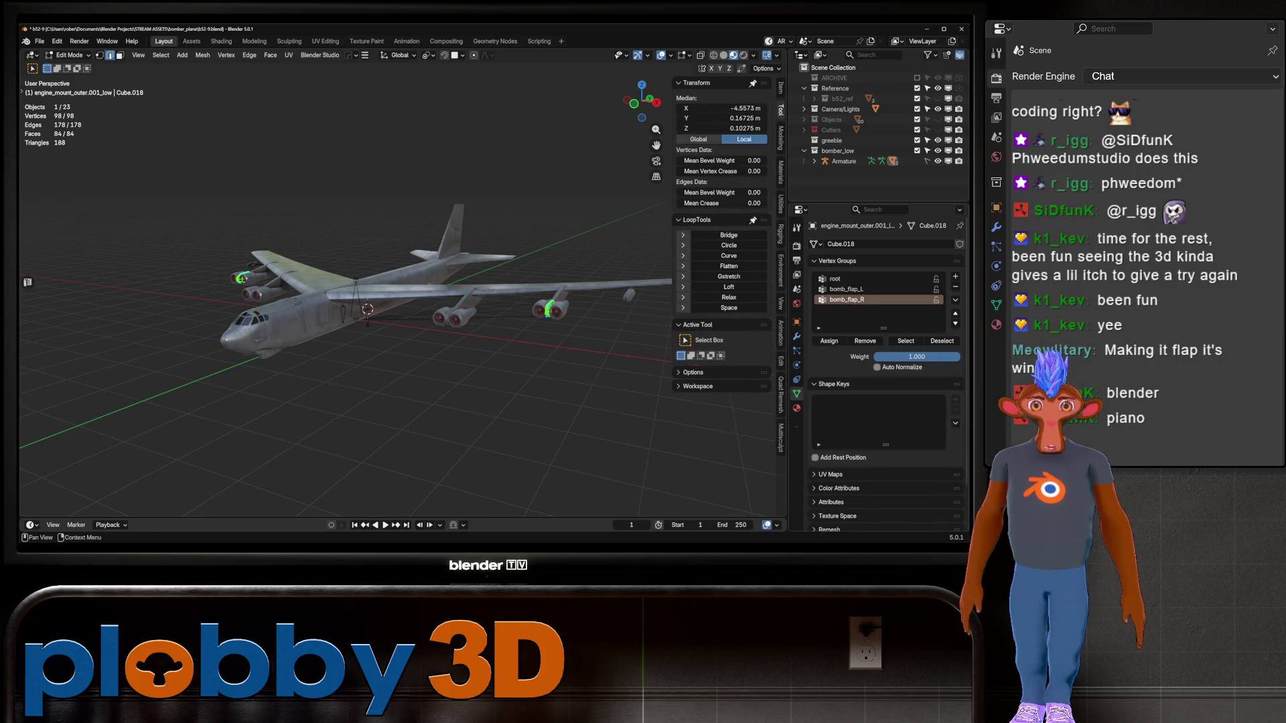
pyautogui.click(834, 279)
pyautogui.press('Tab')
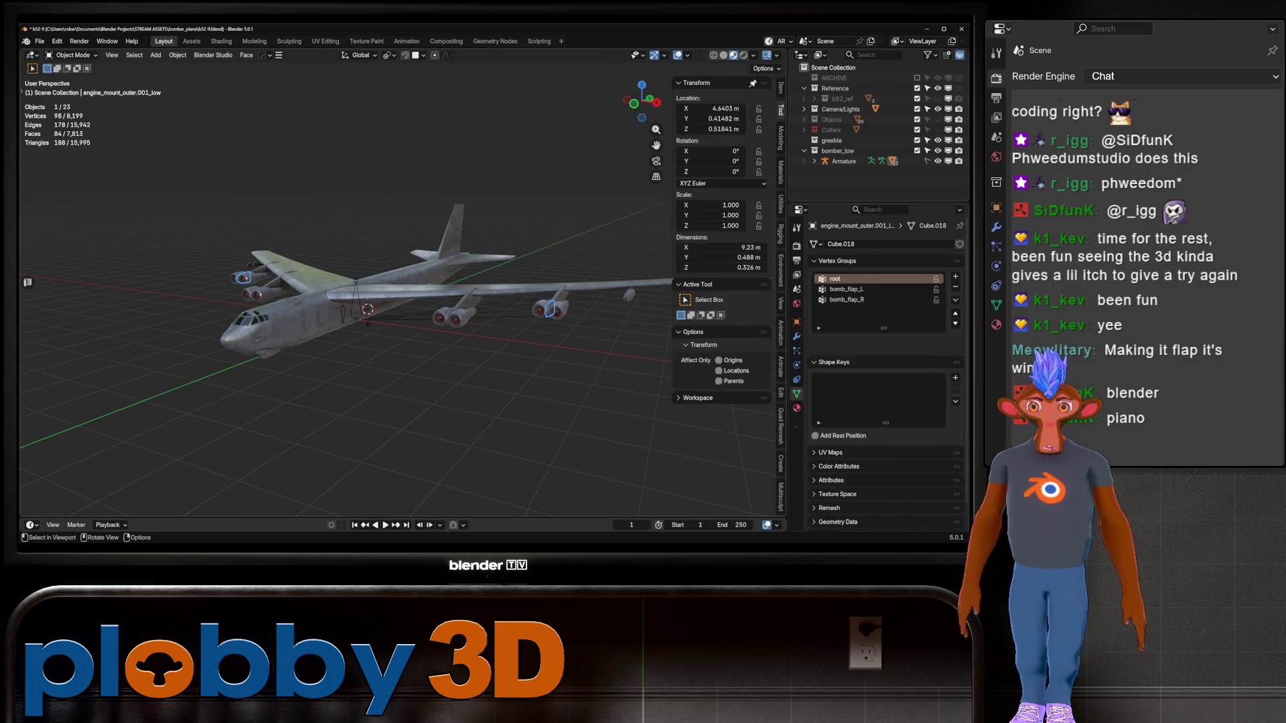
# Set root for the other inner engine mount, then select the fuselage and left bomb flap
pyautogui.click(455, 315)
pyautogui.click(450, 315)
pyautogui.press('Tab')
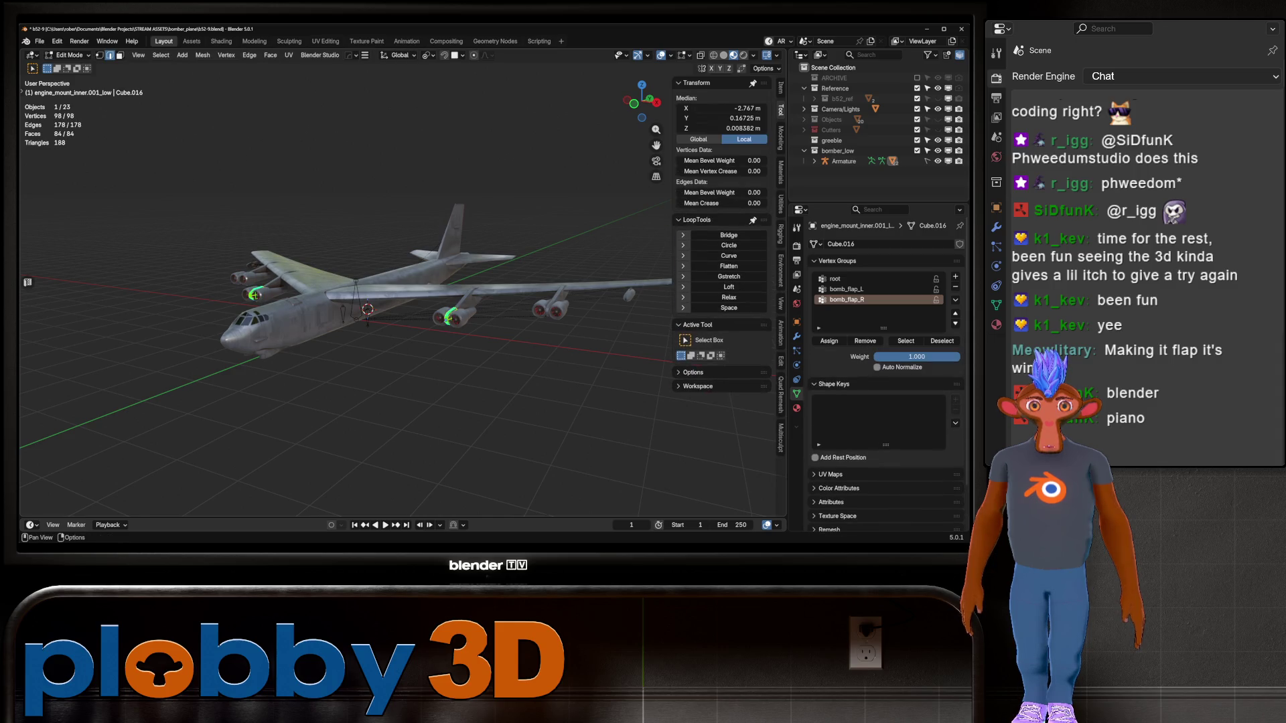
pyautogui.click(835, 278)
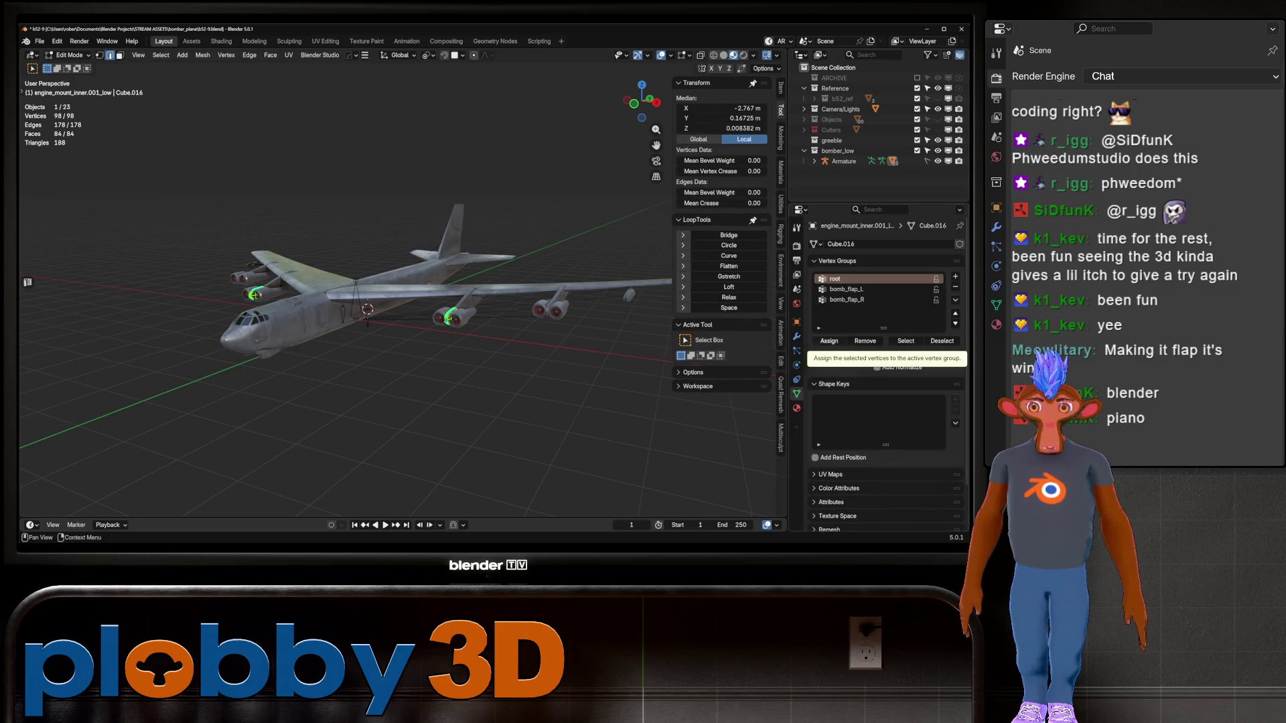
pyautogui.press('Tab')
pyautogui.click(375, 294)
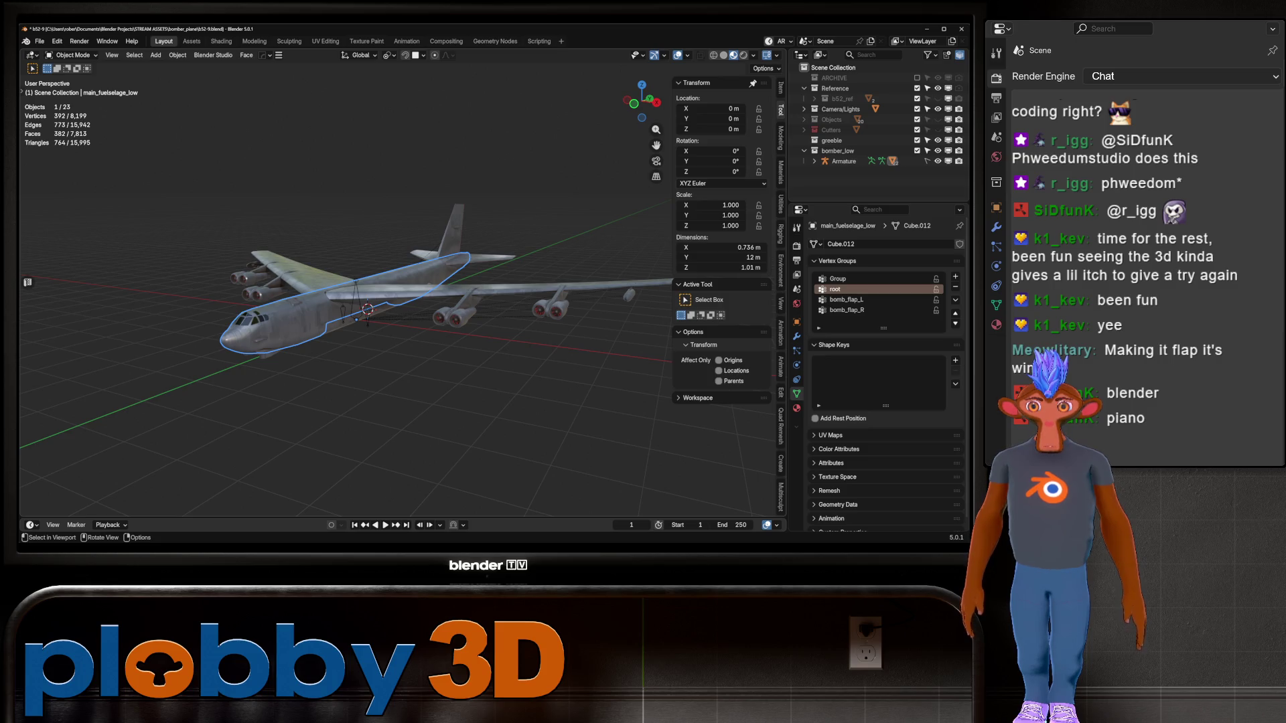
pyautogui.click(367, 315)
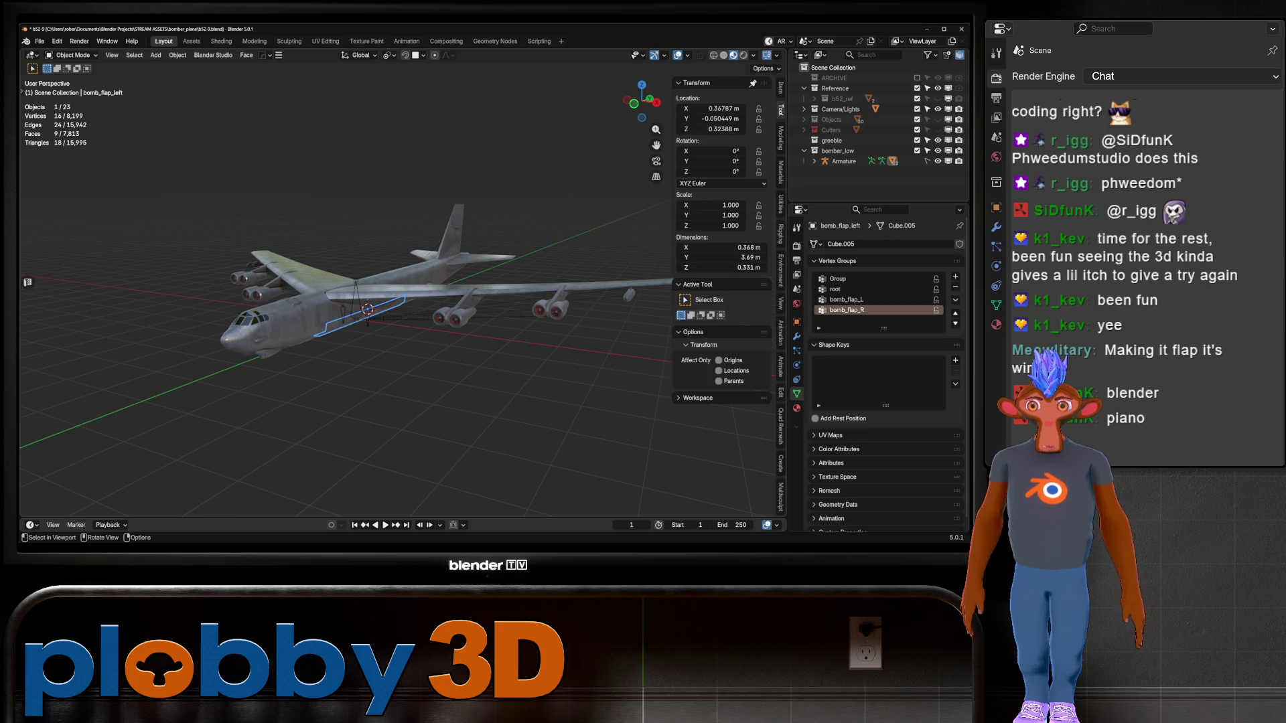
# Save an incremental copy of the bomber as b52-10
pyautogui.click(255, 331)
pyautogui.scroll(5, 255, 332)
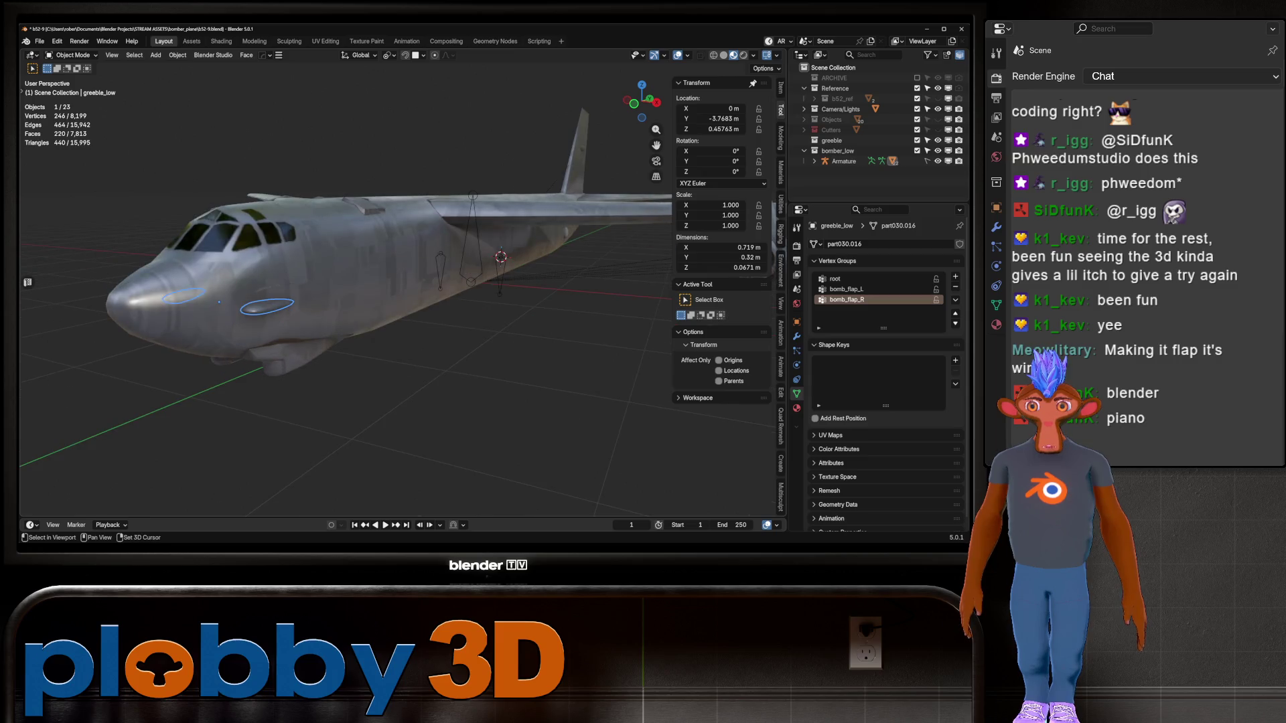
pyautogui.moveTo(255, 331)
pyautogui.mouseDown(button='middle')
pyautogui.moveTo(348, 294)
pyautogui.moveTo(375, 268)
pyautogui.moveTo(362, 221)
pyautogui.moveTo(288, 328)
pyautogui.mouseUp(button='middle')
pyautogui.hotkey('ctrl', 'alt', 's')
# Select the main fuselage and then the wings from different angles
pyautogui.scroll(-3, 348, 281)
pyautogui.moveTo(349, 281)
pyautogui.mouseDown(button='middle')
pyautogui.moveTo(402, 255)
pyautogui.moveTo(294, 295)
pyautogui.moveTo(315, 264)
pyautogui.moveTo(275, 258)
pyautogui.mouseUp(button='middle')
pyautogui.click(375, 275)
pyautogui.scroll(5, 335, 201)
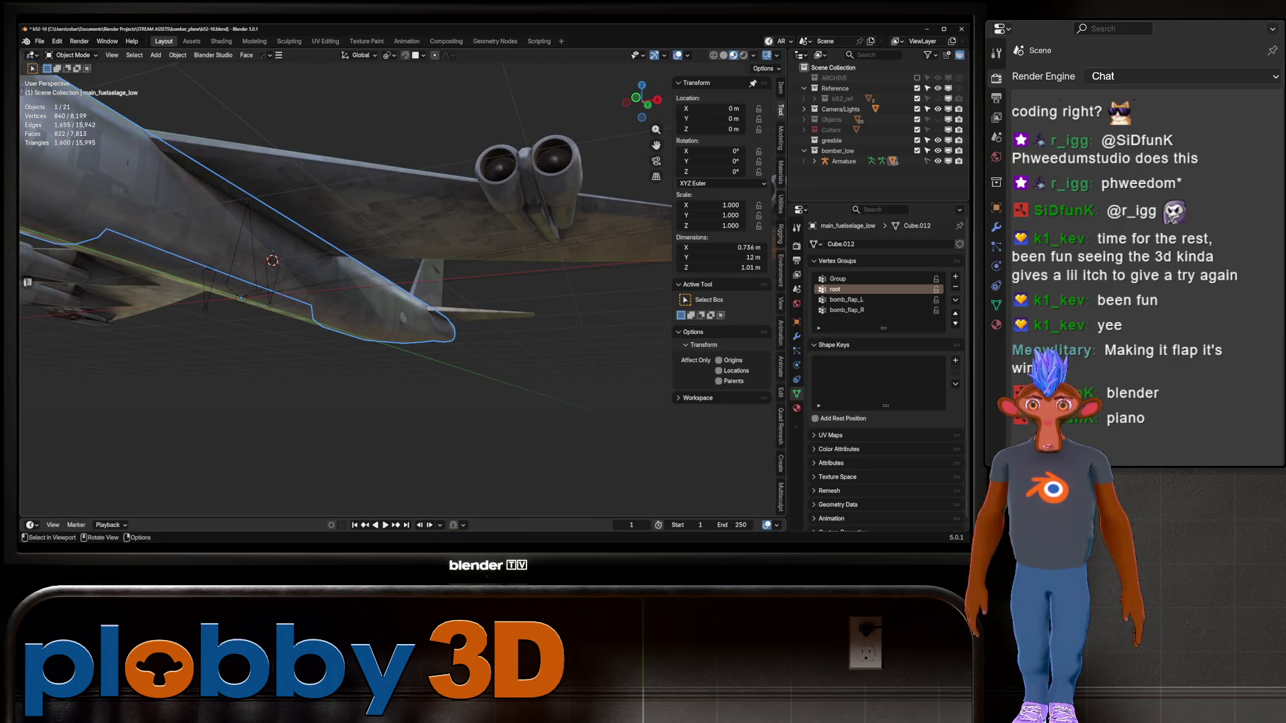
pyautogui.click(375, 167)
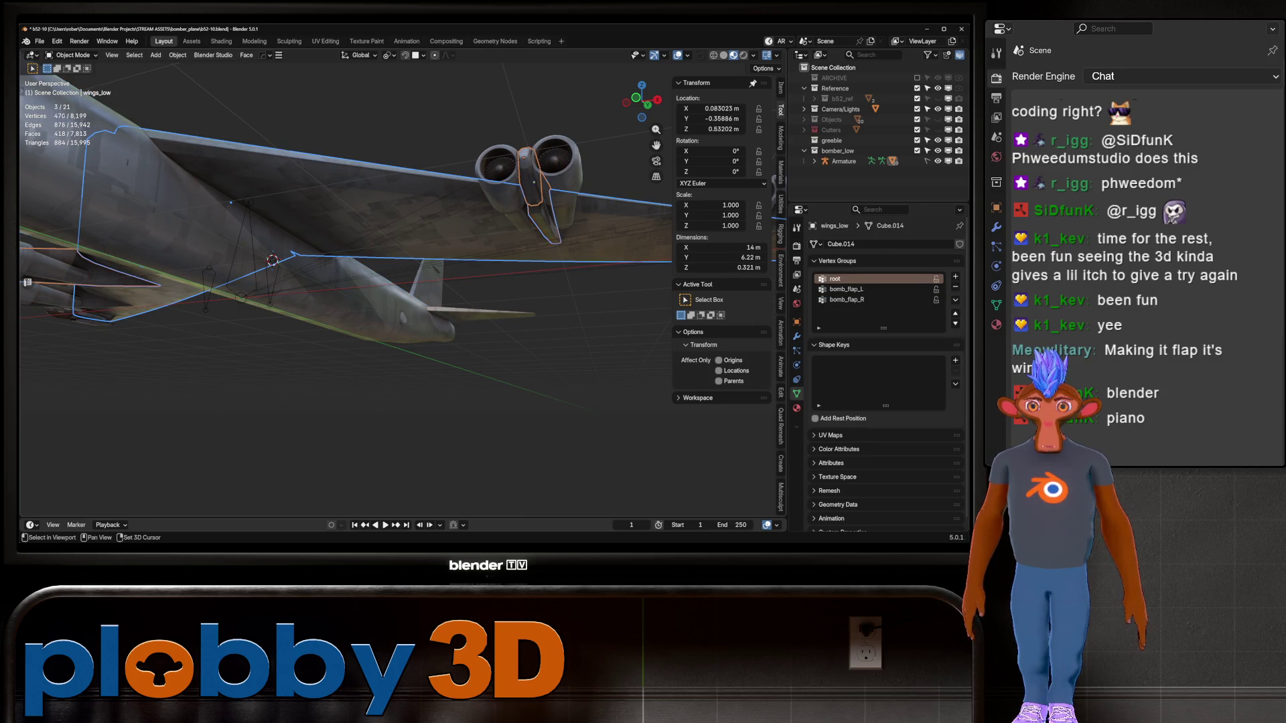
pyautogui.scroll(-5, 335, 268)
pyautogui.moveTo(335, 267); pyautogui.dragTo(281, 268, button='middle')
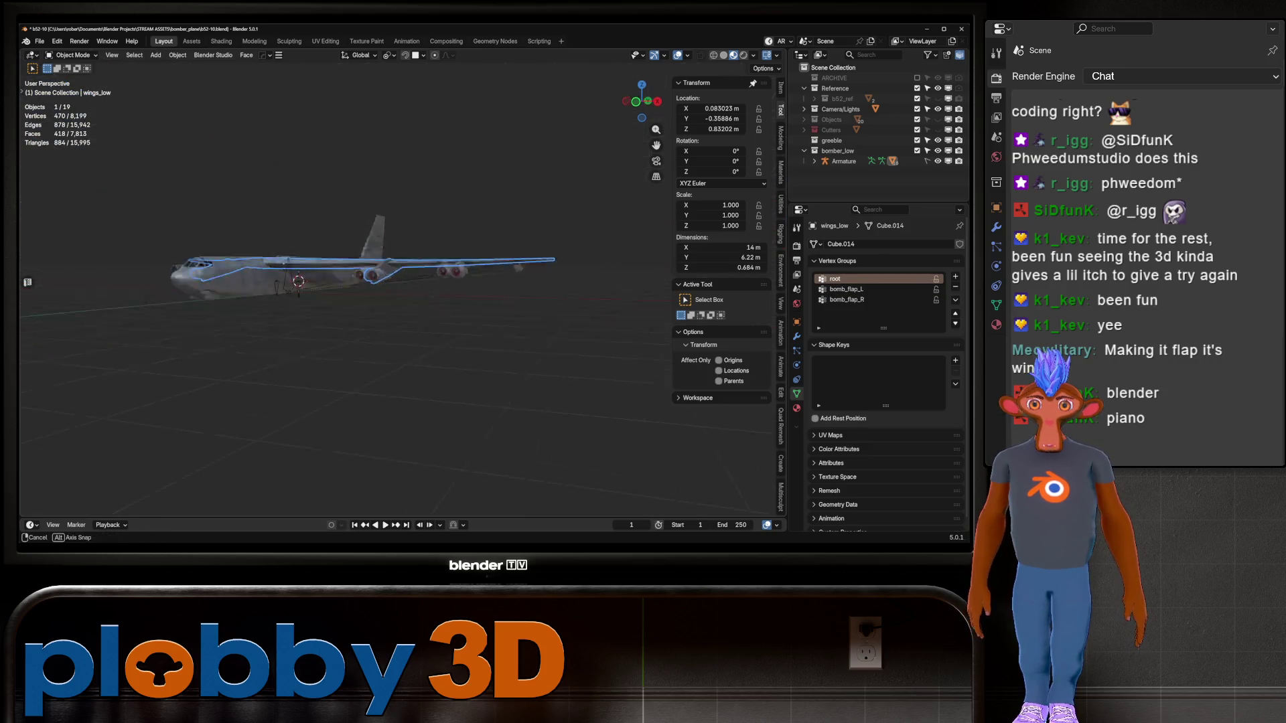
pyautogui.scroll(3, 281, 268)
# Select the wing pod and outer engine mounts with wings_low active
pyautogui.keyDown('shift'); pyautogui.click(477, 240); pyautogui.keyUp('shift')
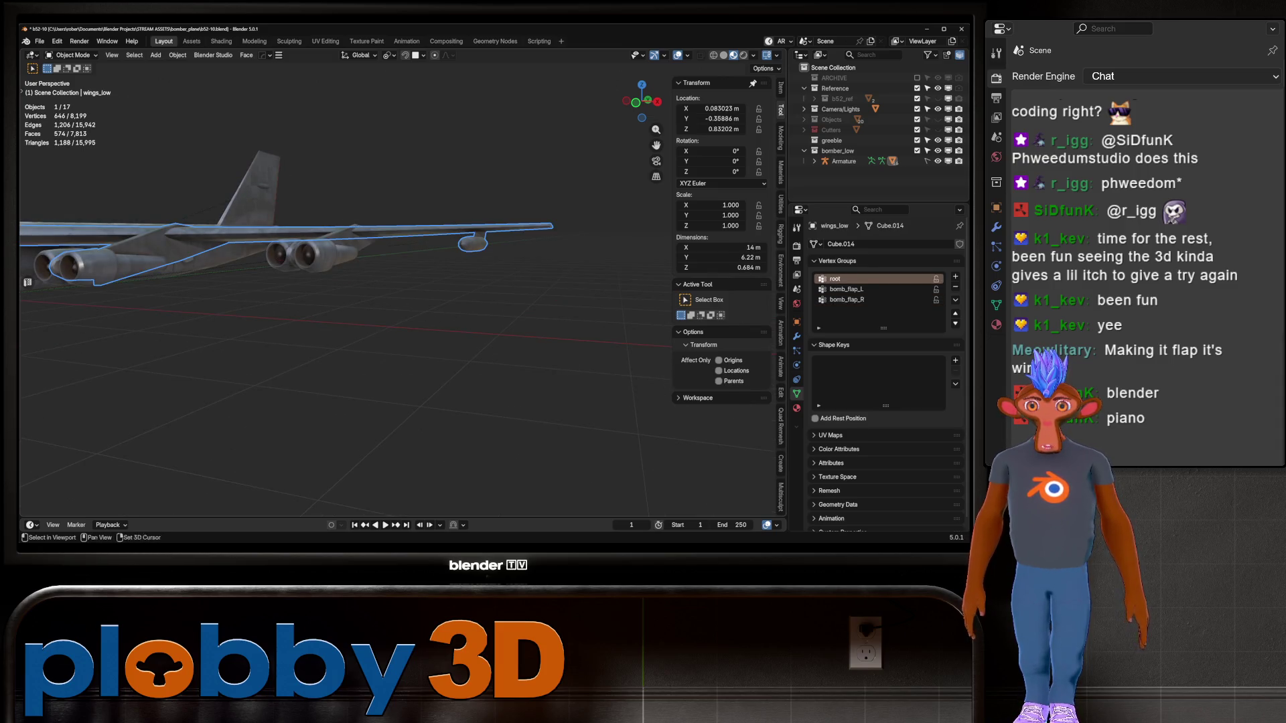
pyautogui.moveTo(335, 267)
pyautogui.mouseDown(button='middle')
pyautogui.moveTo(375, 267)
pyautogui.moveTo(375, 309)
pyautogui.mouseUp(button='middle')
pyautogui.click(438, 265)
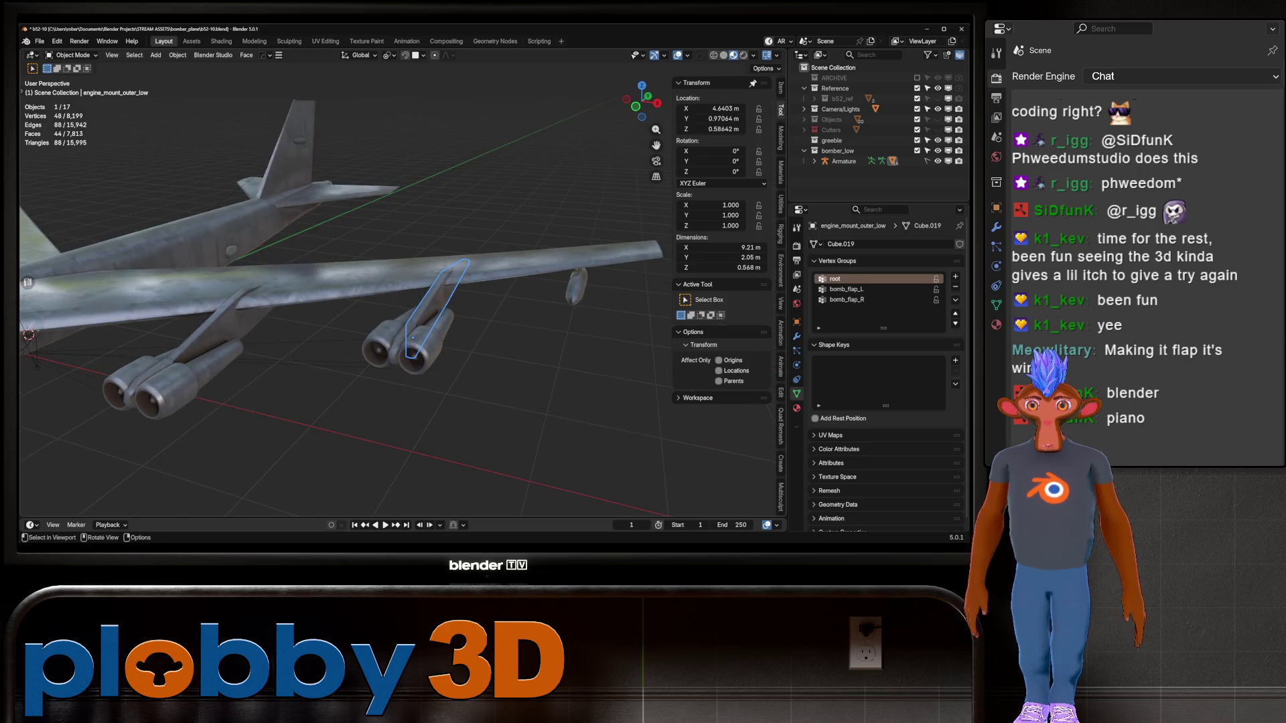
pyautogui.keyDown('shift'); pyautogui.click(391, 368); pyautogui.keyUp('shift')
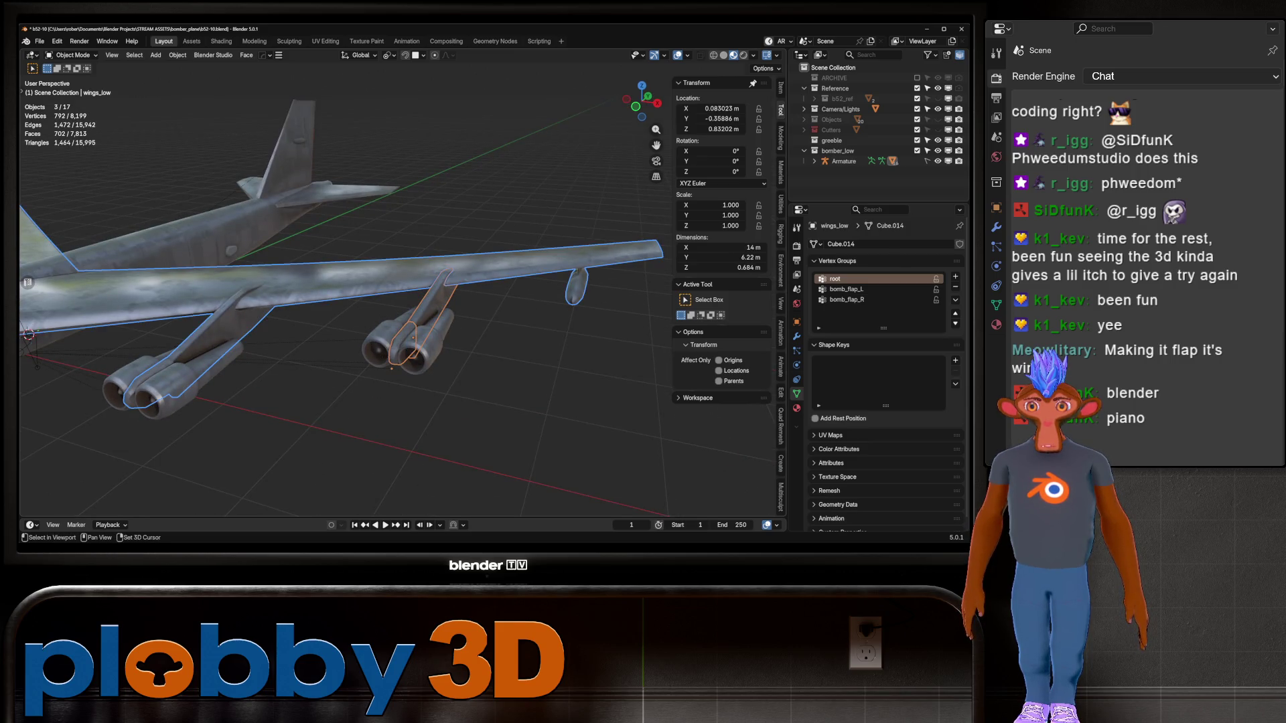
pyautogui.keyDown('shift'); pyautogui.click(392, 368); pyautogui.keyUp('shift')
pyautogui.keyDown('shift'); pyautogui.click(392, 367); pyautogui.keyUp('shift')
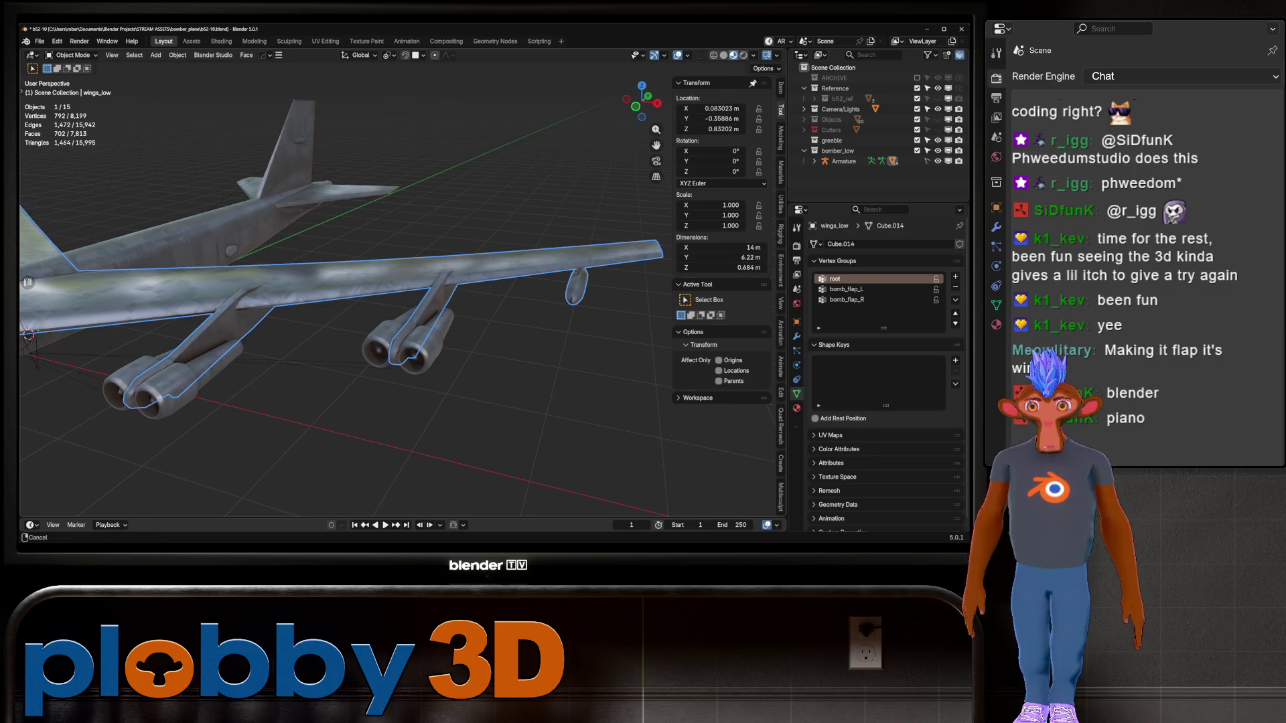
pyautogui.moveTo(392, 368); pyautogui.dragTo(335, 322, button='middle')
pyautogui.scroll(-5, 362, 302)
# Join the greebles and both tail fins into main_fuselage_low
pyautogui.click(274, 395)
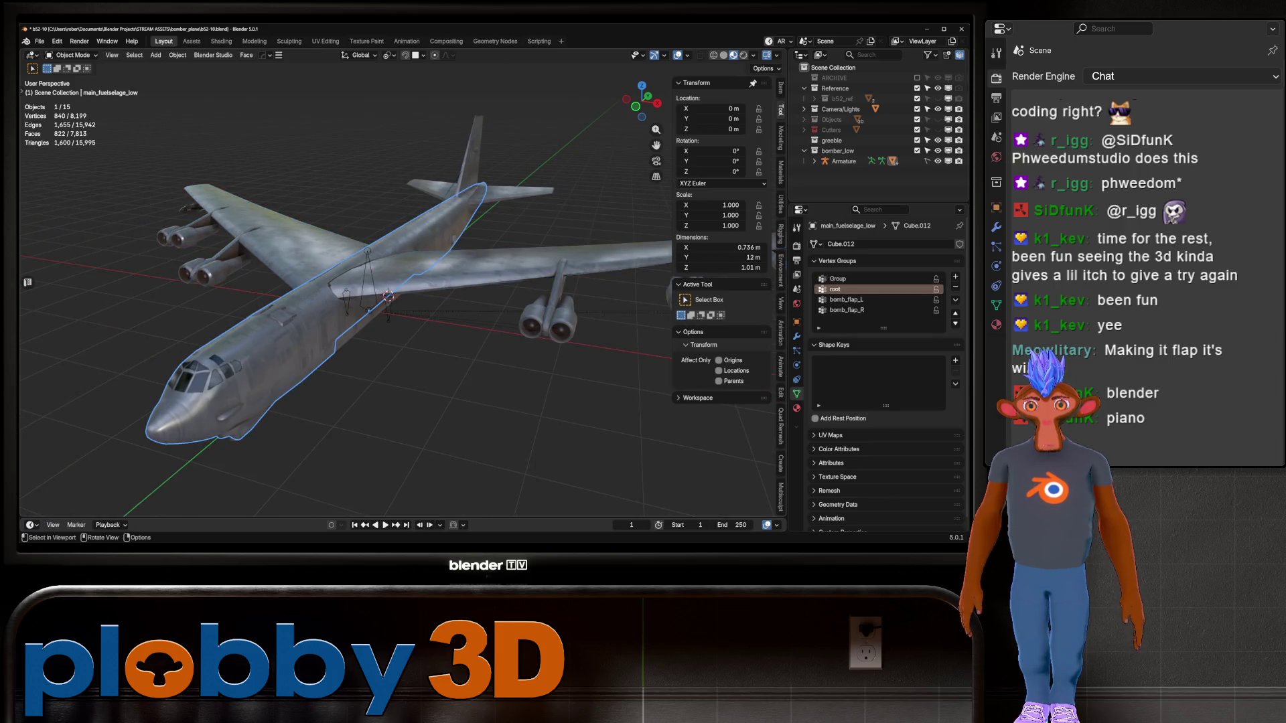
pyautogui.moveTo(274, 395)
pyautogui.mouseDown(button='middle')
pyautogui.moveTo(321, 361)
pyautogui.moveTo(389, 341)
pyautogui.moveTo(375, 355)
pyautogui.mouseUp(button='middle')
pyautogui.keyDown('shift'); pyautogui.click(398, 380); pyautogui.keyUp('shift')
pyautogui.keyDown('shift'); pyautogui.click(435, 321); pyautogui.keyUp('shift')
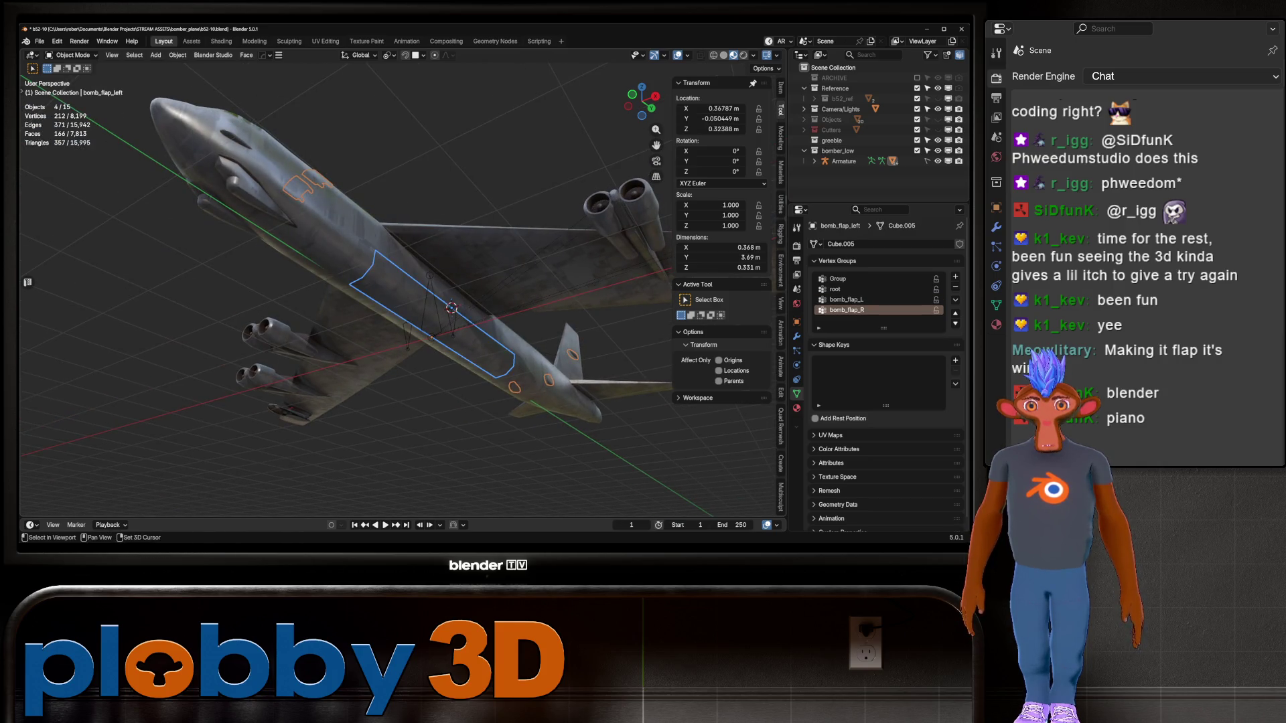
pyautogui.keyDown('ctrl'); pyautogui.click(428, 288); pyautogui.keyUp('ctrl')
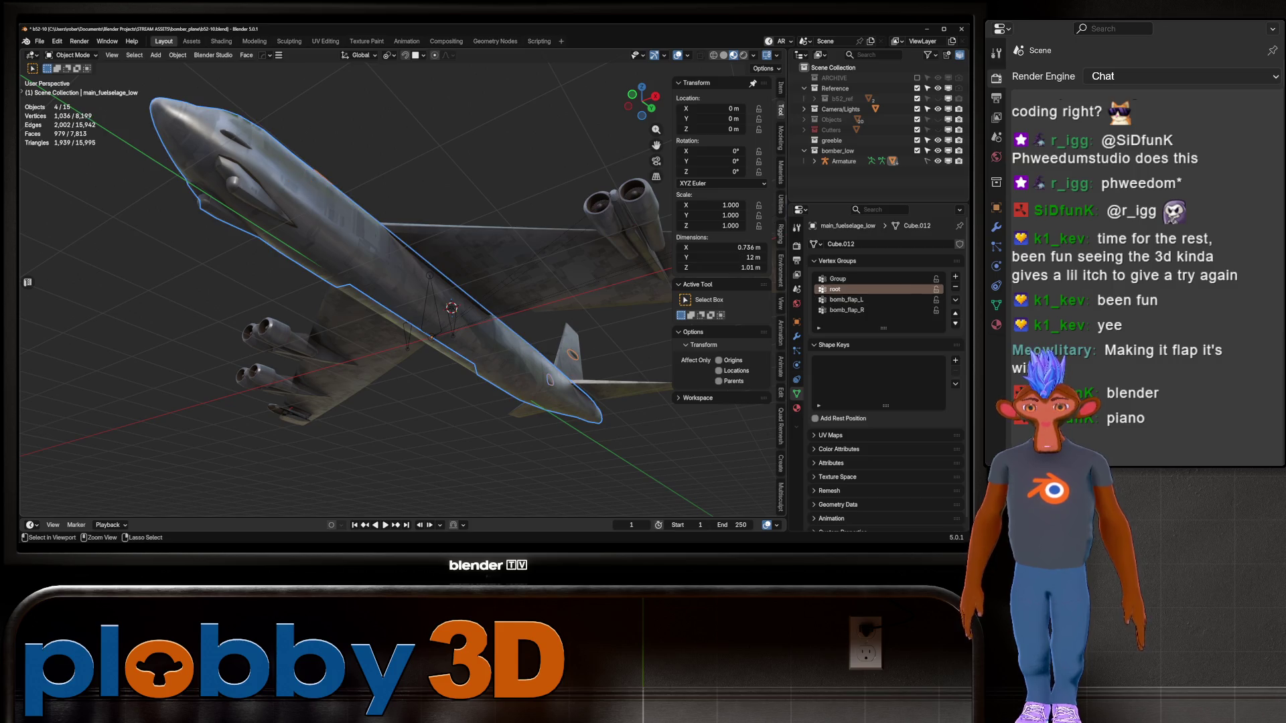
pyautogui.moveTo(428, 288)
pyautogui.mouseDown(button='middle')
pyautogui.moveTo(375, 255)
pyautogui.moveTo(402, 201)
pyautogui.mouseUp(button='middle')
pyautogui.keyDown('shift'); pyautogui.click(570, 255); pyautogui.keyUp('shift')
pyautogui.keyDown('shift'); pyautogui.click(536, 174); pyautogui.keyUp('shift')
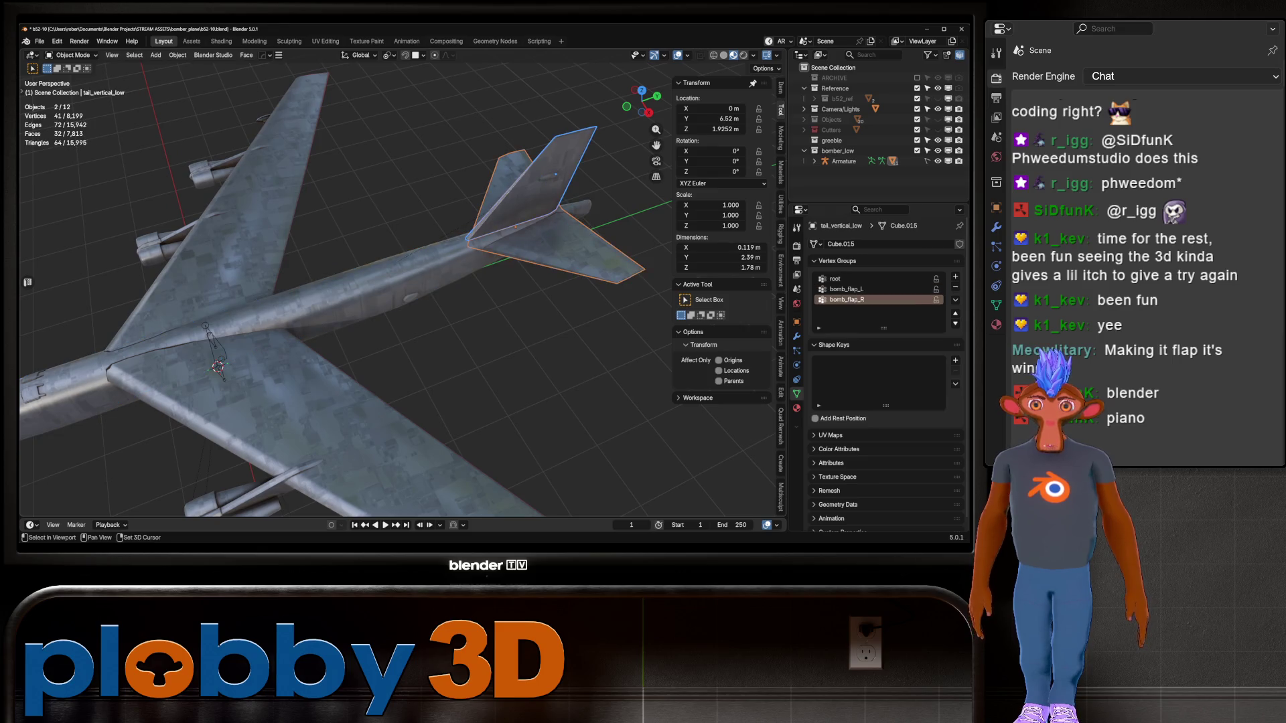
pyautogui.hotkey('ctrl', 'j')
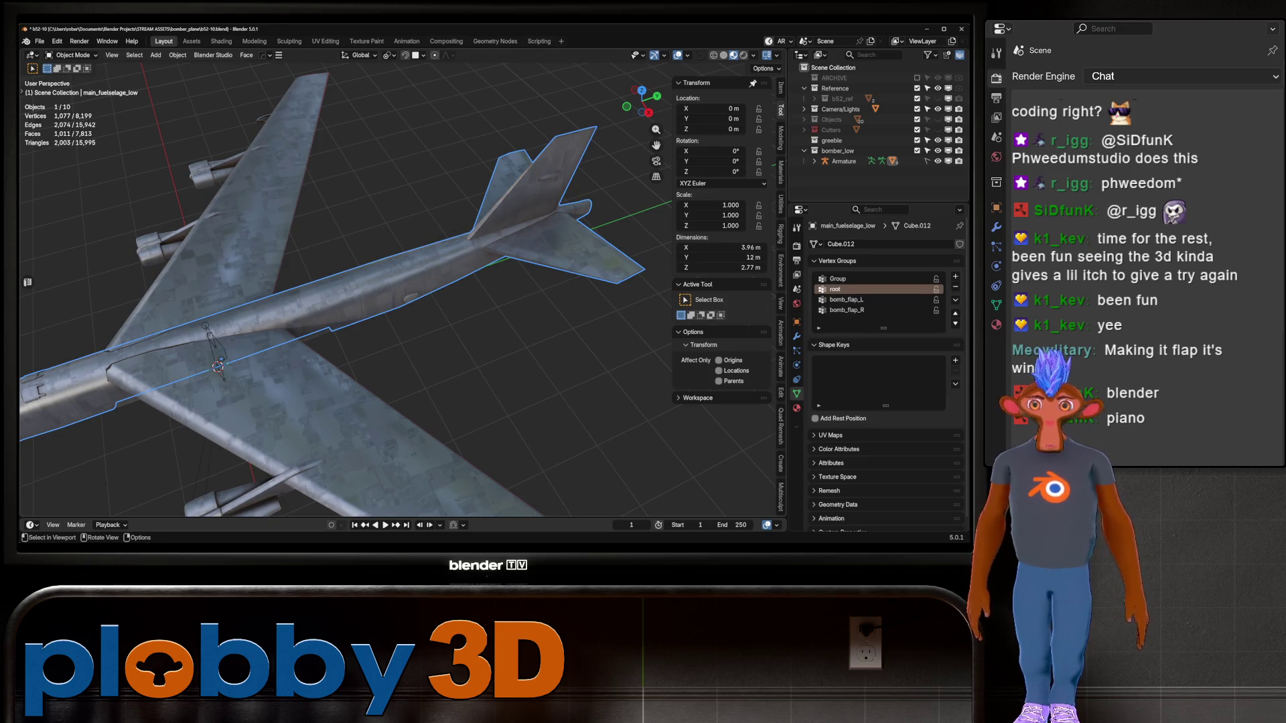
# Join the inner and outer engine pods into wings_low, then clear the selection
pyautogui.moveTo(375, 254)
pyautogui.mouseDown(button='middle')
pyautogui.moveTo(415, 200)
pyautogui.moveTo(456, 228)
pyautogui.mouseUp(button='middle')
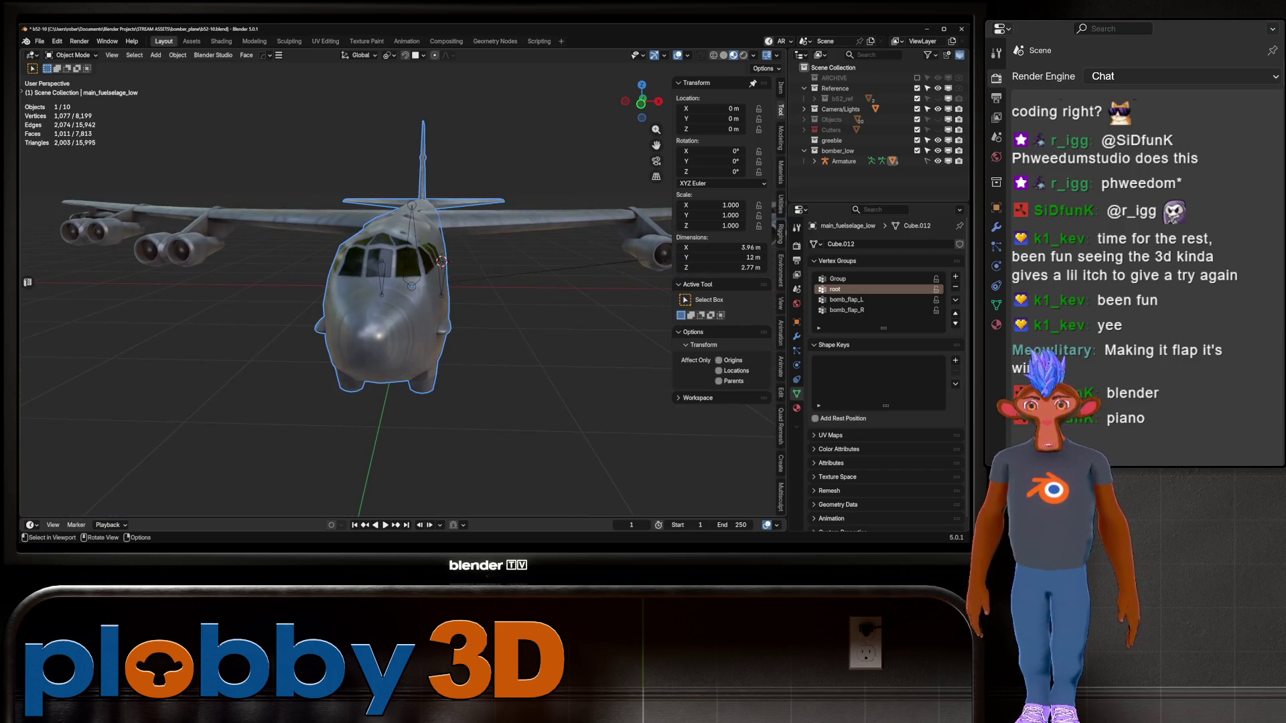
pyautogui.click(178, 249)
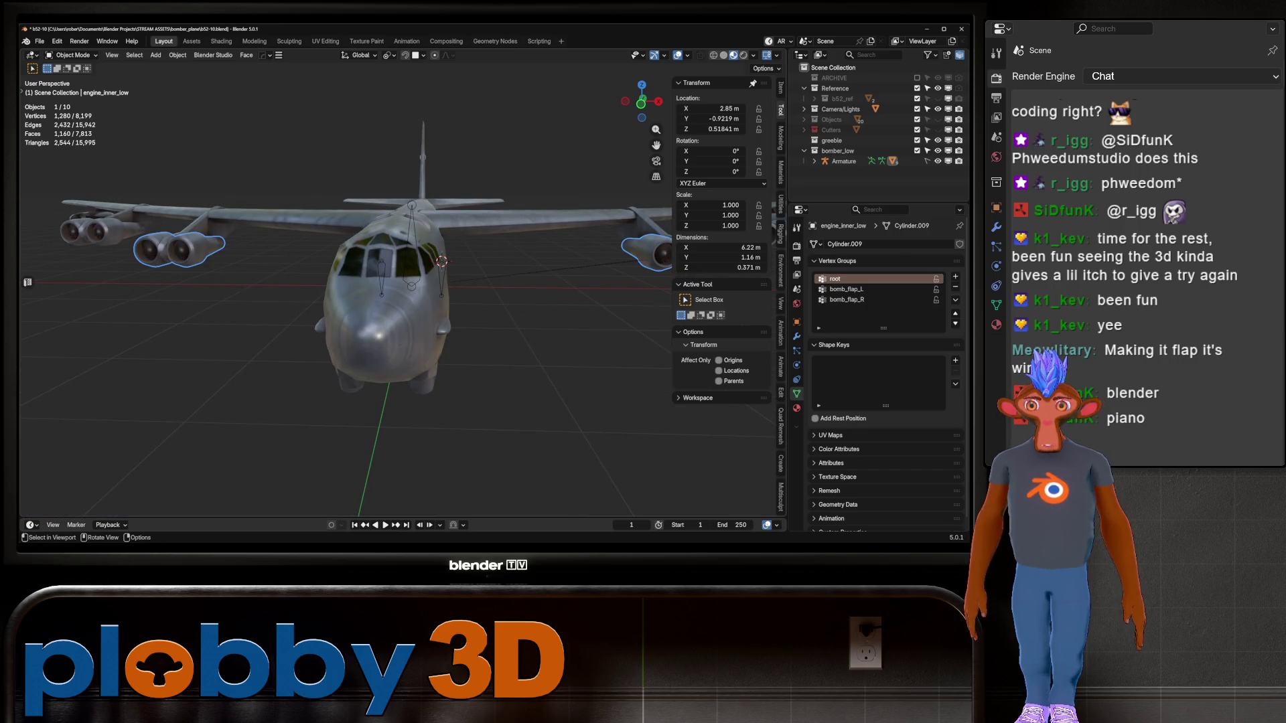
pyautogui.moveTo(178, 249); pyautogui.dragTo(321, 228, button='middle')
pyautogui.click(520, 264)
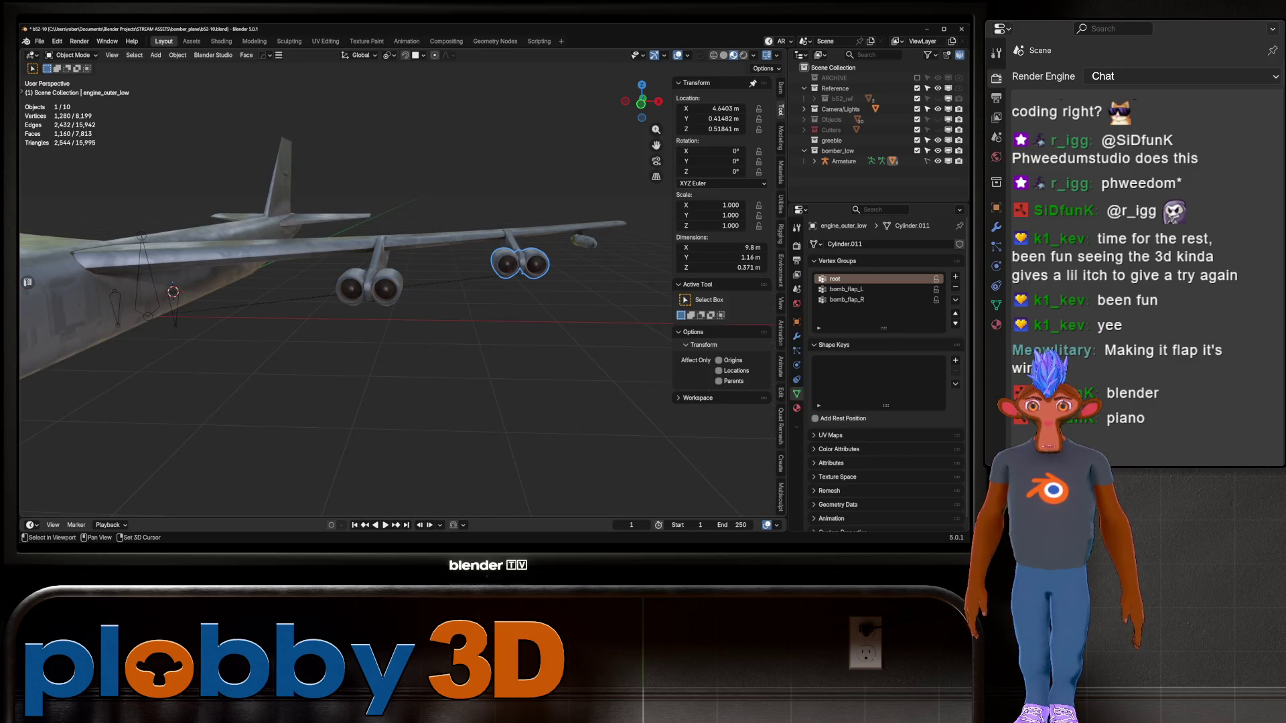
pyautogui.keyDown('shift'); pyautogui.click(369, 287); pyautogui.keyUp('shift')
pyautogui.click(435, 238)
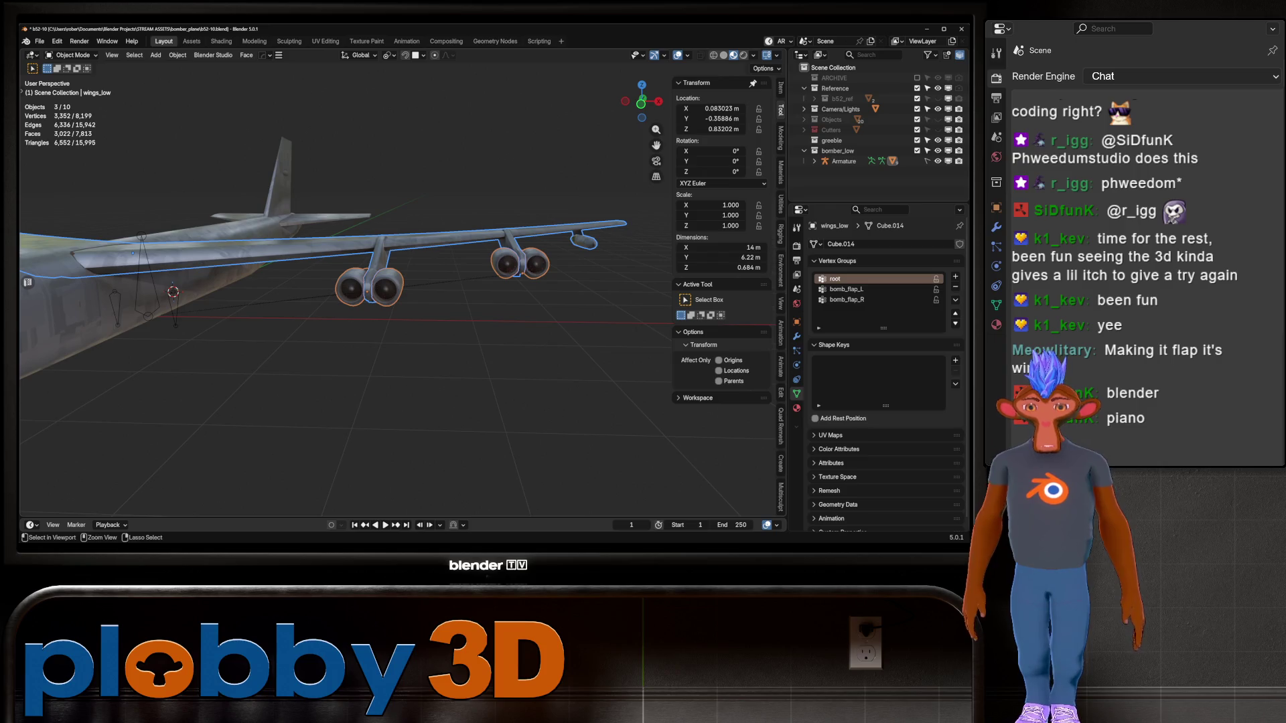
pyautogui.hotkey('ctrl', 'j')
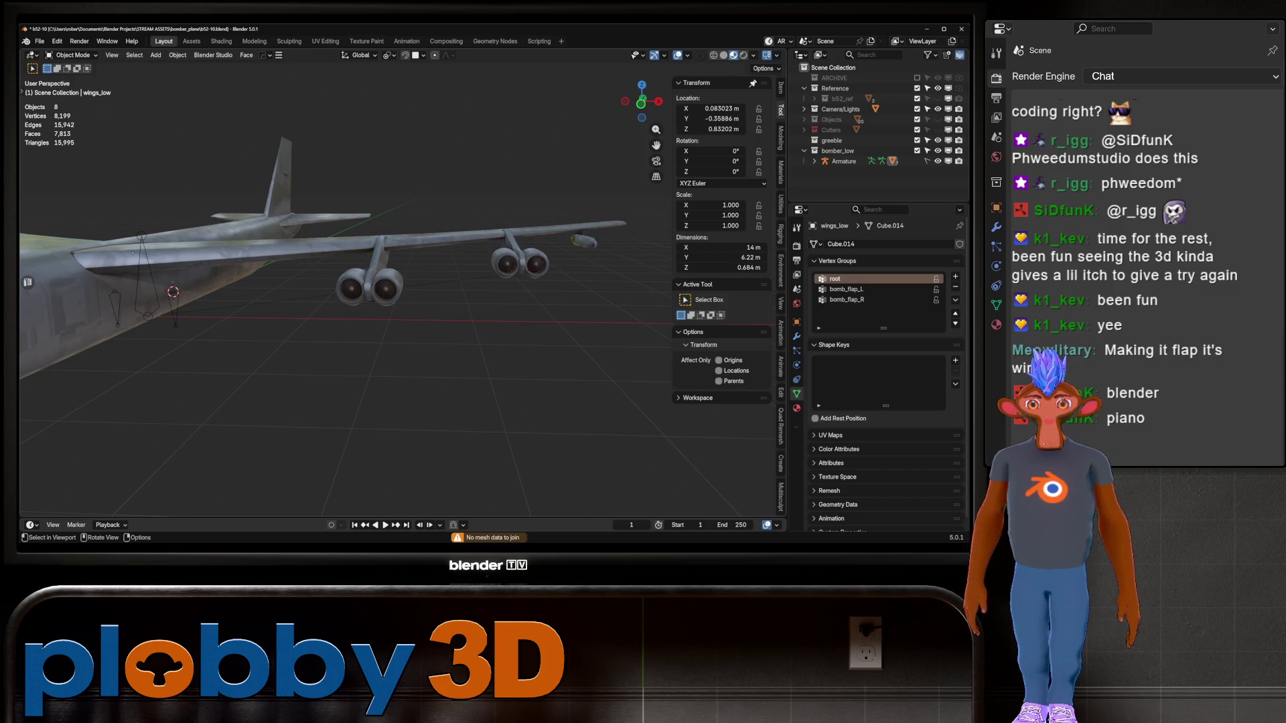
pyautogui.keyDown('shift'); pyautogui.click(365, 289); pyautogui.keyUp('shift')
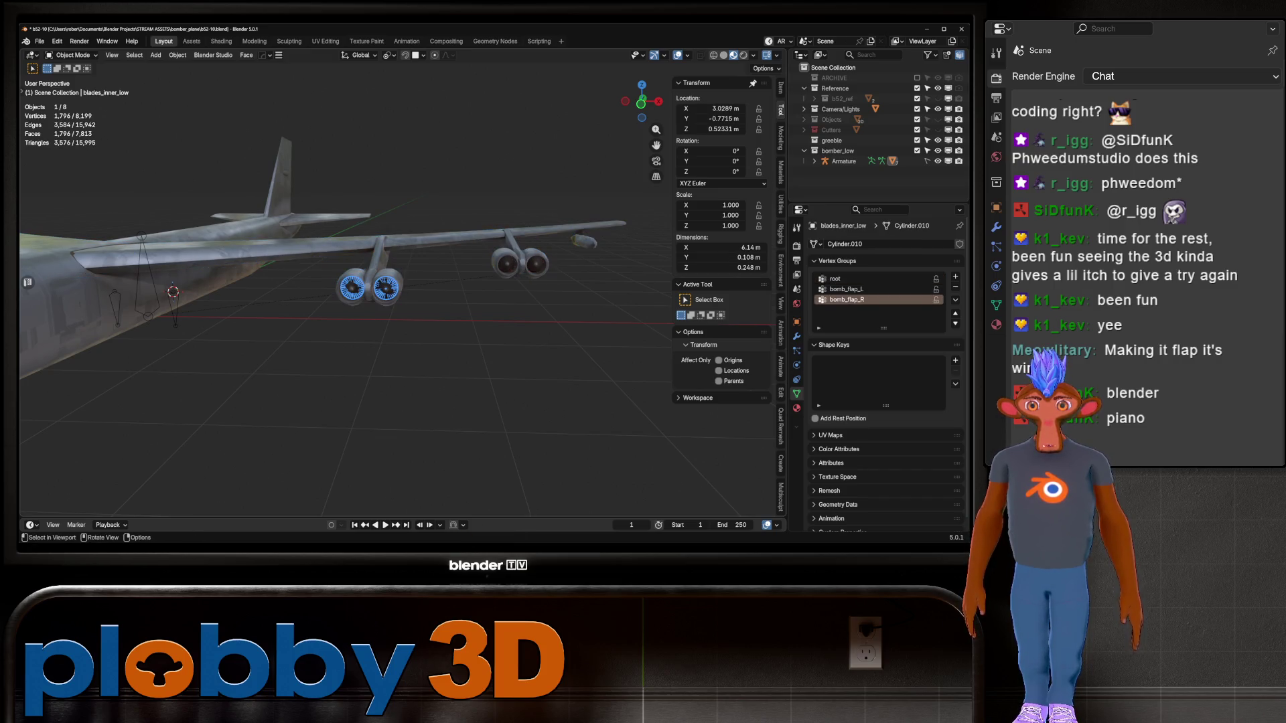
pyautogui.hotkey('alt', 'a')
pyautogui.moveTo(335, 301); pyautogui.dragTo(255, 295, button='middle')
# Select main_fuselage_low and reveal it in the Outliner hierarchy
pyautogui.click(301, 375)
pyautogui.moveTo(302, 375); pyautogui.dragTo(328, 281, button='middle')
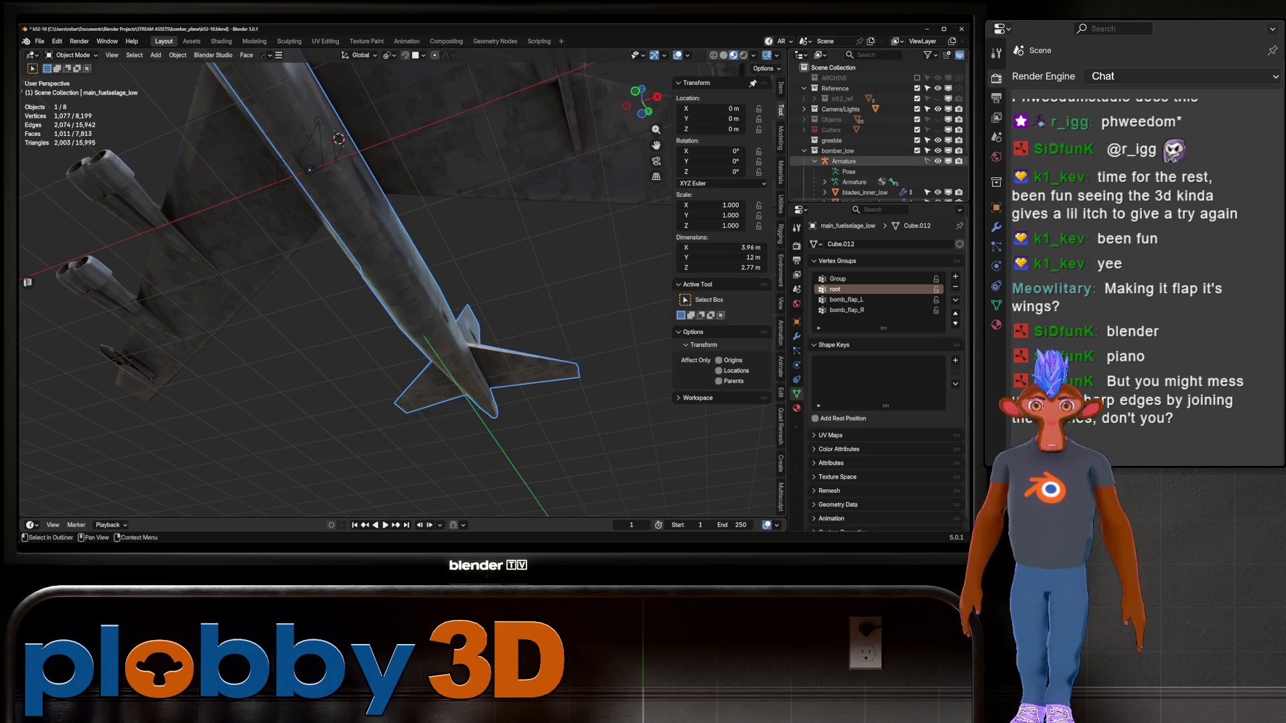
pyautogui.press('.')
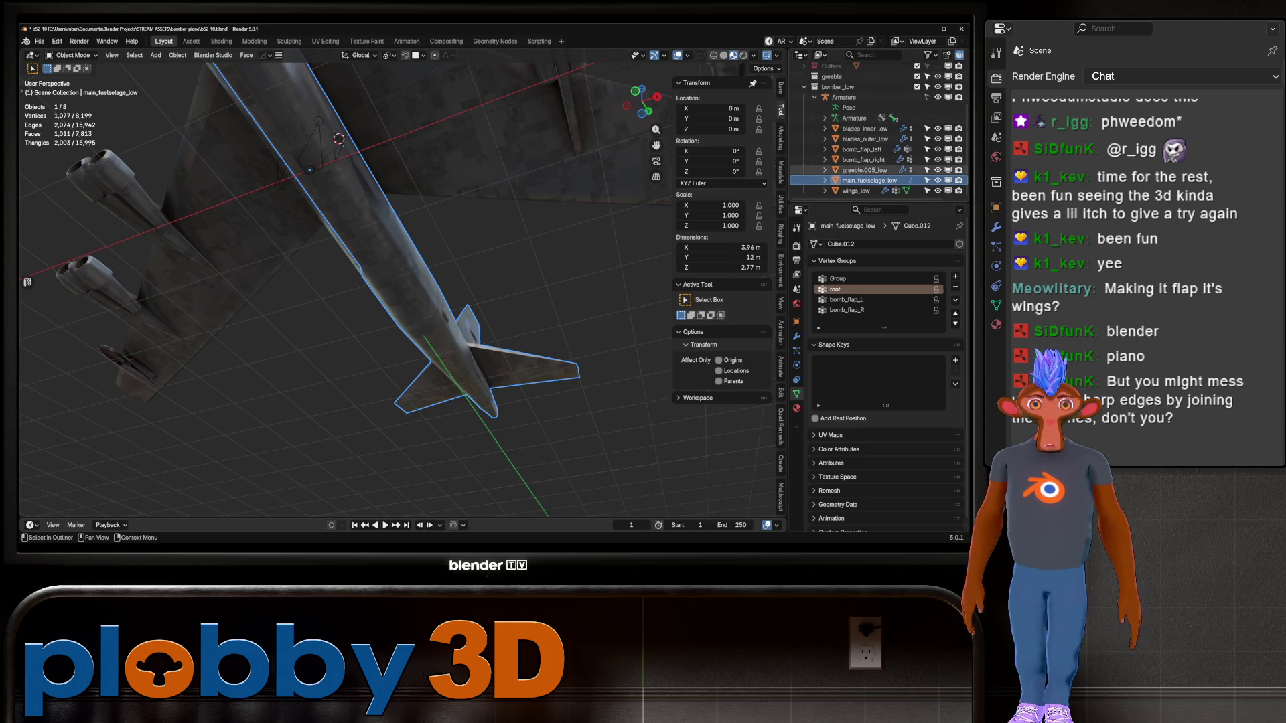
pyautogui.click(864, 170)
pyautogui.moveTo(388, 281); pyautogui.dragTo(362, 234, button='middle')
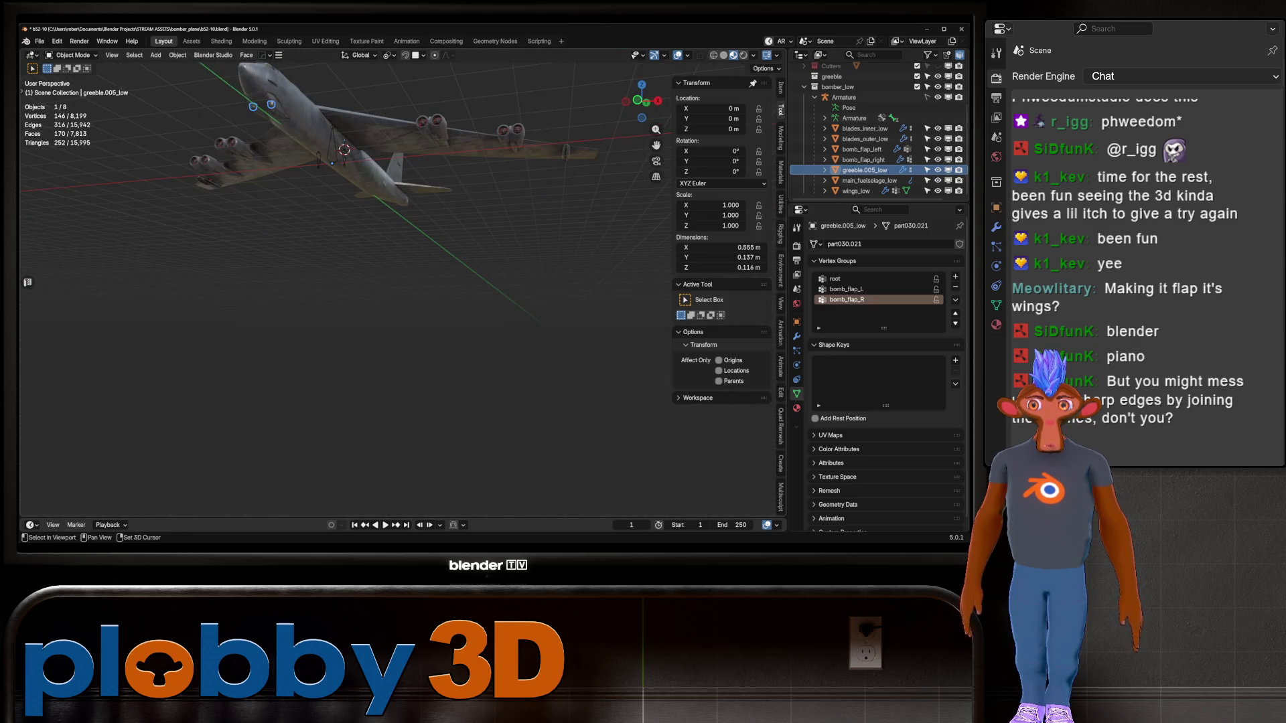
pyautogui.click(315, 121)
pyautogui.scroll(1, 864, 134)
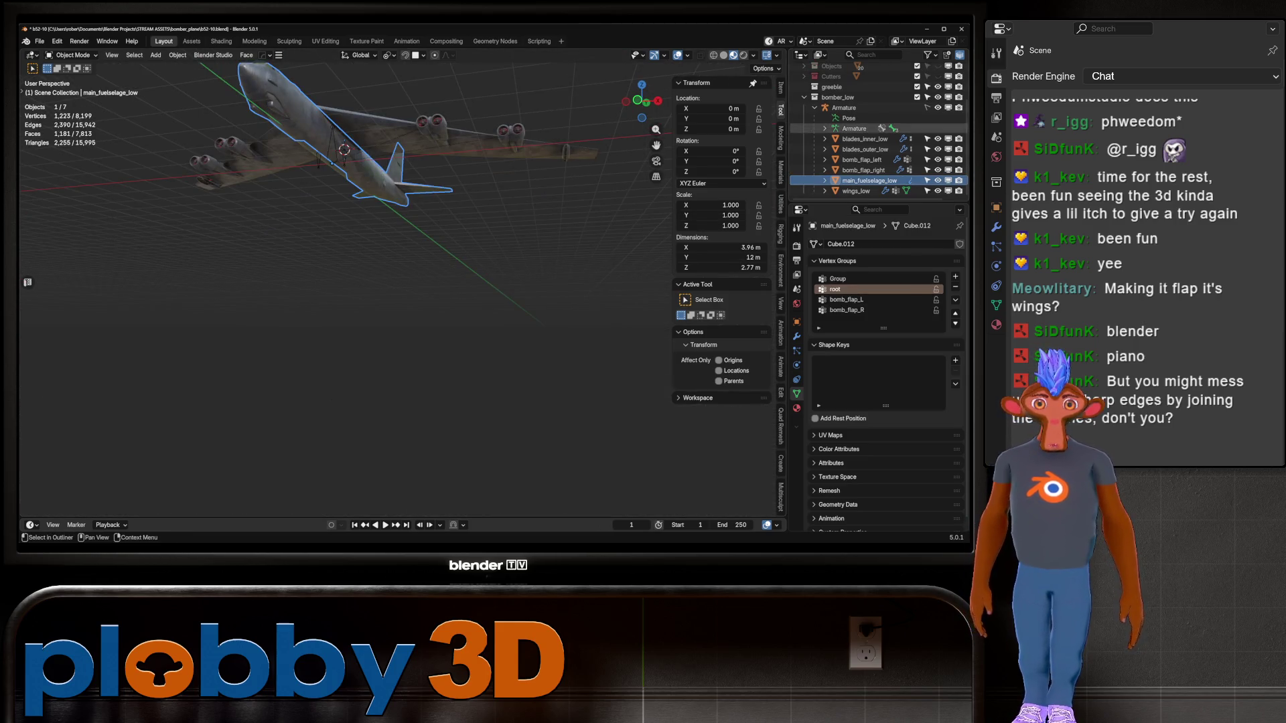
# Join wings_low into main_fuselage_low and orbit to check the merged airframe
pyautogui.click(863, 138)
pyautogui.press('Down')
pyautogui.press('Down')
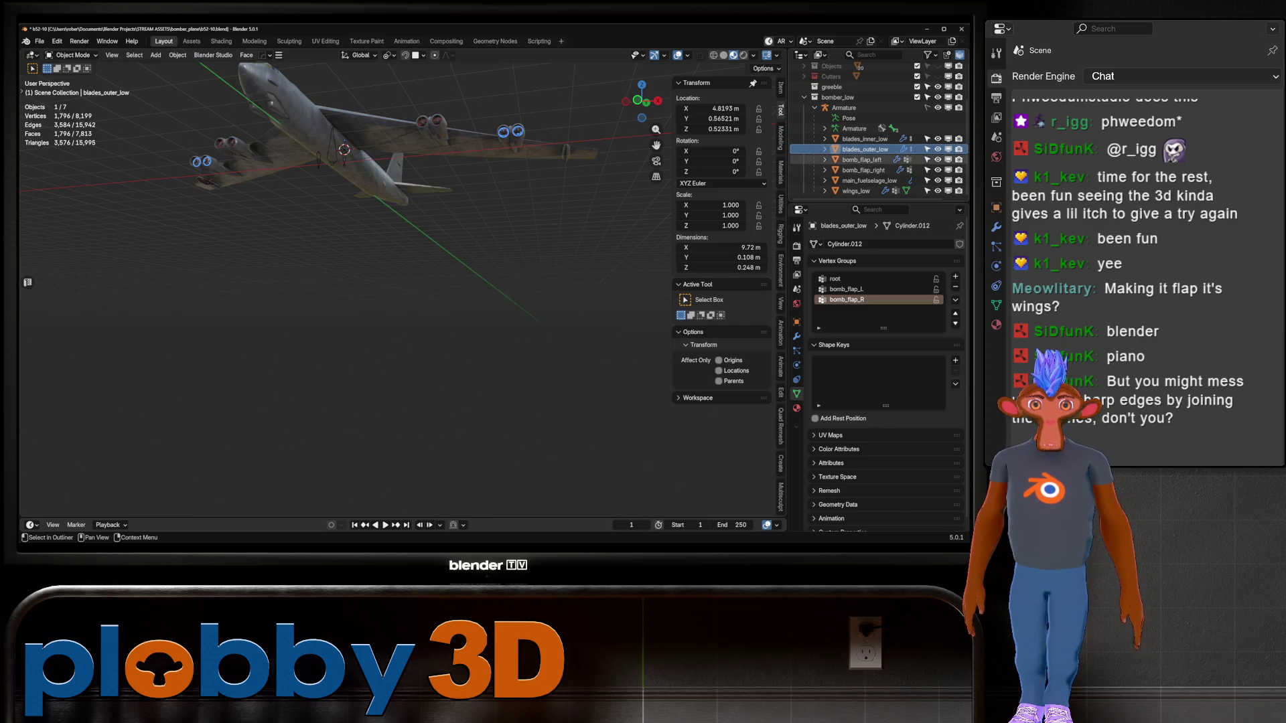
pyautogui.press('Down')
pyautogui.press('Down')
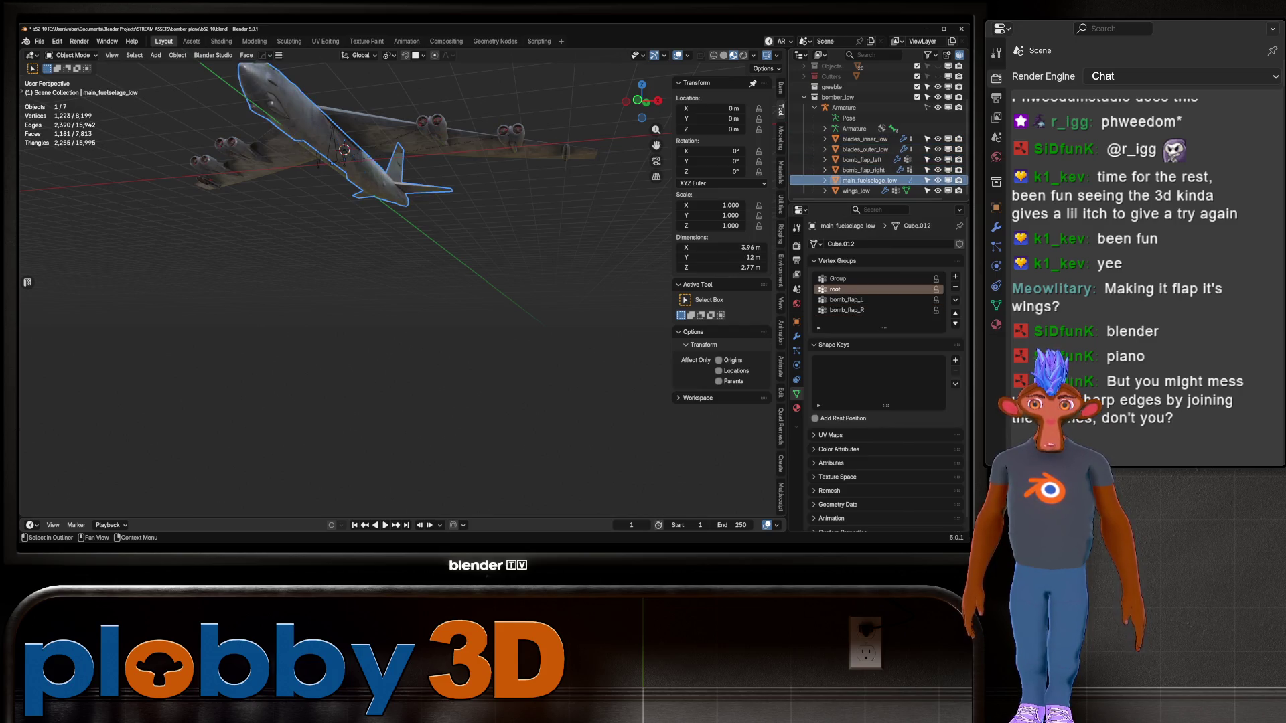
pyautogui.keyDown('shift'); pyautogui.click(864, 191); pyautogui.keyUp('shift')
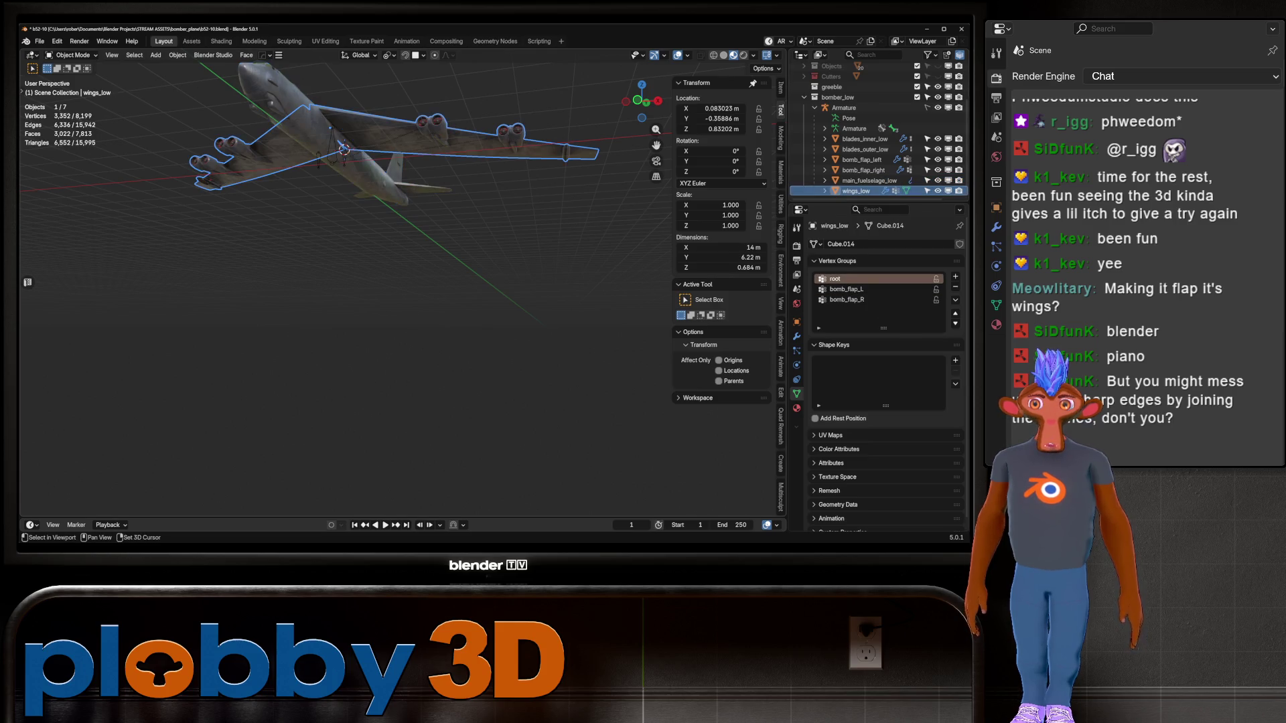
pyautogui.hotkey('ctrl', 'j')
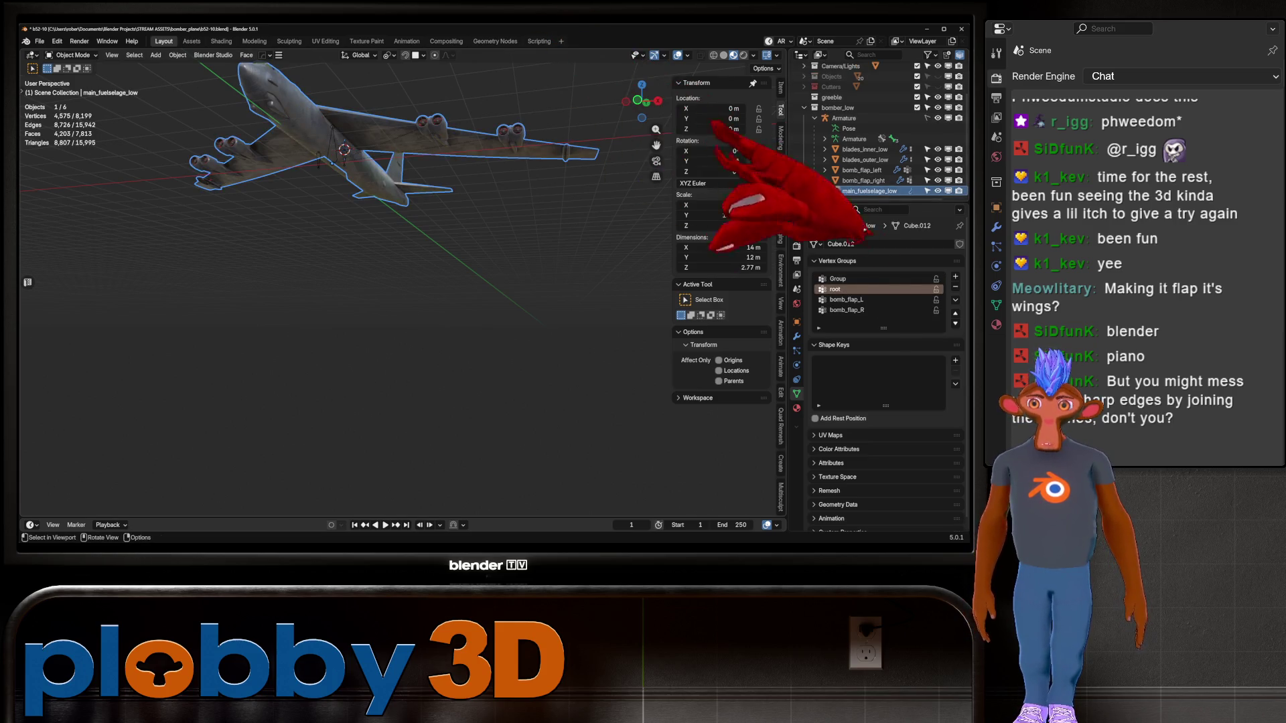
pyautogui.moveTo(402, 302); pyautogui.dragTo(469, 288, button='middle')
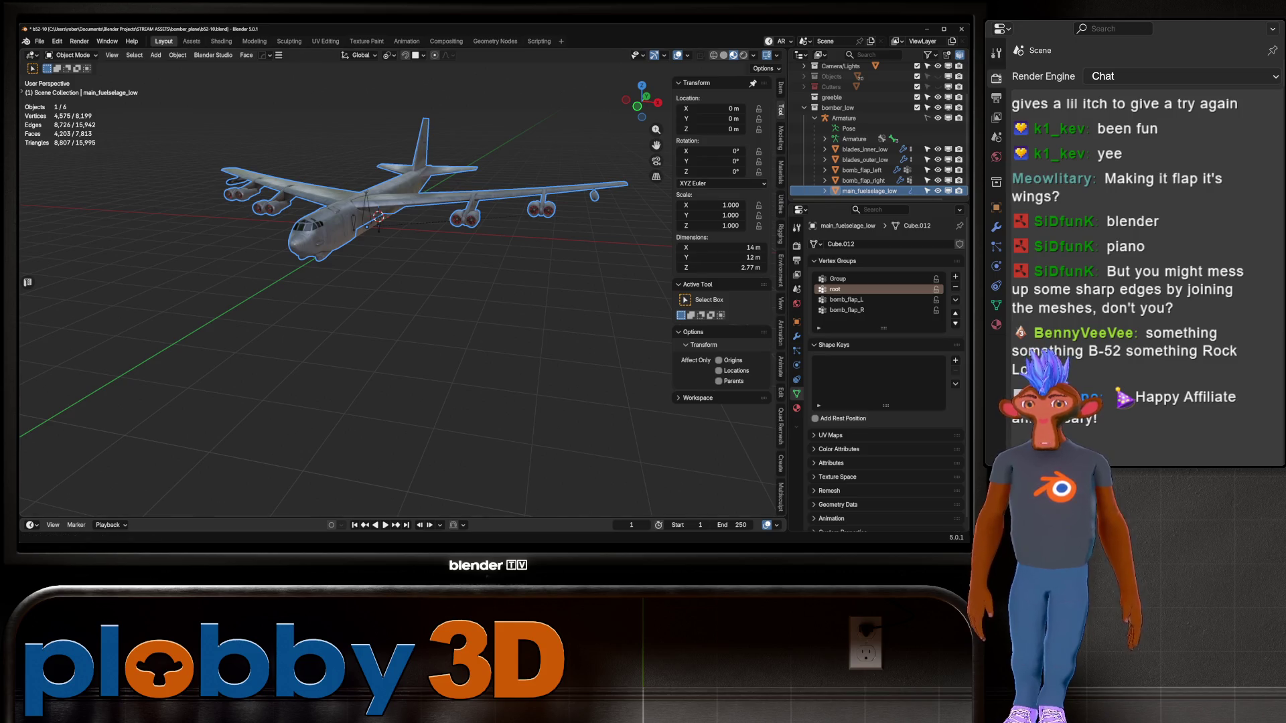
pyautogui.scroll(5, 422, 134)
pyautogui.scroll(-3, 345, 295)
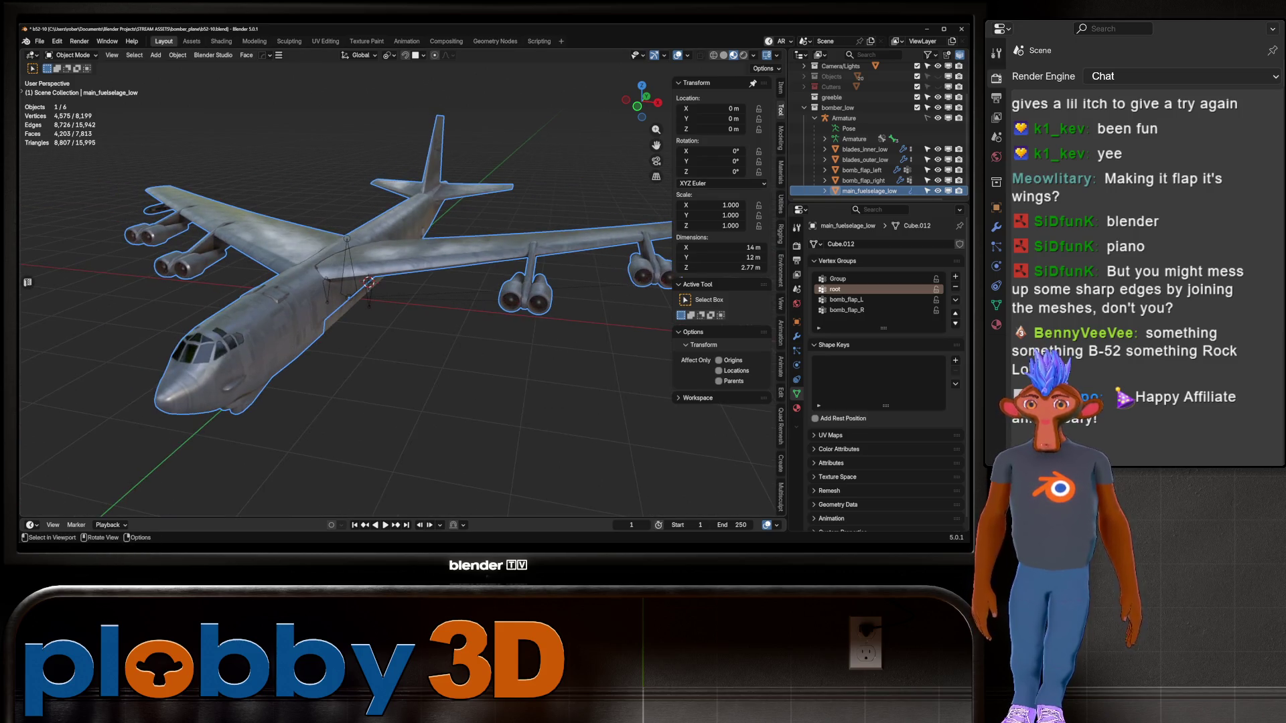
pyautogui.moveTo(345, 295); pyautogui.dragTo(308, 294, button='middle')
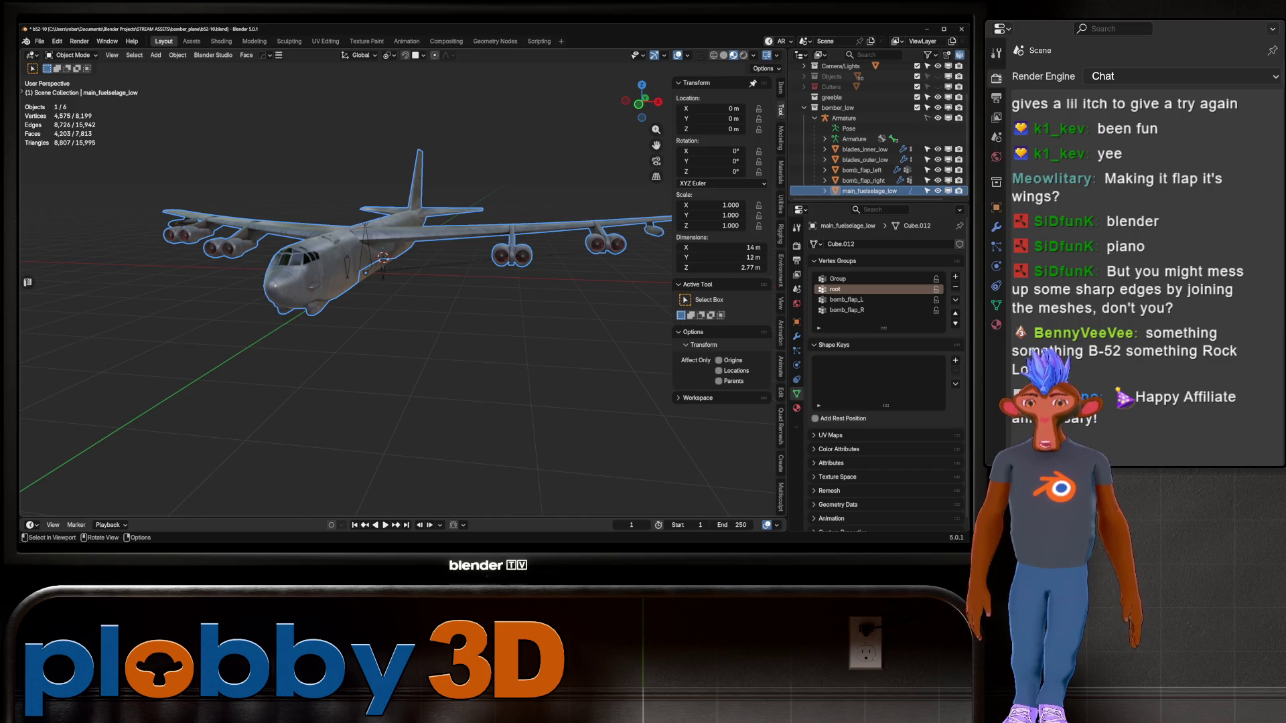
# Reselect main_fuselage_low and orbit to a high view of the whole B-52
pyautogui.moveTo(308, 294)
pyautogui.mouseDown(button='middle')
pyautogui.moveTo(348, 268)
pyautogui.moveTo(375, 308)
pyautogui.moveTo(349, 295)
pyautogui.mouseUp(button='middle')
pyautogui.hotkey('alt', 'a')
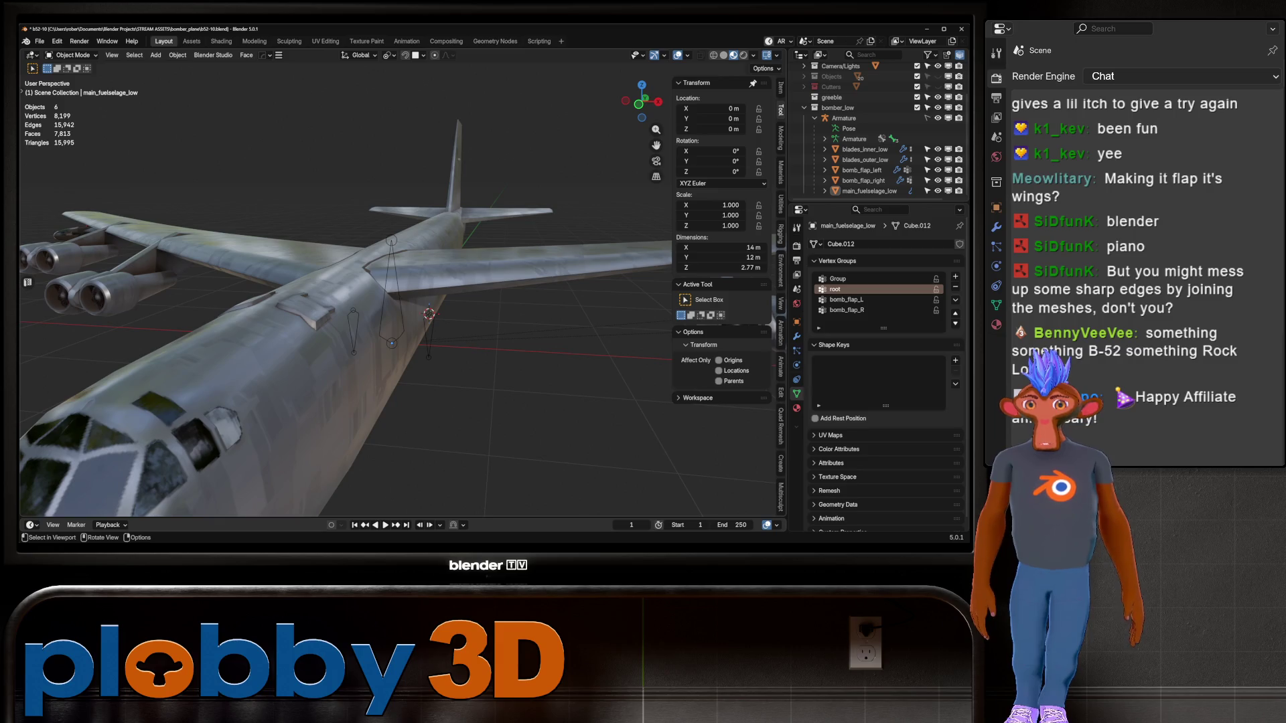
pyautogui.hotkey('ctrl', 'z')
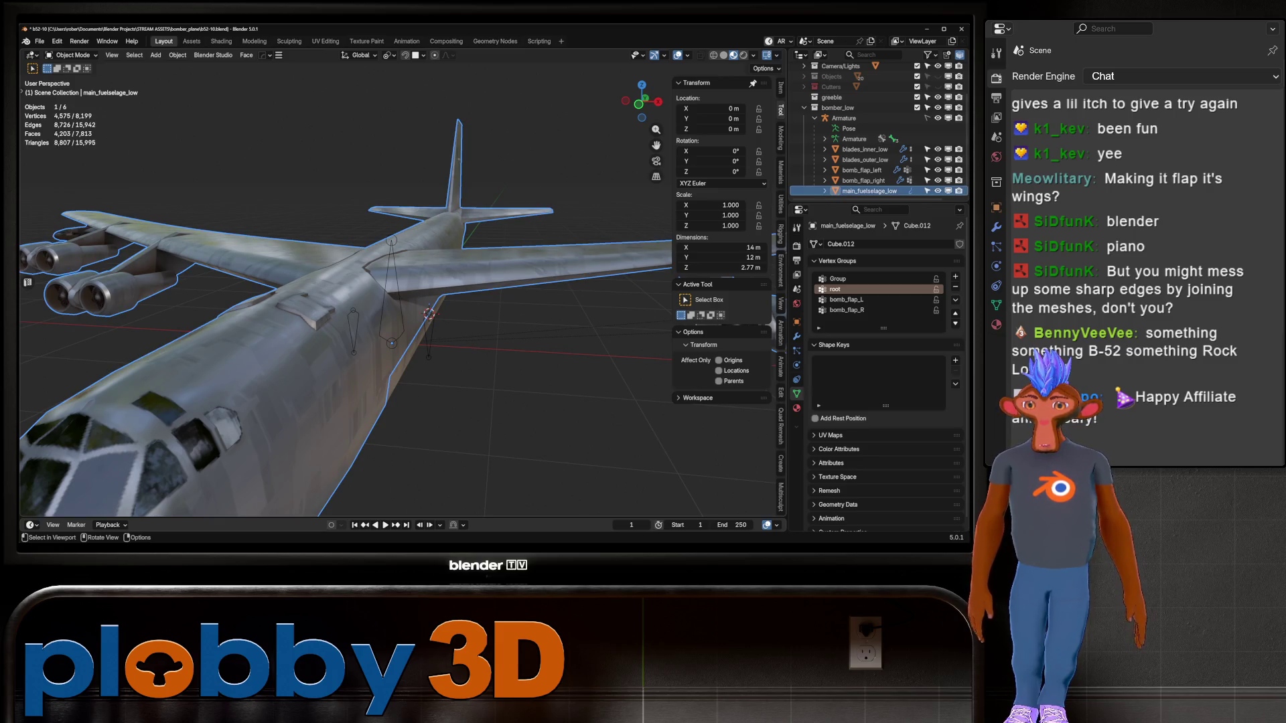
pyautogui.moveTo(348, 301)
pyautogui.mouseDown(button='middle')
pyautogui.moveTo(415, 241)
pyautogui.moveTo(375, 268)
pyautogui.moveTo(348, 315)
pyautogui.moveTo(315, 281)
pyautogui.moveTo(348, 315)
pyautogui.moveTo(375, 268)
pyautogui.mouseUp(button='middle')
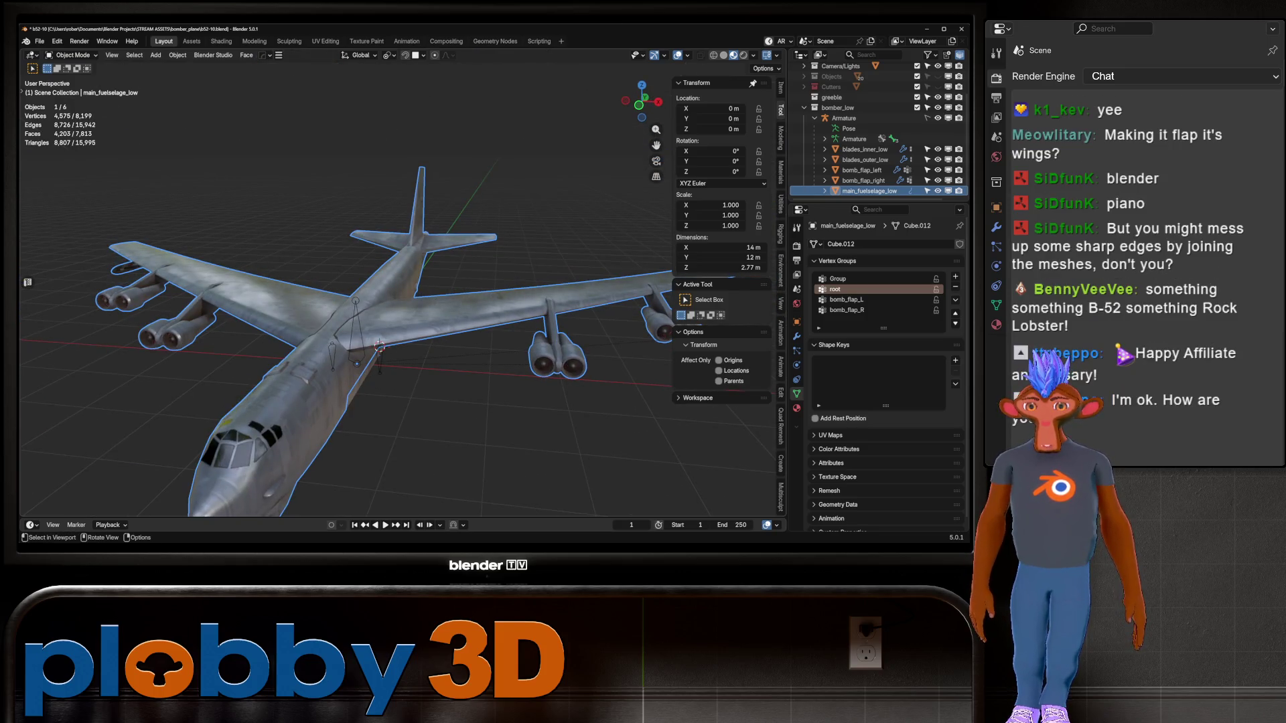
# Toggle the fuselage's Edit Mode, cancel the stray move, and select bomb_flap_left from below
pyautogui.press('Tab')
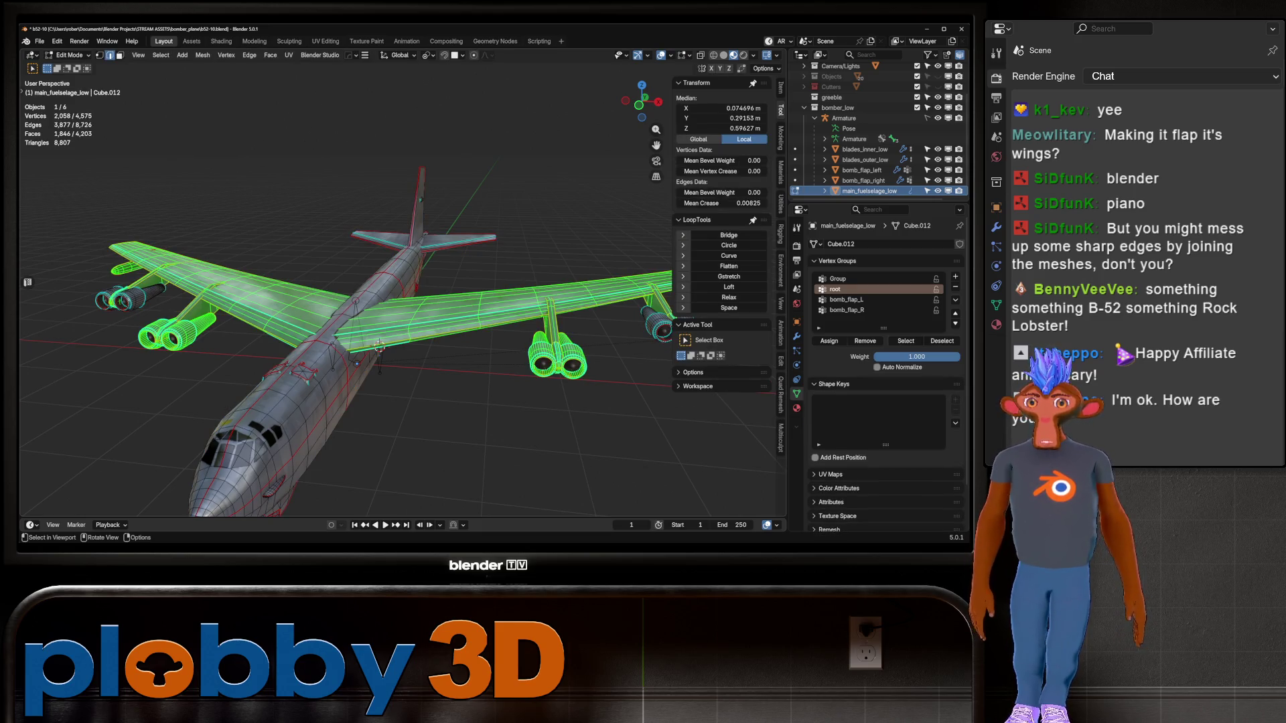
pyautogui.press('Tab')
pyautogui.moveTo(402, 301); pyautogui.dragTo(348, 314, button='middle')
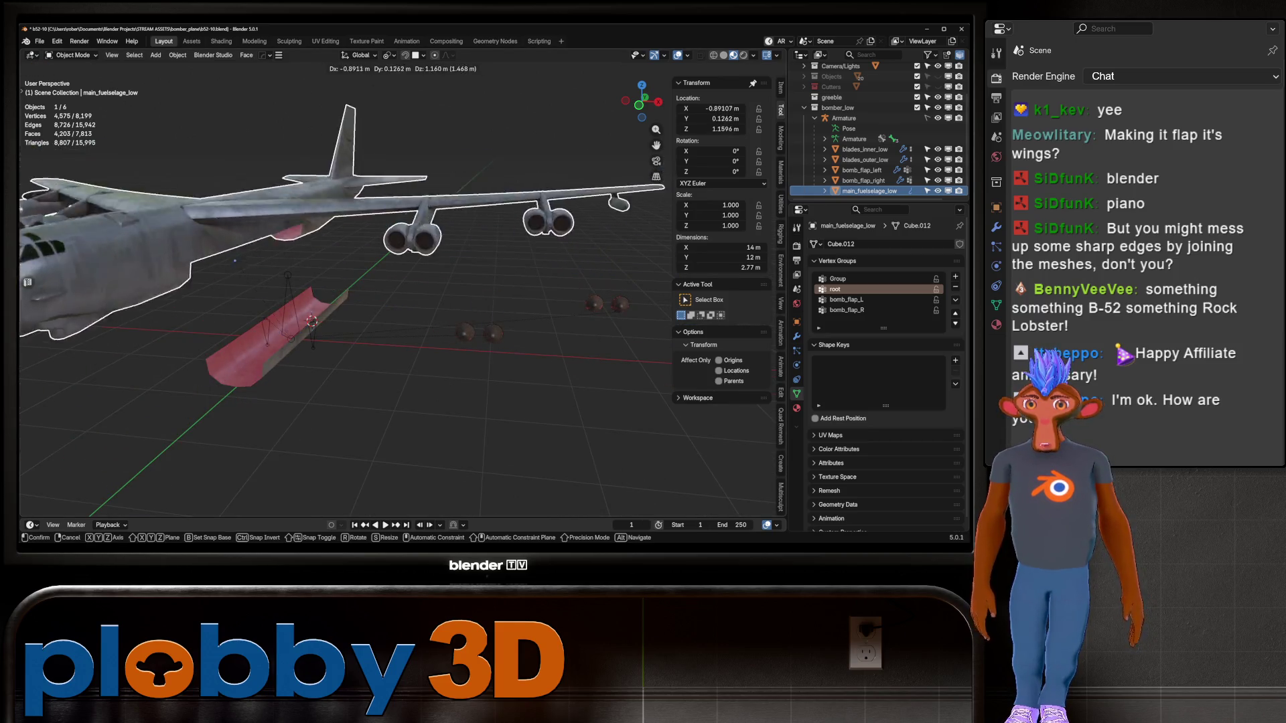
pyautogui.press('Escape')
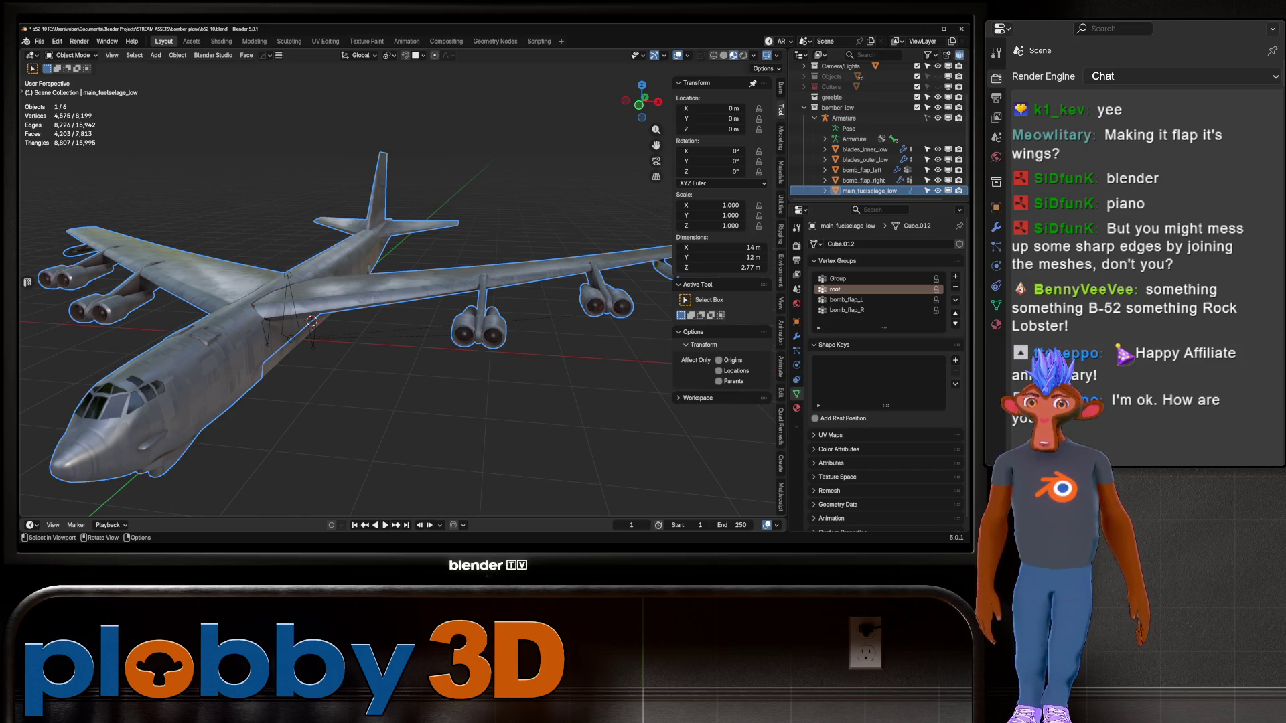
pyautogui.moveTo(335, 301); pyautogui.dragTo(288, 201, button='middle')
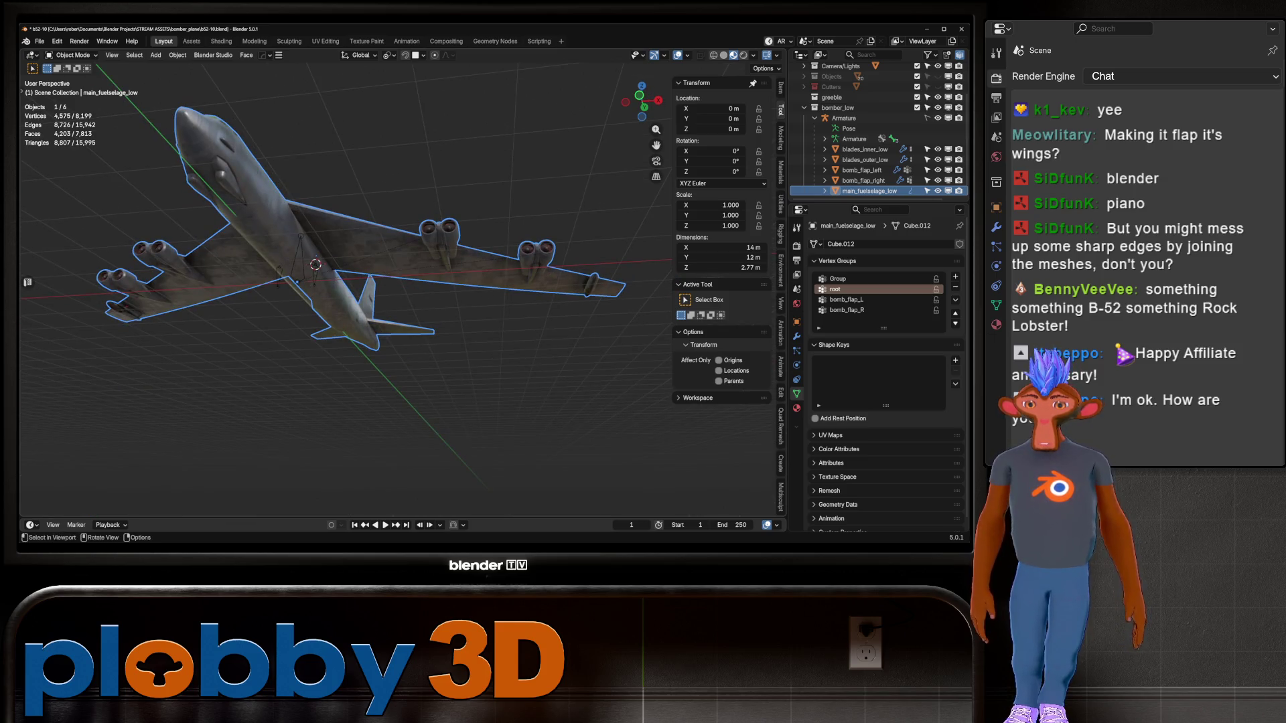
pyautogui.click(304, 274)
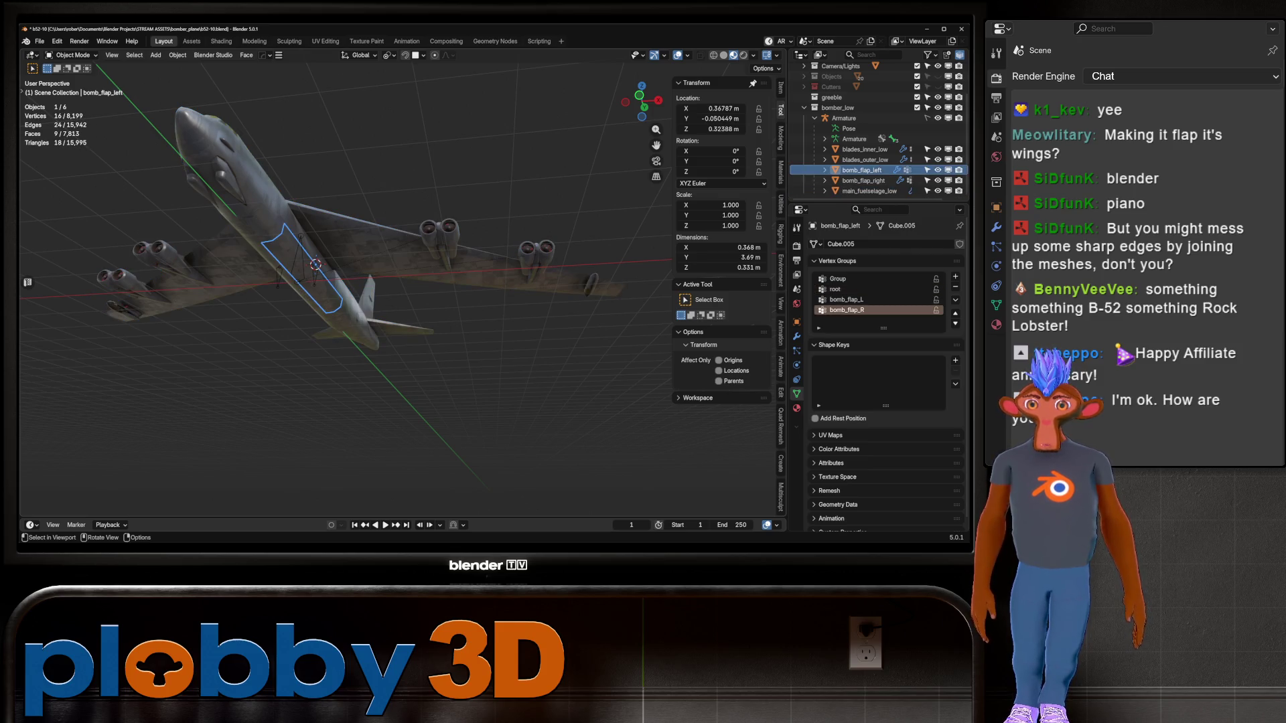
pyautogui.click(221, 148)
pyautogui.moveTo(334, 268)
pyautogui.mouseDown(button='middle')
pyautogui.moveTo(372, 190)
pyautogui.moveTo(383, 256)
pyautogui.moveTo(416, 221)
pyautogui.moveTo(395, 241)
pyautogui.mouseUp(button='middle')
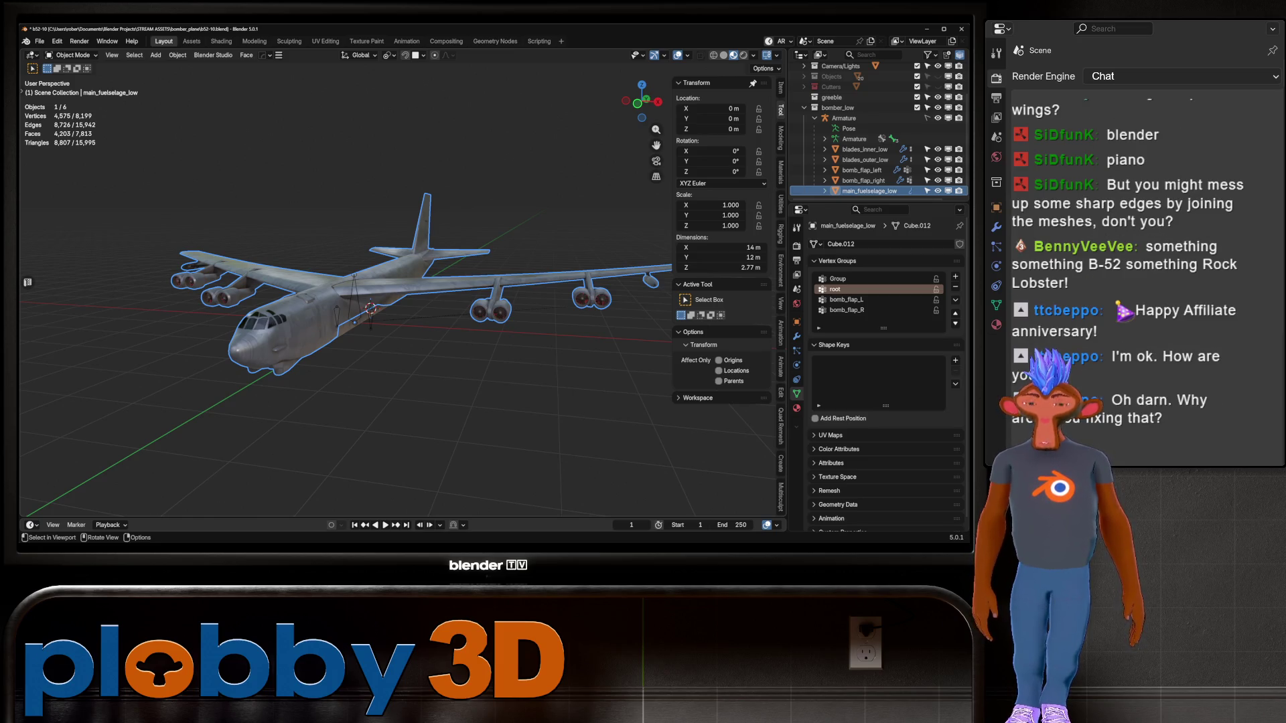
pyautogui.scroll(-3, 395, 288)
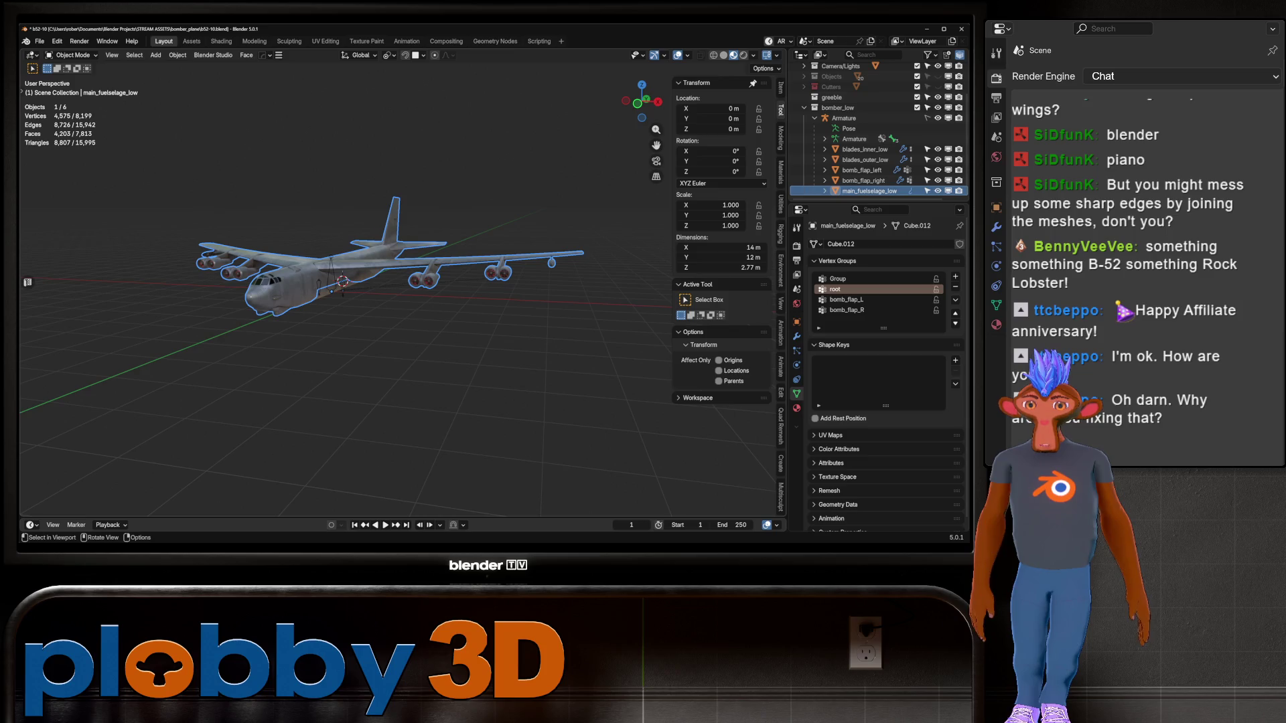
pyautogui.moveTo(402, 301)
pyautogui.mouseDown(button='middle')
pyautogui.moveTo(295, 268)
pyautogui.moveTo(241, 285)
pyautogui.moveTo(281, 254)
pyautogui.moveTo(315, 275)
pyautogui.moveTo(268, 276)
pyautogui.mouseUp(button='middle')
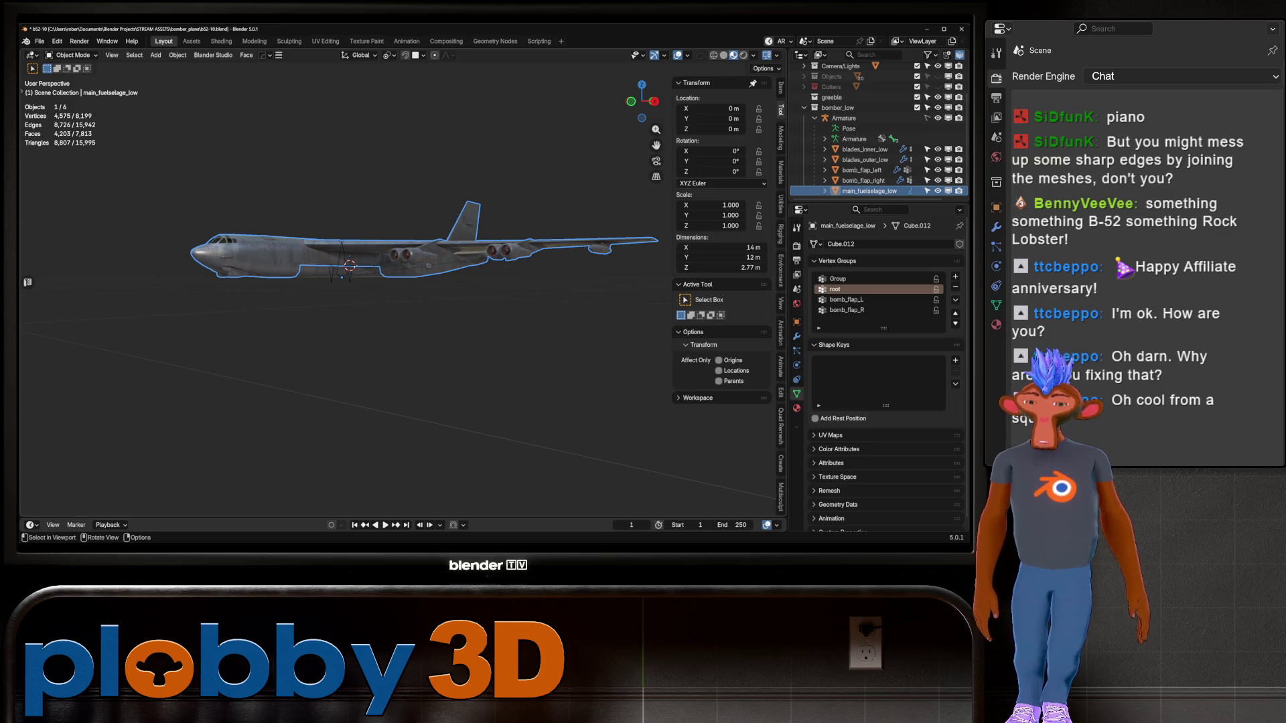
# Cancel the left flap's Y move, frame main_fuselage_low, and toggle its Edit Mode
pyautogui.click(862, 170)
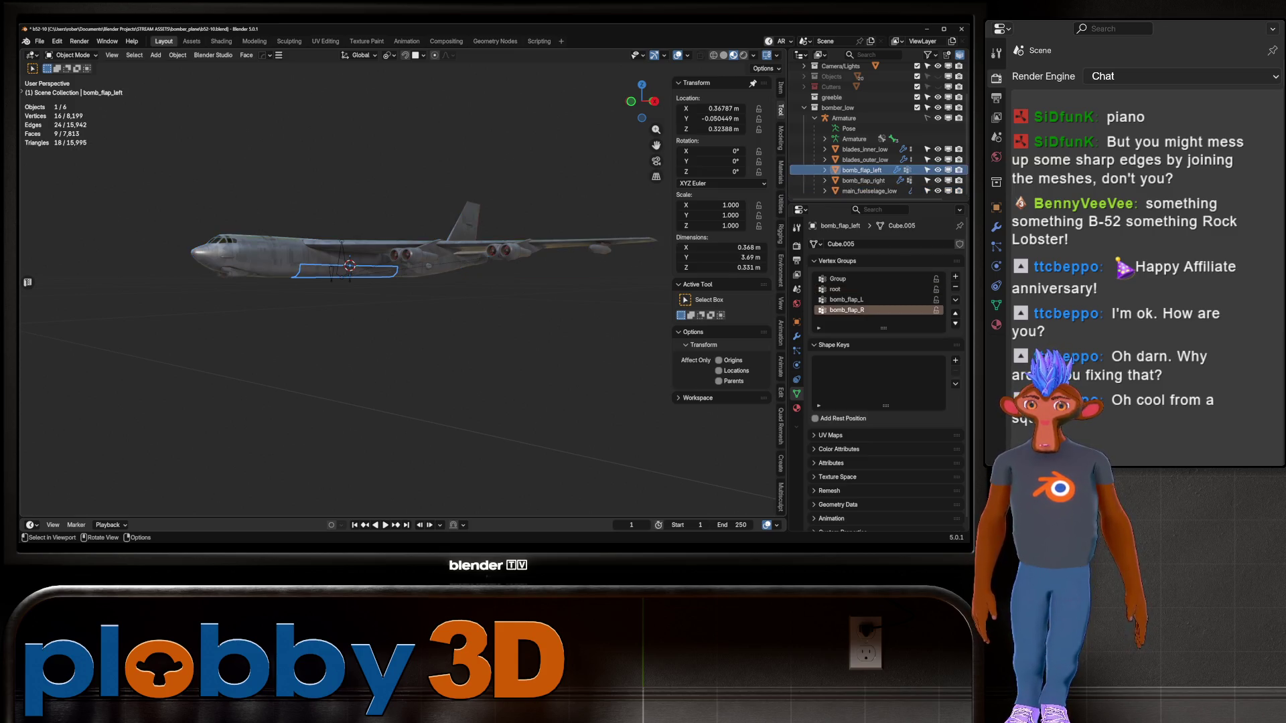
pyautogui.press('g')
pyautogui.press('y')
pyautogui.press('Escape')
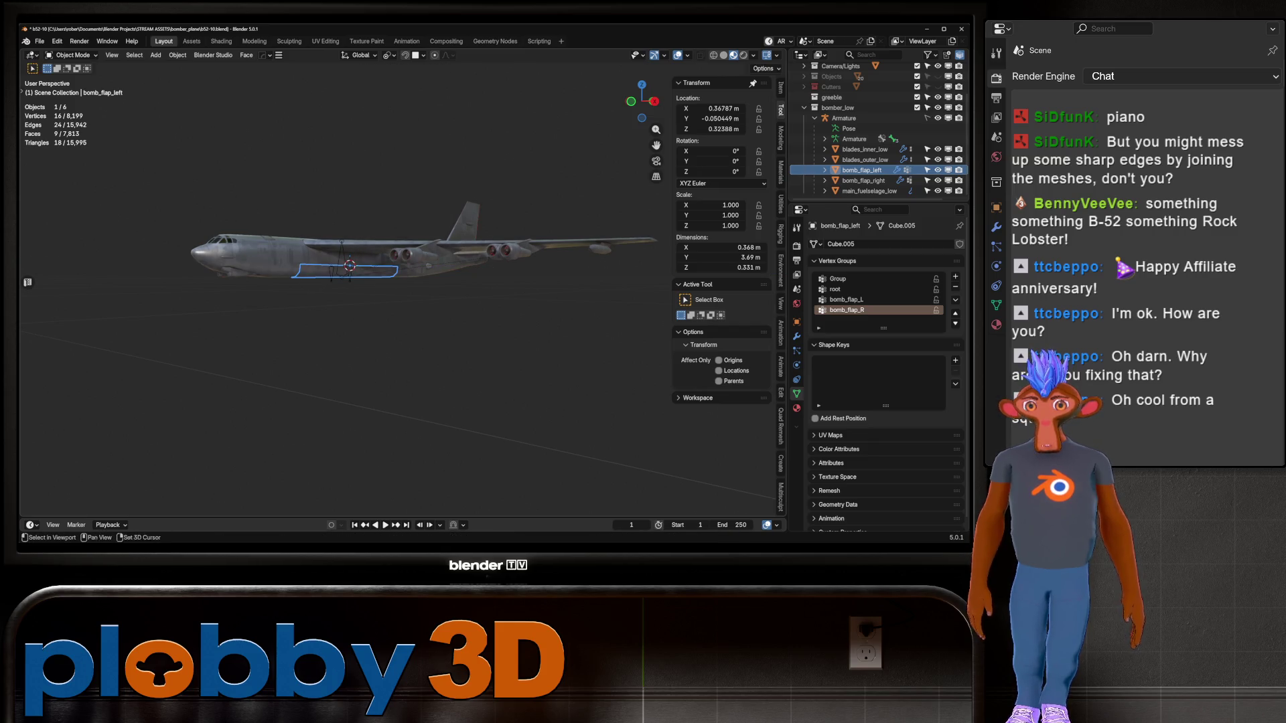
pyautogui.click(869, 191)
pyautogui.press('KP_Decimal')
pyautogui.press('Tab')
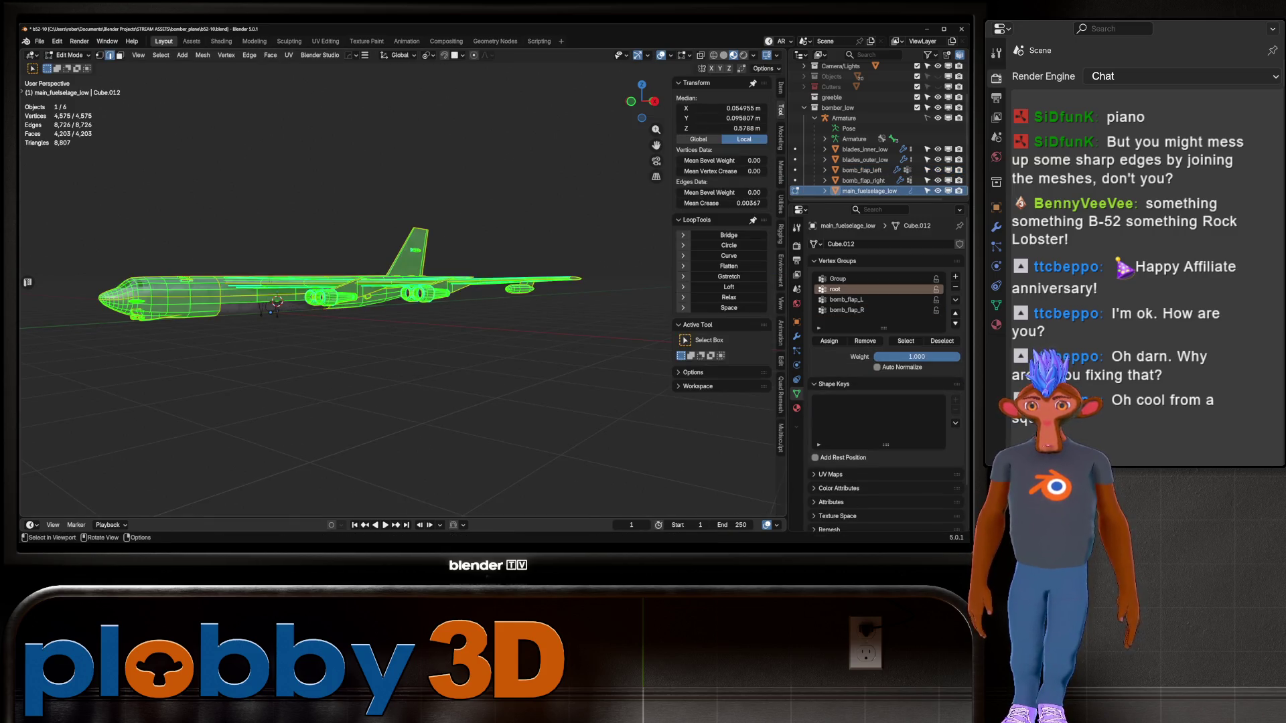
pyautogui.press('Tab')
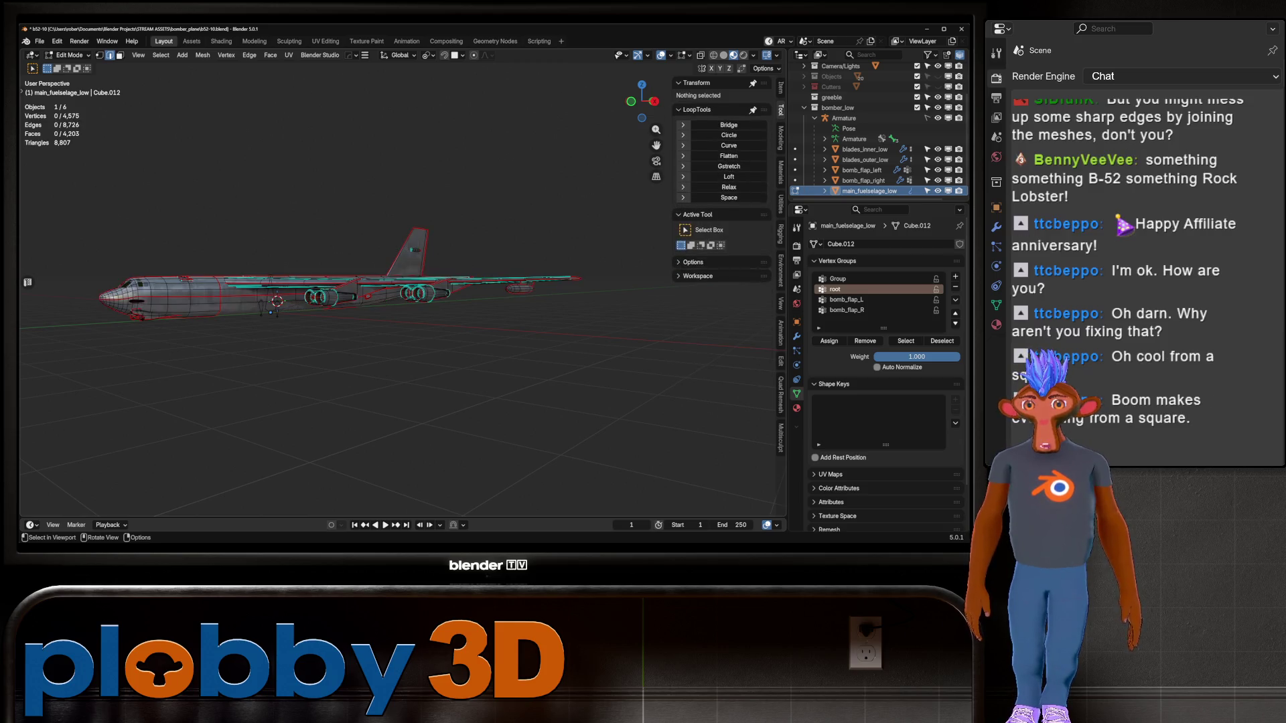
pyautogui.moveTo(375, 301)
pyautogui.mouseDown(button='middle')
pyautogui.moveTo(375, 255)
pyautogui.moveTo(395, 281)
pyautogui.moveTo(395, 322)
pyautogui.moveTo(402, 174)
pyautogui.moveTo(355, 321)
pyautogui.moveTo(385, 268)
pyautogui.mouseUp(button='middle')
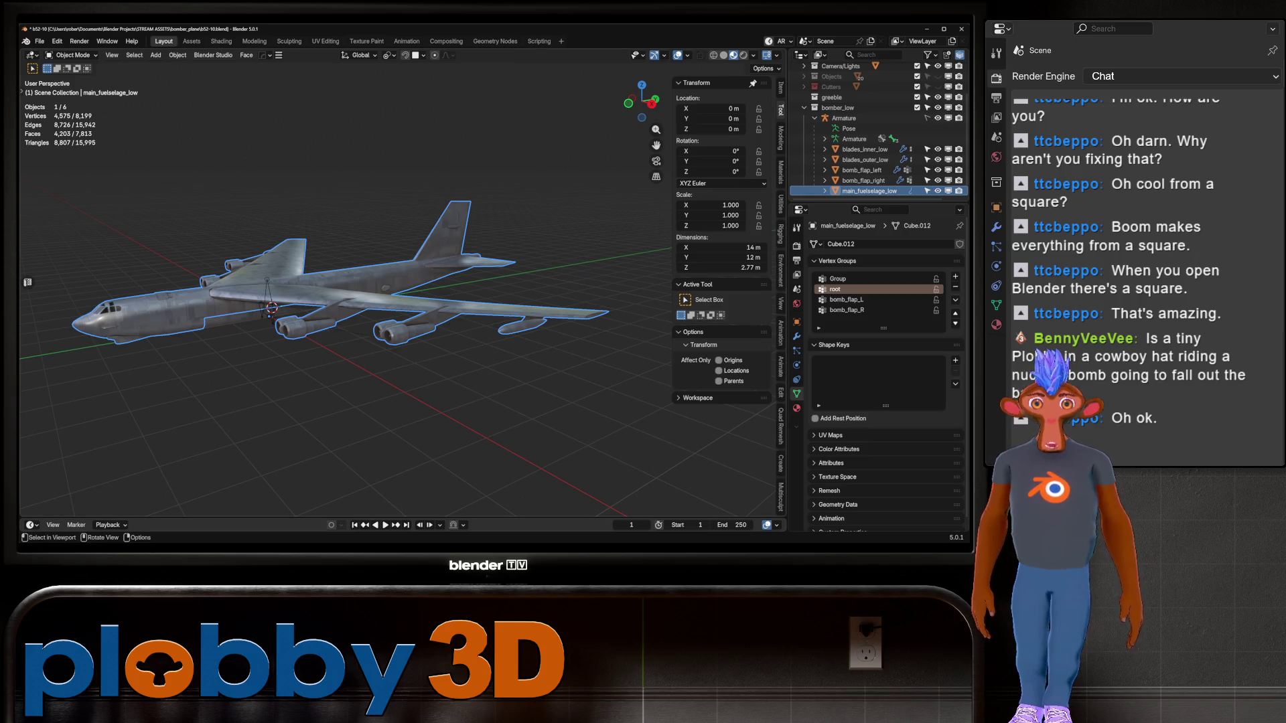
# Check the left flap from below the bomber, then select bomb_flap_right
pyautogui.moveTo(335, 302)
pyautogui.mouseDown(button='middle')
pyautogui.moveTo(335, 281)
pyautogui.moveTo(335, 348)
pyautogui.moveTo(375, 335)
pyautogui.moveTo(389, 255)
pyautogui.moveTo(375, 262)
pyautogui.moveTo(375, 295)
pyautogui.moveTo(402, 308)
pyautogui.moveTo(402, 268)
pyautogui.moveTo(402, 321)
pyautogui.moveTo(415, 335)
pyautogui.moveTo(402, 241)
pyautogui.moveTo(429, 308)
pyautogui.moveTo(469, 235)
pyautogui.moveTo(469, 194)
pyautogui.mouseUp(button='middle')
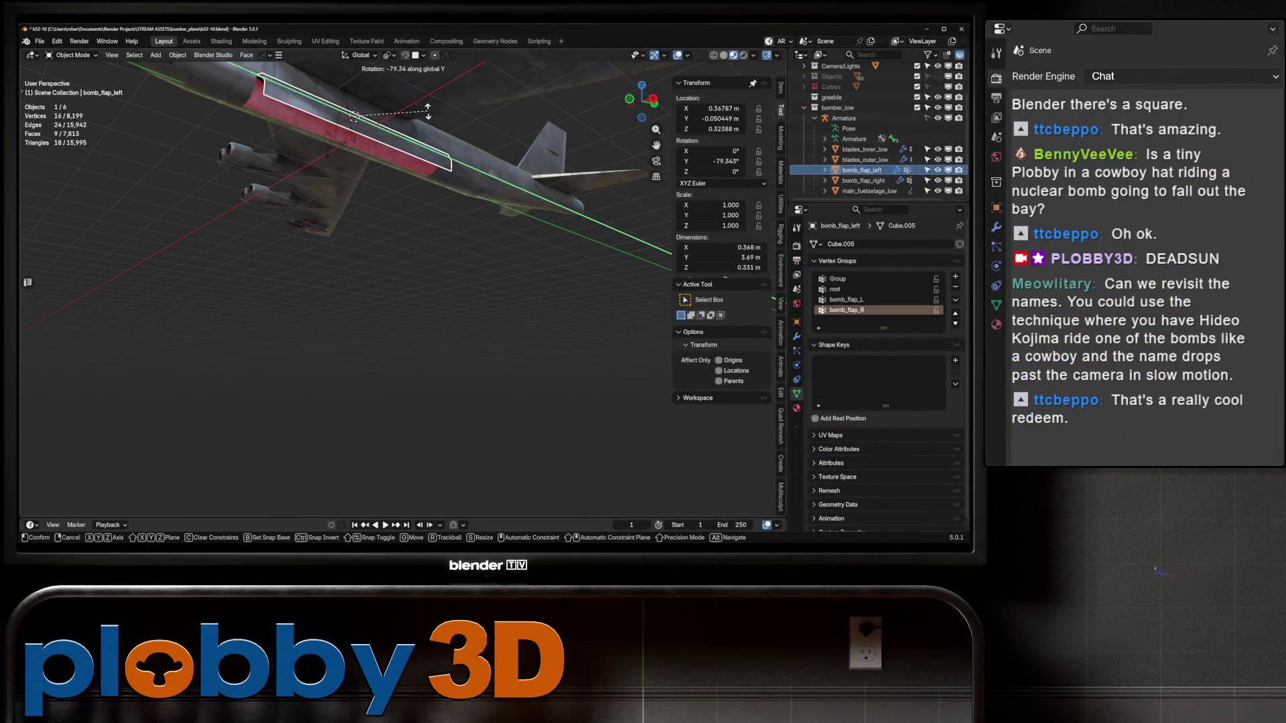
pyautogui.moveTo(349, 281); pyautogui.dragTo(375, 228, button='middle')
pyautogui.click(863, 181)
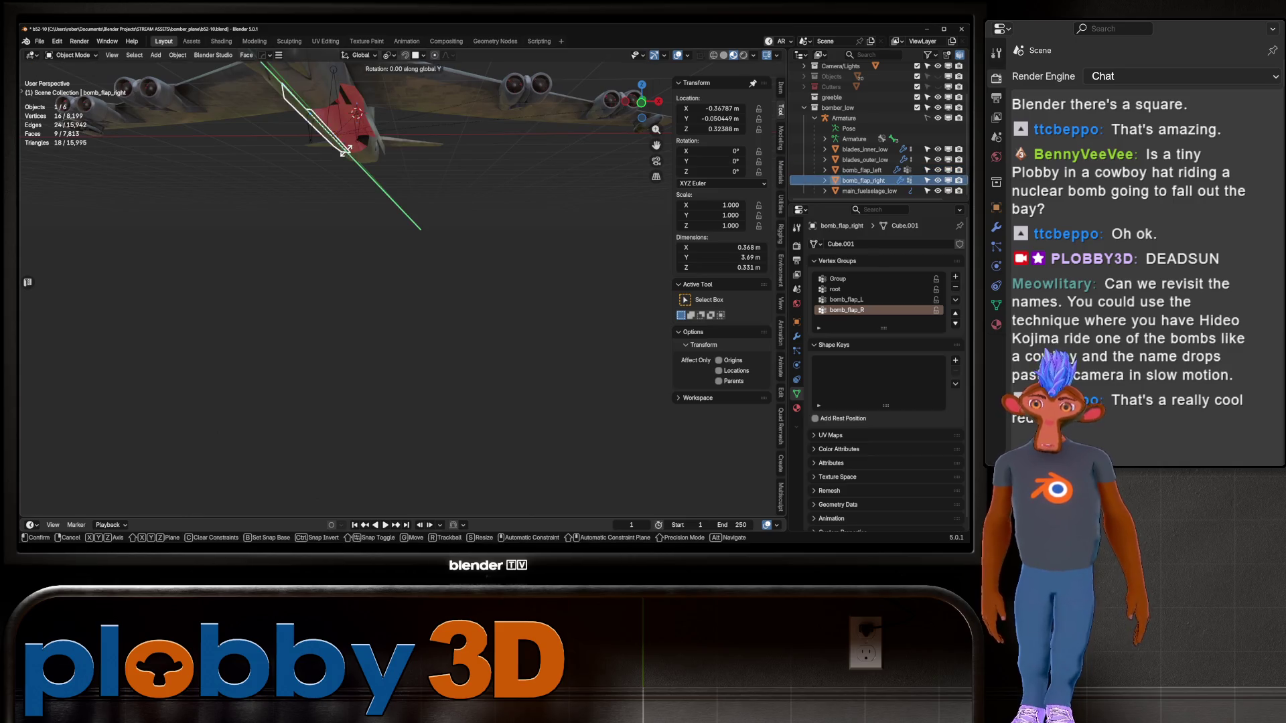
pyautogui.moveTo(349, 281); pyautogui.dragTo(302, 264, button='middle')
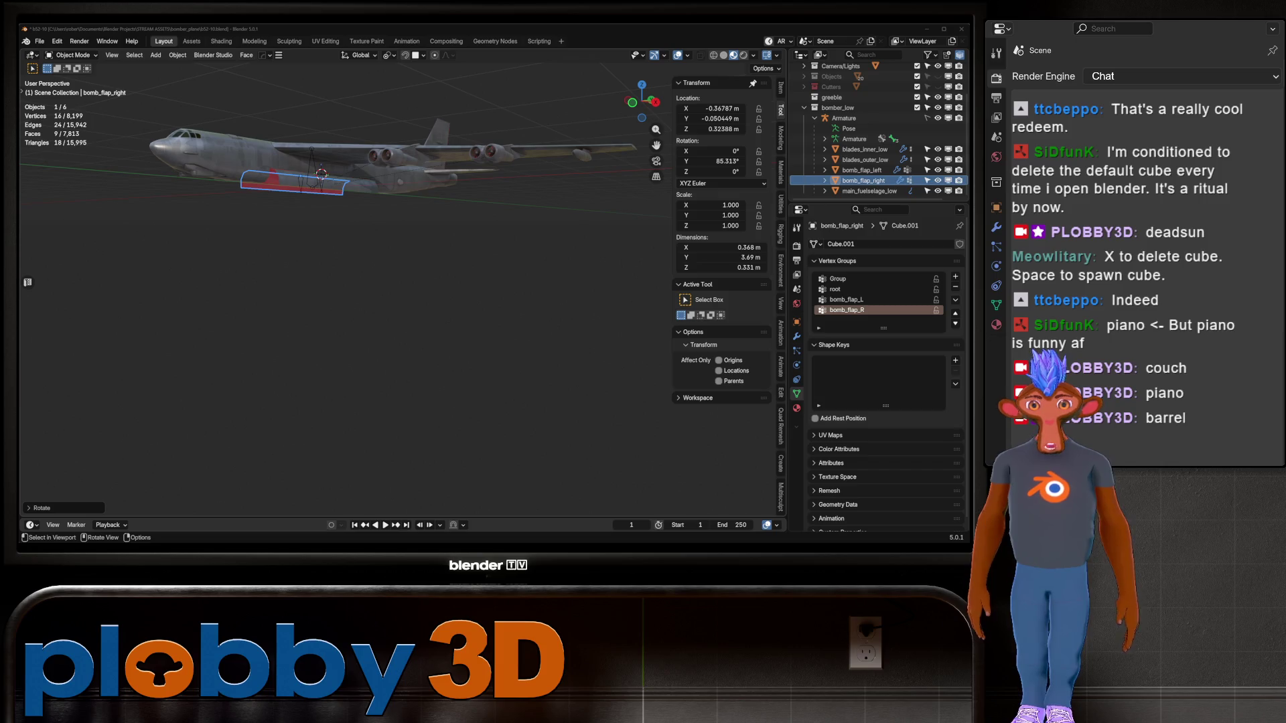
# Switch from Blender to the Warudo editor window
pyautogui.hotkey('alt', 'Tab')
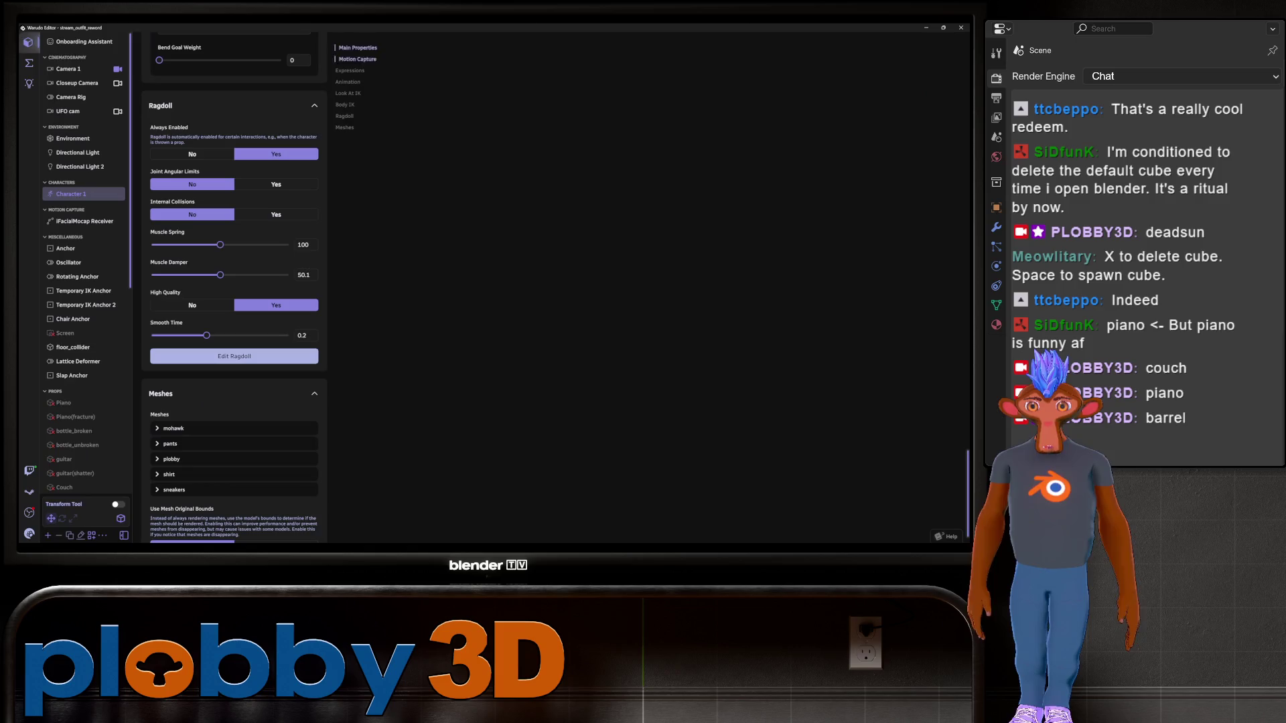
# Scroll through the props list in Warudo
pyautogui.scroll(5, 84, 268)
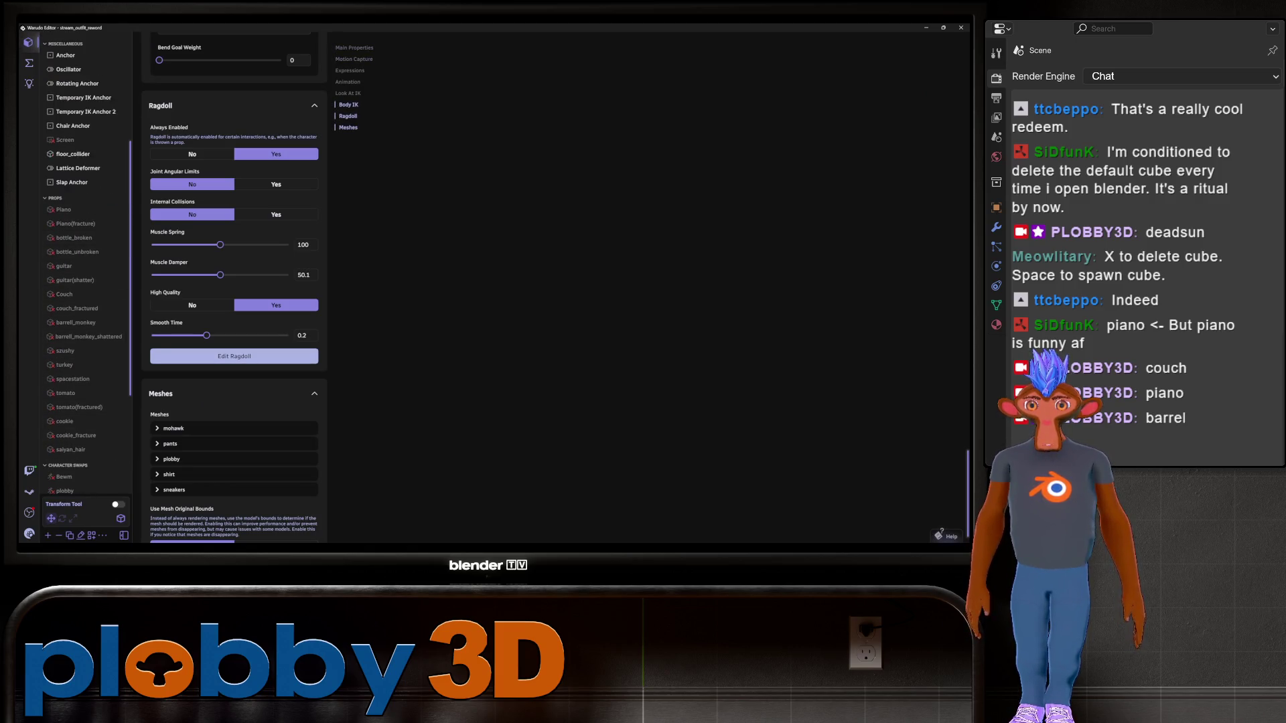
pyautogui.scroll(-3, 84, 268)
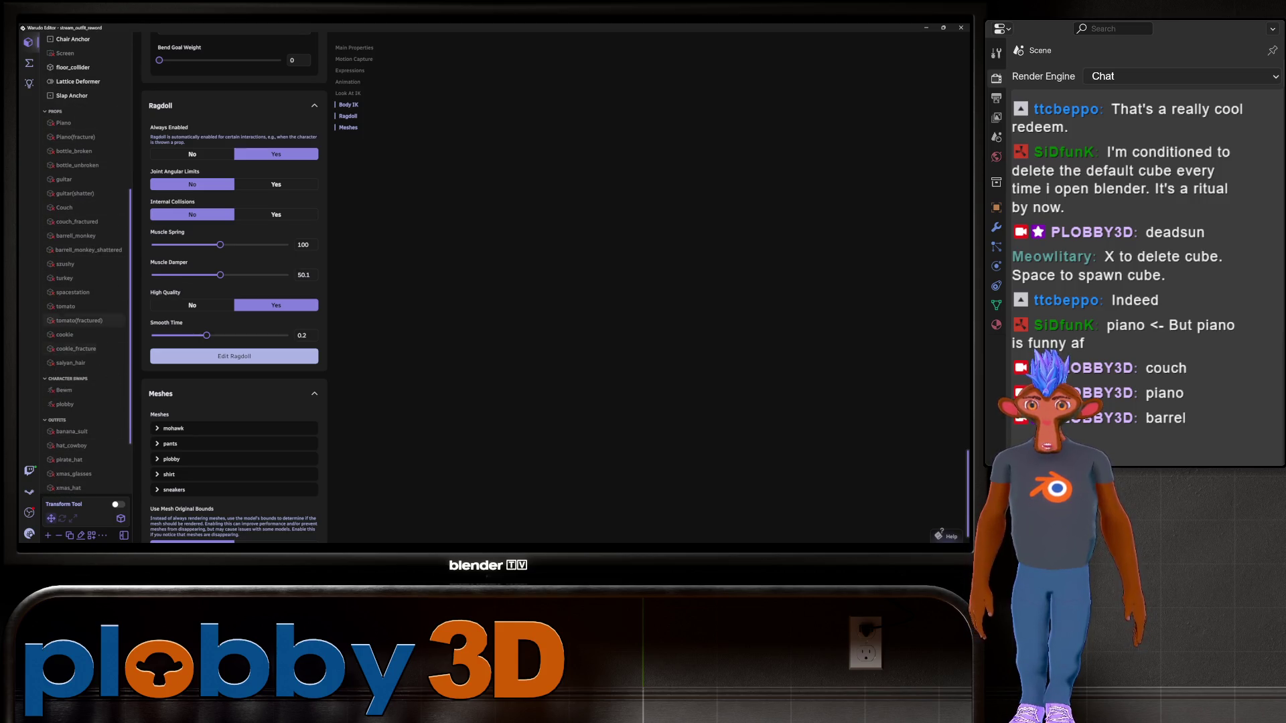
pyautogui.scroll(9, 83, 250)
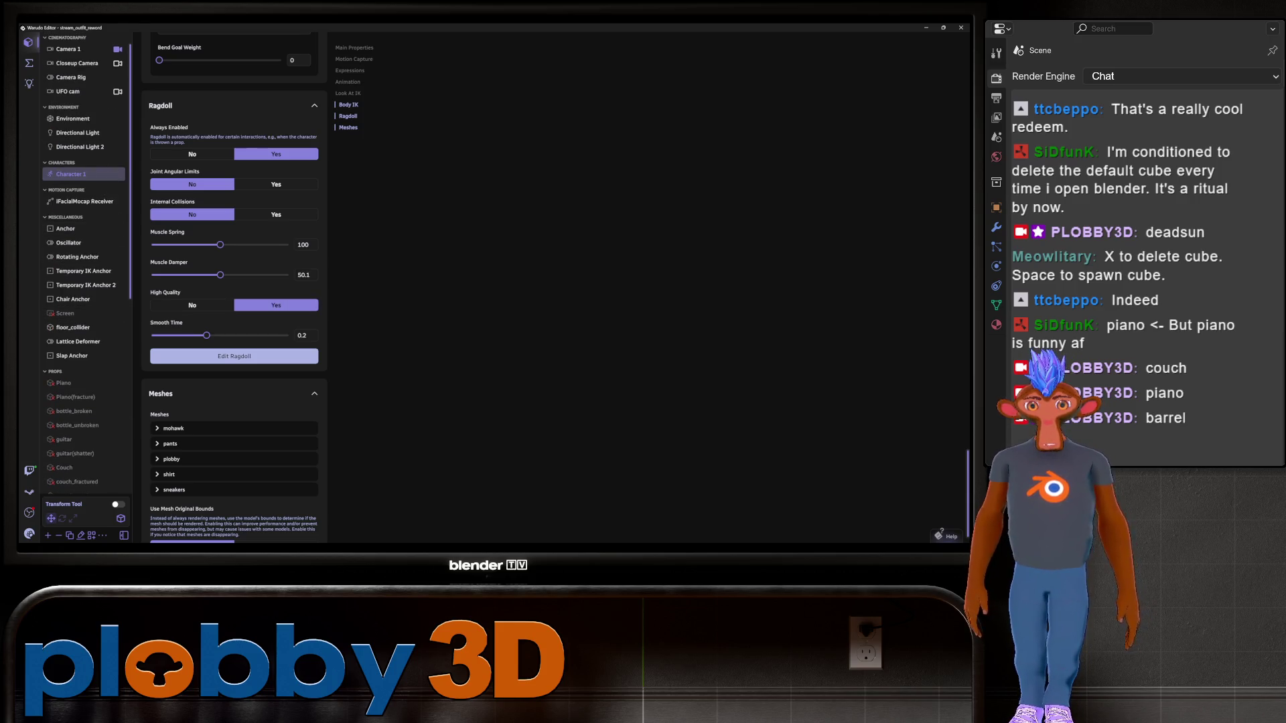
# Back in Blender, clear both bomb flaps' rotation to 0° with Alt+R
pyautogui.hotkey('alt', 'Tab')
pyautogui.moveTo(335, 288)
pyautogui.mouseDown(button='middle')
pyautogui.moveTo(435, 227)
pyautogui.moveTo(322, 263)
pyautogui.moveTo(349, 261)
pyautogui.mouseUp(button='middle')
pyautogui.scroll(-3, 375, 248)
pyautogui.click(863, 171)
pyautogui.hotkey('alt', 'r')
pyautogui.click(863, 180)
pyautogui.scroll(-5, 335, 268)
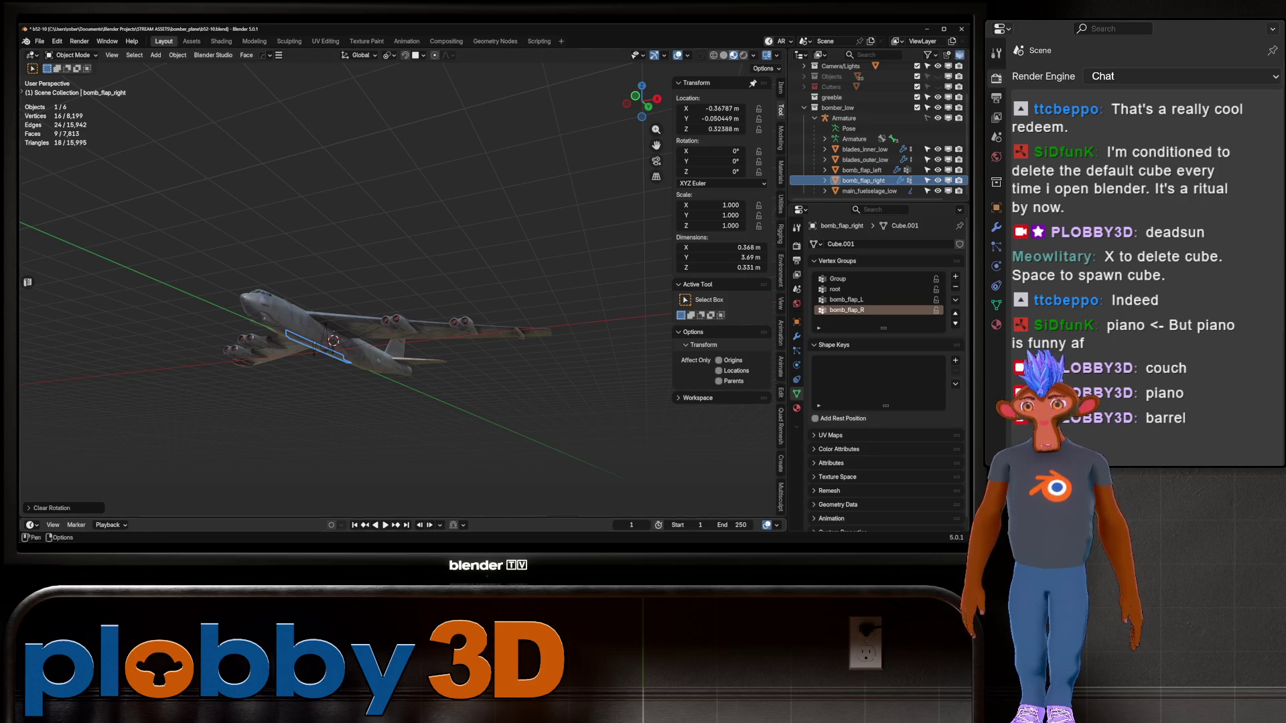
# Assign all of the left flap's vertices to the bomb_flap_L vertex group
pyautogui.scroll(5, 335, 301)
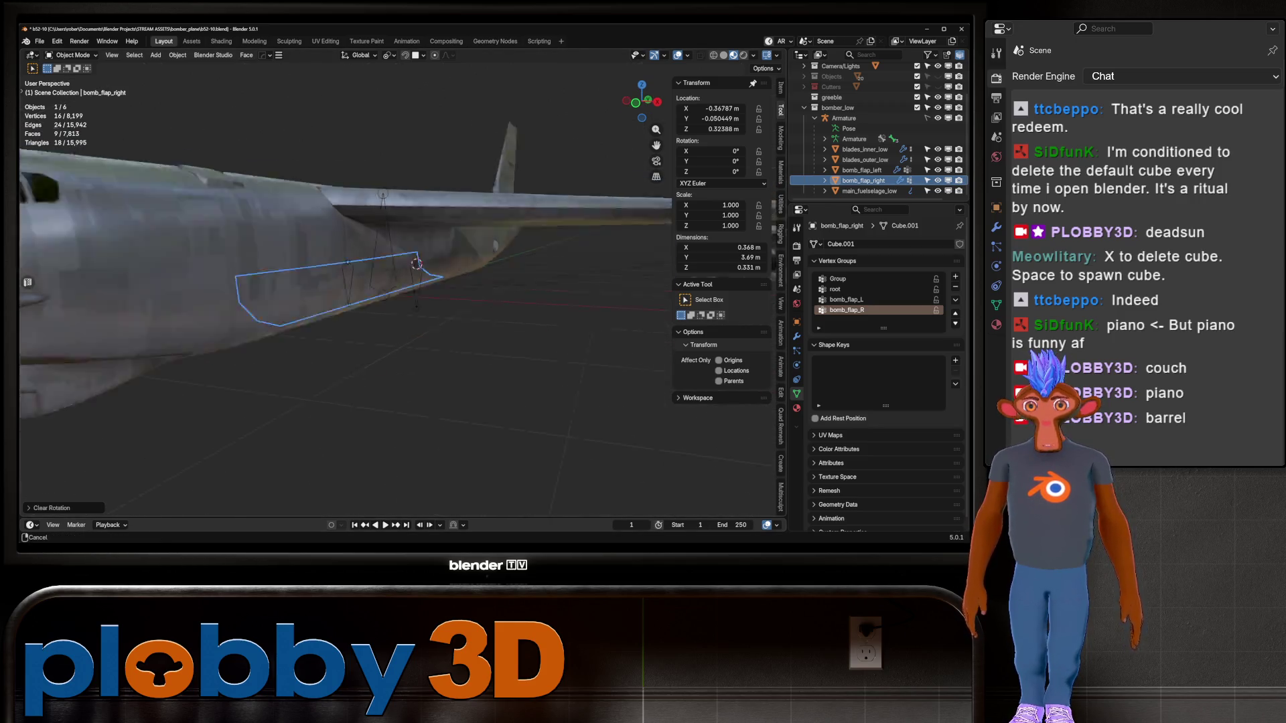
pyautogui.scroll(-4, 335, 301)
pyautogui.moveTo(335, 302)
pyautogui.mouseDown(button='middle')
pyautogui.moveTo(348, 281)
pyautogui.moveTo(268, 294)
pyautogui.moveTo(348, 294)
pyautogui.moveTo(402, 268)
pyautogui.moveTo(388, 294)
pyautogui.mouseUp(button='middle')
pyautogui.click(302, 311)
pyautogui.scroll(4, 335, 294)
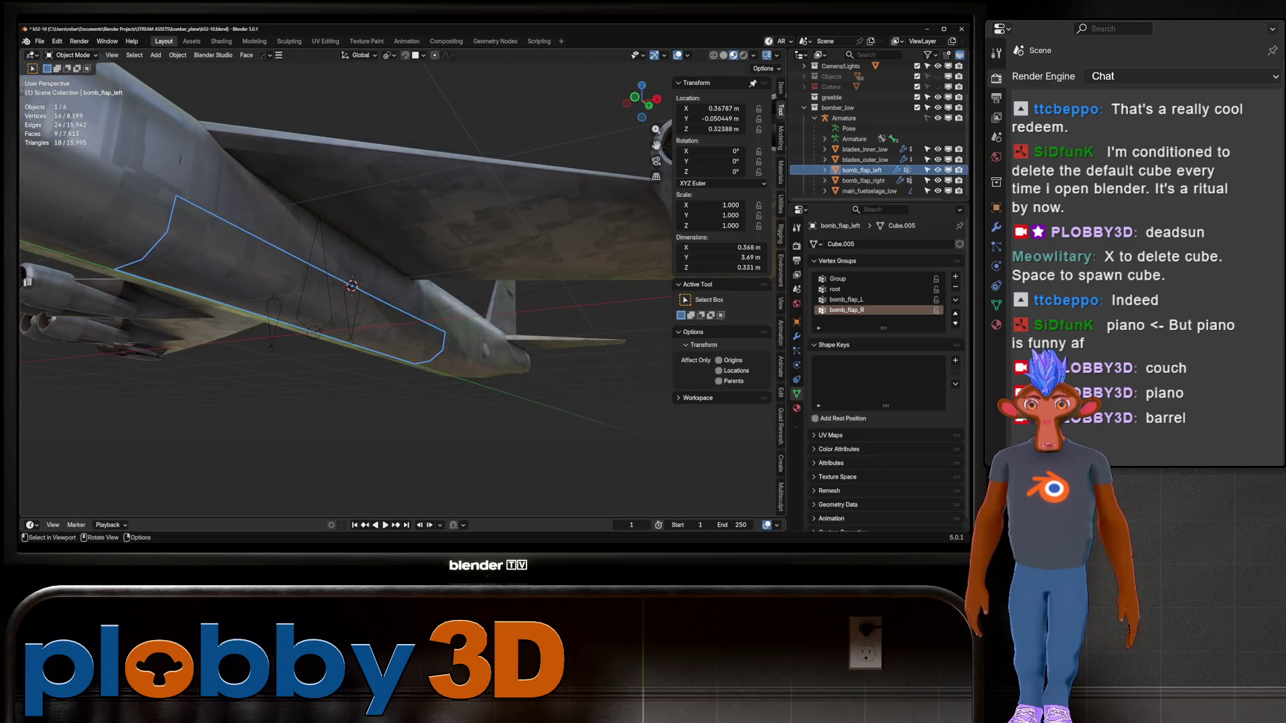
pyautogui.press('Tab')
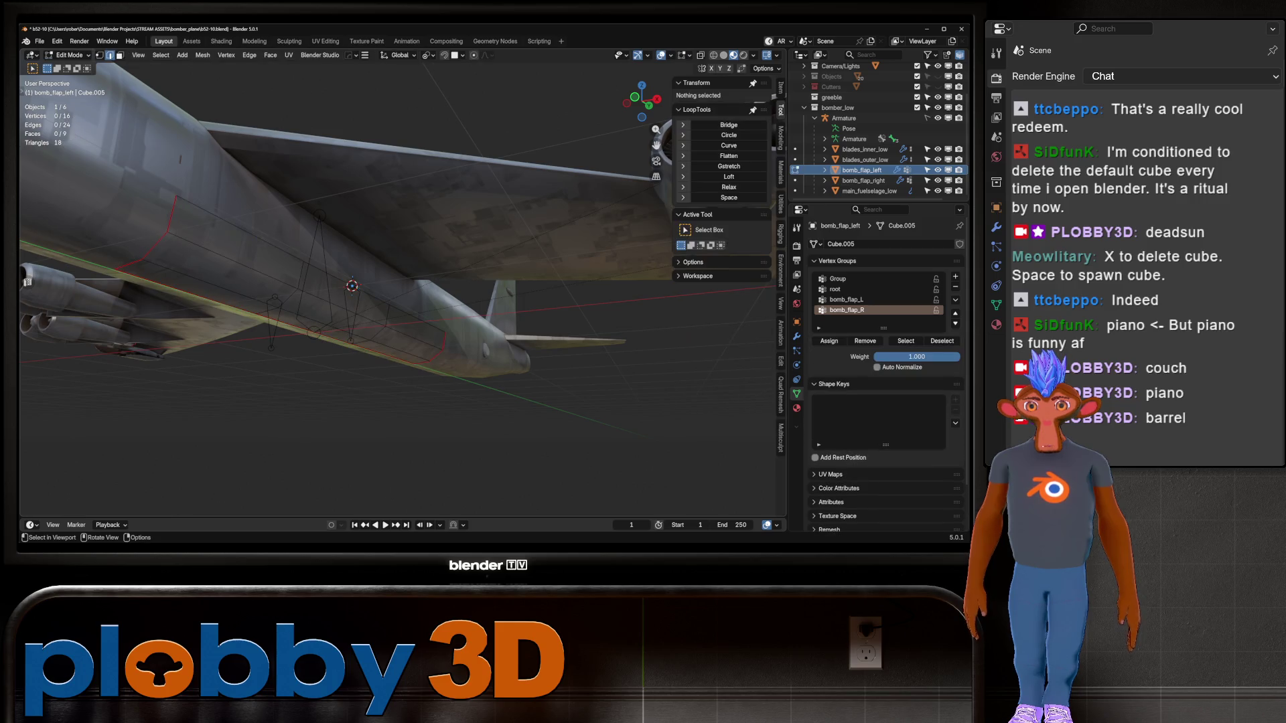
pyautogui.press('a')
pyautogui.click(845, 300)
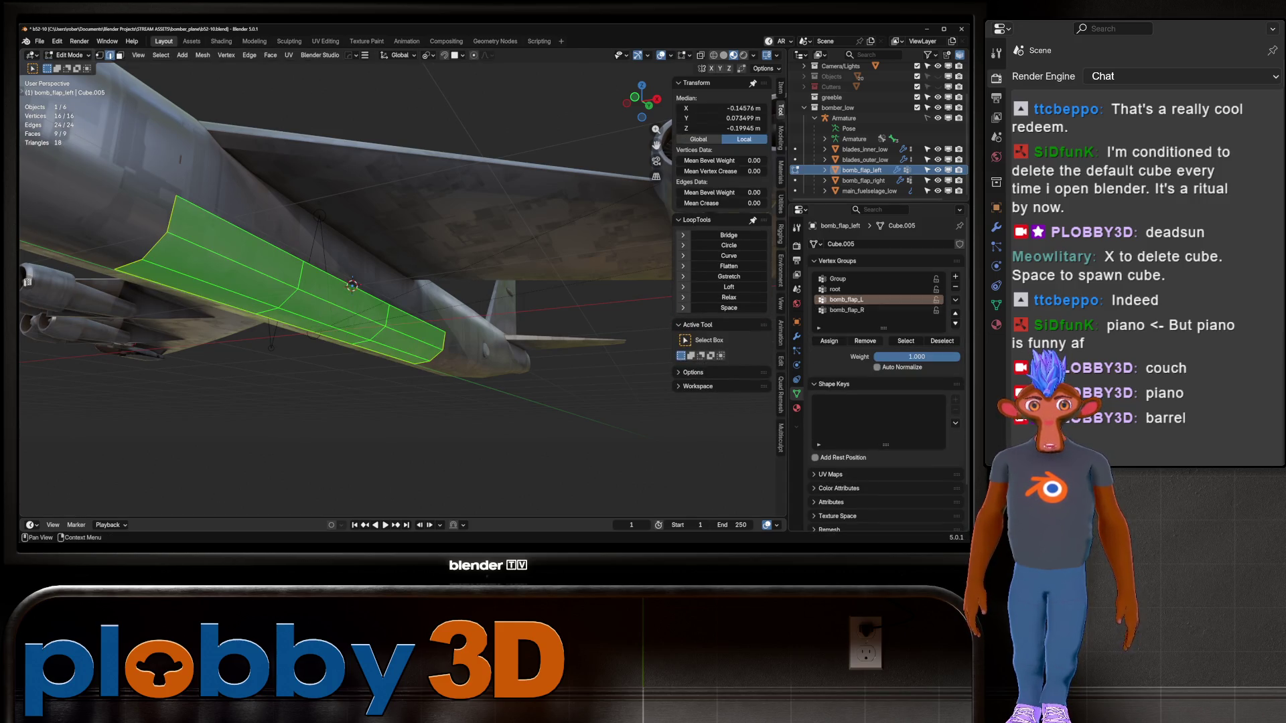
pyautogui.click(829, 341)
pyautogui.moveTo(348, 282); pyautogui.dragTo(402, 255, button='middle')
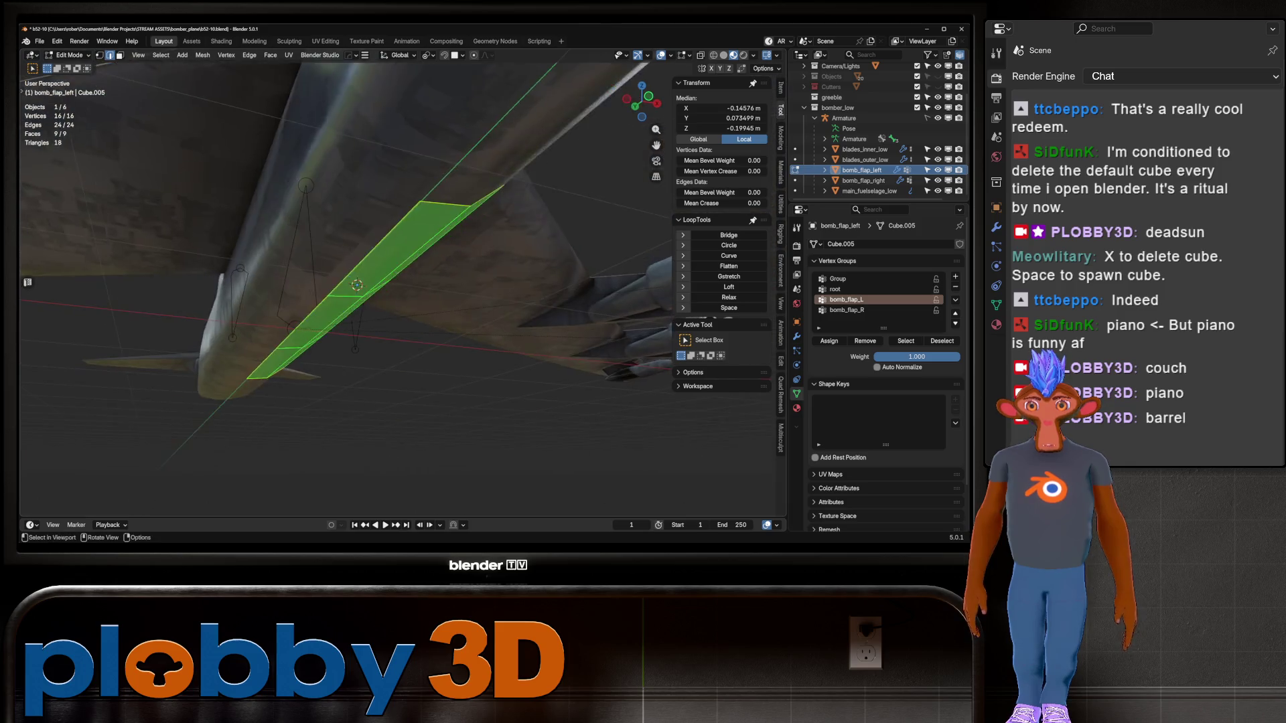
pyautogui.press('Tab')
# Assign all of the right flap's vertices to bomb_flap_R, then deselect the flap
pyautogui.click(864, 180)
pyautogui.press('Tab')
pyautogui.press('a')
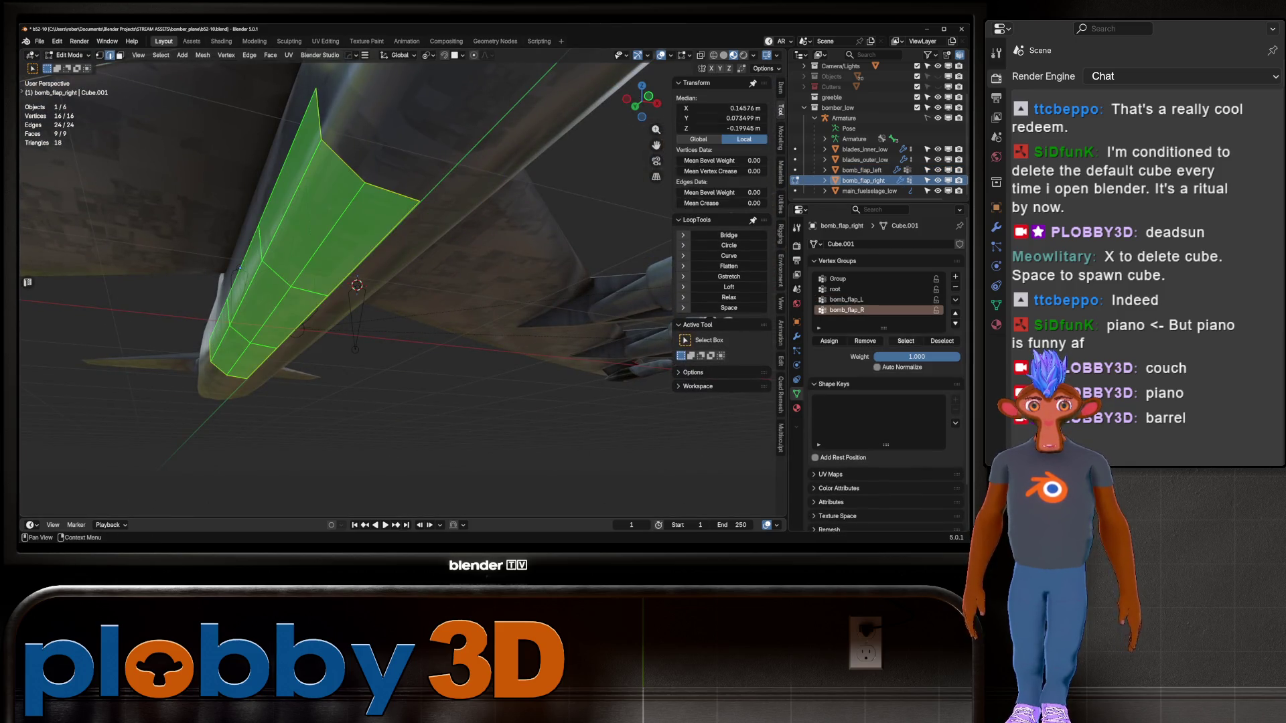
pyautogui.click(829, 341)
pyautogui.press('Tab')
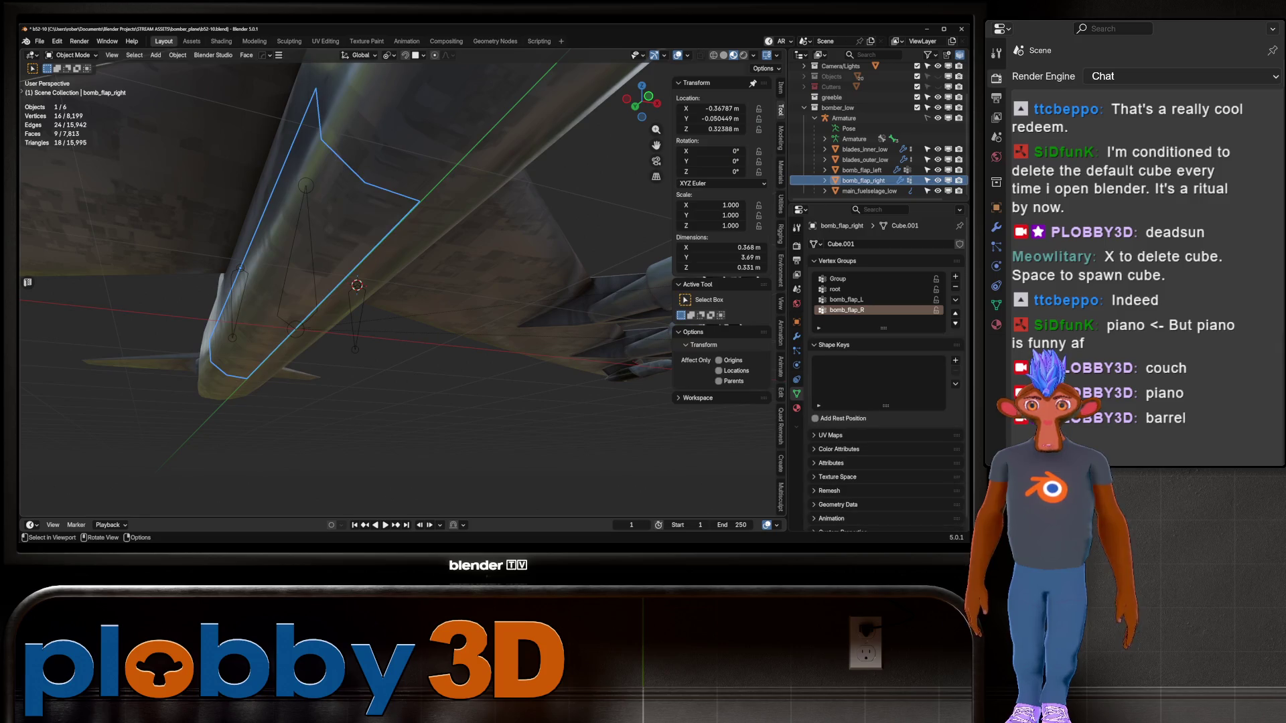
pyautogui.hotkey('alt', 'a')
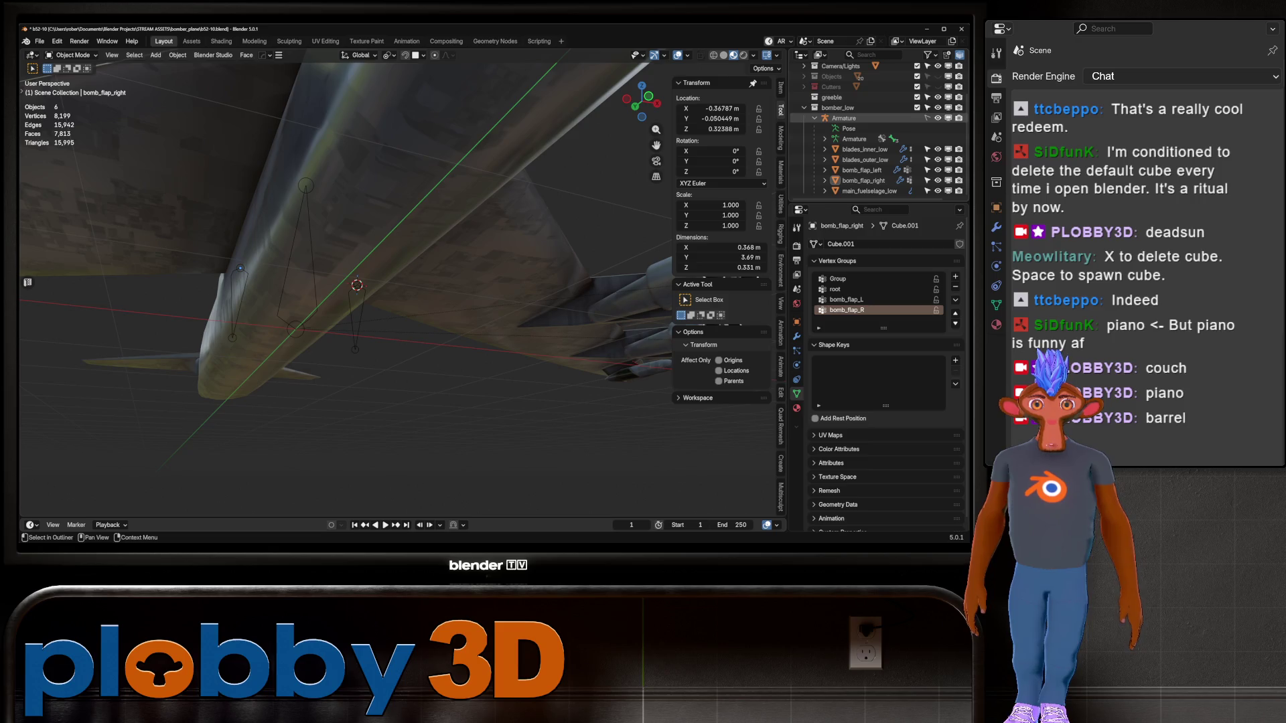
# Put the armature in Pose Mode and test-rotate the bomb_flap_L bone, cancelling the rotation
pyautogui.click(844, 118)
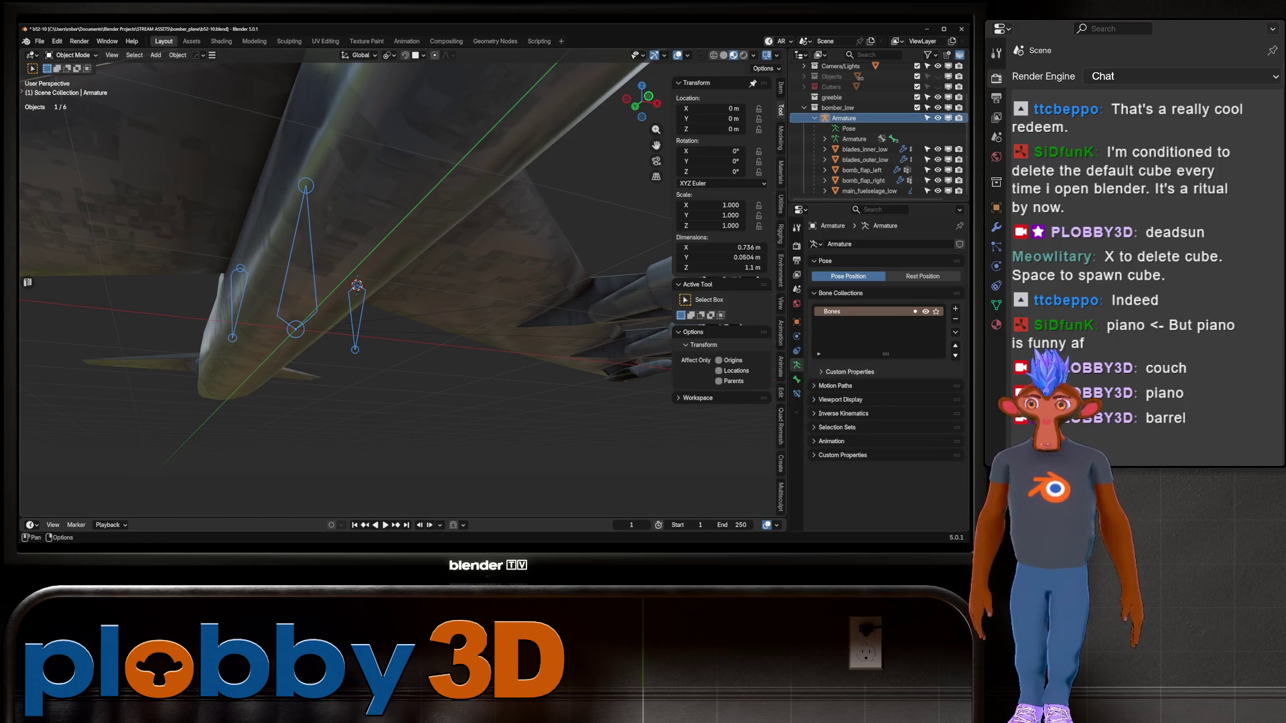
pyautogui.hotkey('ctrl', 'Tab')
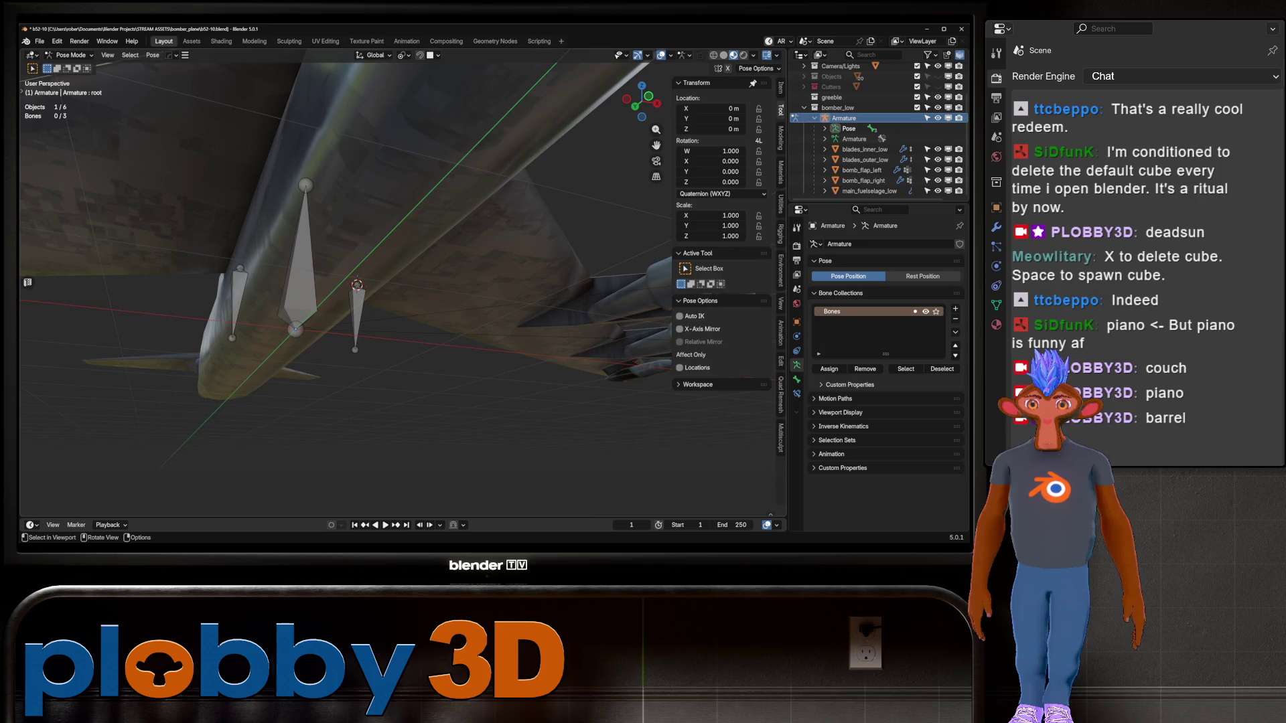
pyautogui.moveTo(415, 335); pyautogui.dragTo(382, 248, button='middle')
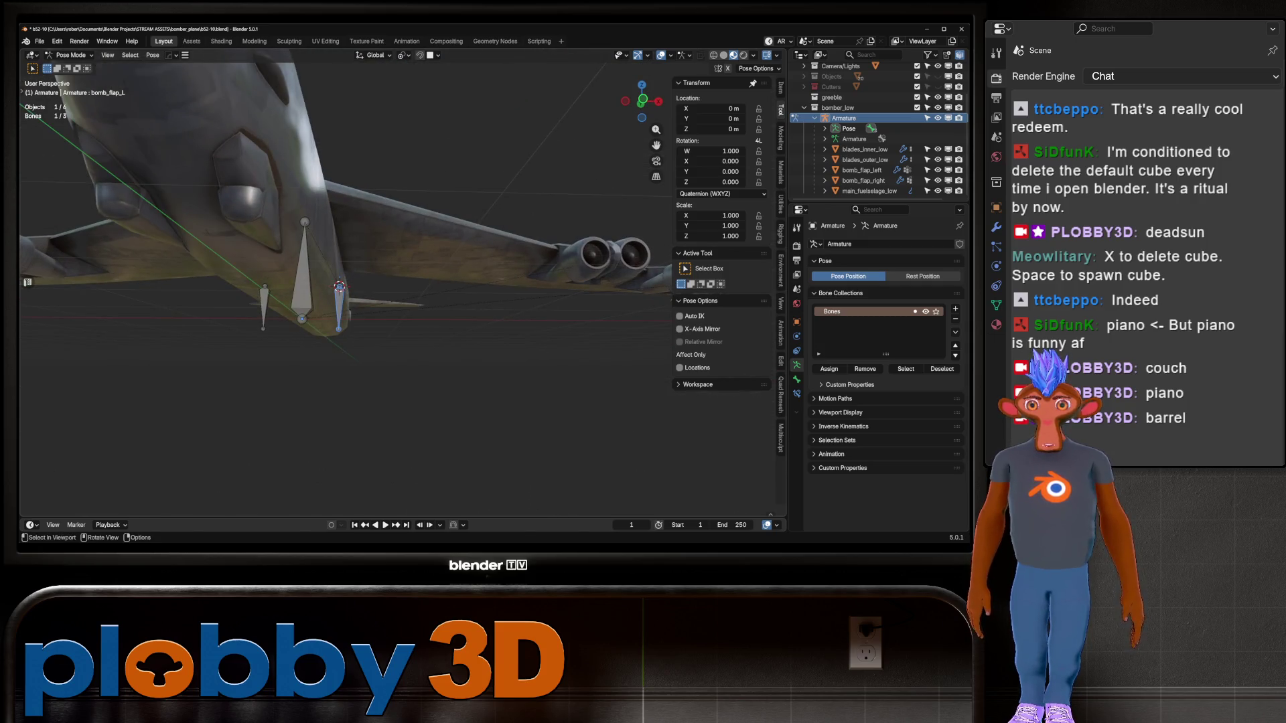
pyautogui.click(339, 312)
pyautogui.press('r')
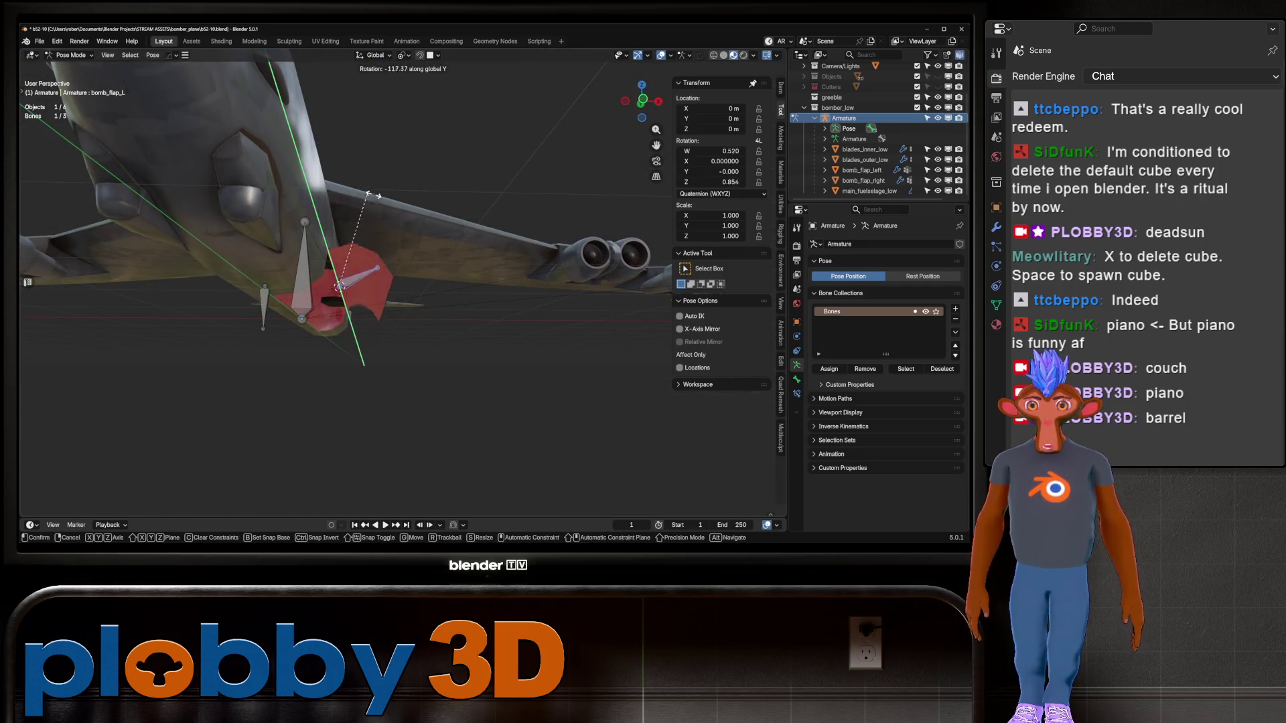
pyautogui.press('Escape')
# Test-rotate the bomb_flap_R bone and cancel, leaving it at rest
pyautogui.click(265, 304)
pyautogui.press('t')
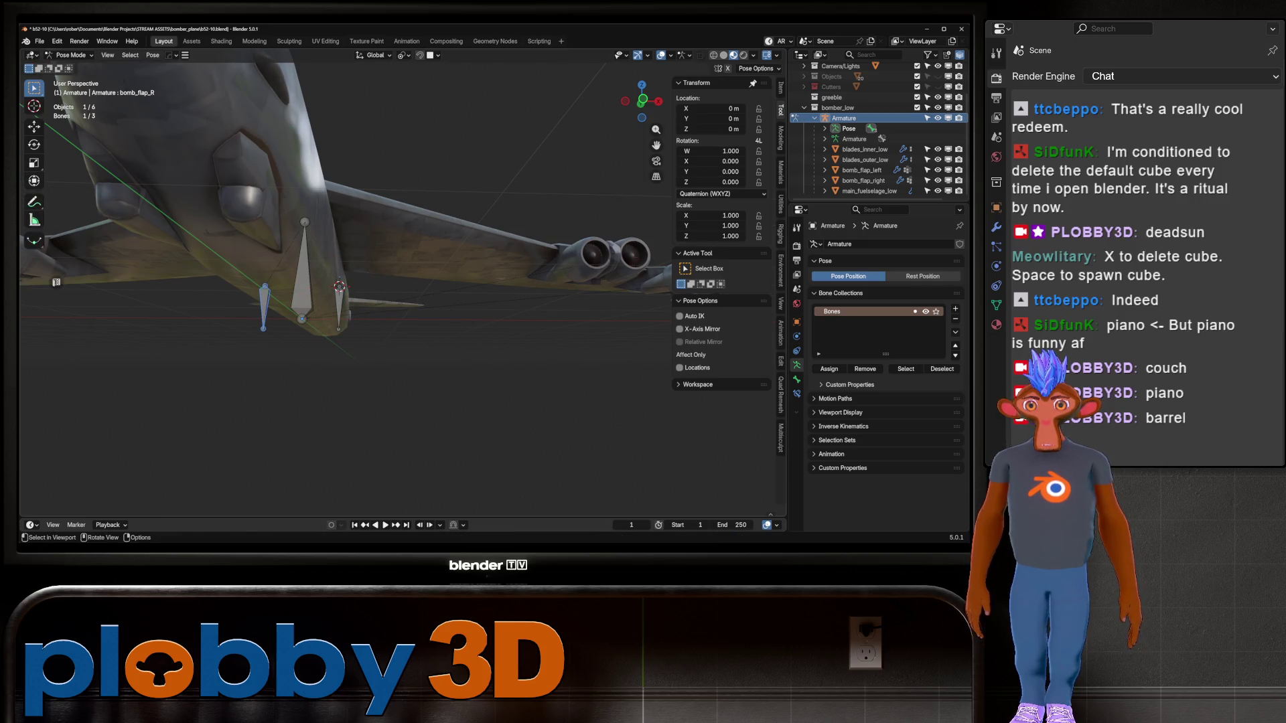
pyautogui.rightClick(265, 335)
pyautogui.press('Escape')
pyautogui.press('r')
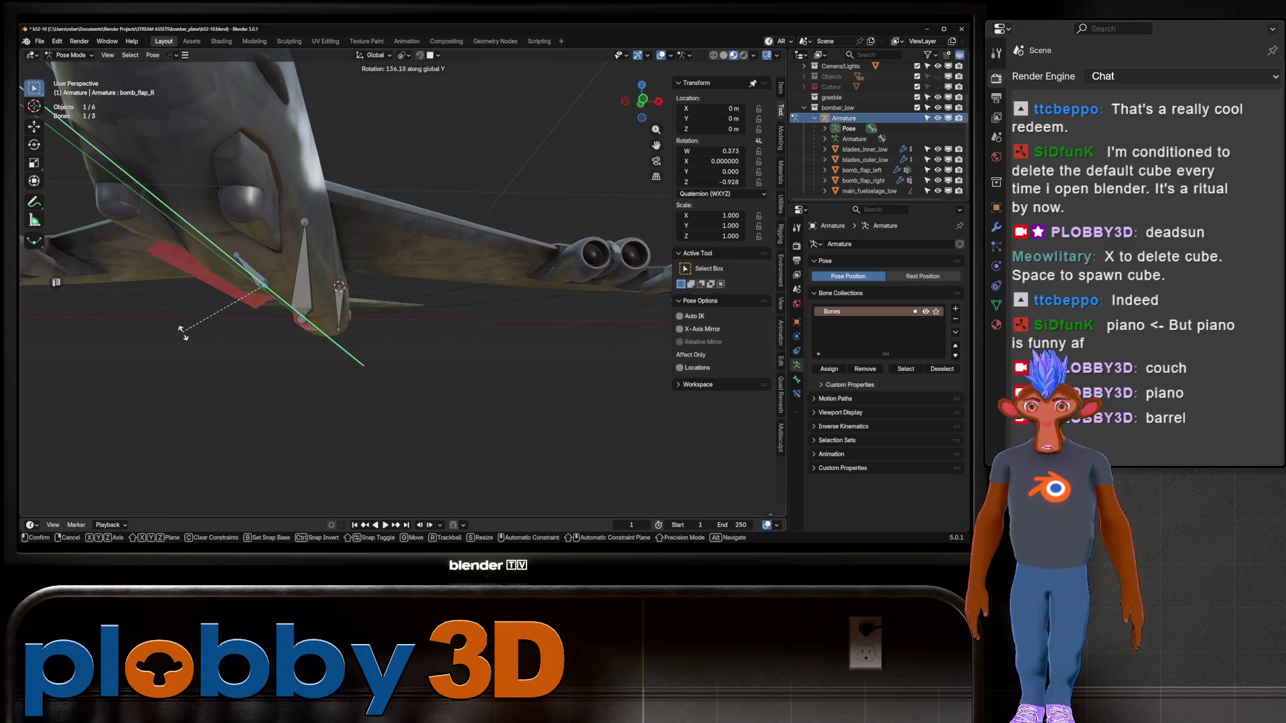
pyautogui.press('Escape')
pyautogui.moveTo(402, 301)
pyautogui.mouseDown(button='middle')
pyautogui.moveTo(442, 282)
pyautogui.moveTo(416, 295)
pyautogui.moveTo(348, 201)
pyautogui.mouseUp(button='middle')
pyautogui.moveTo(56, 282)
pyautogui.mouseDown(button='middle')
pyautogui.moveTo(107, 268)
pyautogui.moveTo(60, 288)
pyautogui.moveTo(70, 305)
pyautogui.moveTo(60, 271)
pyautogui.moveTo(56, 282)
pyautogui.mouseUp(button='middle')
# Deselect the flap bone by clicking empty space in the viewport
pyautogui.click(56, 282)
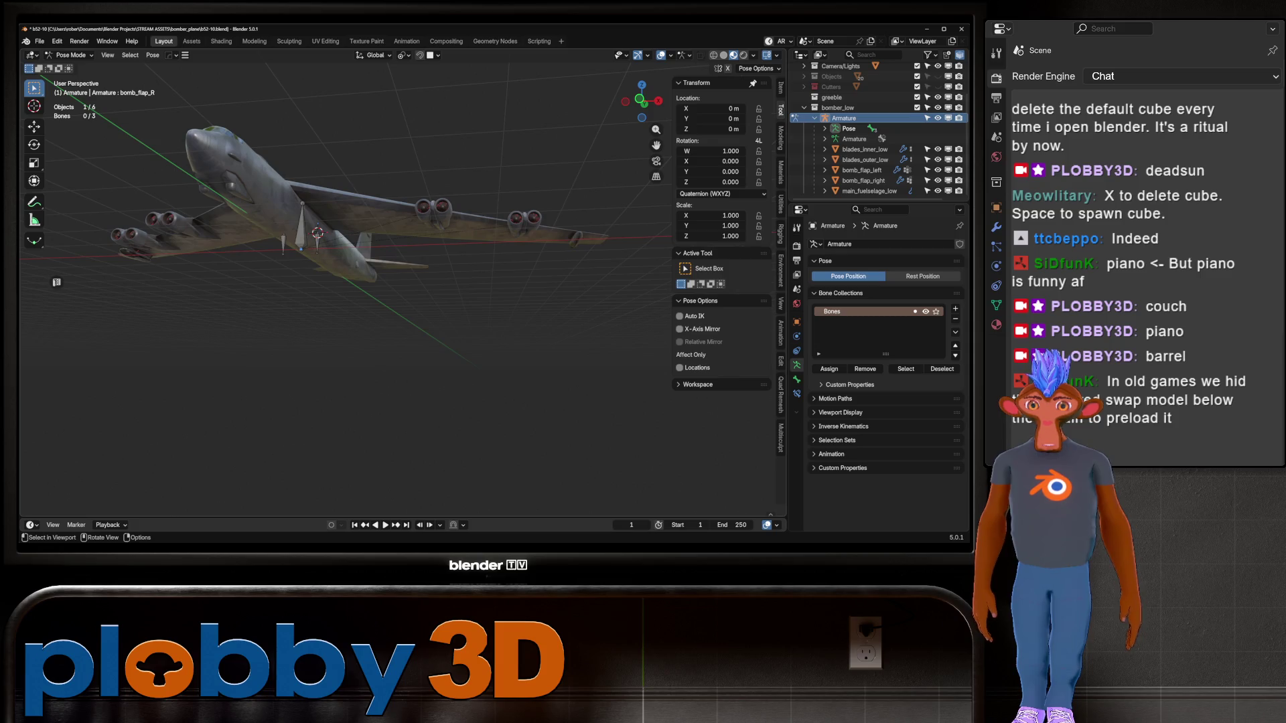
# Inspect the bomber's left-wing engines up close, then switch the armature from Pose Mode to Object Mode
pyautogui.scroll(5, 335, 267)
pyautogui.moveTo(335, 268)
pyautogui.mouseDown(button='middle')
pyautogui.moveTo(402, 274)
pyautogui.moveTo(388, 282)
pyautogui.moveTo(429, 268)
pyautogui.moveTo(402, 271)
pyautogui.mouseUp(button='middle')
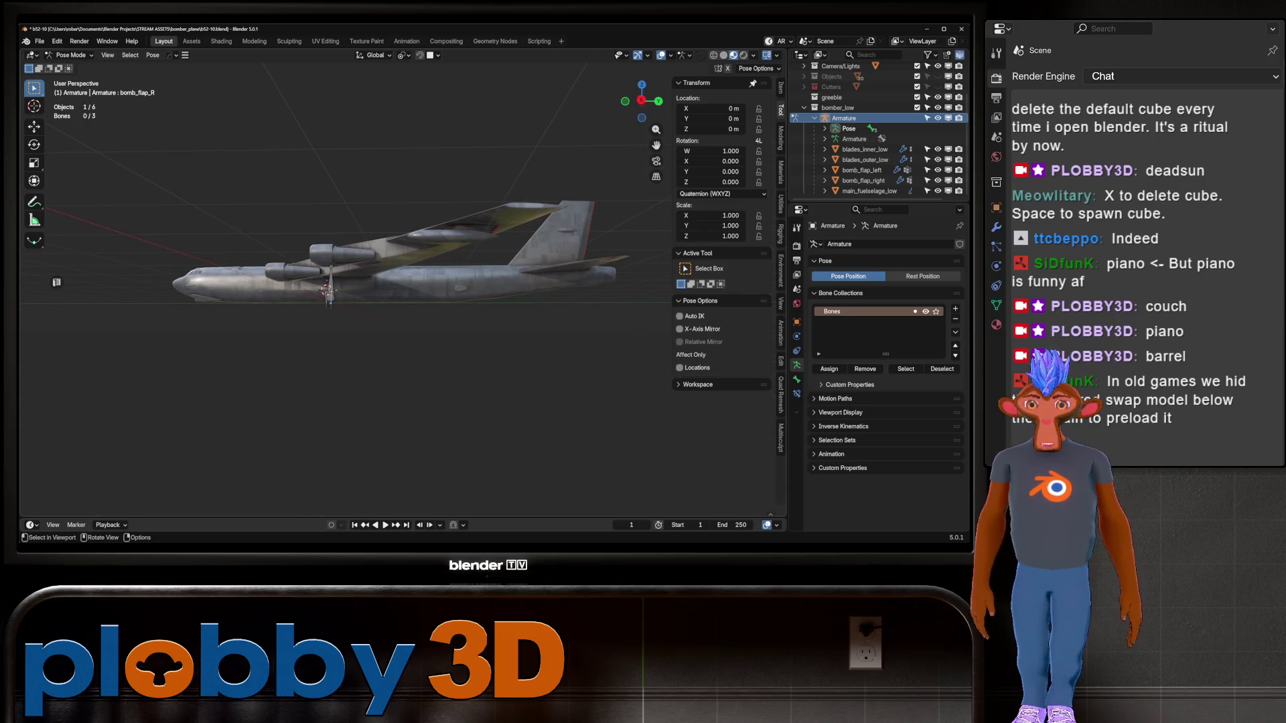
pyautogui.moveTo(401, 271)
pyautogui.mouseDown(button='middle')
pyautogui.moveTo(375, 295)
pyautogui.moveTo(367, 282)
pyautogui.mouseUp(button='middle')
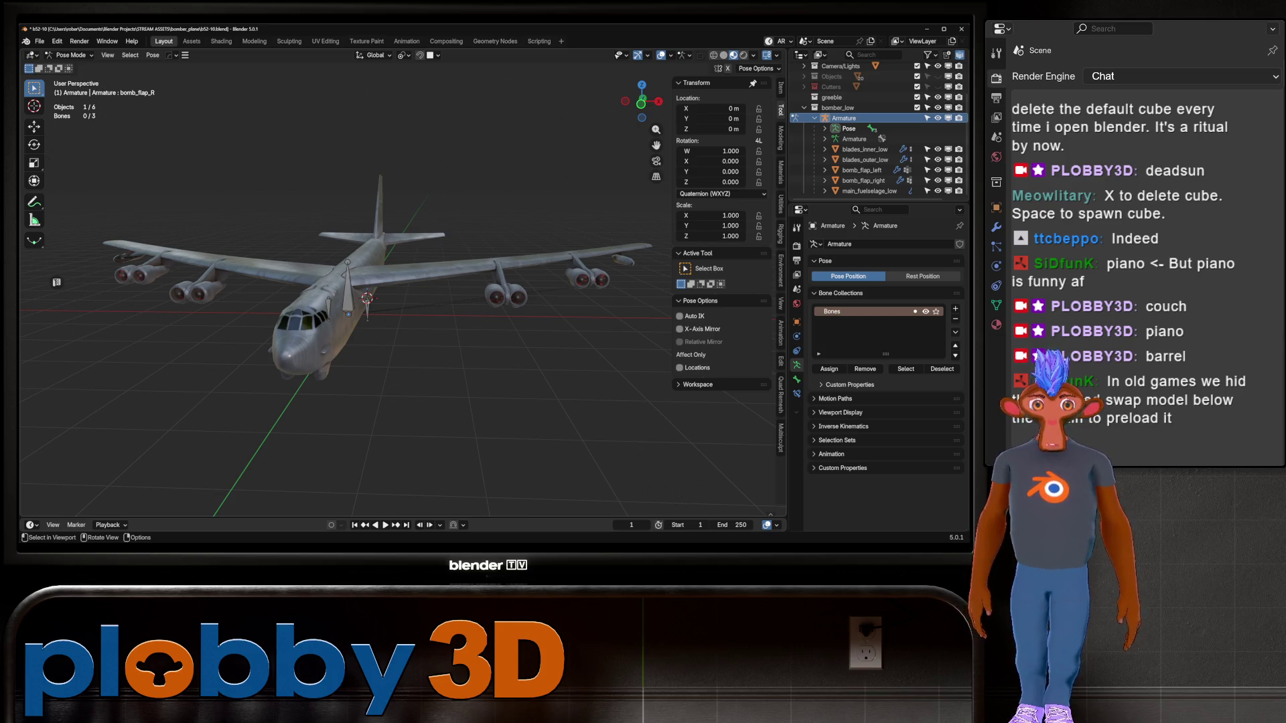
pyautogui.moveTo(367, 294); pyautogui.dragTo(321, 302, button='middle')
pyautogui.scroll(4, 281, 281)
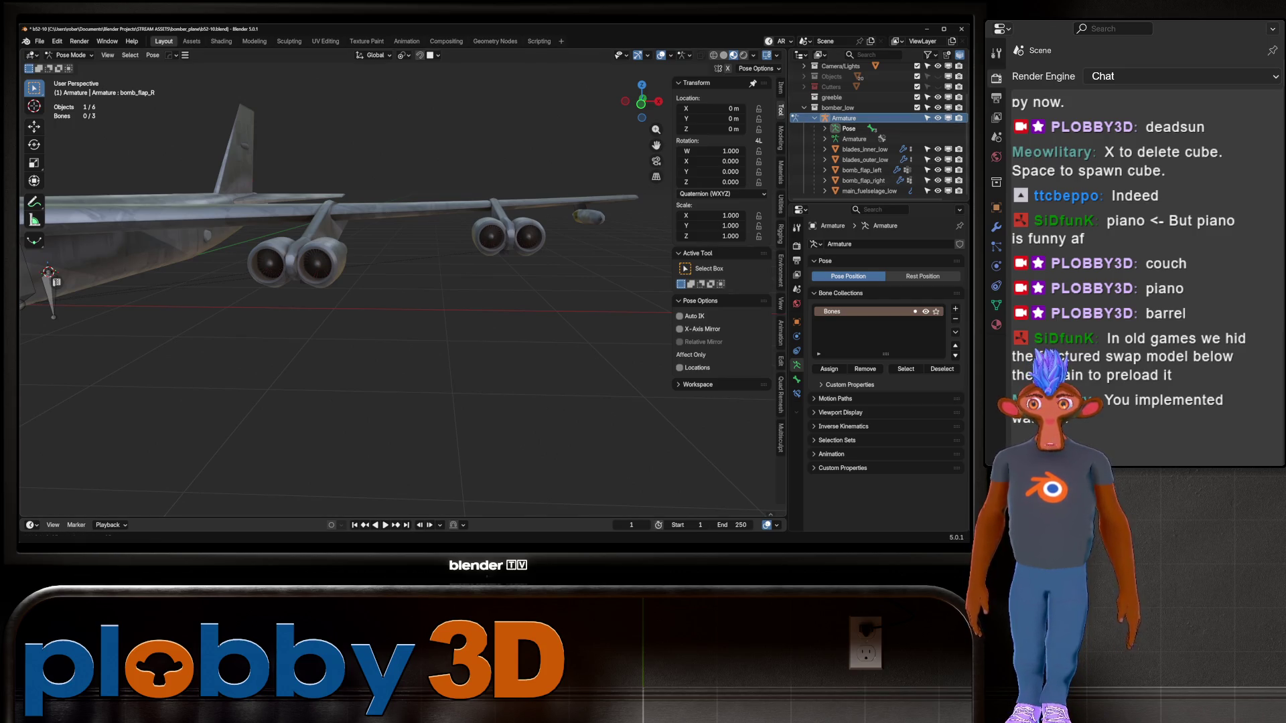
pyautogui.click(74, 55)
pyautogui.click(73, 67)
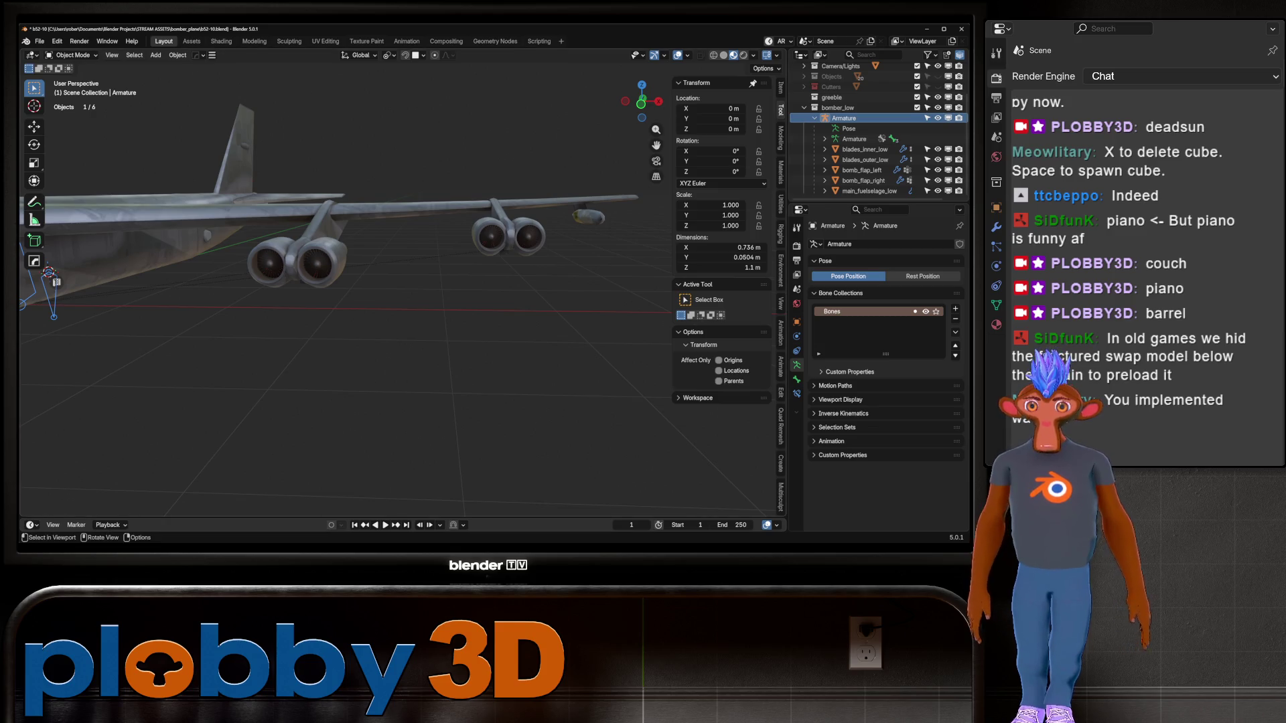
# Select and frame blades_outer_low, checking one fan's linked geometry in Edit Mode
pyautogui.click(864, 159)
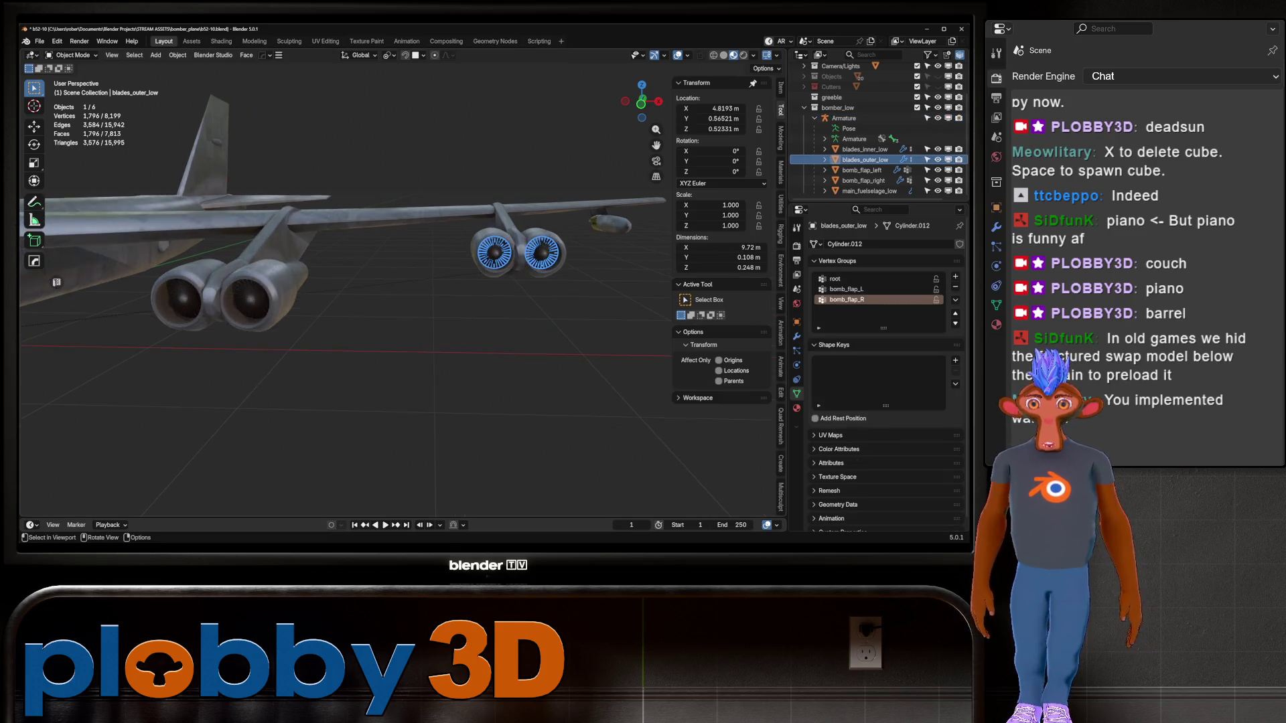
pyautogui.press('KP_Decimal')
pyautogui.scroll(-2, 57, 281)
pyautogui.moveTo(56, 282)
pyautogui.mouseDown(button='middle')
pyautogui.moveTo(194, 228)
pyautogui.moveTo(56, 282)
pyautogui.mouseUp(button='middle')
pyautogui.press('Tab')
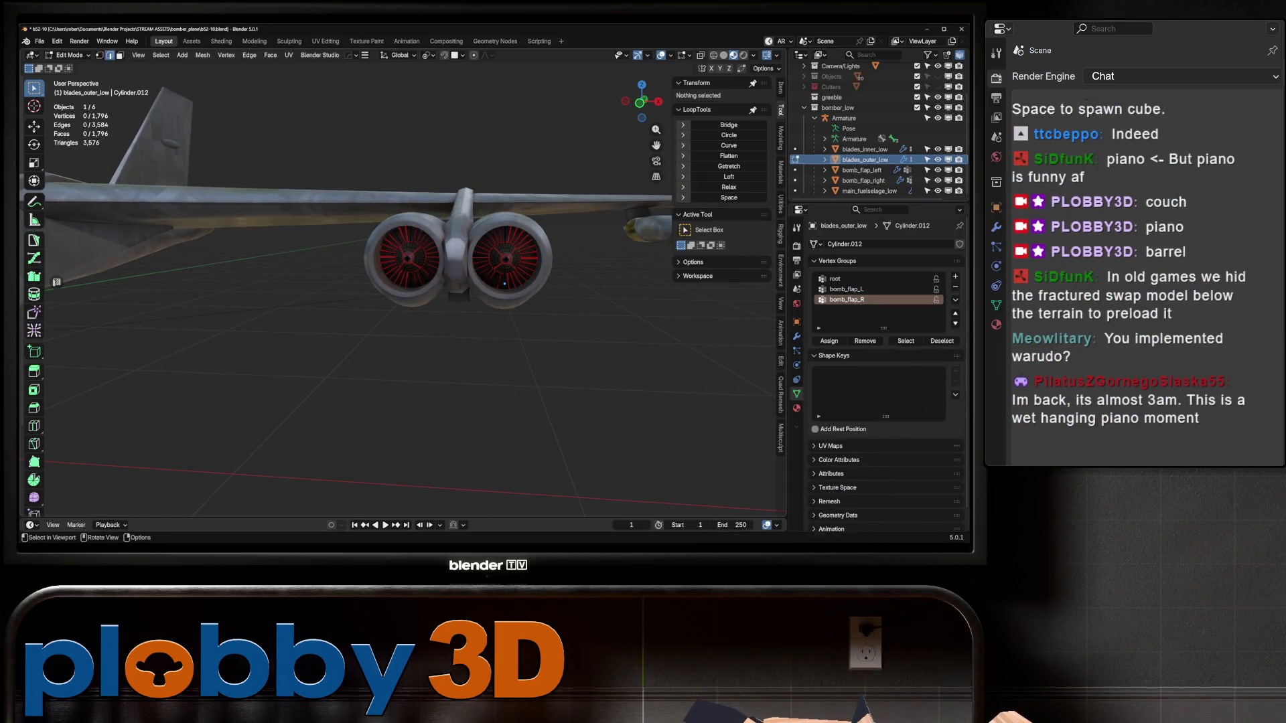
pyautogui.hotkey('ctrl', 'l')
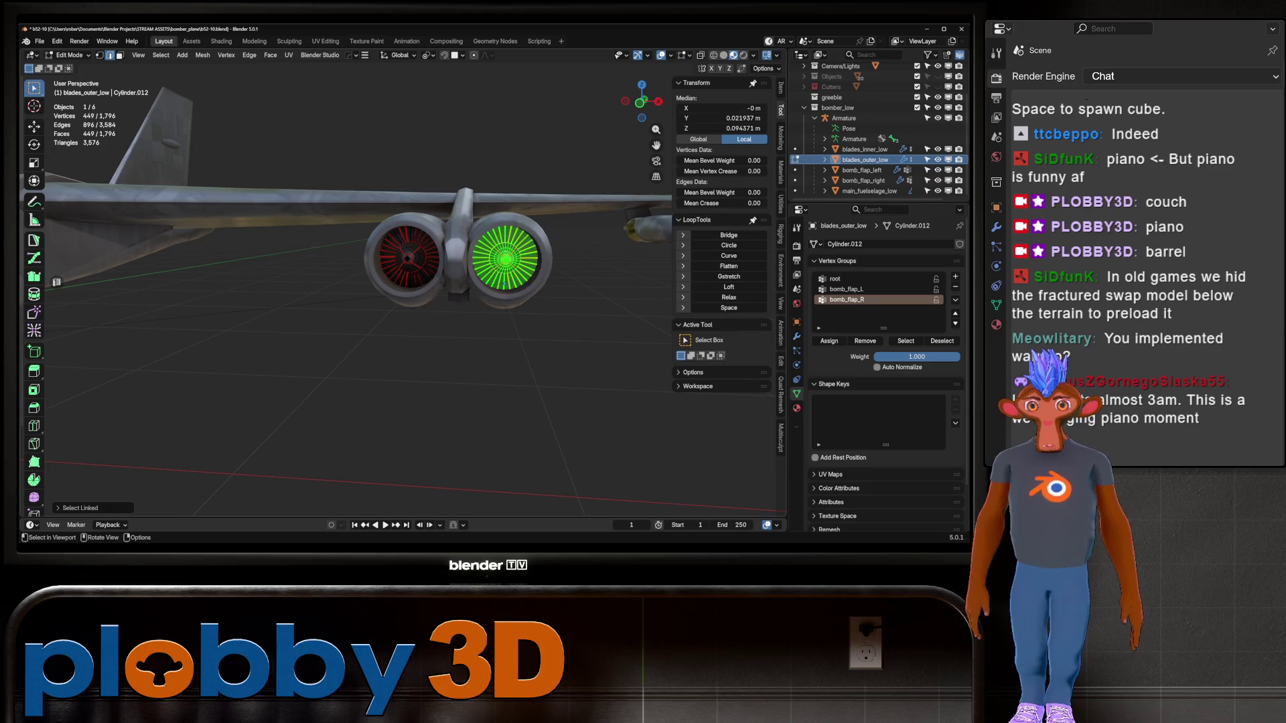
pyautogui.scroll(-5, 56, 282)
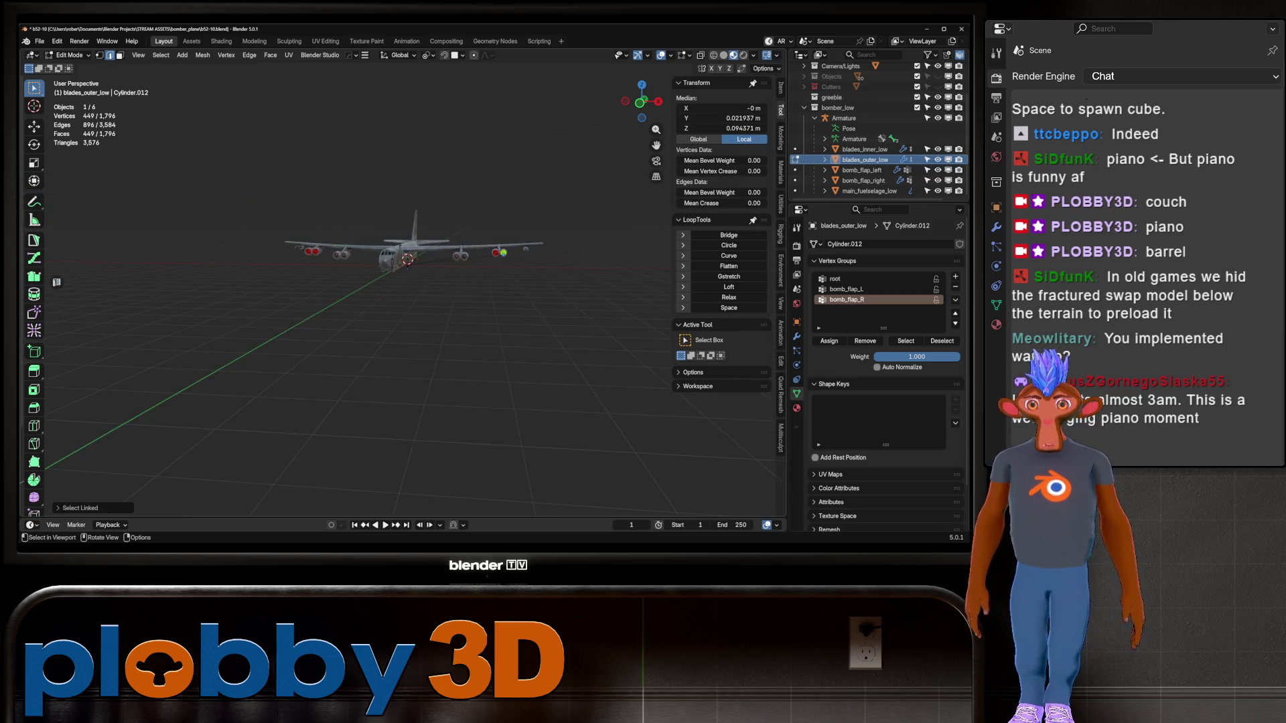
pyautogui.press('Tab')
pyautogui.scroll(5, 56, 282)
# Add blades_inner_low and separate both meshes by loose parts into eight blade objects
pyautogui.keyDown('shift'); pyautogui.click(450, 240); pyautogui.keyUp('shift')
pyautogui.scroll(-5, 451, 240)
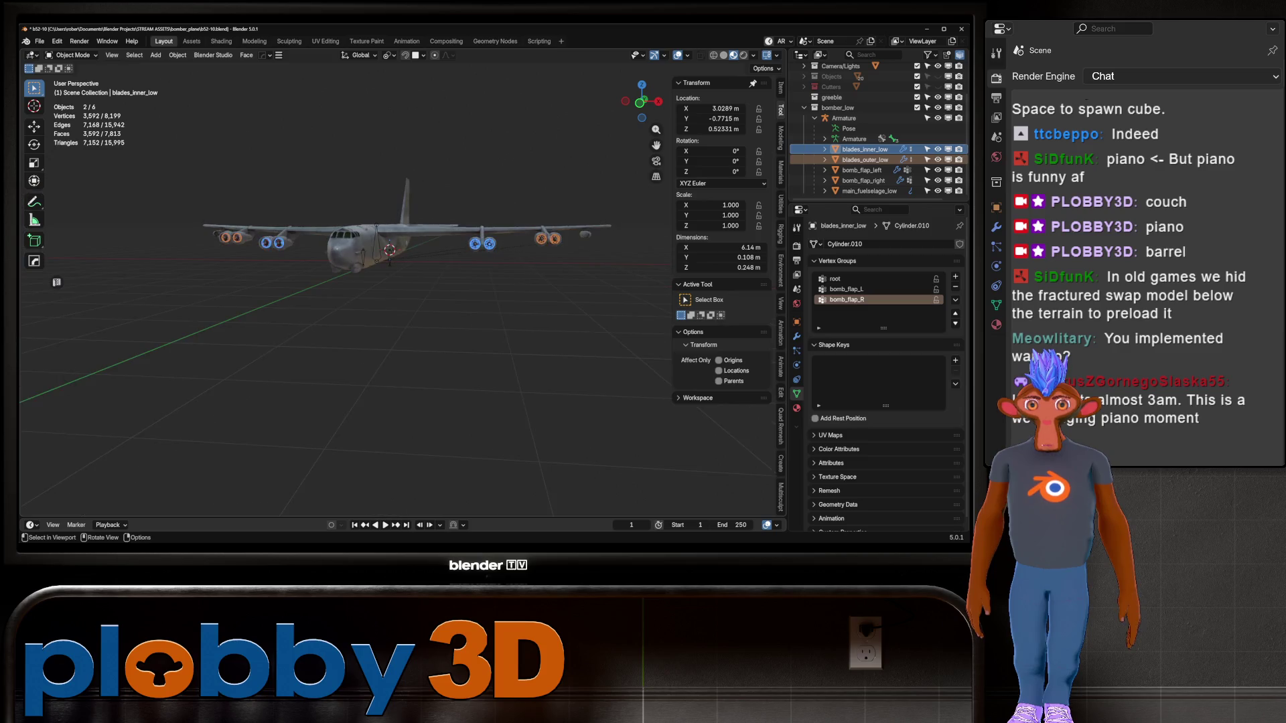
pyautogui.press('Tab')
pyautogui.press('p')
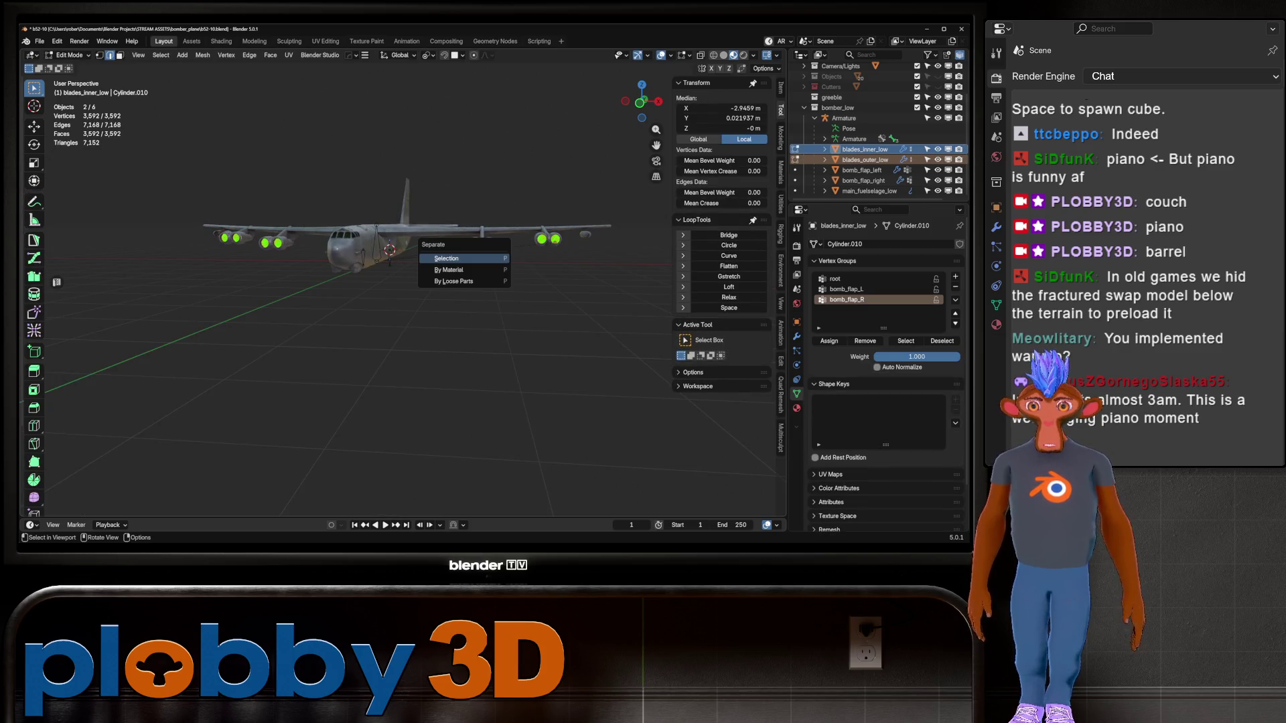
pyautogui.click(462, 281)
pyautogui.press('Tab')
pyautogui.scroll(5, 57, 281)
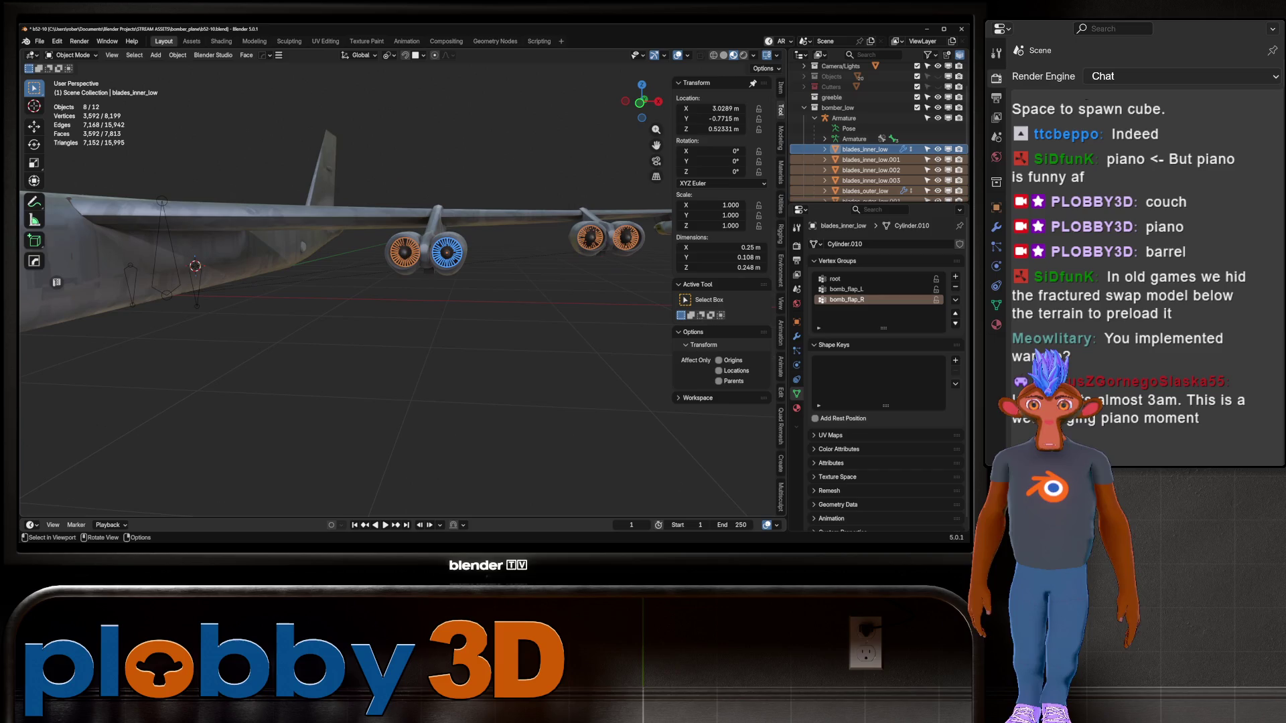
pyautogui.click(447, 252)
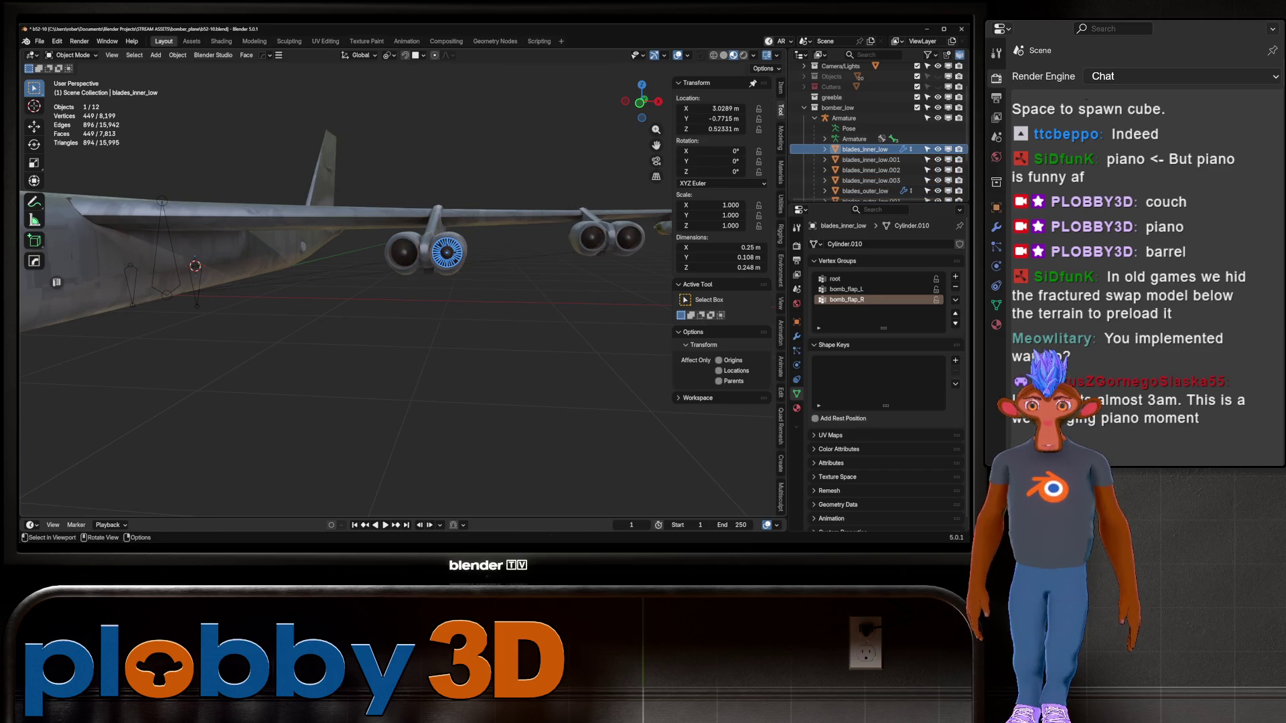
pyautogui.moveTo(447, 252); pyautogui.dragTo(376, 261, button='middle')
pyautogui.scroll(-5, 395, 295)
# Set the origin of all eight blade objects to their geometry
pyautogui.press('a')
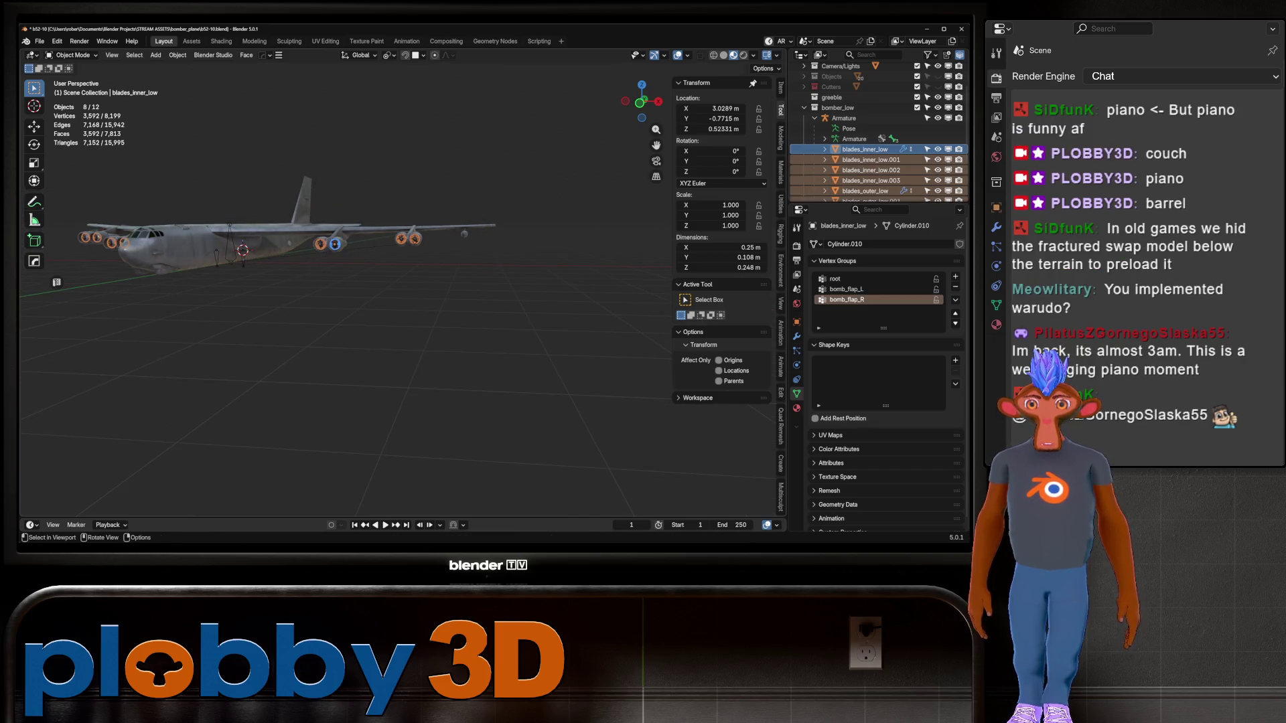
pyautogui.rightClick(402, 228)
pyautogui.press('Escape')
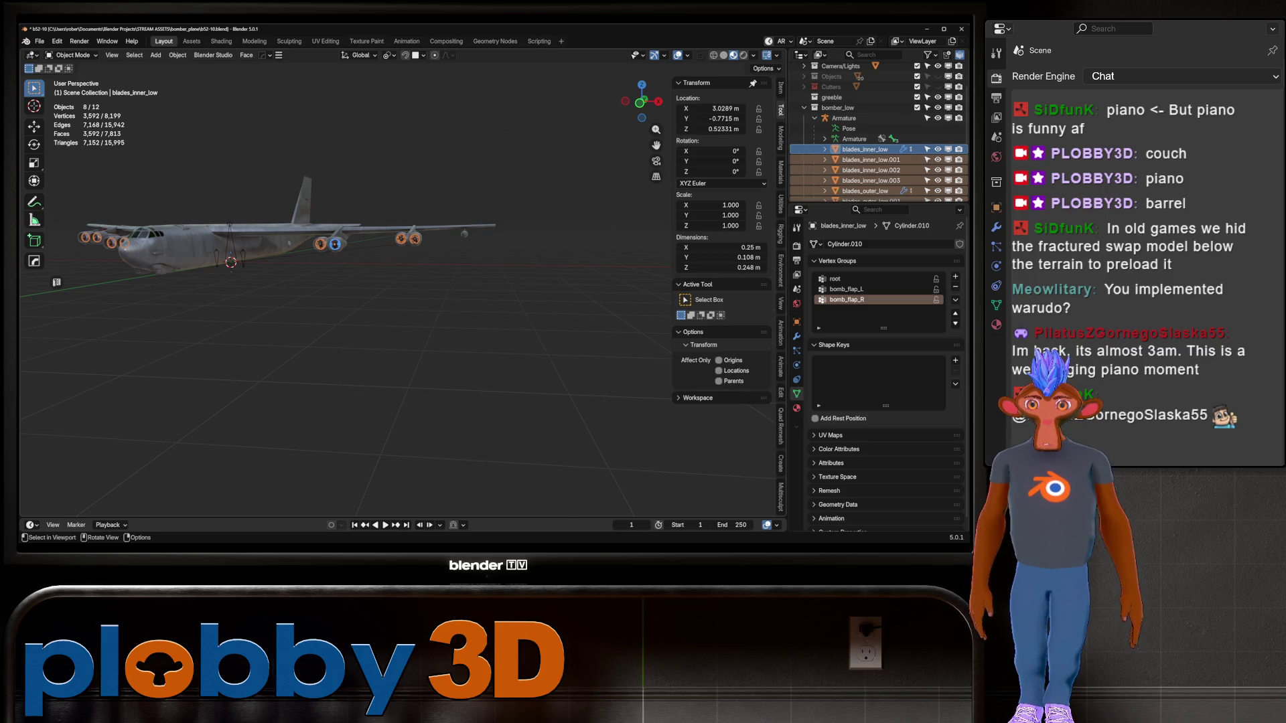
pyautogui.press('q')
pyautogui.click(442, 215)
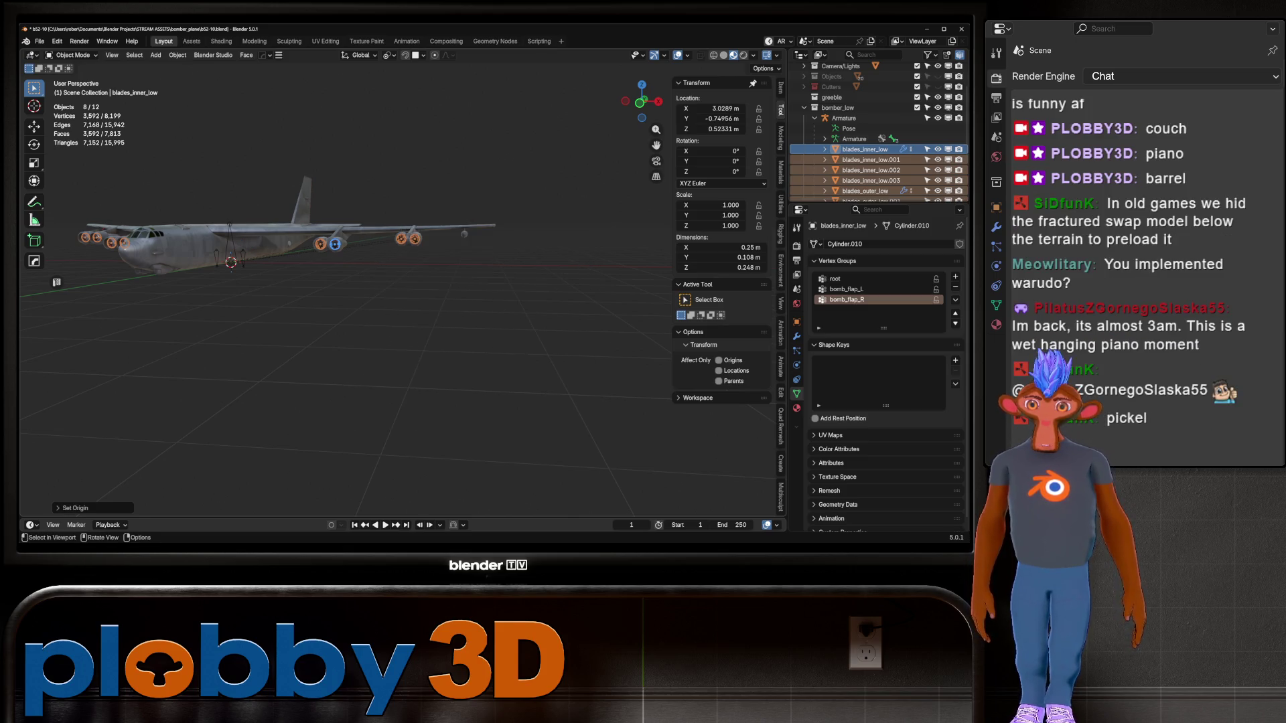
pyautogui.scroll(6, 338, 241)
pyautogui.keyDown('shift'); pyautogui.moveTo(509, 281); pyautogui.dragTo(362, 282, button='middle'); pyautogui.keyUp('shift')
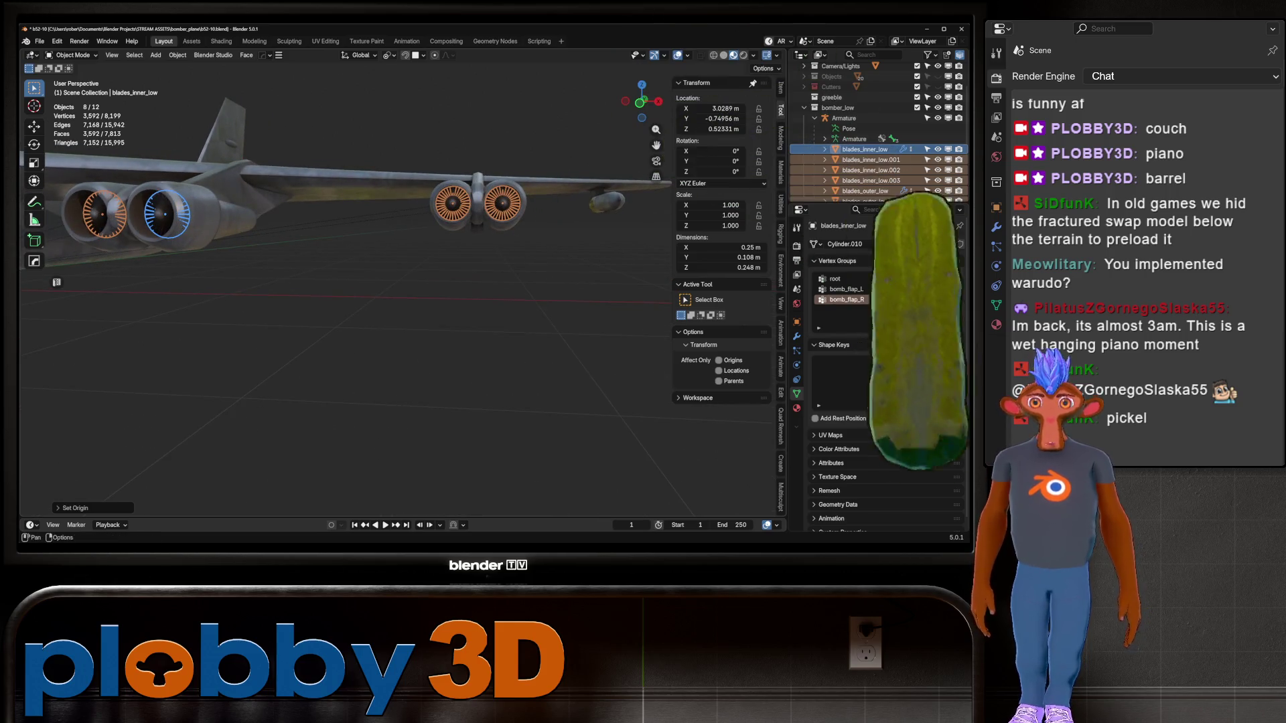
# Set the pivot point to Individual Origins and test a Y-axis rotation, then cancel it
pyautogui.click(388, 55)
pyautogui.click(416, 104)
pyautogui.scroll(-3, 375, 201)
pyautogui.press('r')
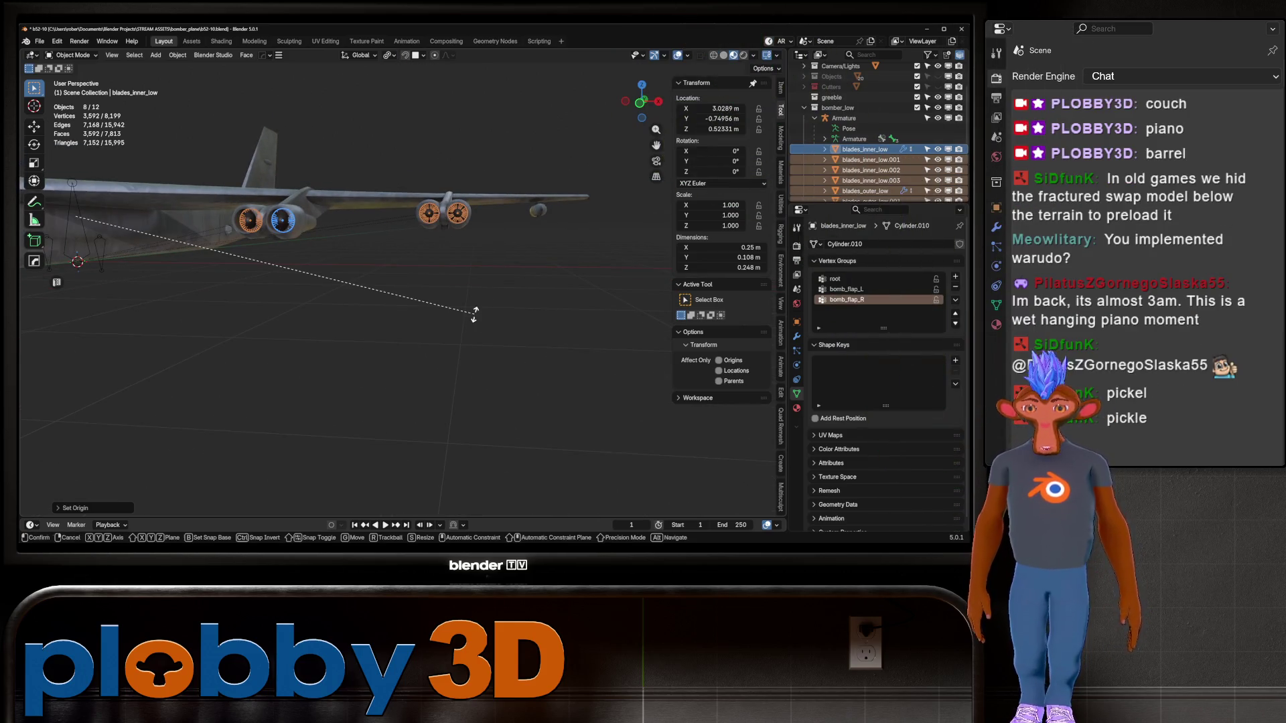
pyautogui.press('y')
pyautogui.press('y')
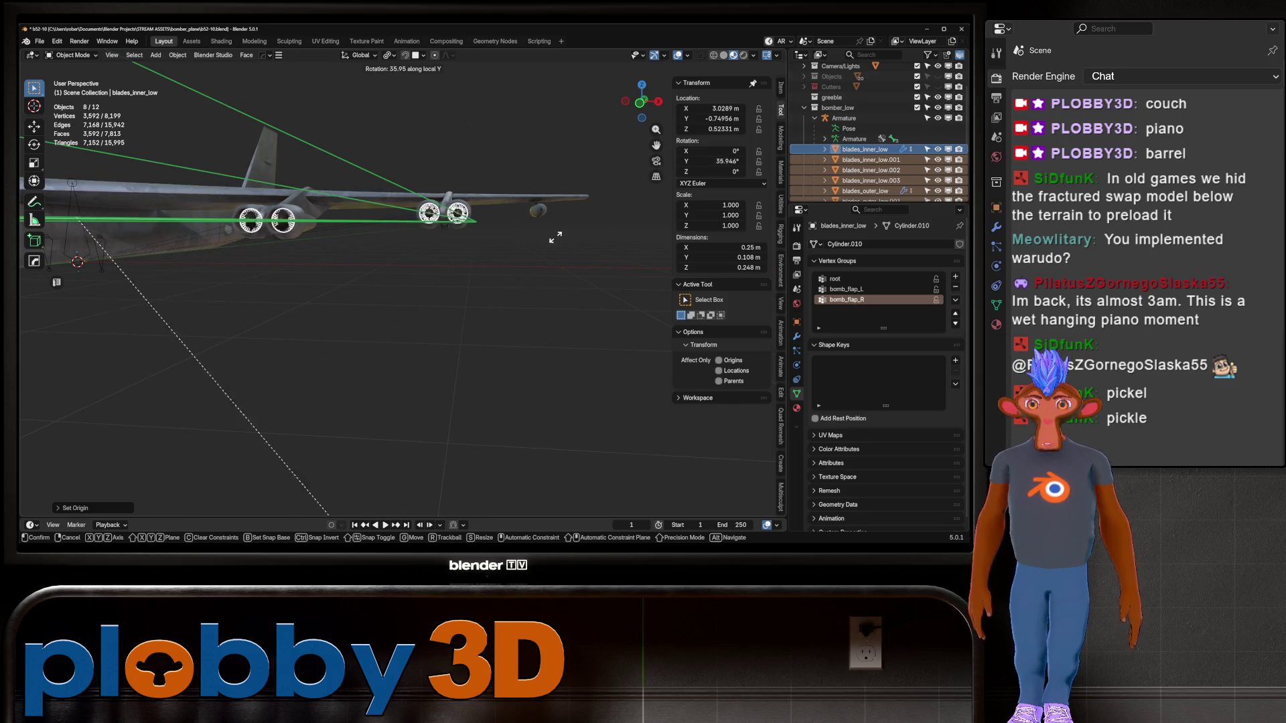
pyautogui.press('Escape')
pyautogui.scroll(-5, 410, 195)
pyautogui.moveTo(409, 194); pyautogui.dragTo(381, 241, button='middle')
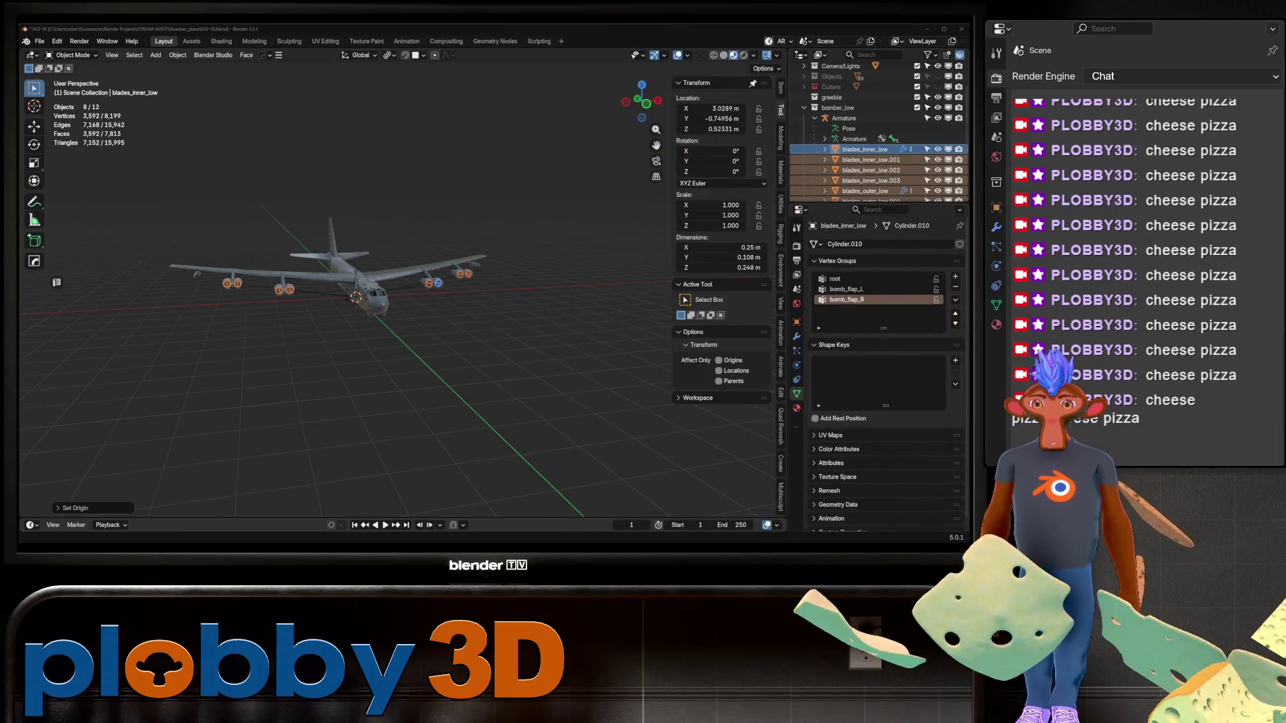
# Box-select every bomber part, frame the selection, and make the Armature the active object
pyautogui.moveTo(334, 282)
pyautogui.mouseDown(button='middle')
pyautogui.moveTo(378, 322)
pyautogui.moveTo(462, 315)
pyautogui.moveTo(489, 409)
pyautogui.moveTo(499, 341)
pyautogui.moveTo(302, 281)
pyautogui.mouseUp(button='middle')
pyautogui.moveTo(229, 211); pyautogui.dragTo(527, 453)
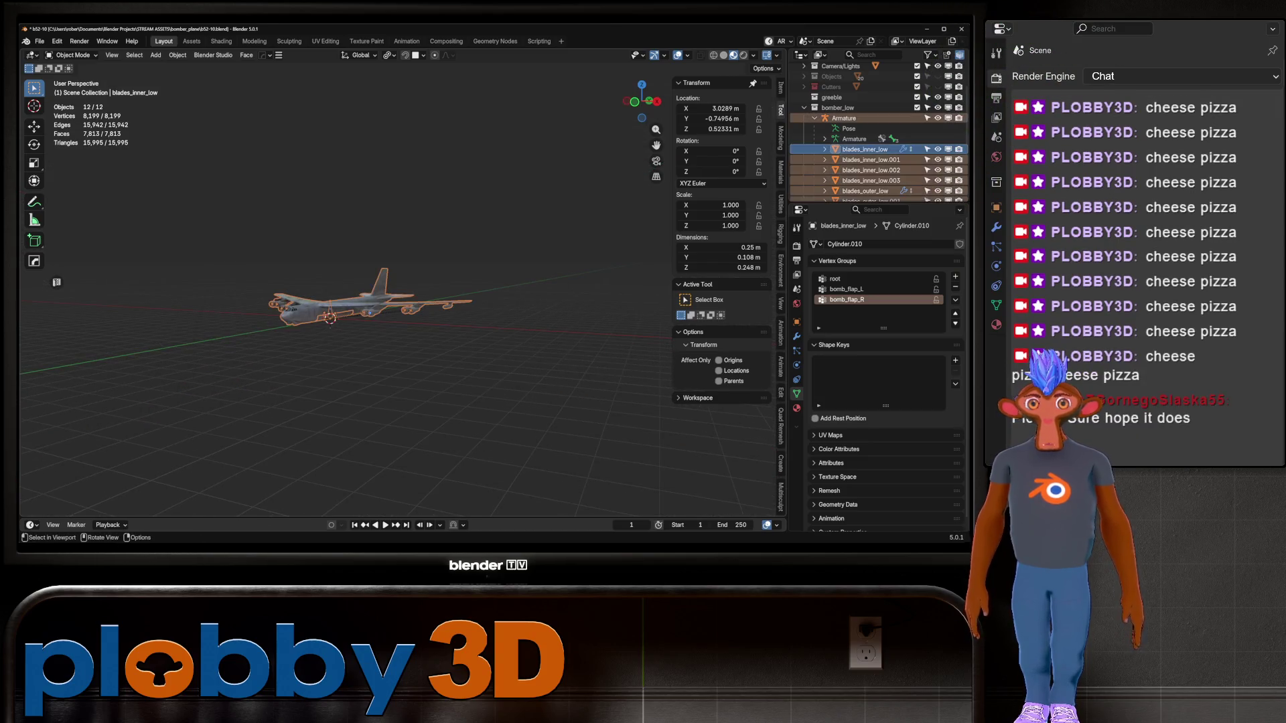
pyautogui.scroll(-1, 877, 335)
pyautogui.scroll(-3, 878, 134)
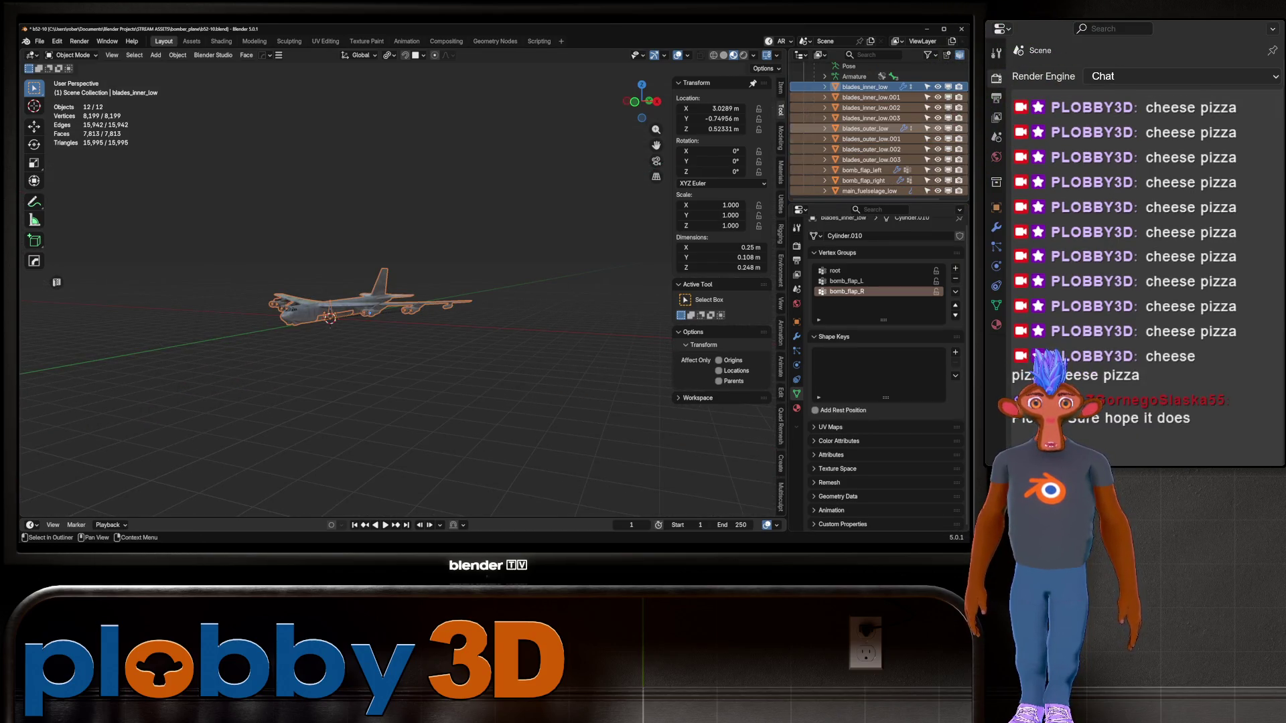
pyautogui.press('KP_Decimal')
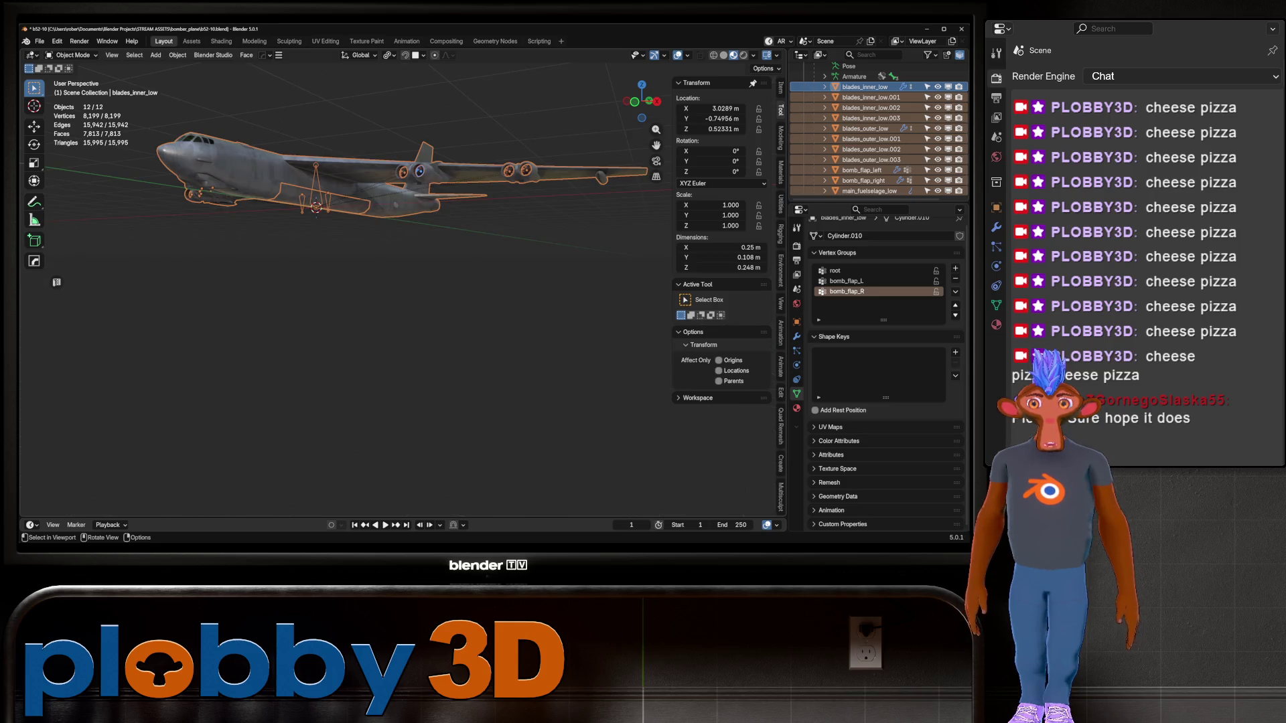
pyautogui.moveTo(335, 301); pyautogui.dragTo(456, 305, button='middle')
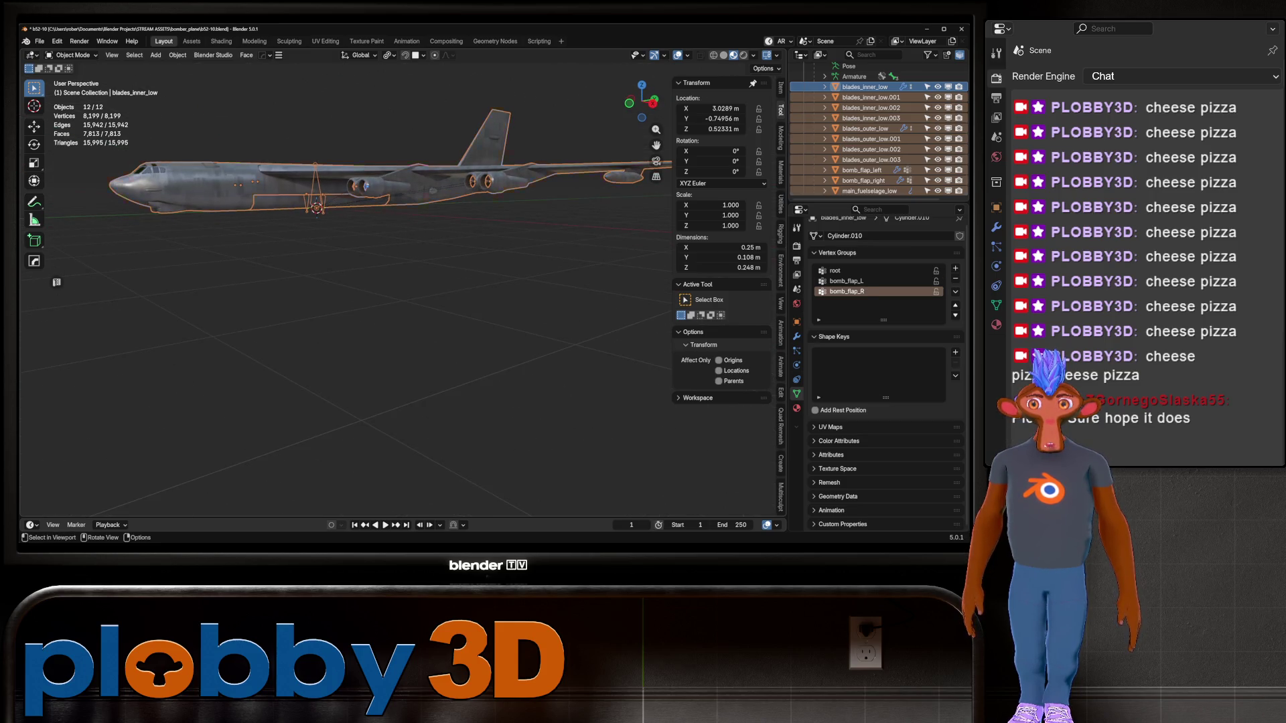
pyautogui.click(317, 194)
# Switch the armature to Pose Mode, test-move the root bone, cancel, and return to Object Mode
pyautogui.click(72, 55)
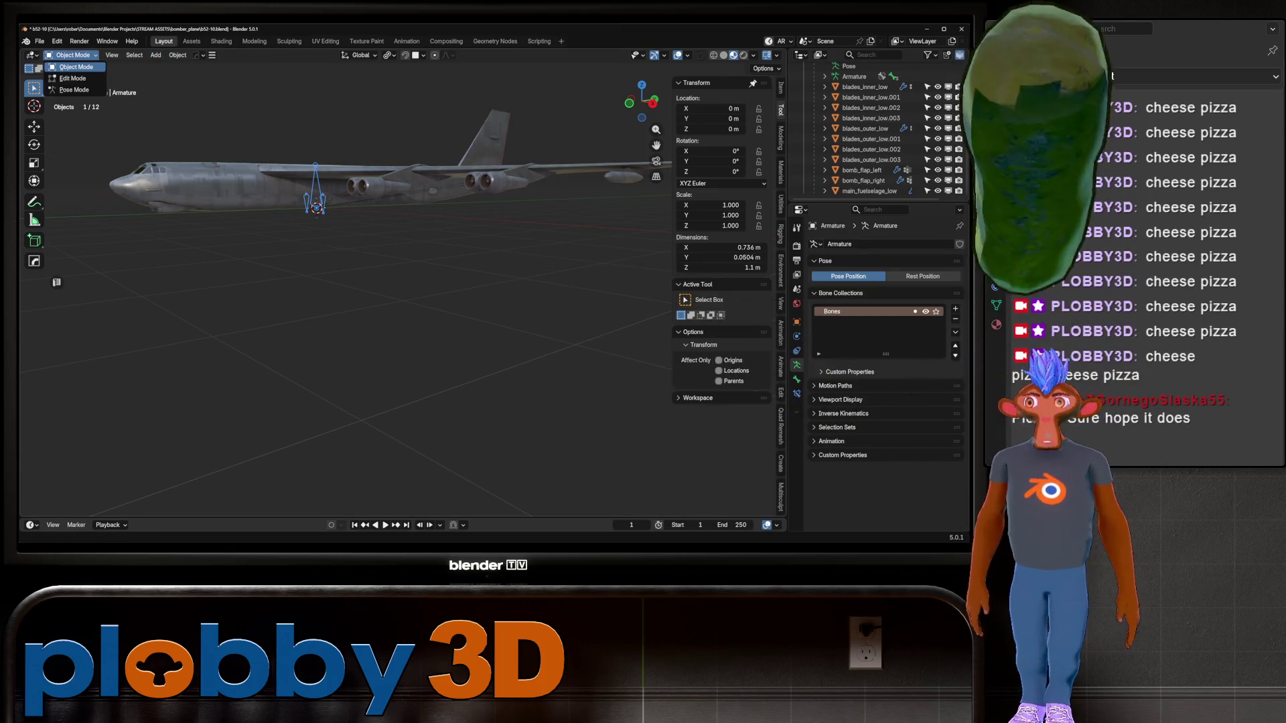
pyautogui.click(74, 89)
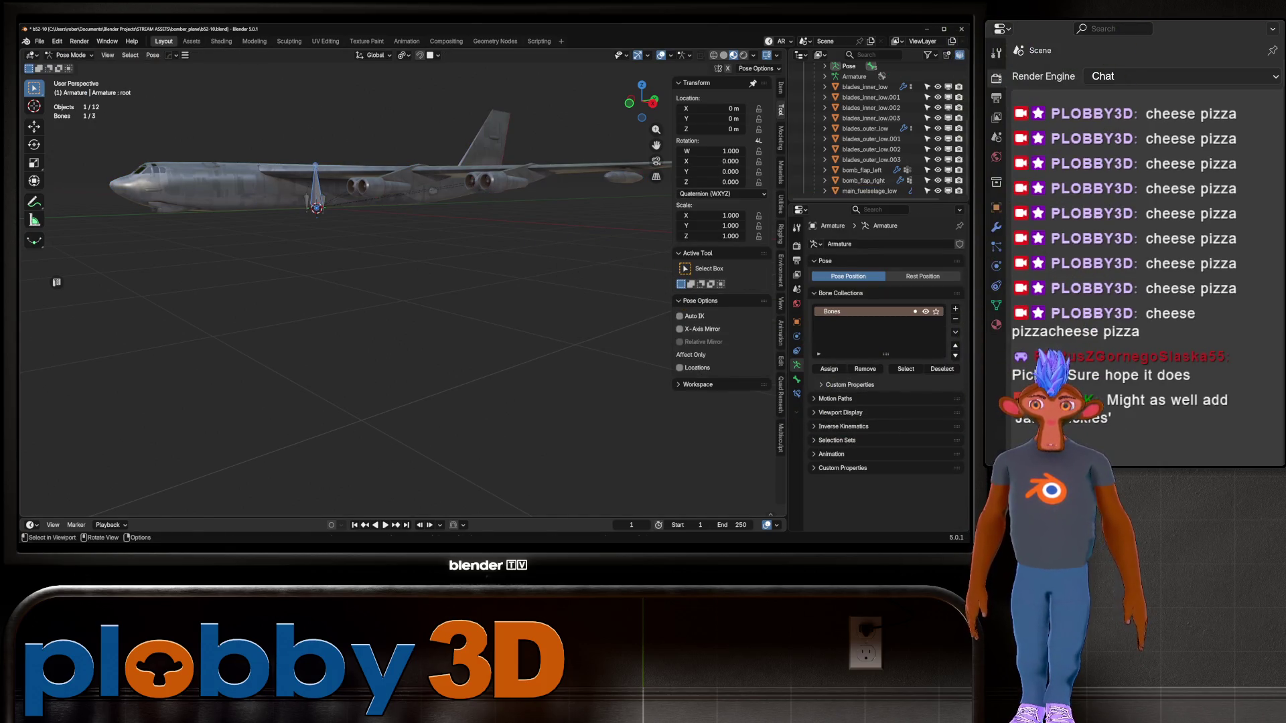
pyautogui.press('g')
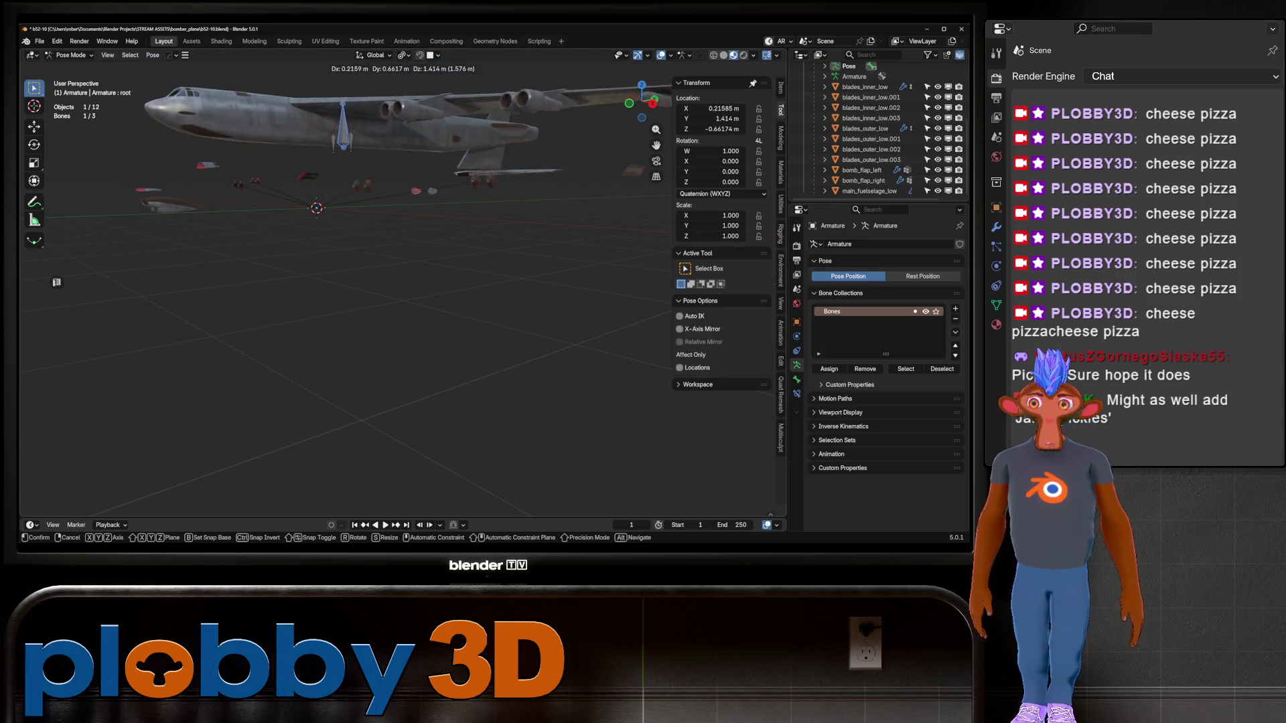
pyautogui.press('Escape')
pyautogui.keyDown('shift'); pyautogui.moveTo(315, 268); pyautogui.dragTo(393, 305, button='middle'); pyautogui.keyUp('shift')
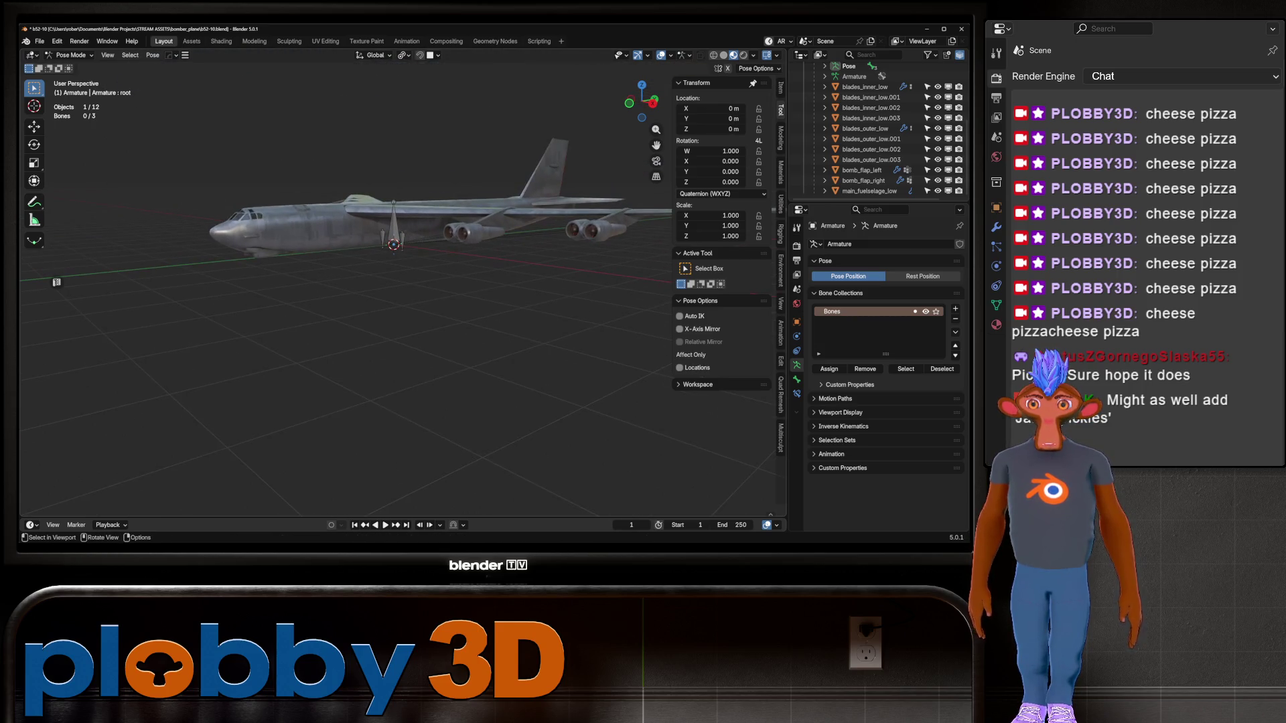
pyautogui.click(74, 55)
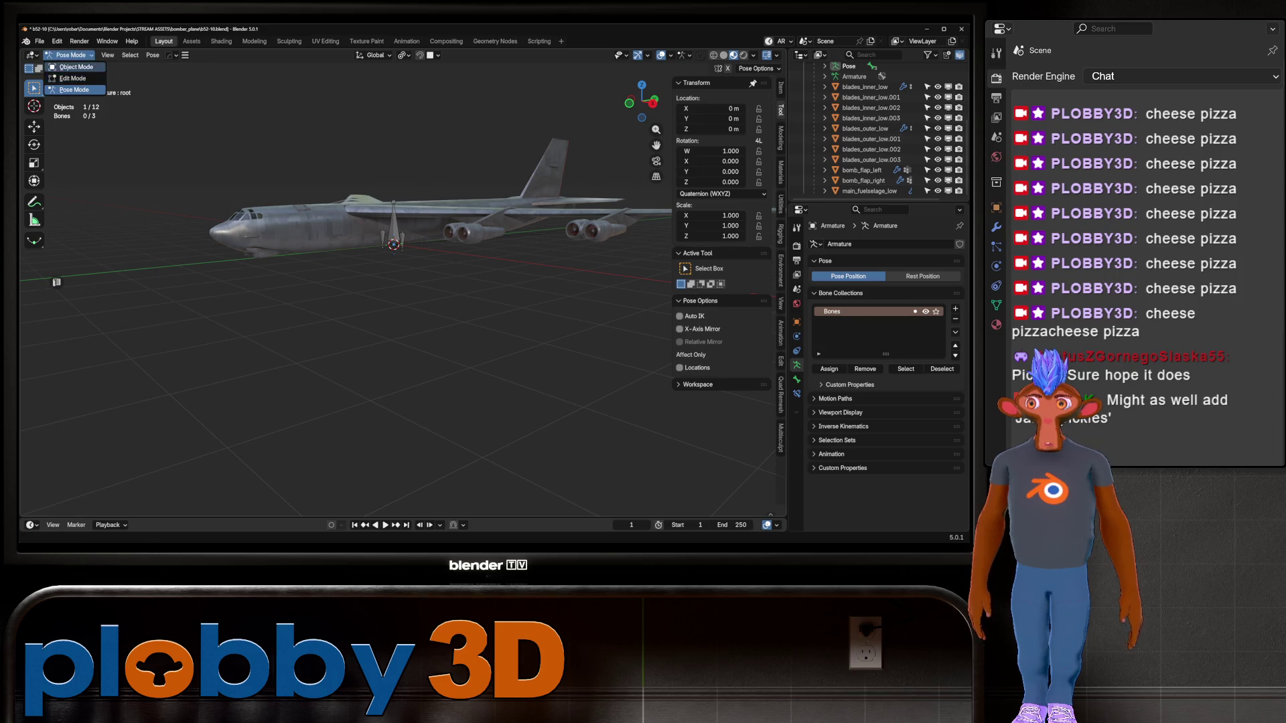
pyautogui.click(70, 67)
# Enter and leave Edit Mode on the main fuselage mesh
pyautogui.click(322, 225)
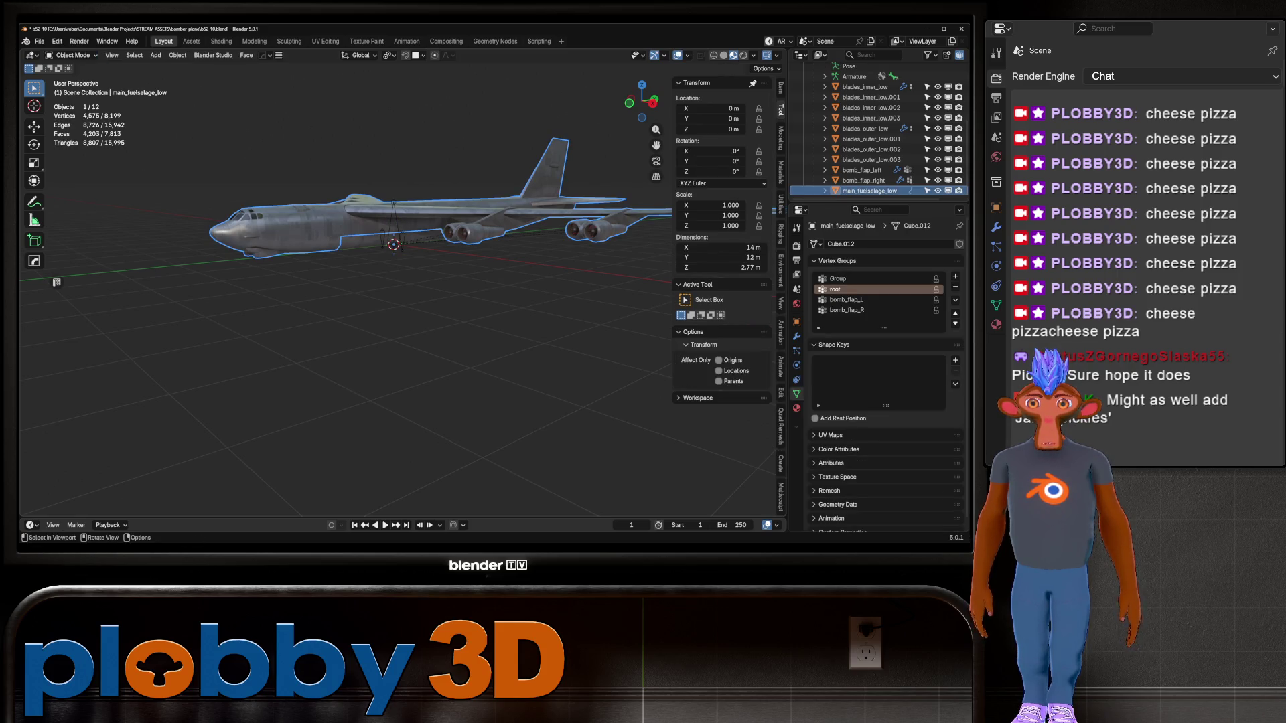
pyautogui.press('Tab')
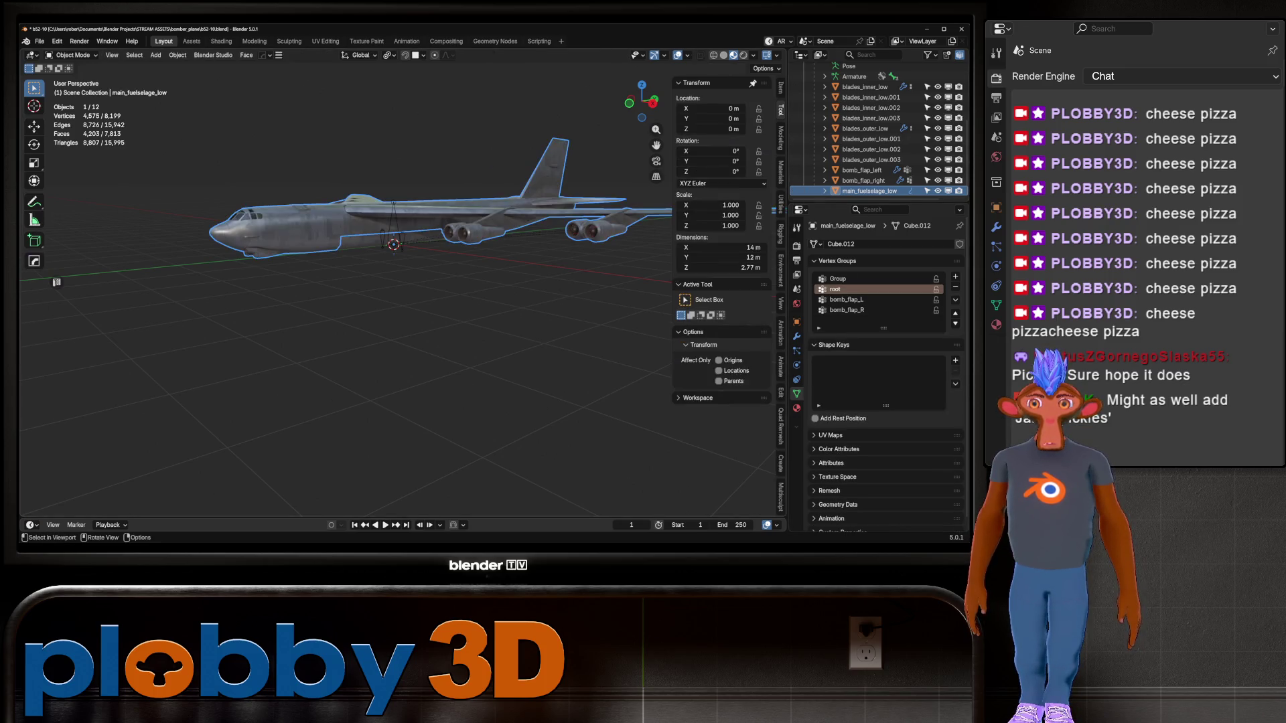
pyautogui.press('Tab')
pyautogui.click(74, 55)
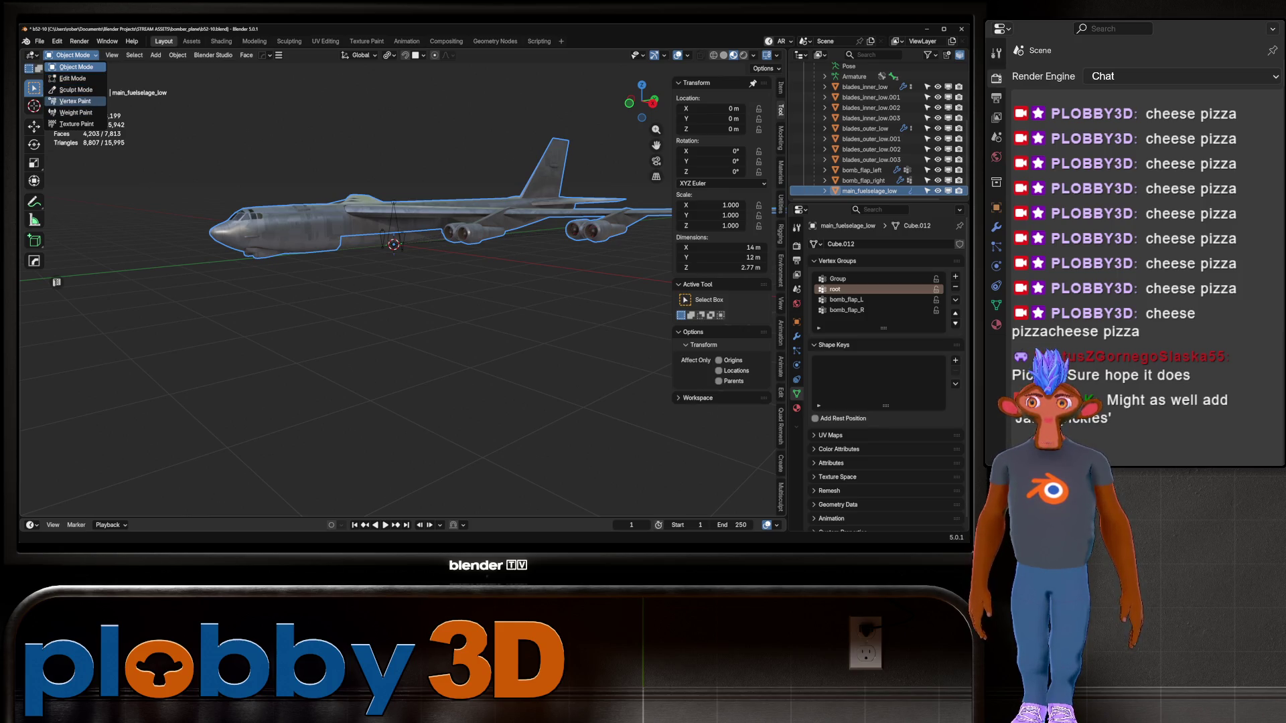
# Put the armature back in Pose Mode, test-move the root bone again, and deselect all bones
pyautogui.click(394, 224)
pyautogui.click(74, 55)
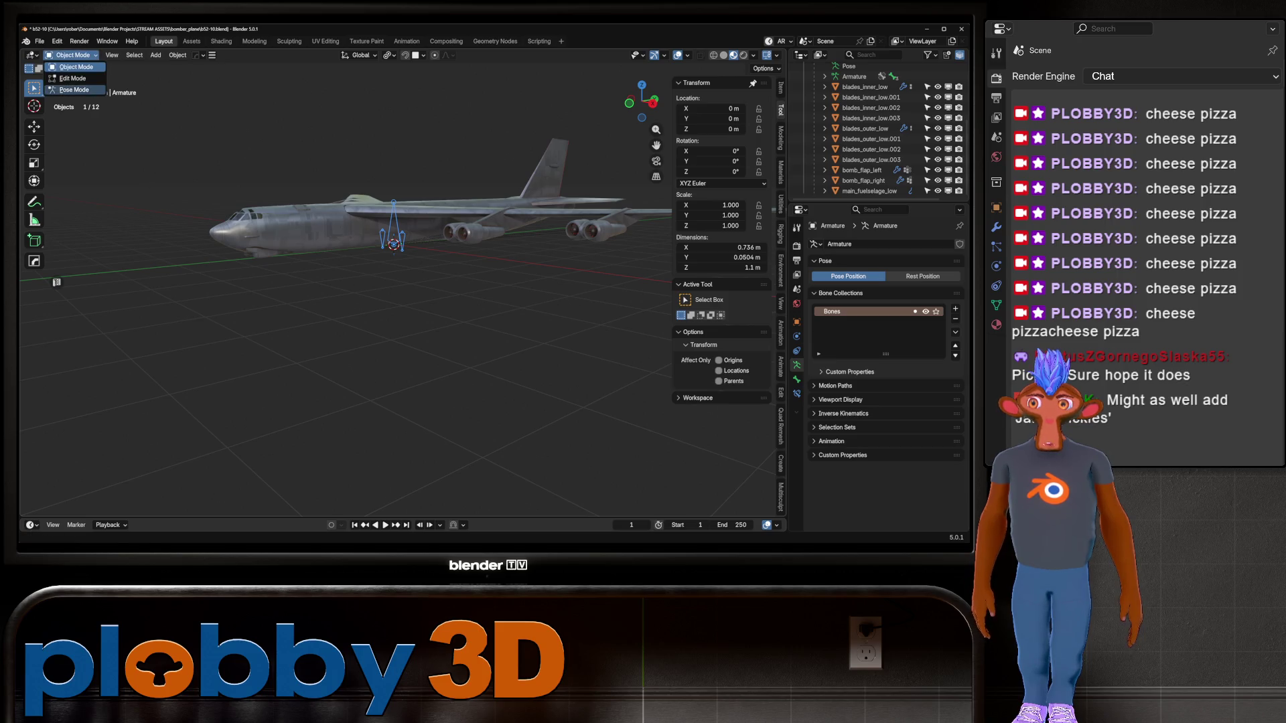
pyautogui.click(73, 90)
pyautogui.press('g')
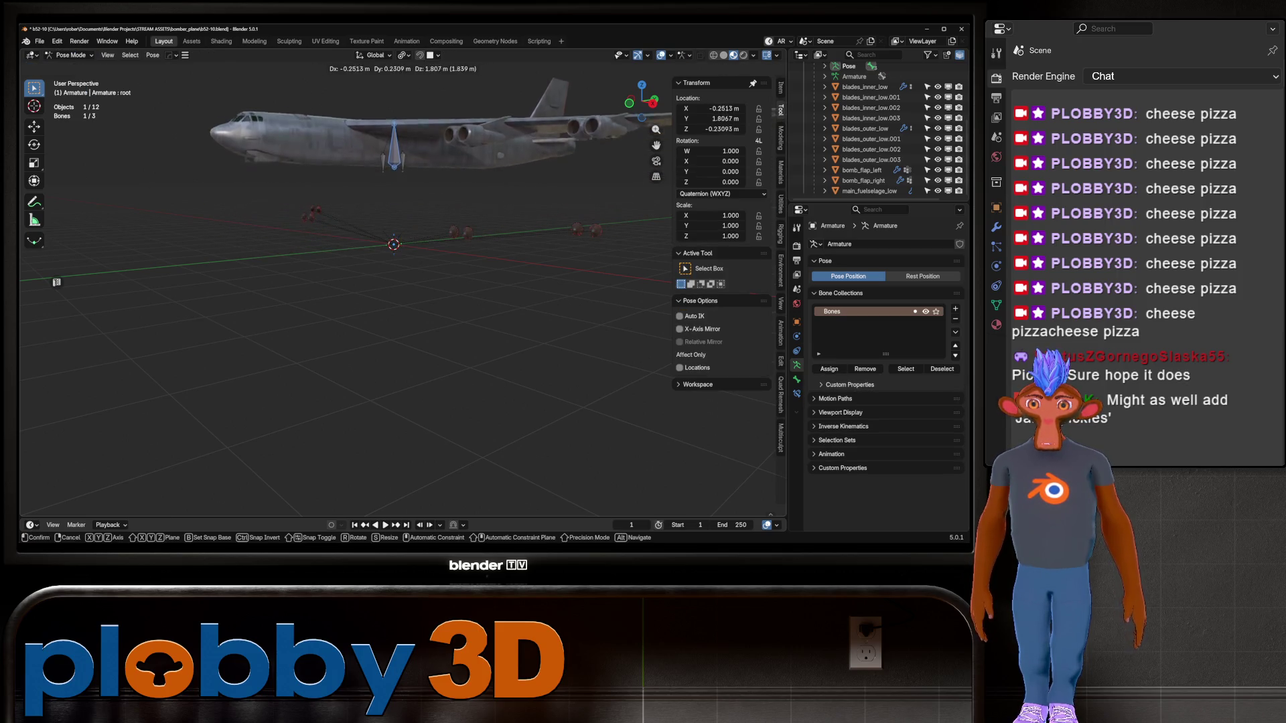
pyautogui.rightClick(57, 282)
pyautogui.moveTo(56, 282)
pyautogui.mouseDown(button='middle')
pyautogui.moveTo(161, 278)
pyautogui.moveTo(57, 282)
pyautogui.mouseUp(button='middle')
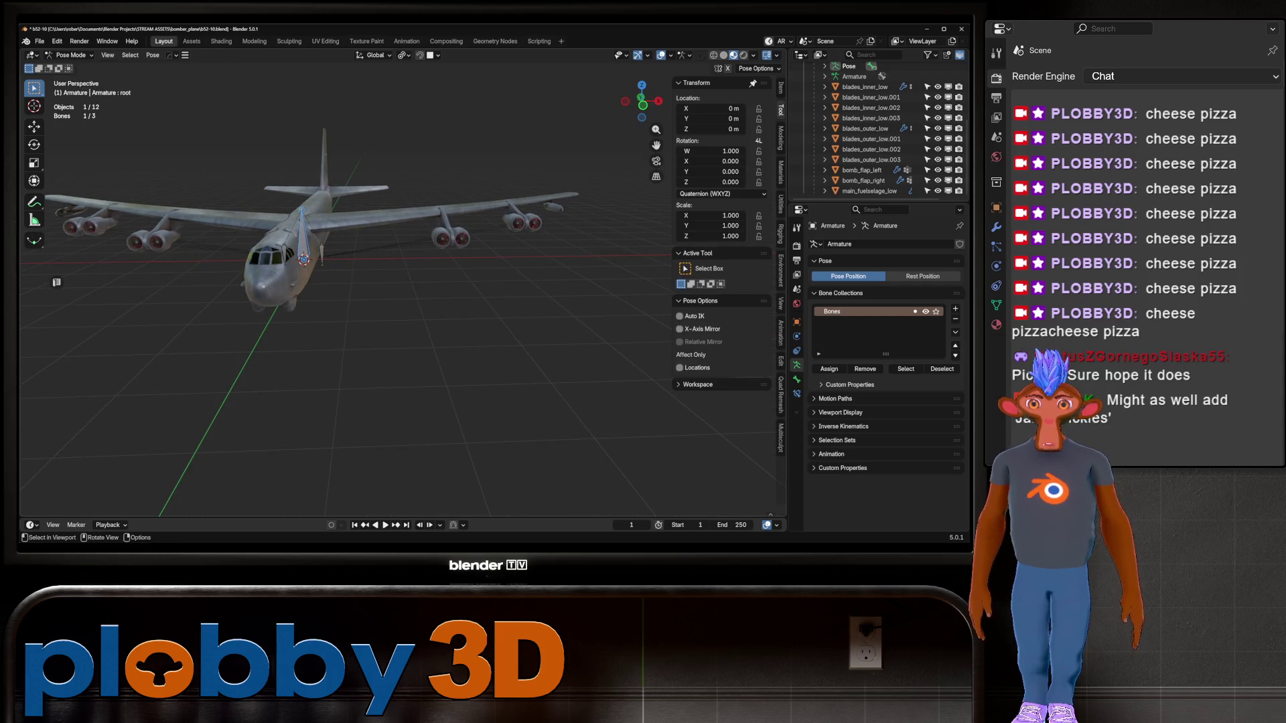
pyautogui.hotkey('alt', 'a')
# Select the eight blade objects, blades_inner_low through blades_outer_low.003, in the Outliner
pyautogui.click(864, 87)
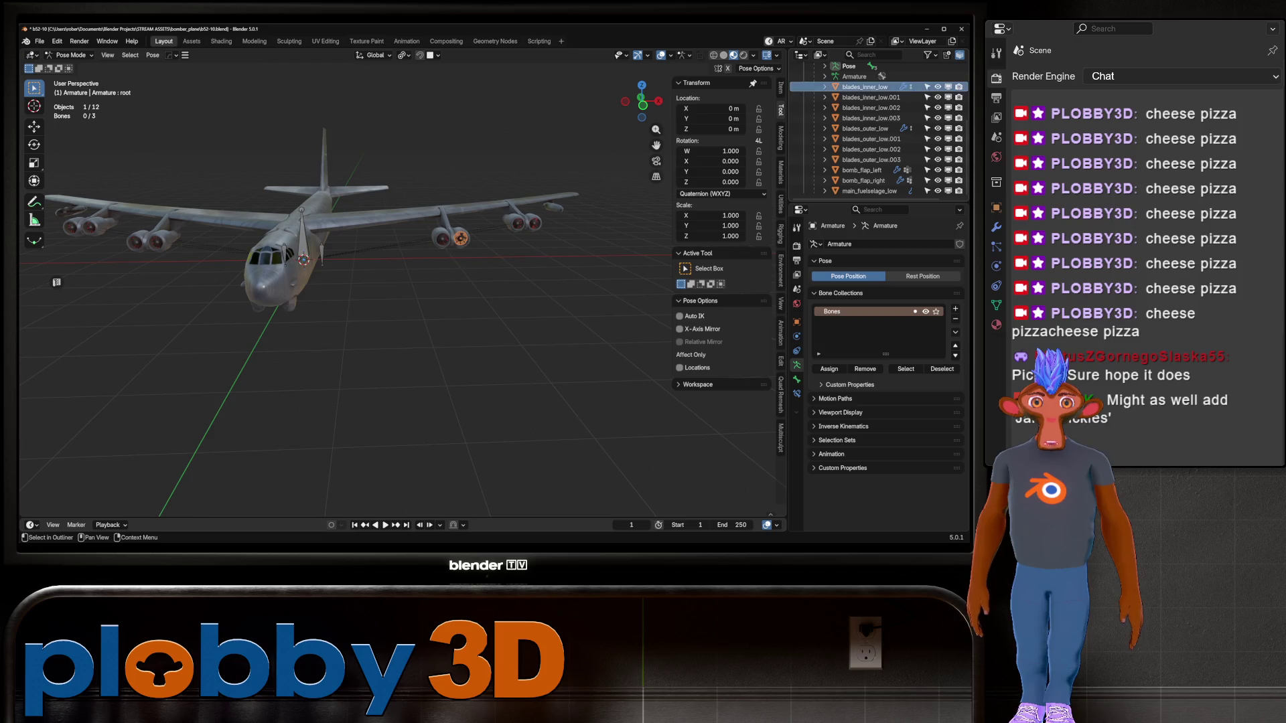
pyautogui.keyDown('shift'); pyautogui.click(864, 159); pyautogui.keyUp('shift')
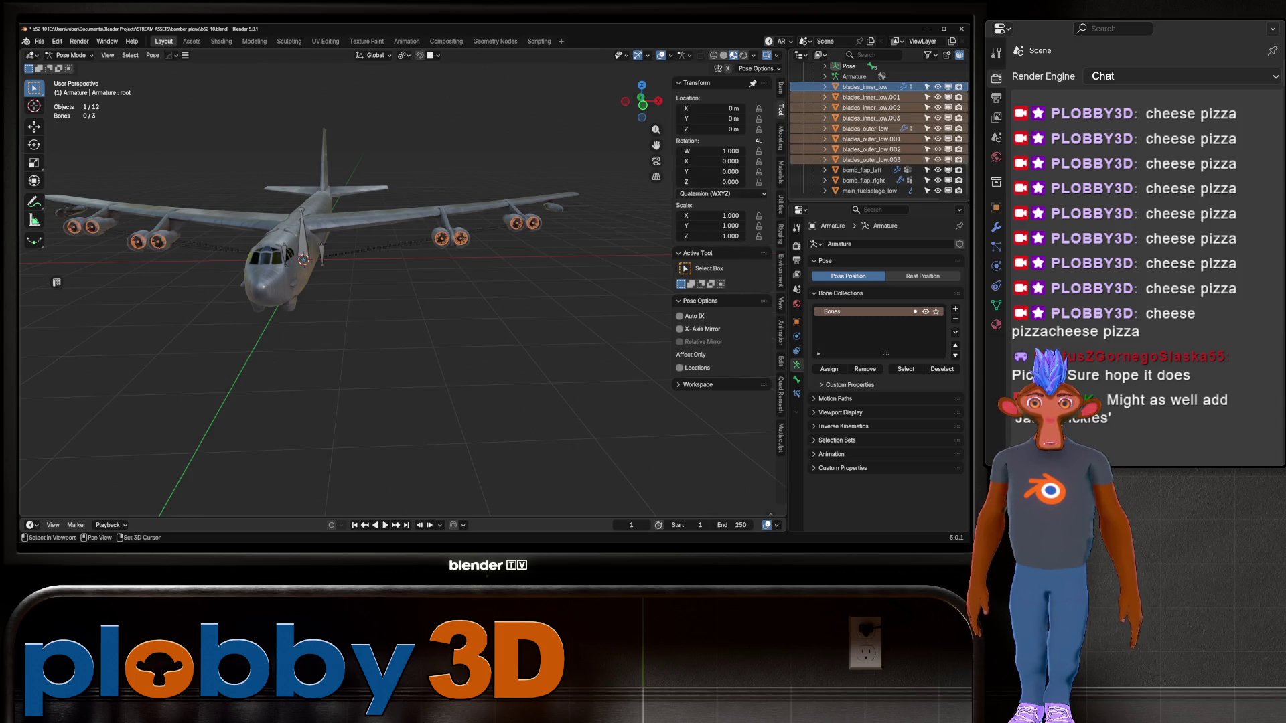
pyautogui.moveTo(335, 281); pyautogui.dragTo(415, 275, button='middle')
pyautogui.press('shift')
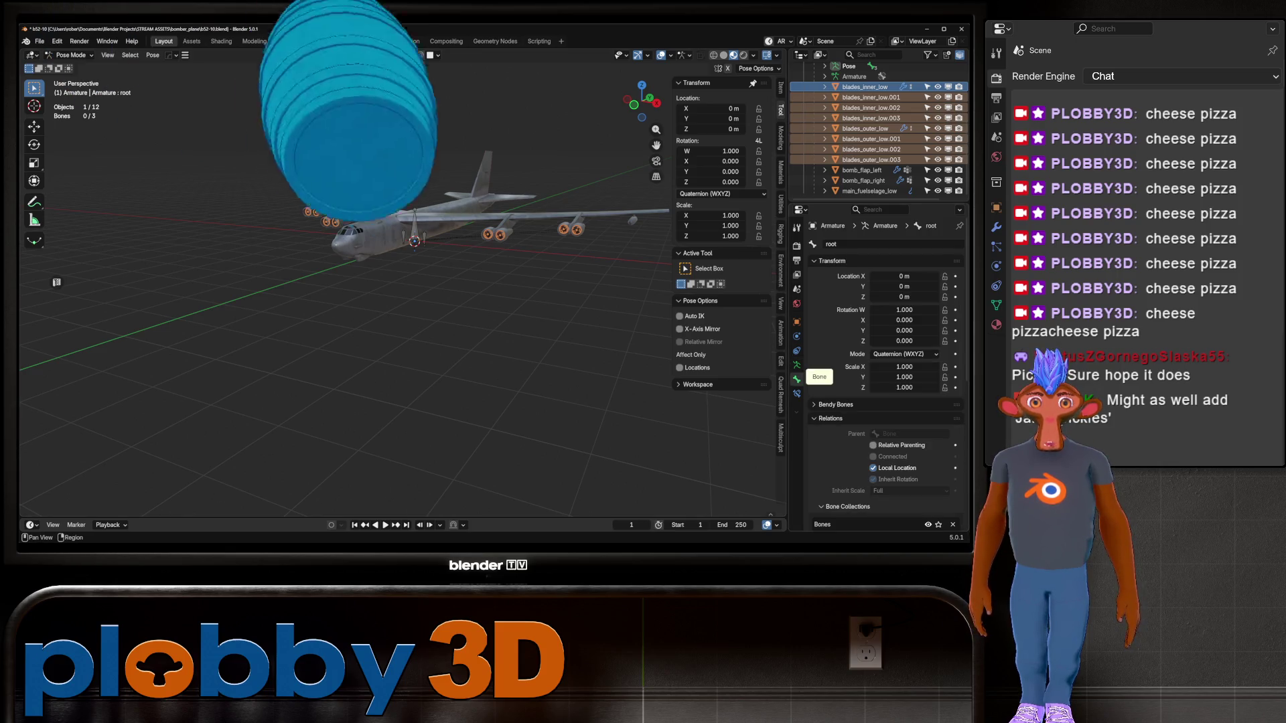
# Return to Object Mode, reframe the bomber, and make root the active vertex group on blades_inner_low.001
pyautogui.press('Tab')
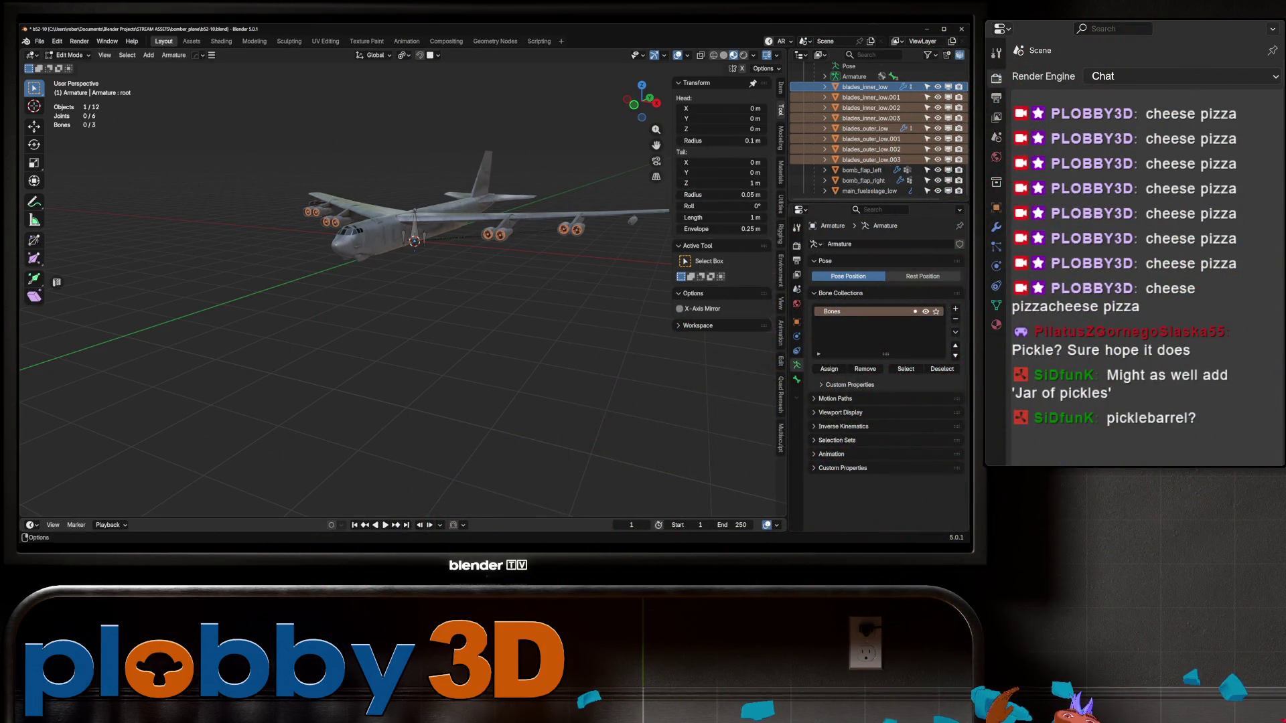
pyautogui.click(69, 55)
pyautogui.click(75, 67)
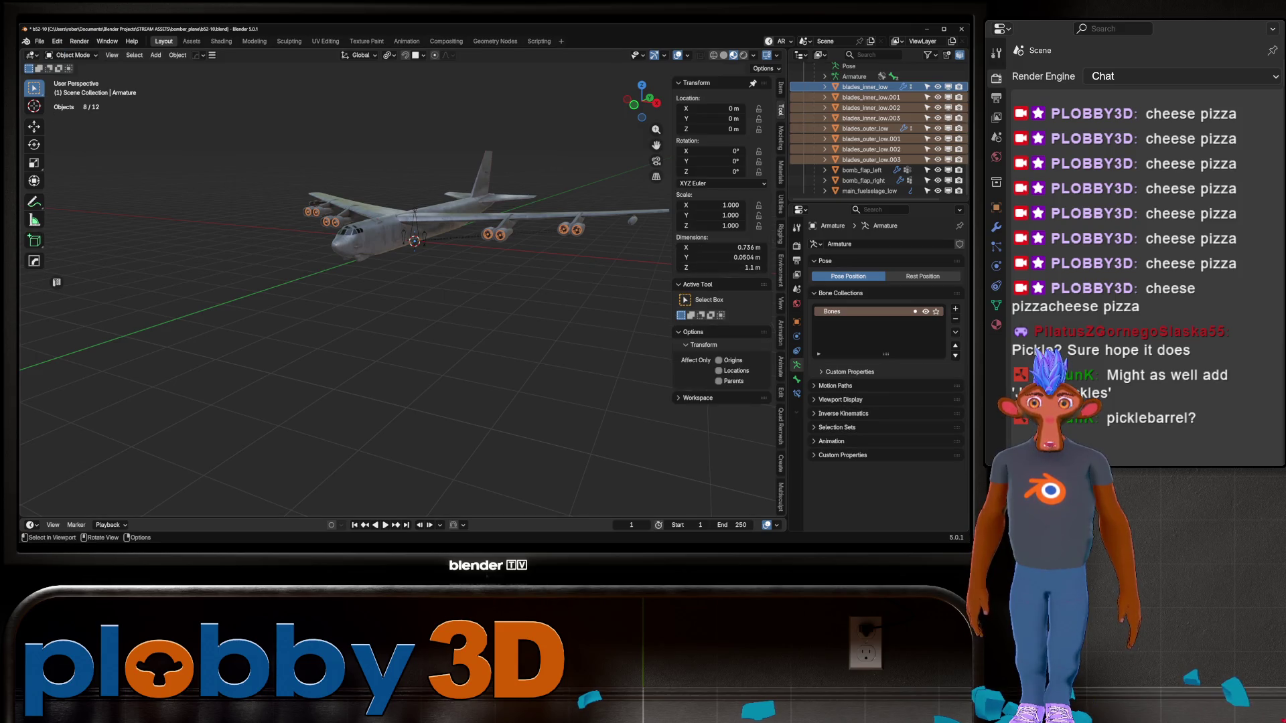
pyautogui.press('KP_Decimal')
pyautogui.press('Home')
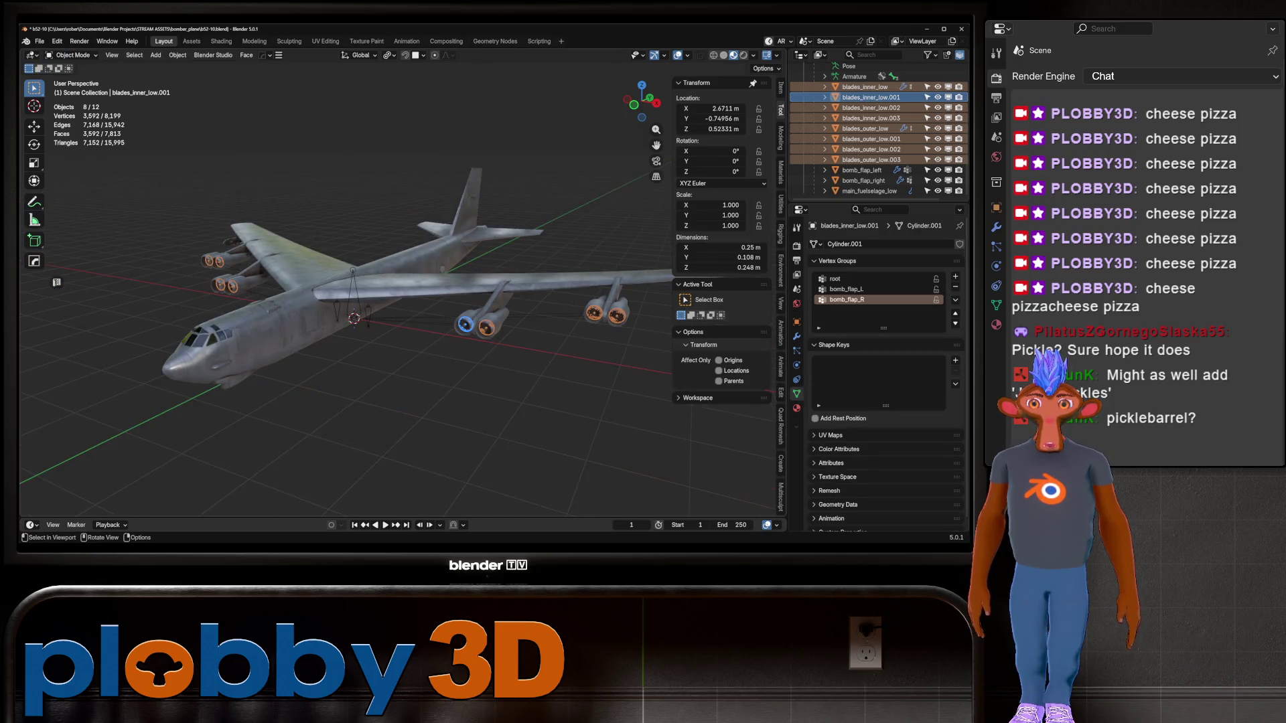
pyautogui.press('Tab')
pyautogui.click(844, 279)
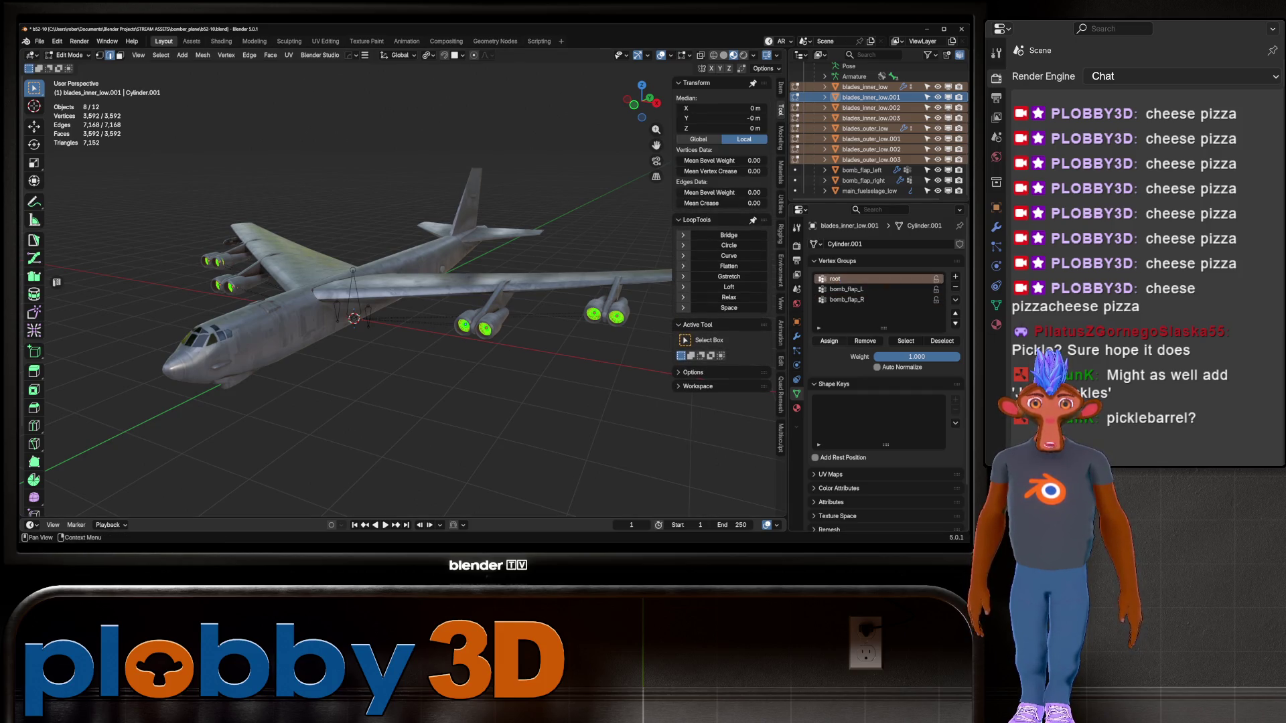
pyautogui.press('Tab')
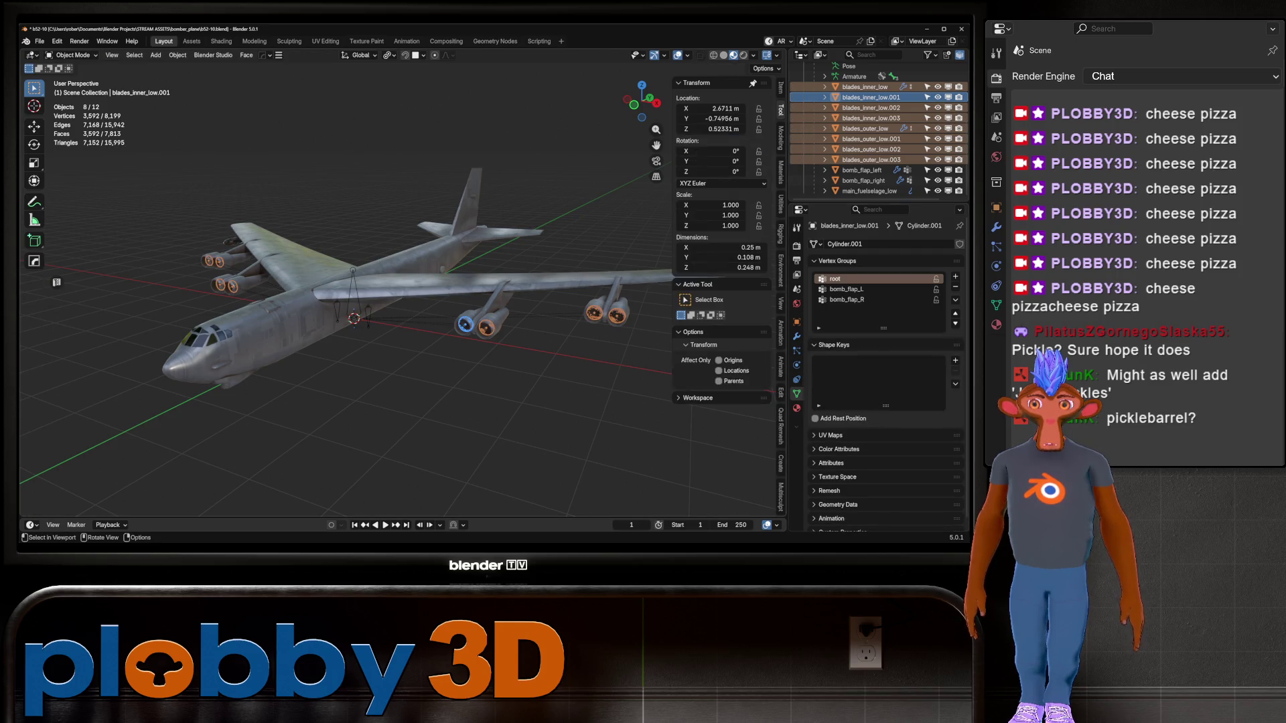
# Select the armature's central root bone in Pose Mode, then go back to Object Mode
pyautogui.click(353, 294)
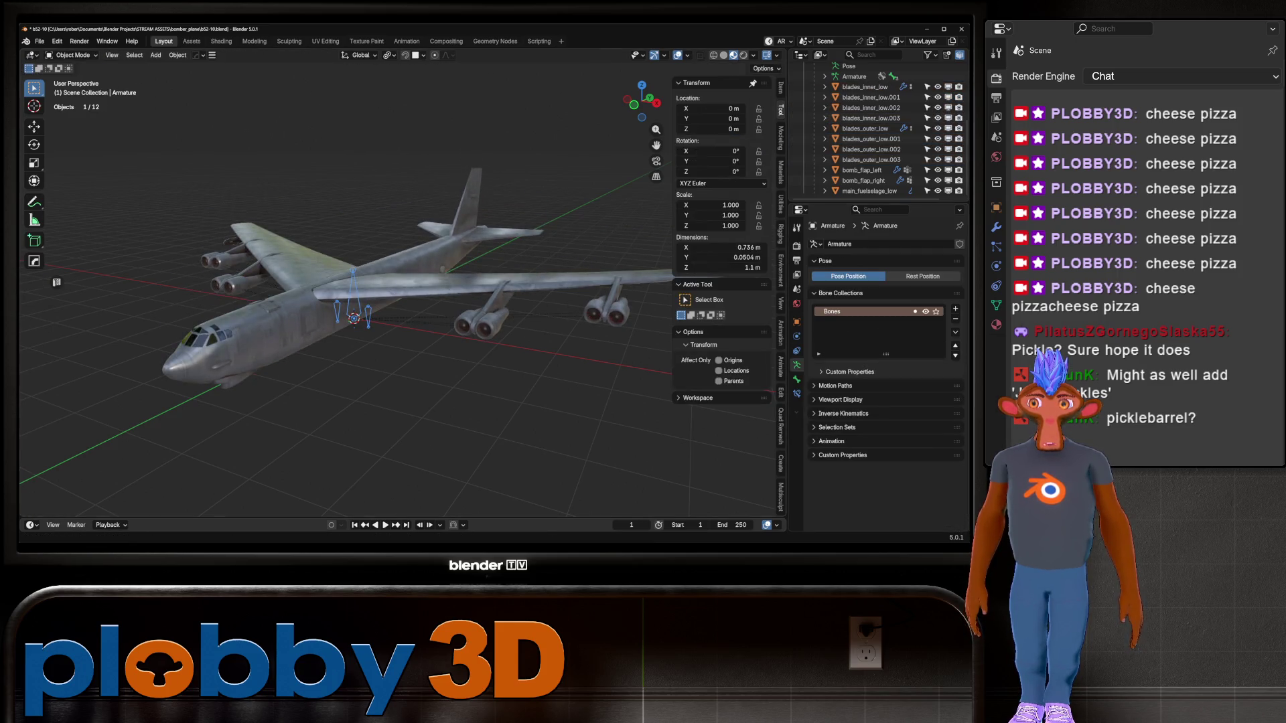
pyautogui.click(71, 55)
pyautogui.click(67, 90)
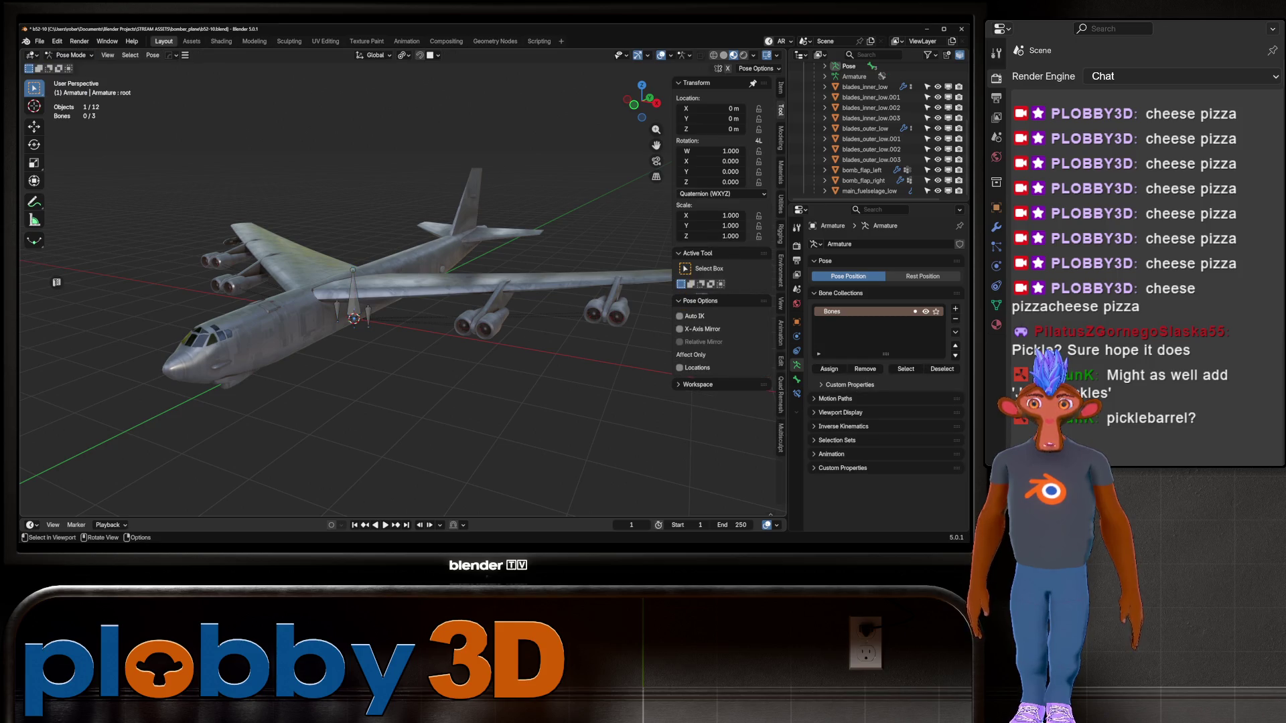
pyautogui.click(353, 295)
pyautogui.click(71, 55)
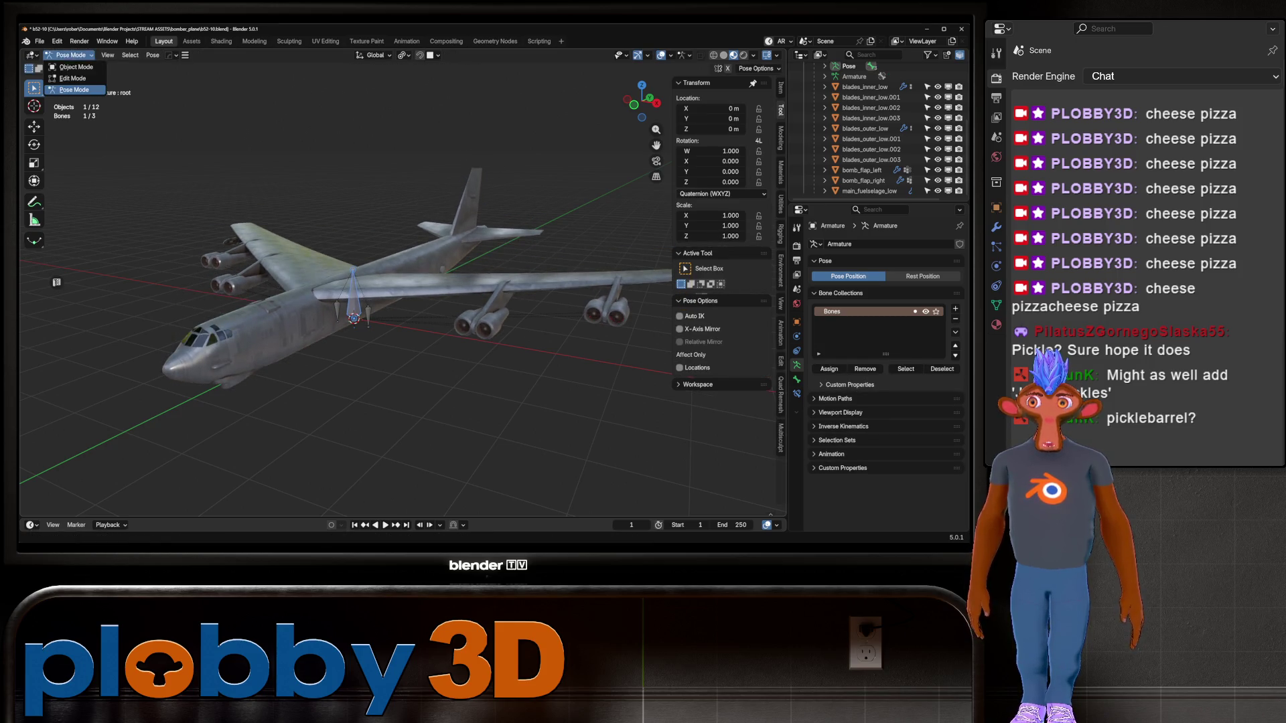
pyautogui.click(76, 67)
# Check the blades_inner_low, blades_outer_low.001 and blades_outer_low meshes in Edit Mode
pyautogui.click(354, 315)
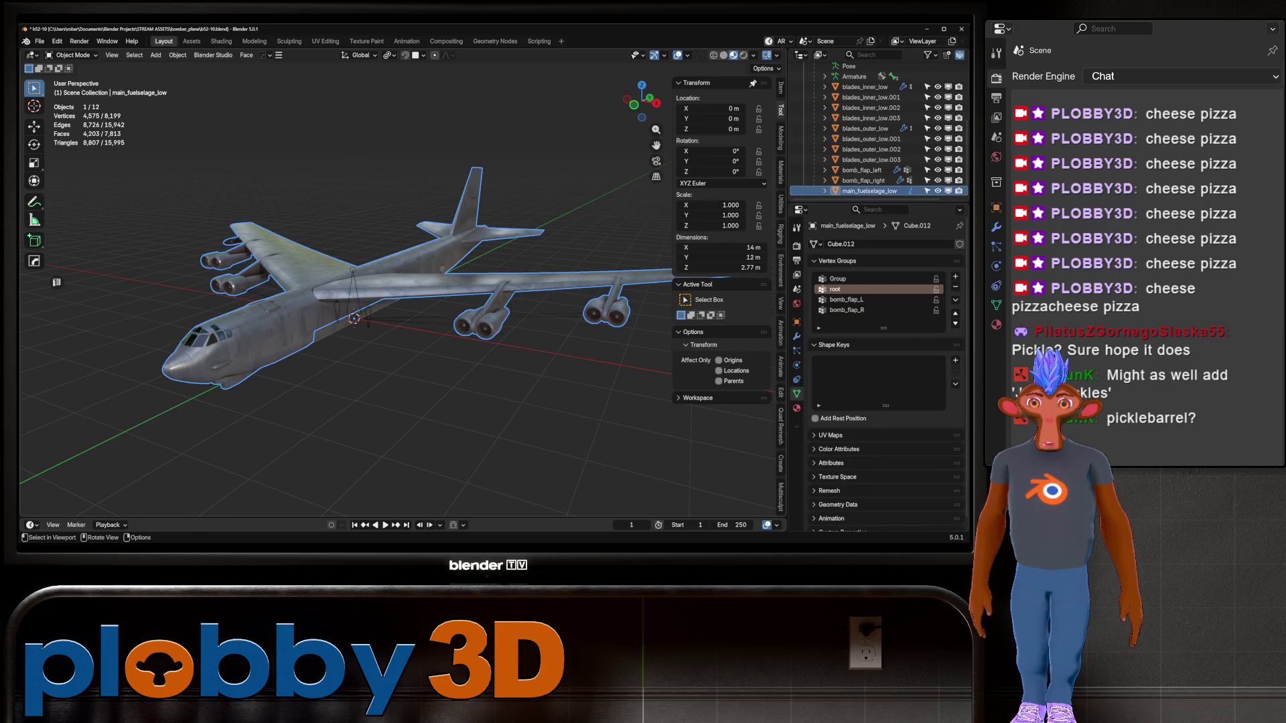
pyautogui.click(488, 316)
pyautogui.press('Tab')
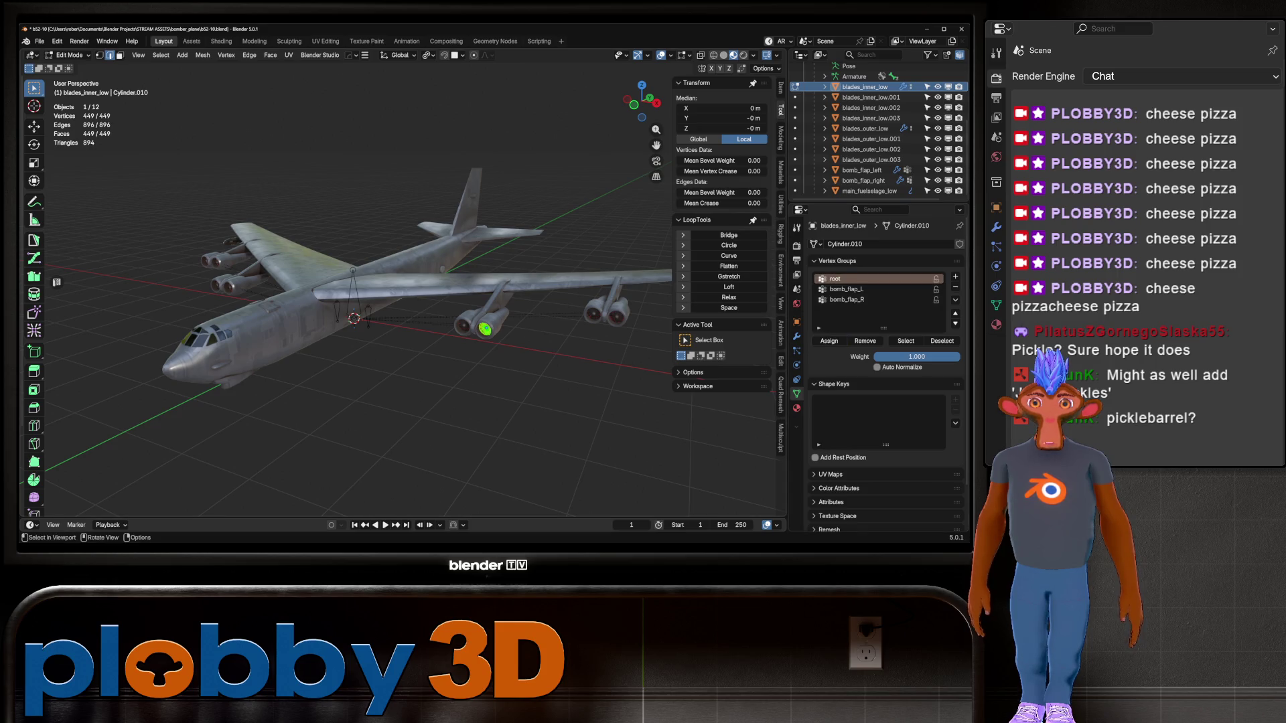
pyautogui.press('Tab')
pyautogui.click(594, 312)
pyautogui.press('Tab')
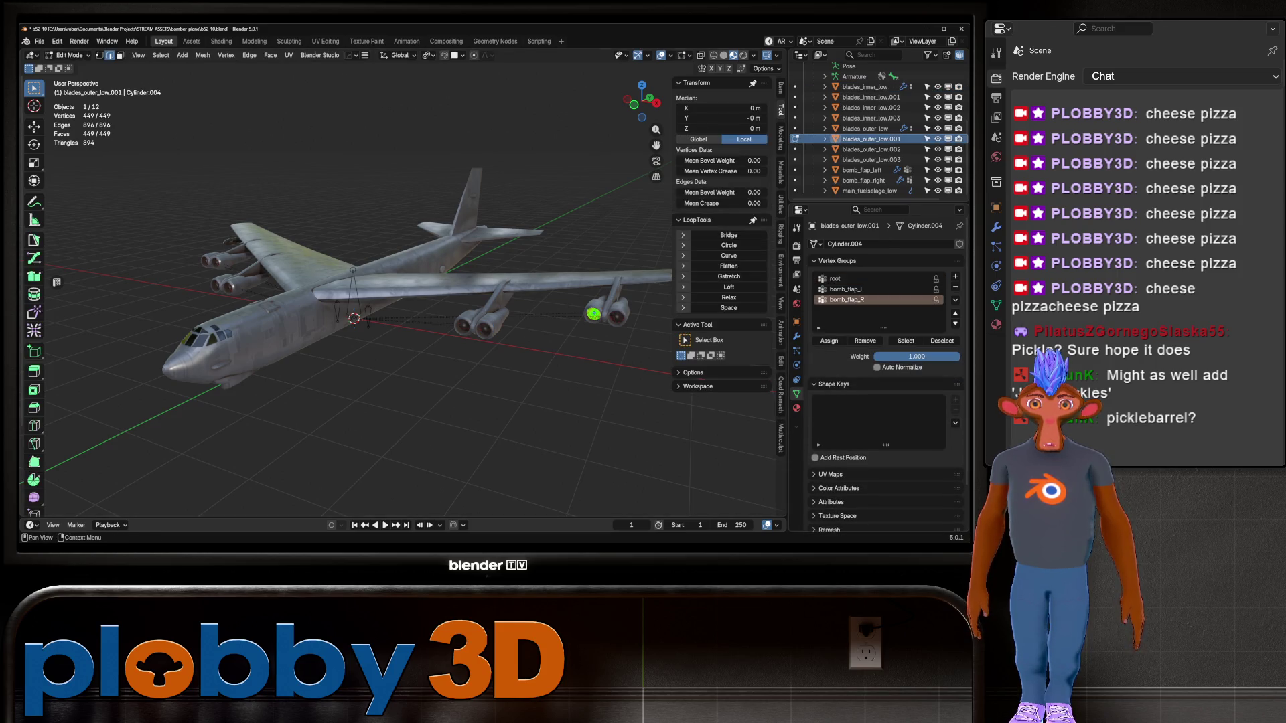
pyautogui.press('Tab')
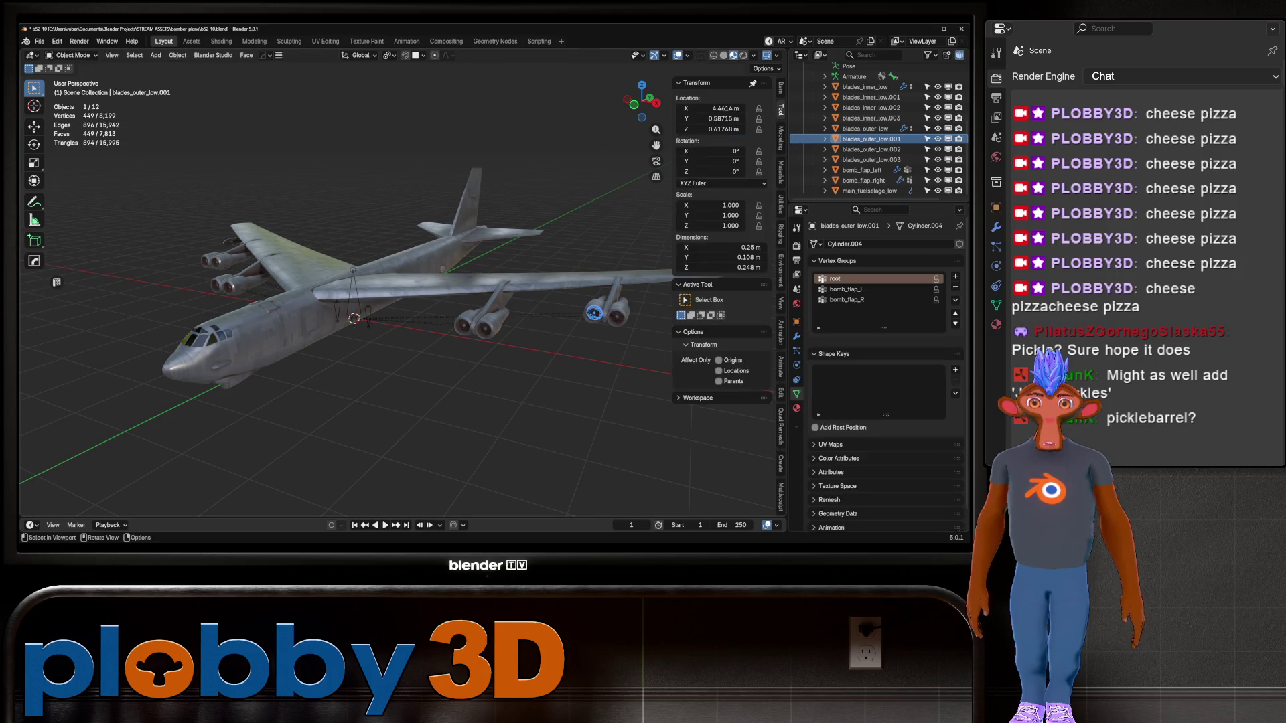
pyautogui.click(616, 317)
pyautogui.press('Tab')
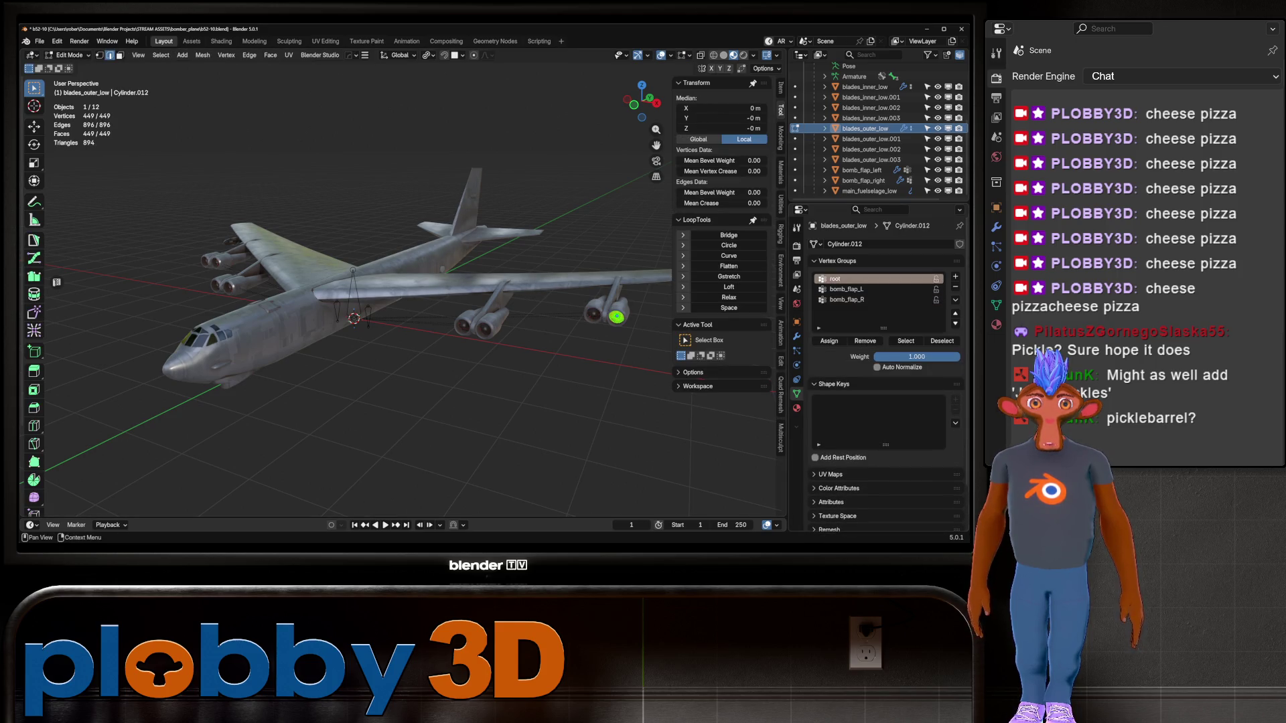
pyautogui.press('Tab')
# Assign the blades_inner_low.003 and blades_inner_low.002 vertices to the root vertex group
pyautogui.moveTo(616, 317); pyautogui.dragTo(416, 292, button='middle')
pyautogui.press('Tab')
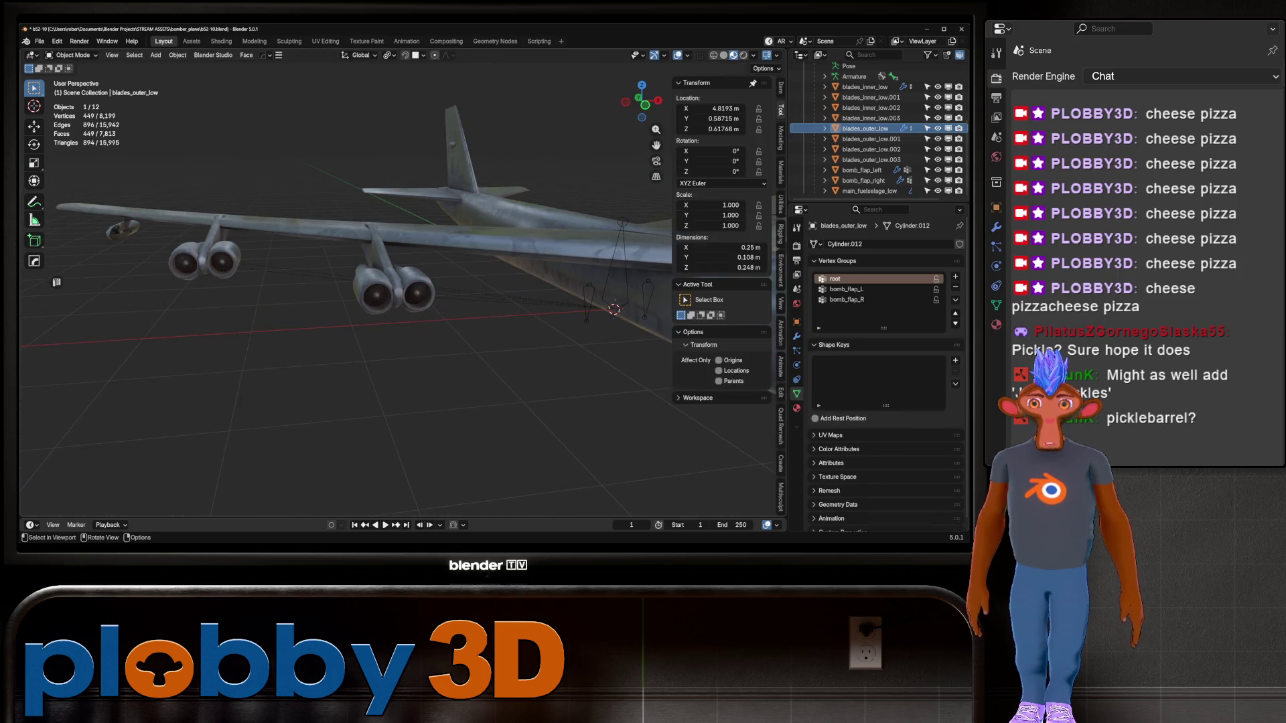
pyautogui.hotkey('alt', 'q')
pyautogui.click(835, 279)
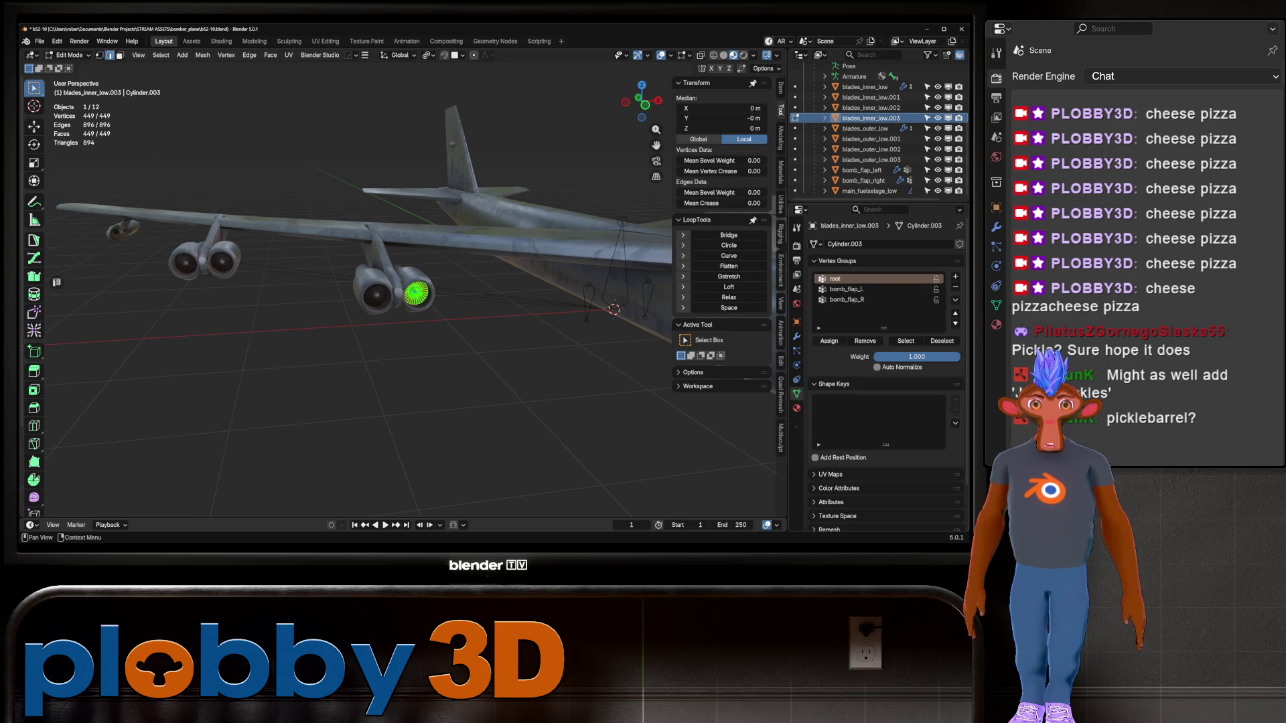
pyautogui.click(829, 341)
pyautogui.press('Tab')
pyautogui.click(375, 292)
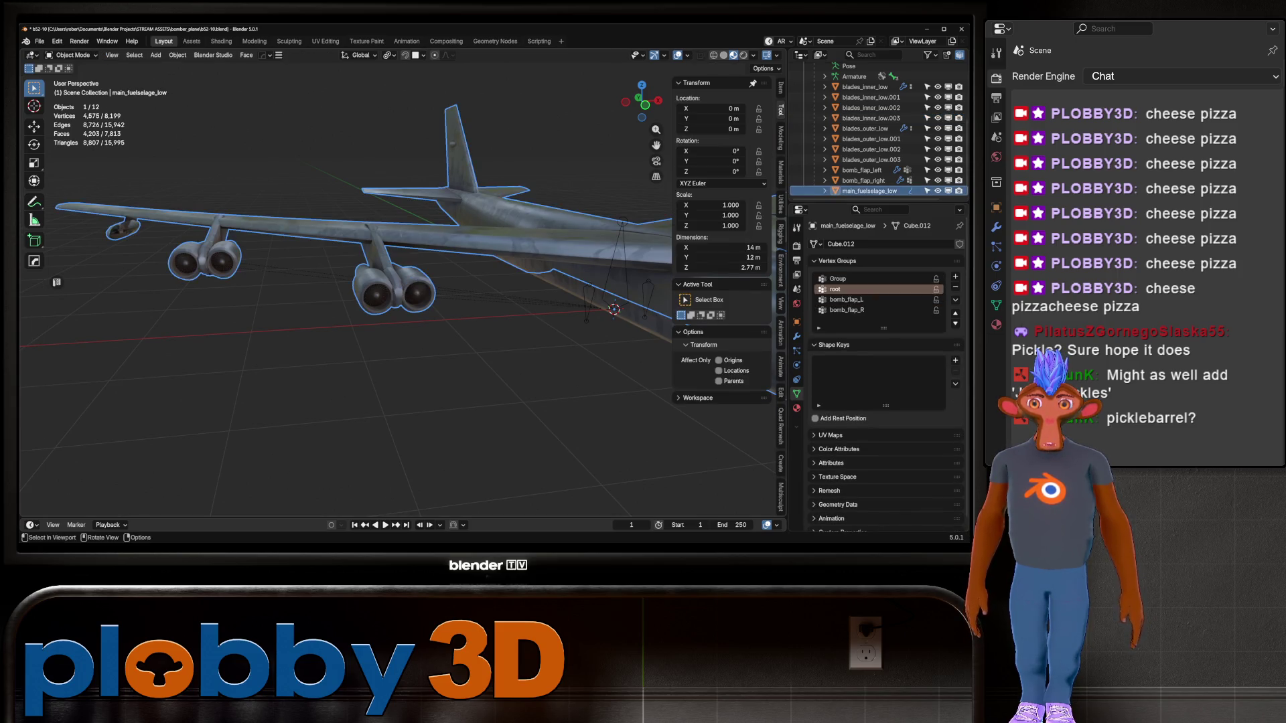
pyautogui.press('Tab')
pyautogui.click(834, 279)
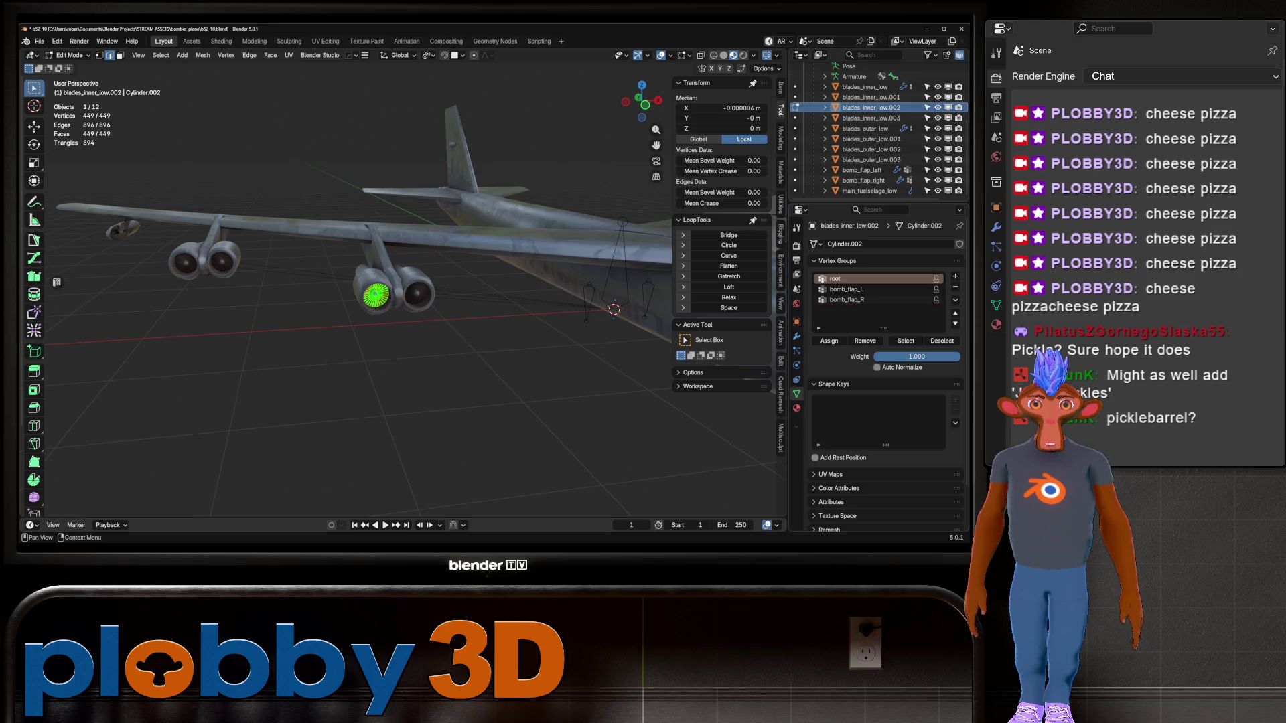
pyautogui.click(829, 341)
pyautogui.press('Tab')
# Assign all blades_outer_low.003 and blades_outer_low.002 vertices to root, then reframe the whole bomber
pyautogui.click(221, 261)
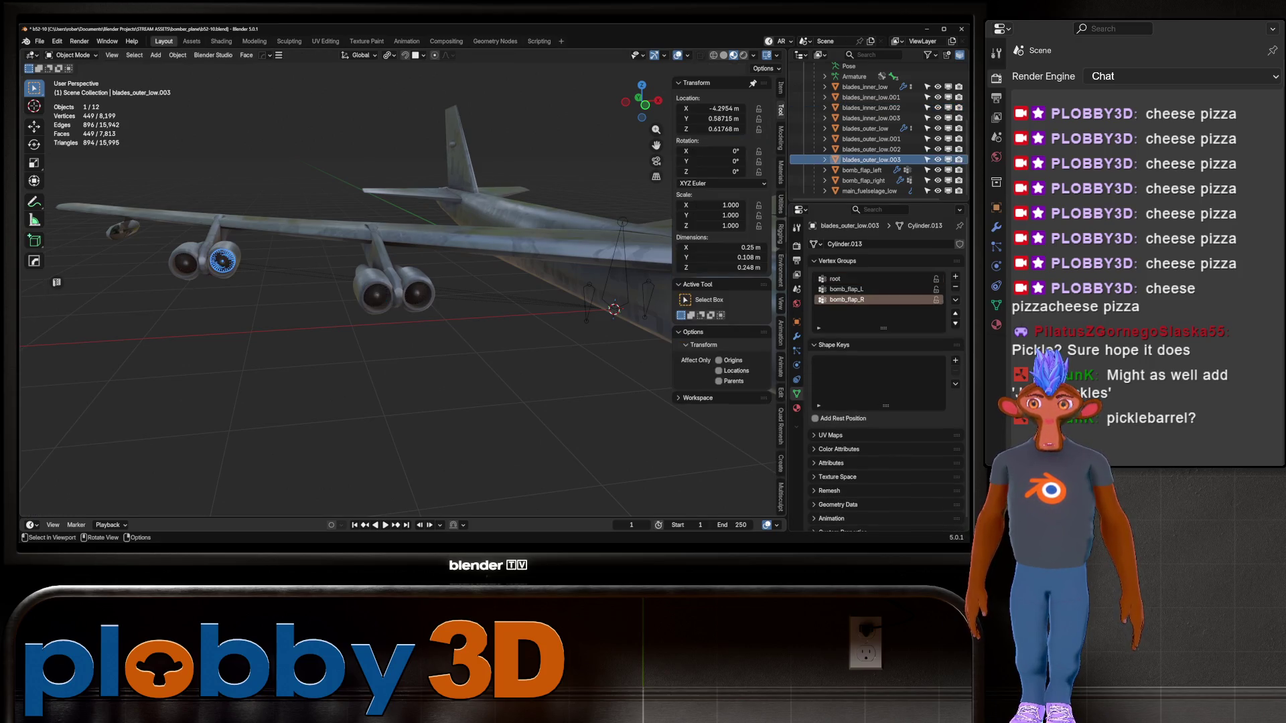
pyautogui.press('Tab')
pyautogui.click(834, 279)
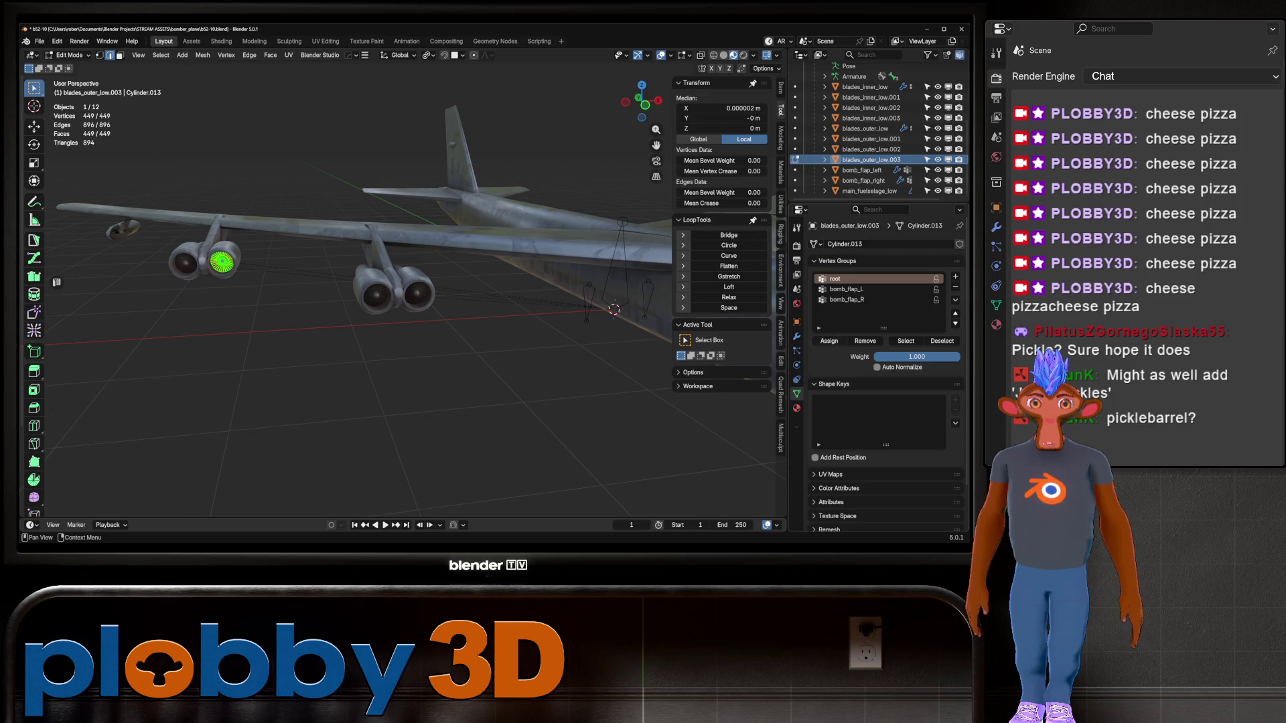
pyautogui.click(829, 340)
pyautogui.press('Tab')
pyautogui.click(186, 263)
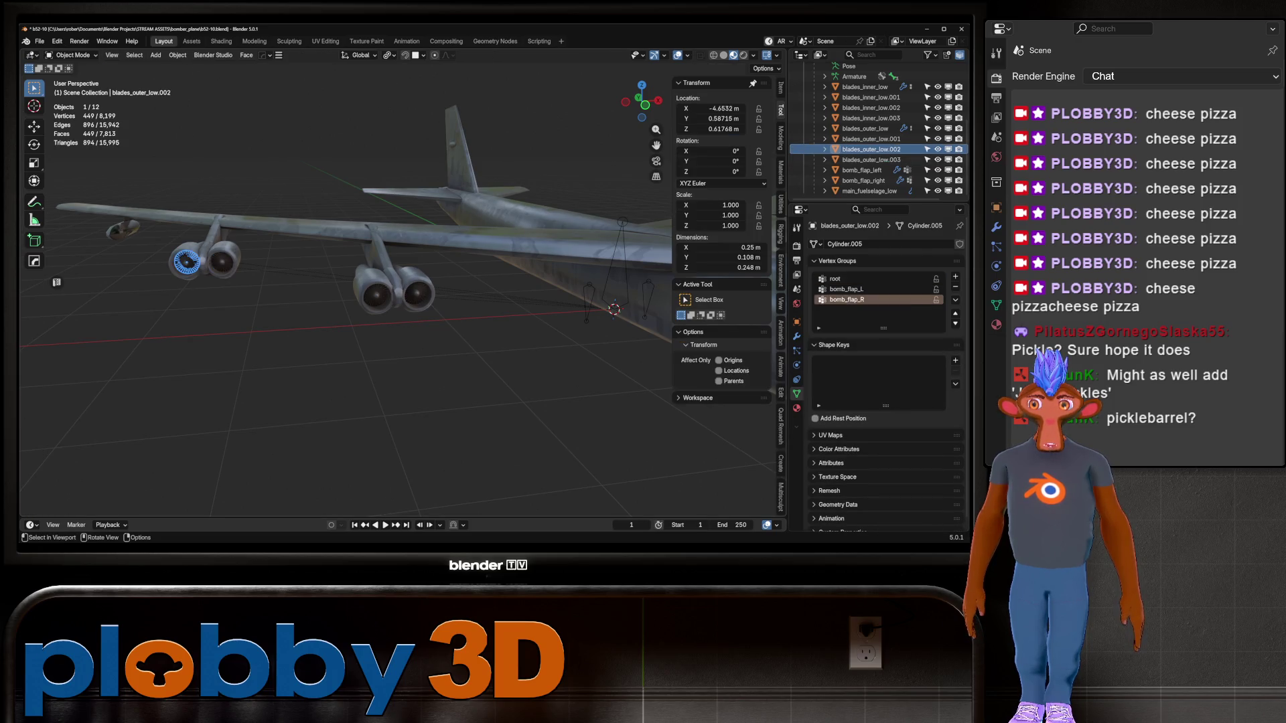
pyautogui.press('Tab')
pyautogui.click(834, 279)
pyautogui.click(829, 341)
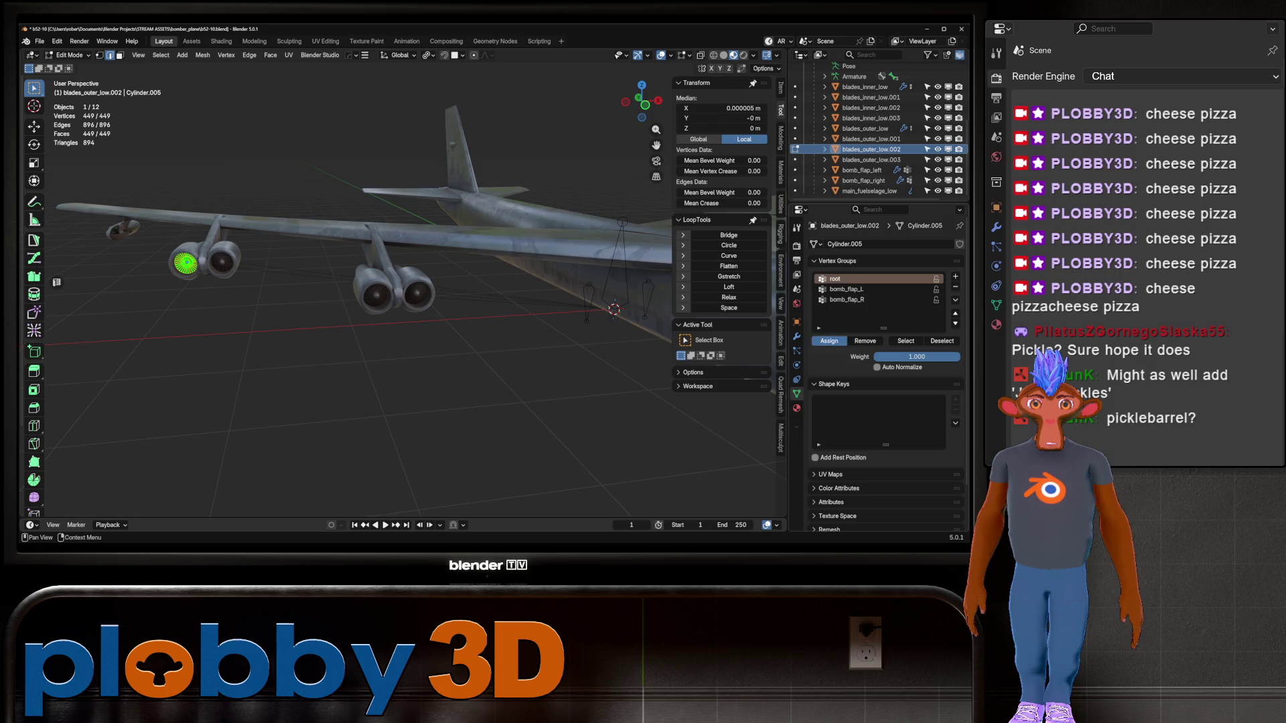
pyautogui.press('Tab')
pyautogui.press('Home')
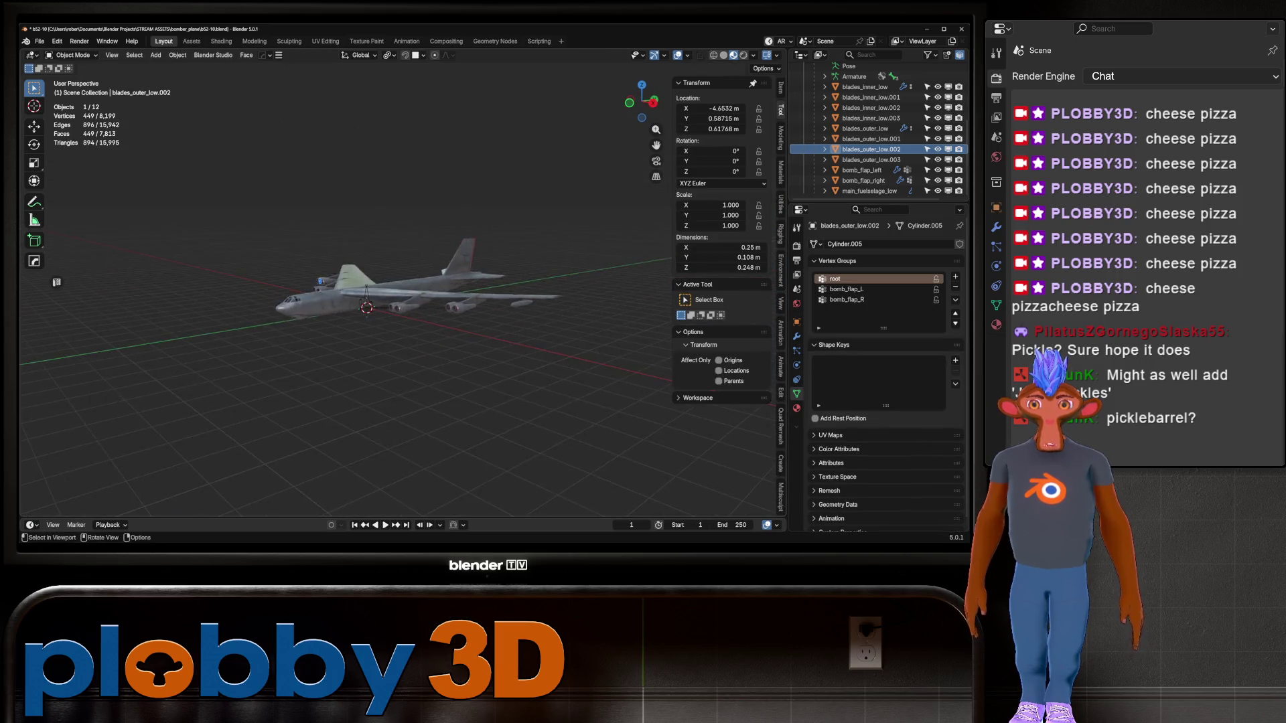
pyautogui.moveTo(335, 302); pyautogui.dragTo(375, 288, button='middle')
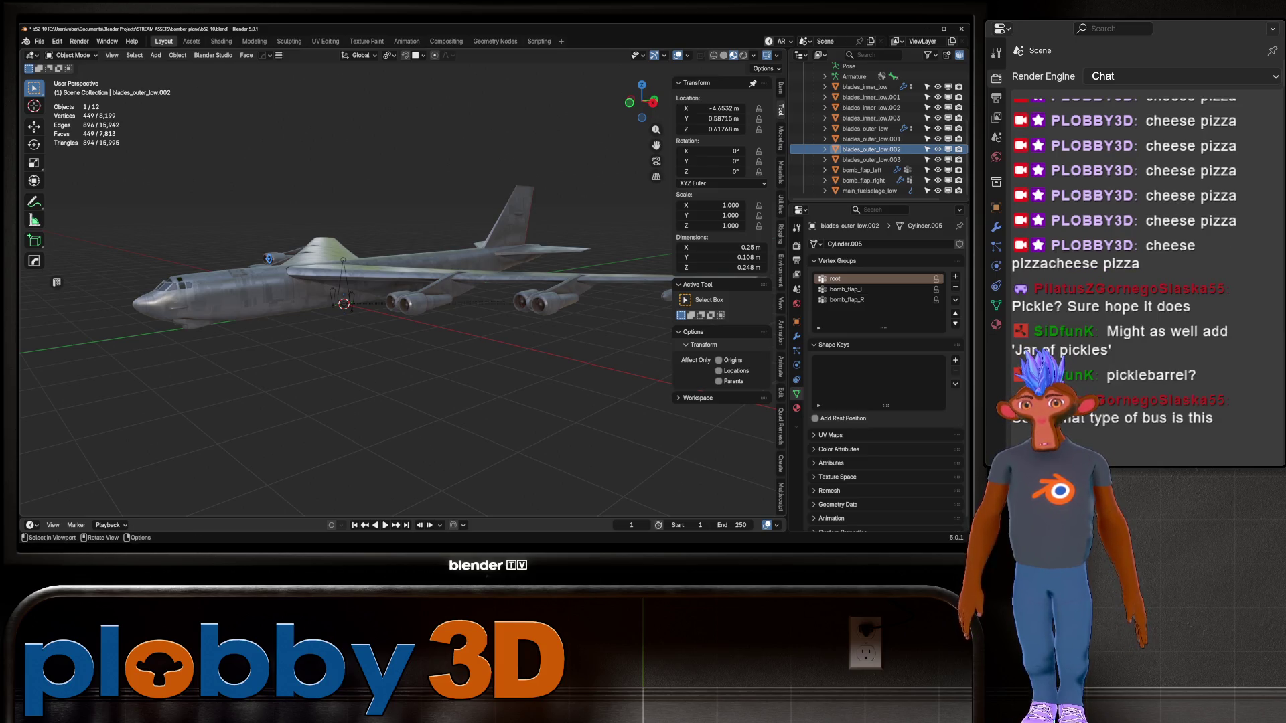
# Test the rig by moving the Armature's root bone in Pose Mode, then cancel the move
pyautogui.click(288, 281)
pyautogui.click(343, 288)
pyautogui.moveTo(401, 335); pyautogui.dragTo(456, 315, button='middle')
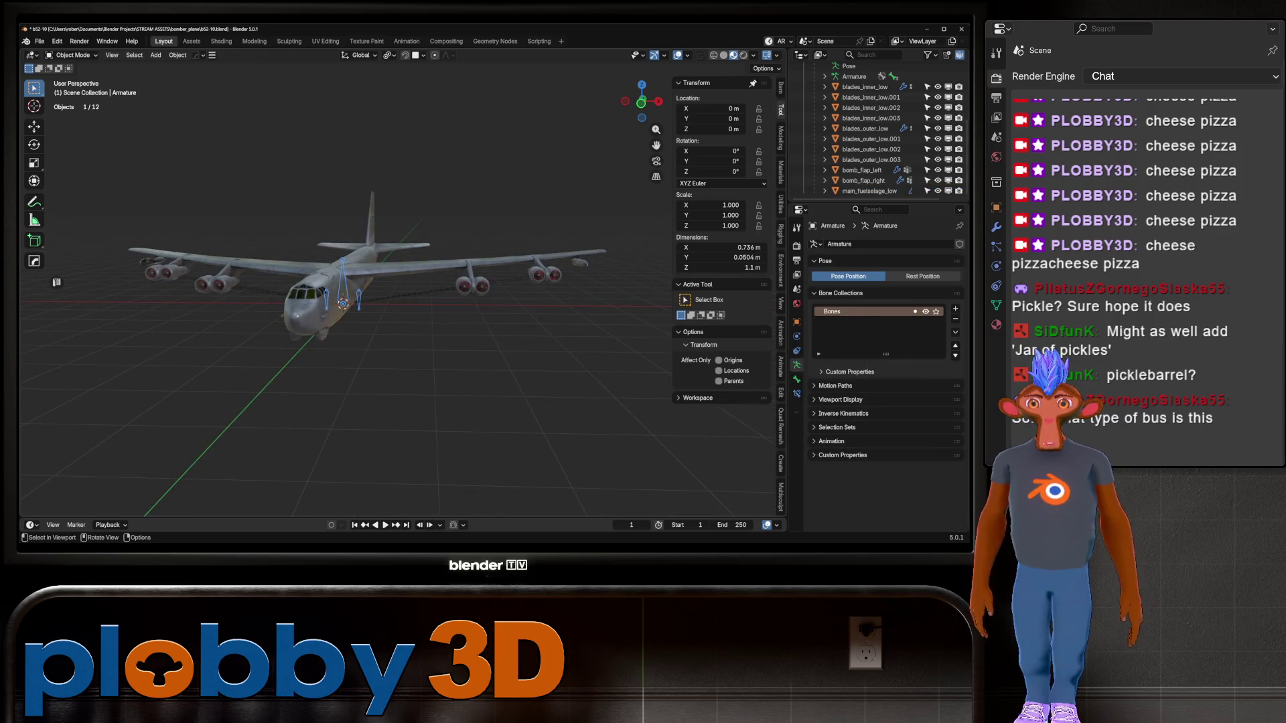
pyautogui.moveTo(375, 301); pyautogui.dragTo(483, 295, button='middle')
pyautogui.scroll(2, 402, 302)
pyautogui.click(72, 55)
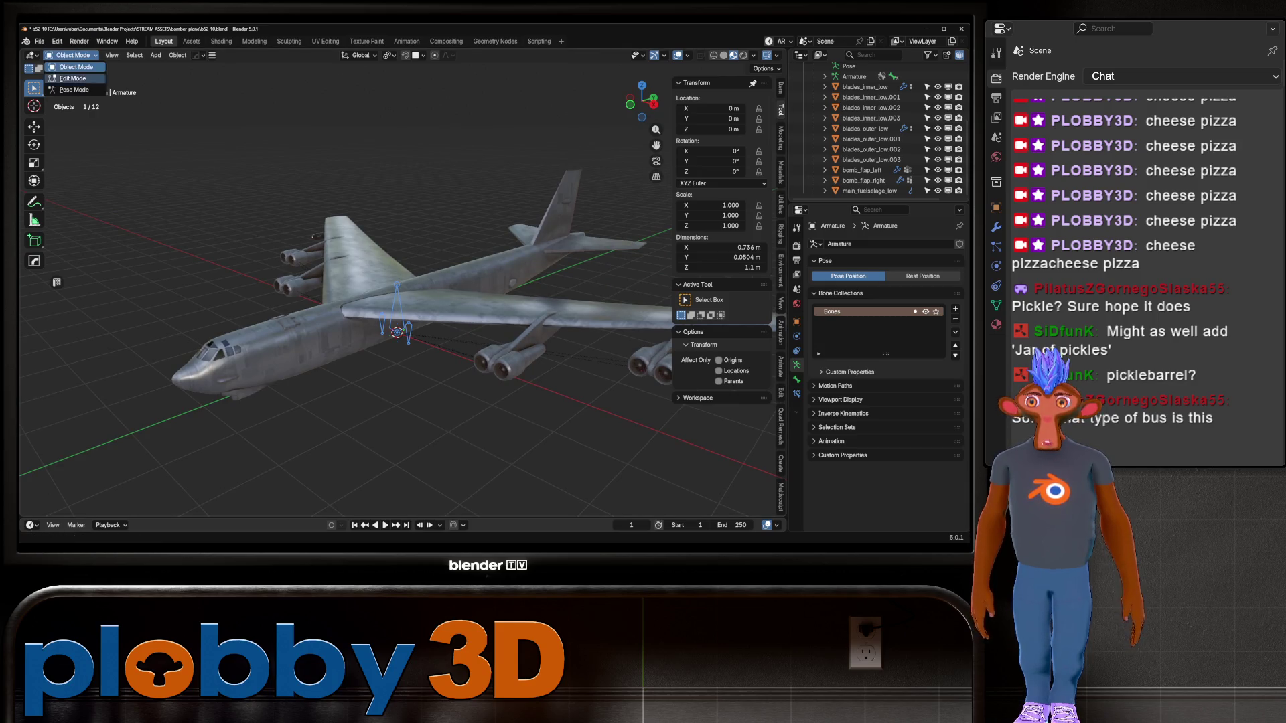
pyautogui.click(67, 89)
pyautogui.press('g')
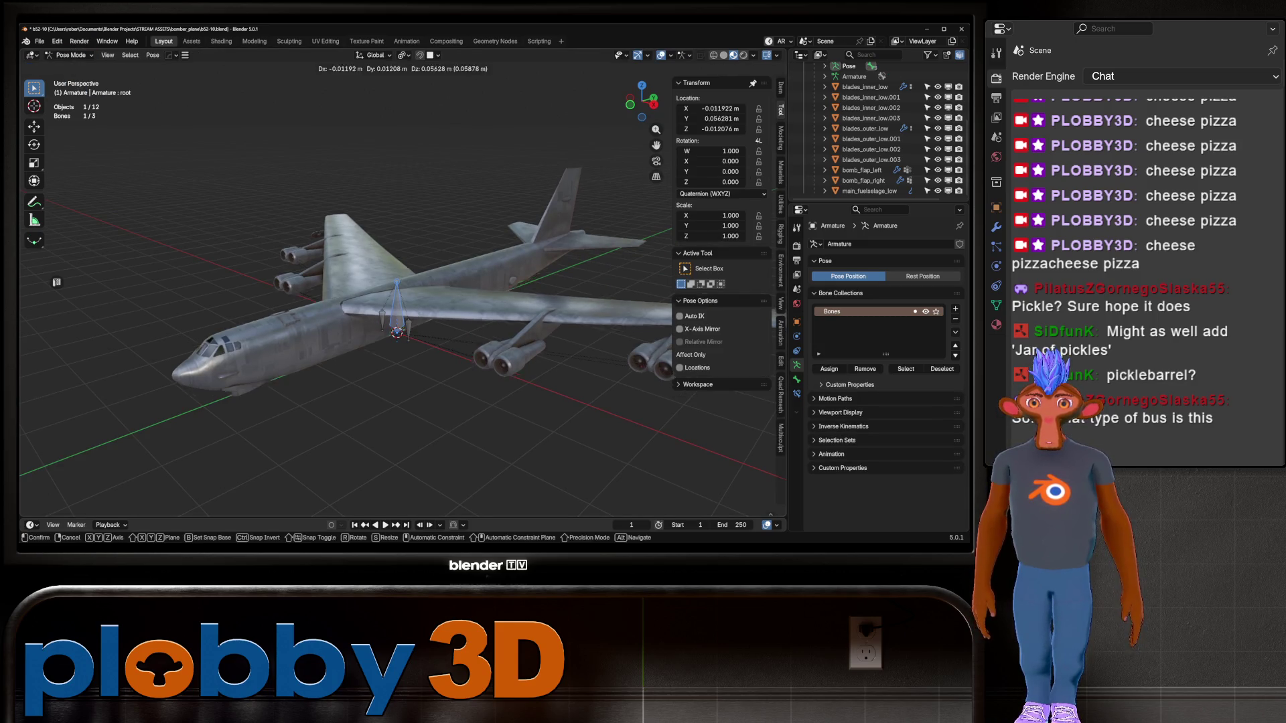
pyautogui.moveTo(395, 301)
pyautogui.keyDown('alt'); pyautogui.mouseDown(button='middle')
pyautogui.moveTo(435, 274)
pyautogui.moveTo(422, 271)
pyautogui.mouseUp(button='middle'); pyautogui.keyUp('alt')
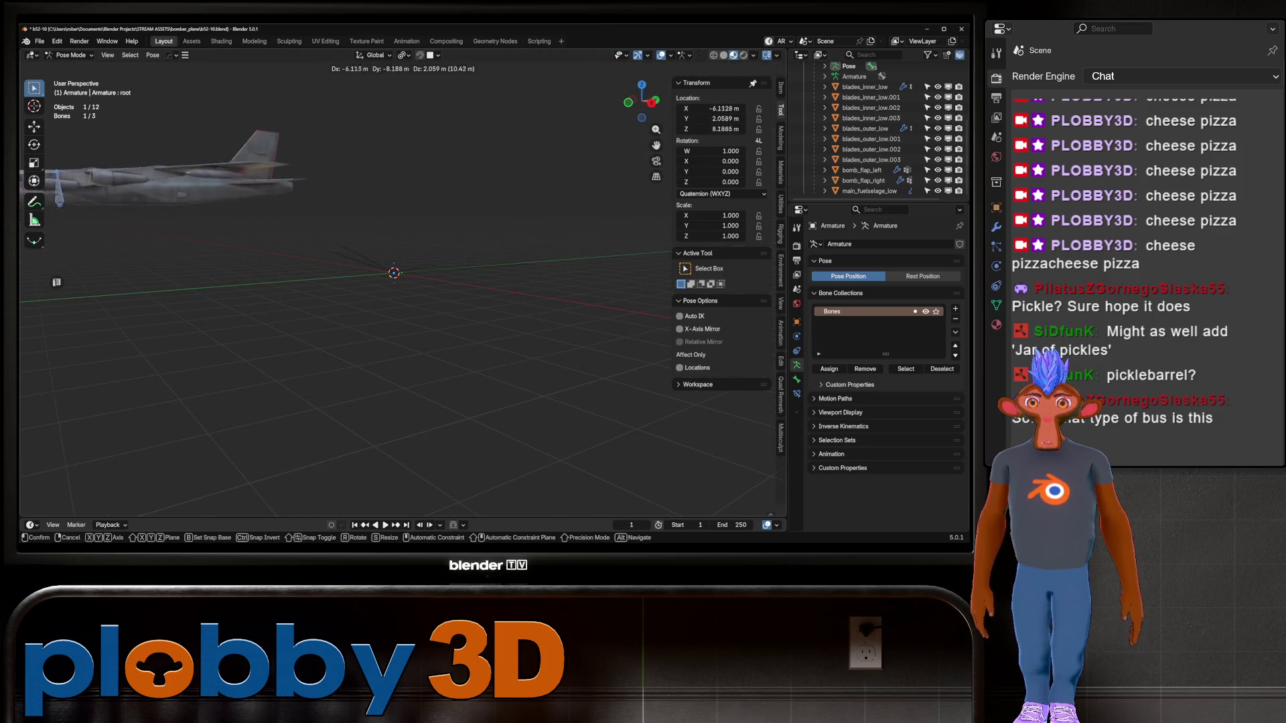
pyautogui.press('Escape')
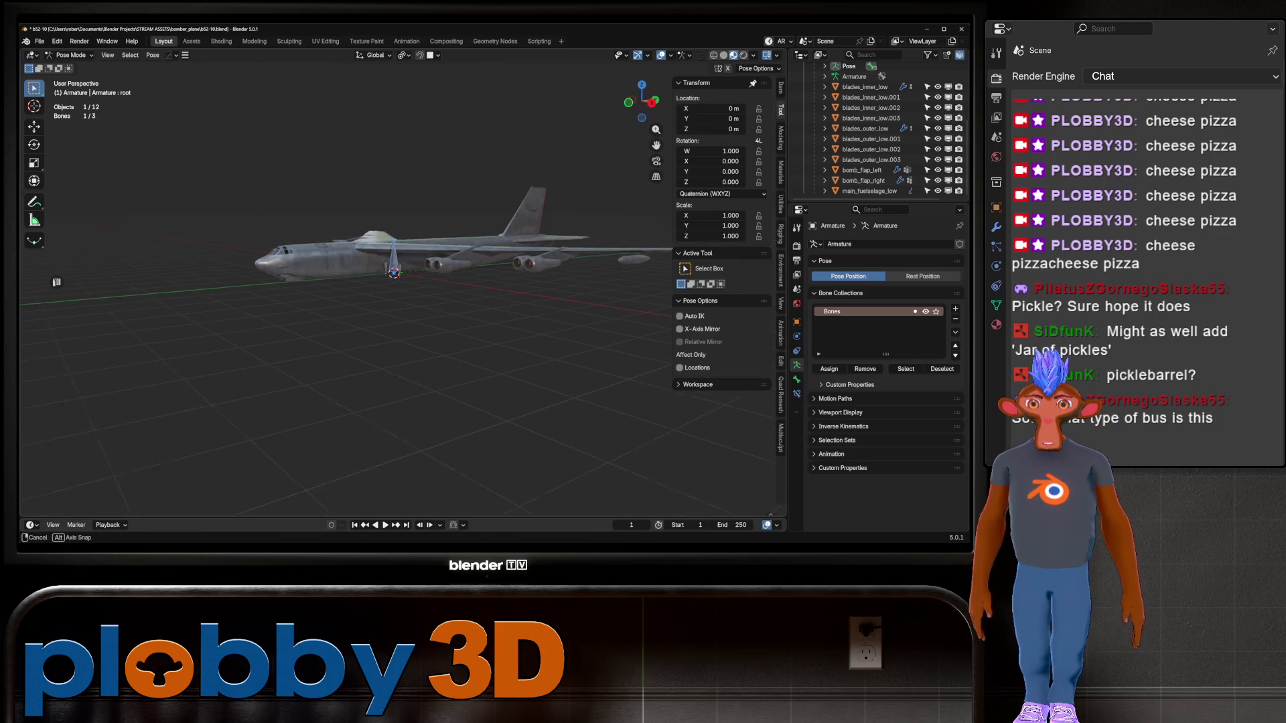
# Return the Armature to Object Mode and save the file as b52-10.blend
pyautogui.moveTo(402, 301); pyautogui.dragTo(402, 234, button='middle')
pyautogui.click(70, 55)
pyautogui.click(76, 67)
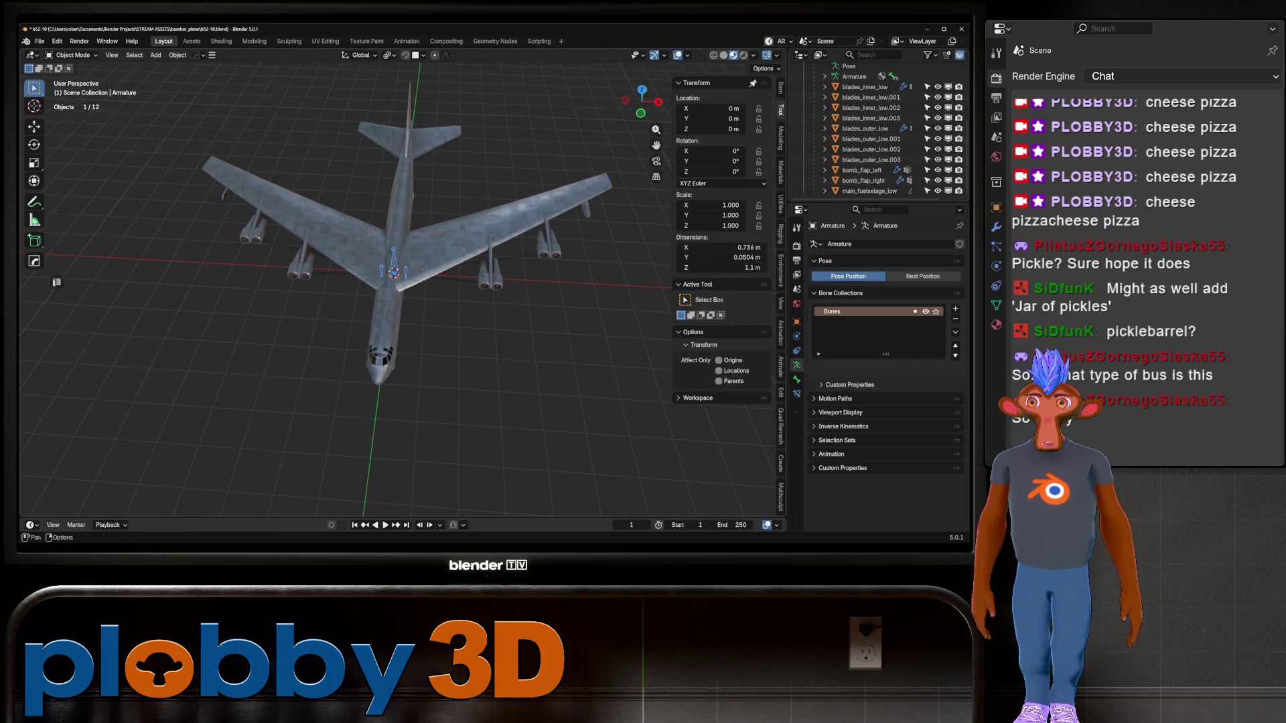
pyautogui.moveTo(402, 301)
pyautogui.mouseDown(button='middle')
pyautogui.moveTo(435, 248)
pyautogui.moveTo(429, 302)
pyautogui.mouseUp(button='middle')
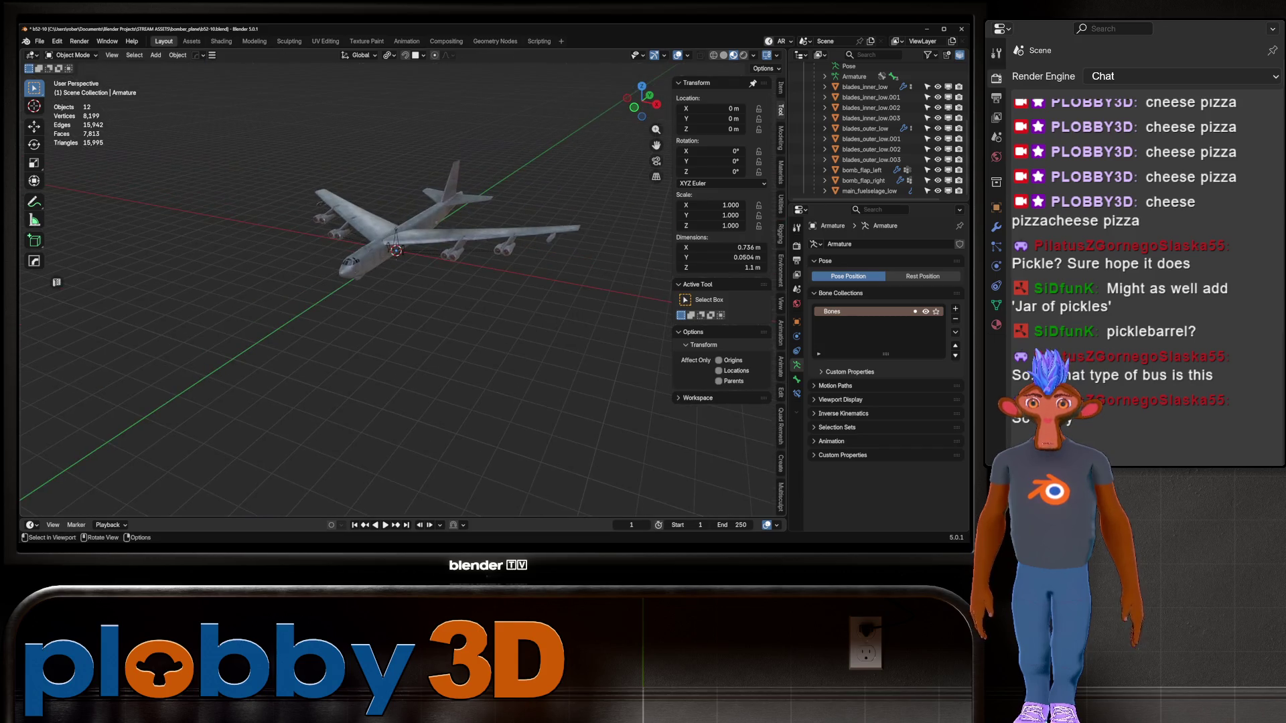
pyautogui.hotkey('ctrl', 's')
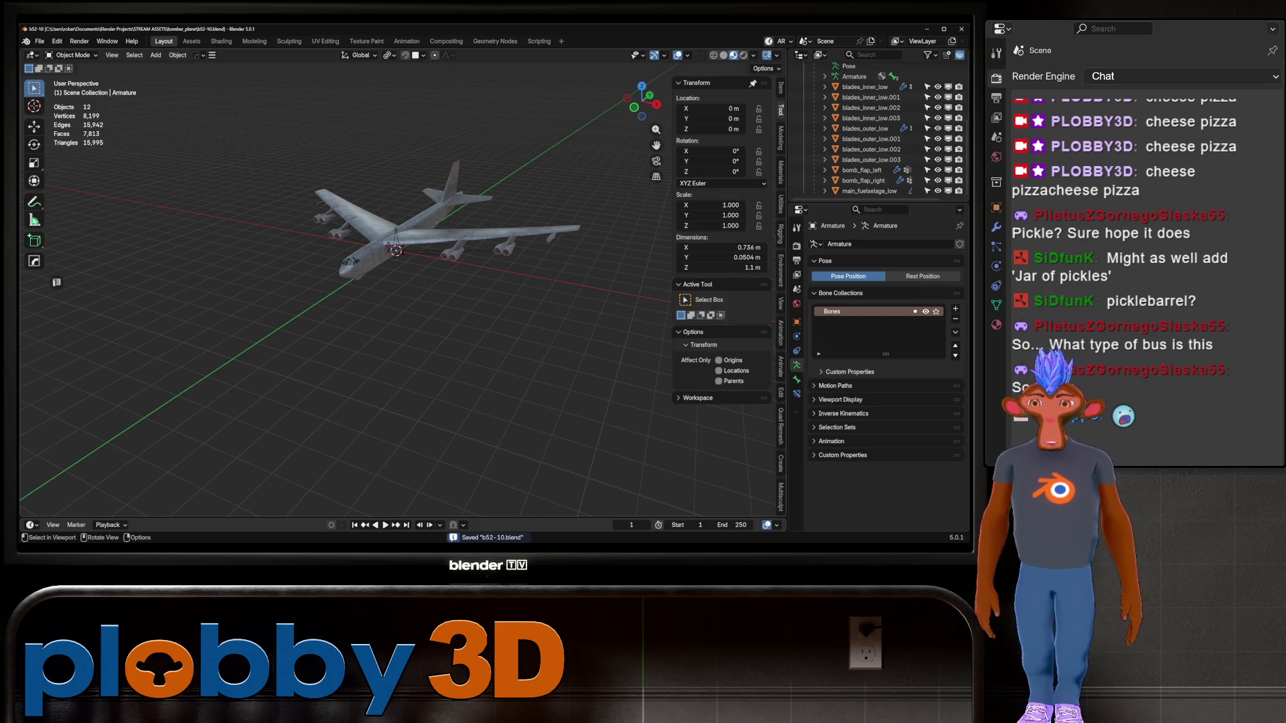
# Box-select all twelve bomber objects for export
pyautogui.moveTo(402, 301); pyautogui.dragTo(442, 255, button='middle')
pyautogui.moveTo(179, 177); pyautogui.dragTo(487, 402)
pyautogui.moveTo(486, 401); pyautogui.dragTo(499, 379, button='middle')
pyautogui.scroll(6, 395, 301)
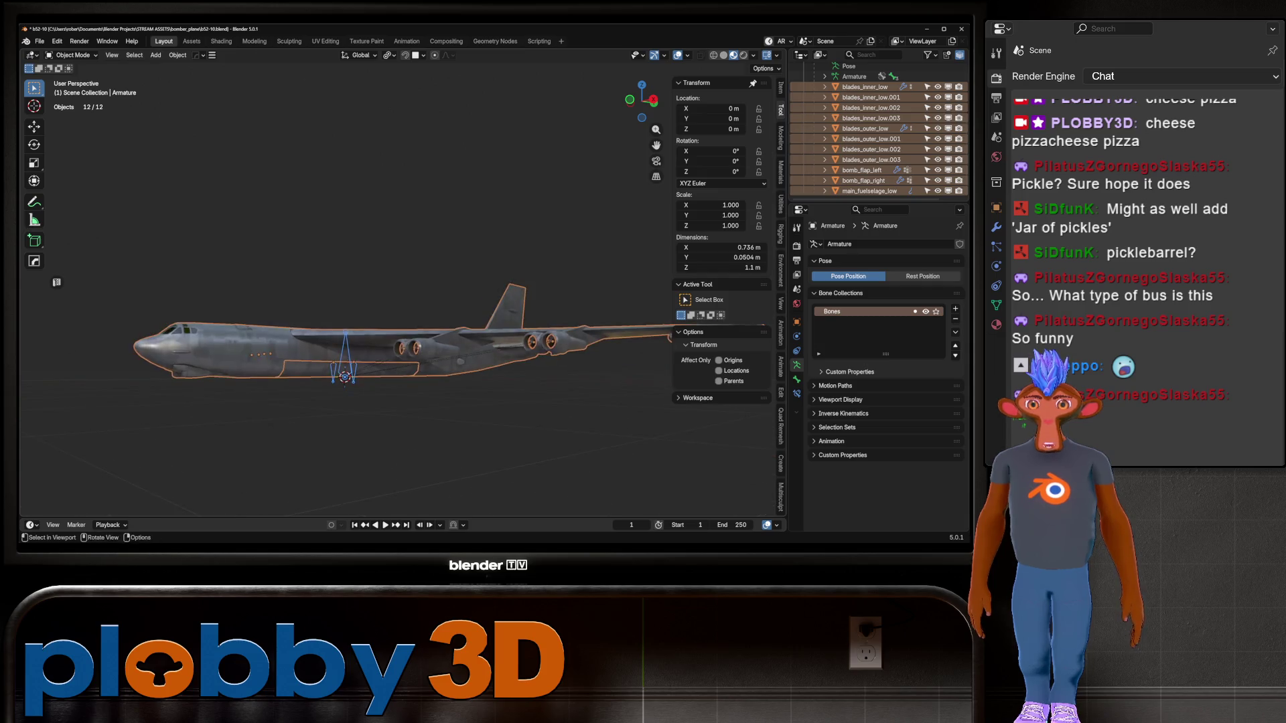
pyautogui.moveTo(402, 301); pyautogui.dragTo(422, 302, button='middle')
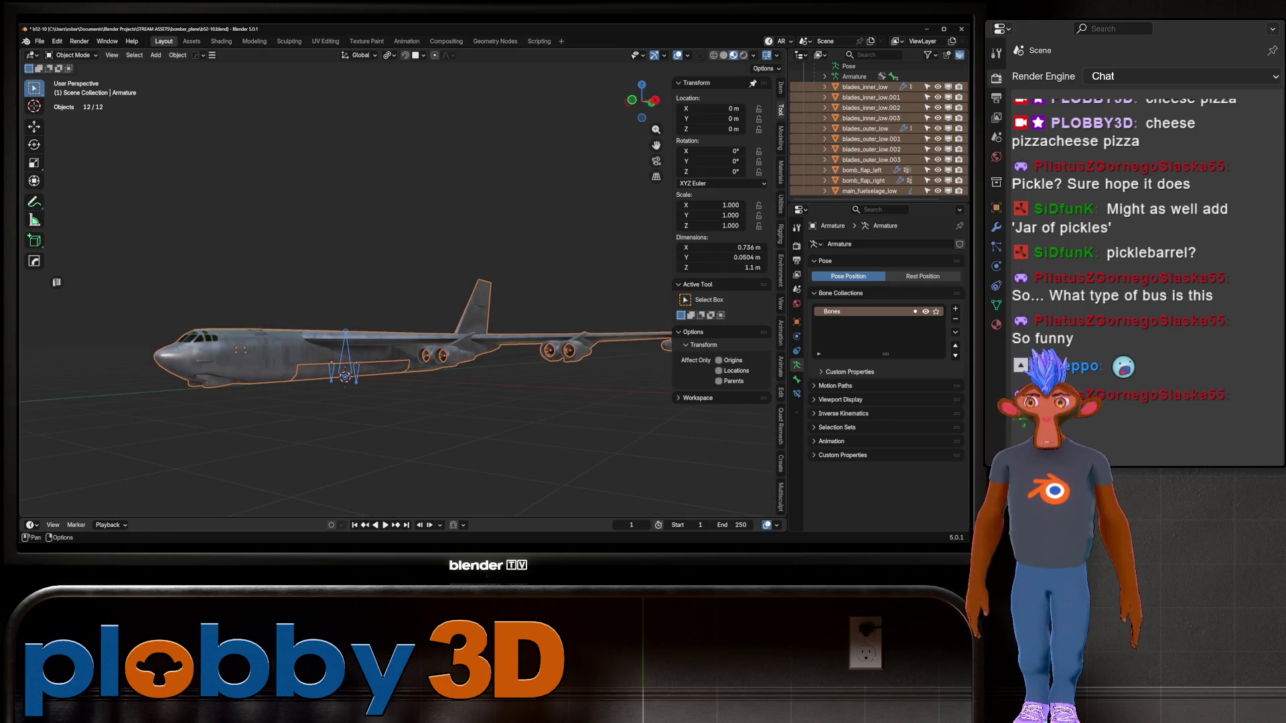
# Save the file and start a Better FBX export targeting the Desktop folder
pyautogui.hotkey('ctrl', 's')
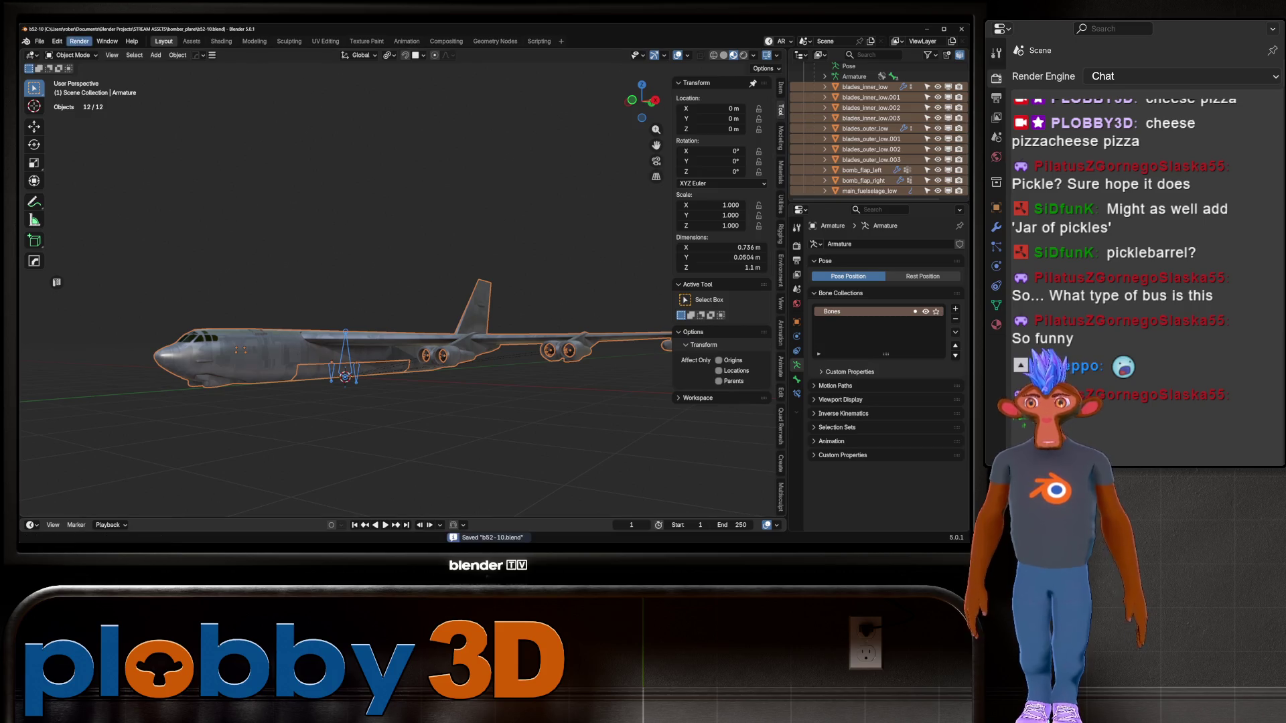
pyautogui.click(39, 41)
pyautogui.moveTo(61, 199)
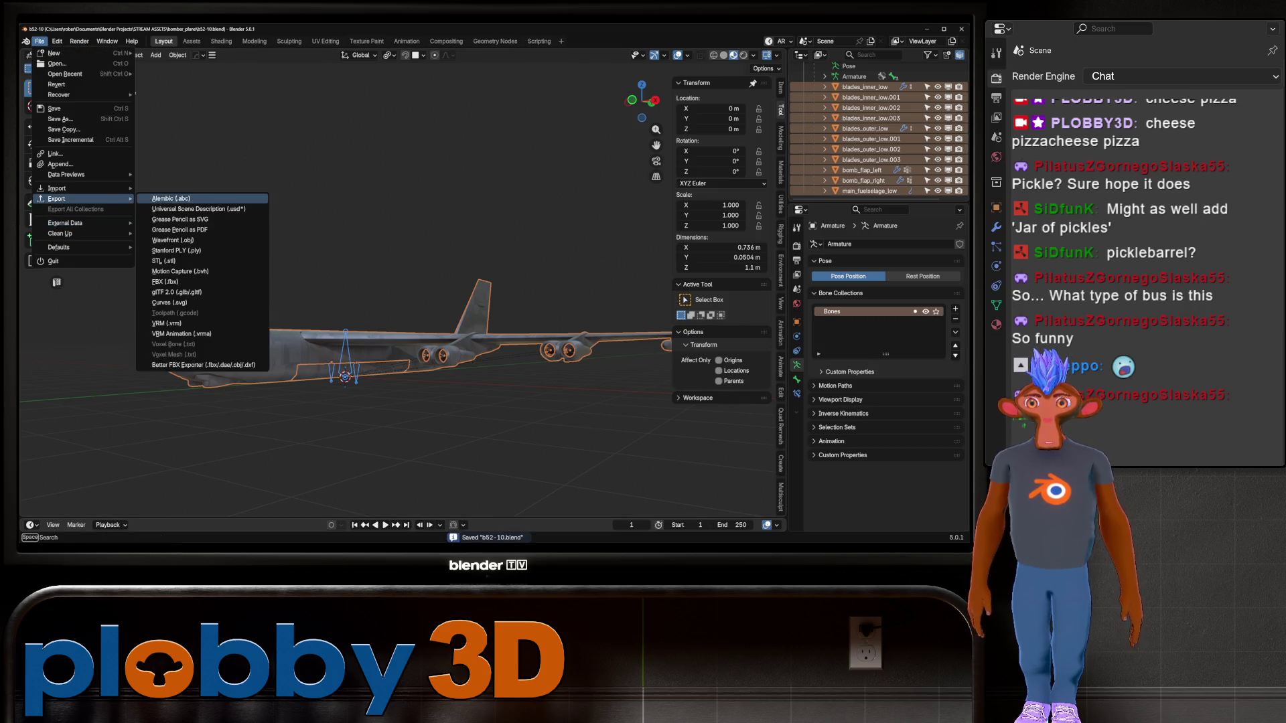
pyautogui.click(201, 365)
pyautogui.click(259, 247)
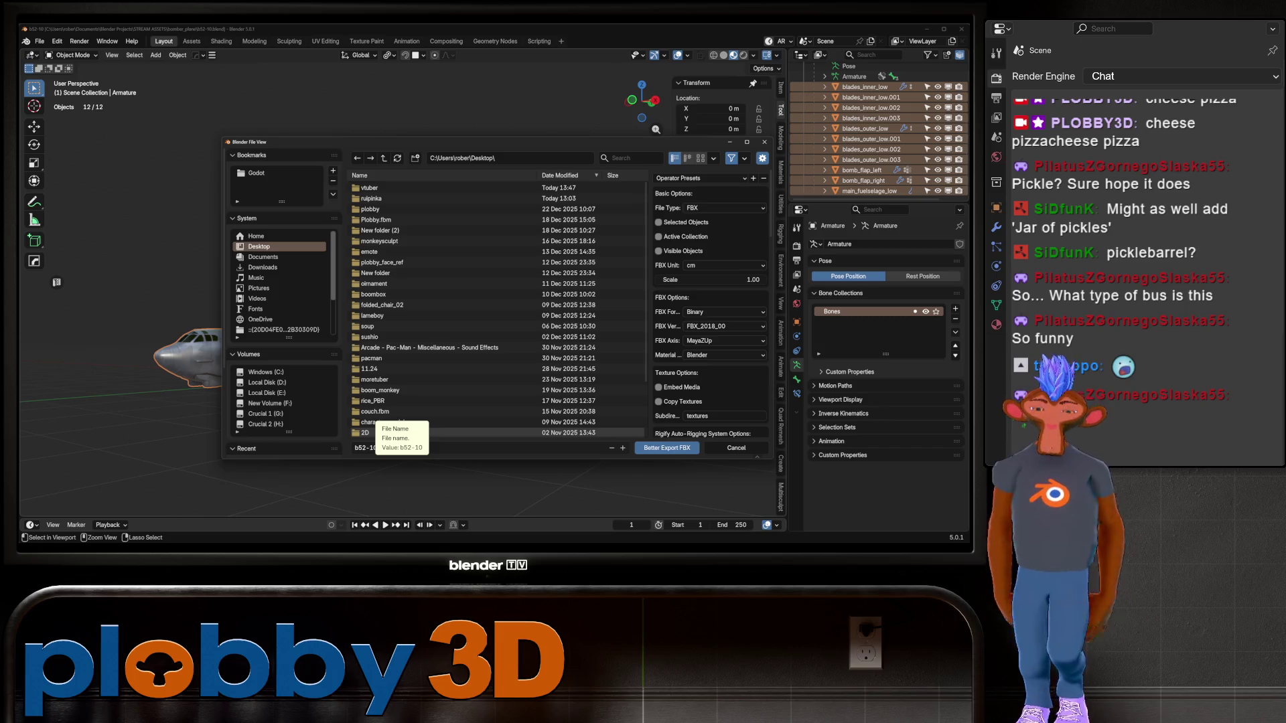
# Name the export b52_bomber, enable Selected Objects and Embed Media, and export it
pyautogui.click(368, 447)
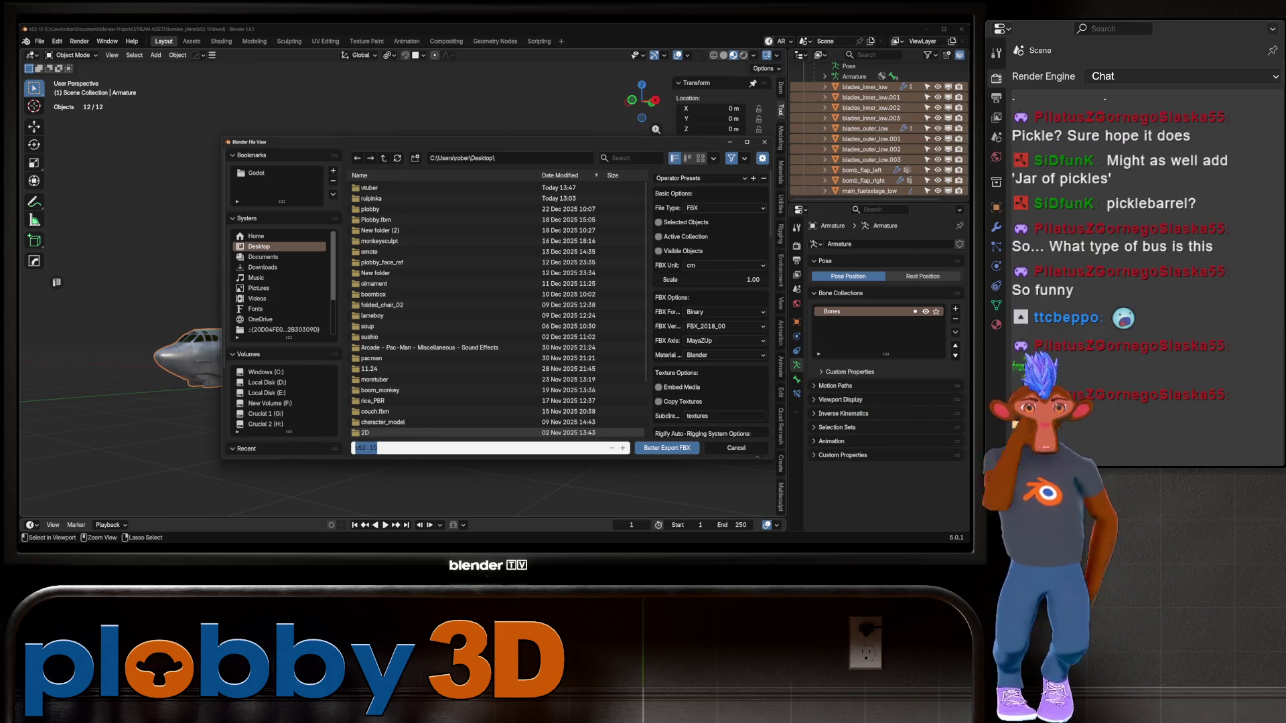
pyautogui.press('BackSpace')
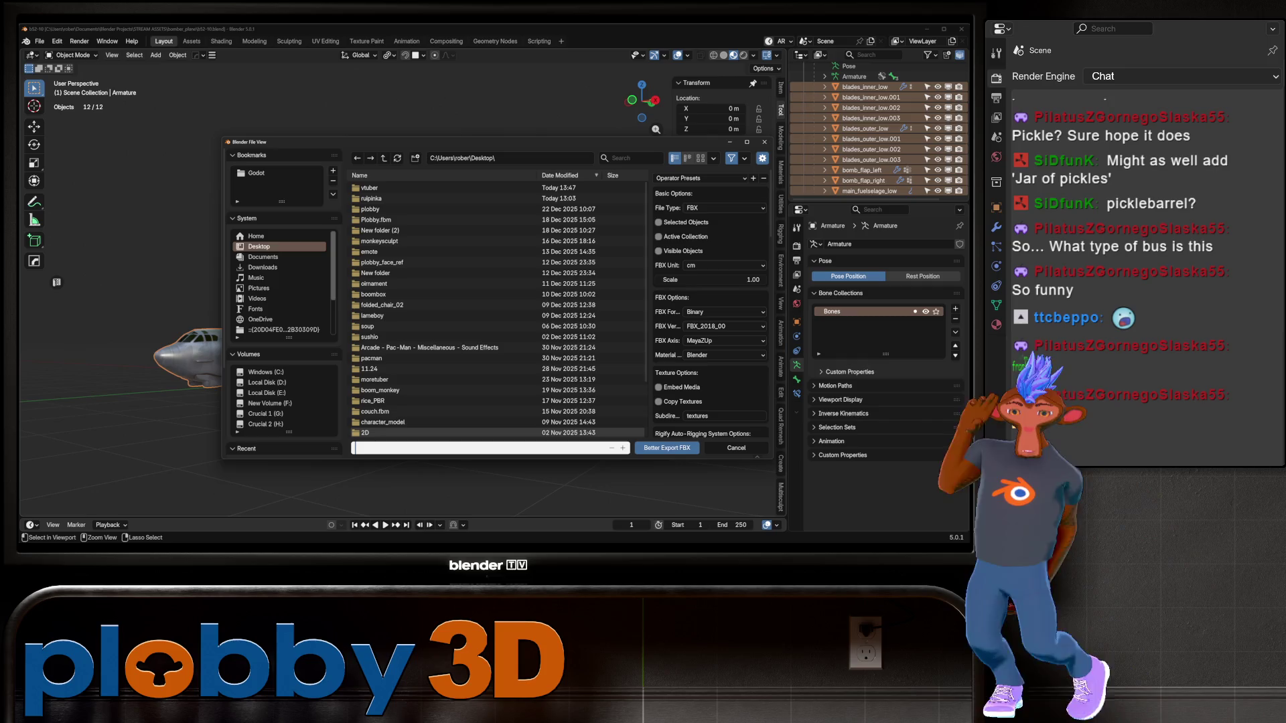
pyautogui.write('b5')
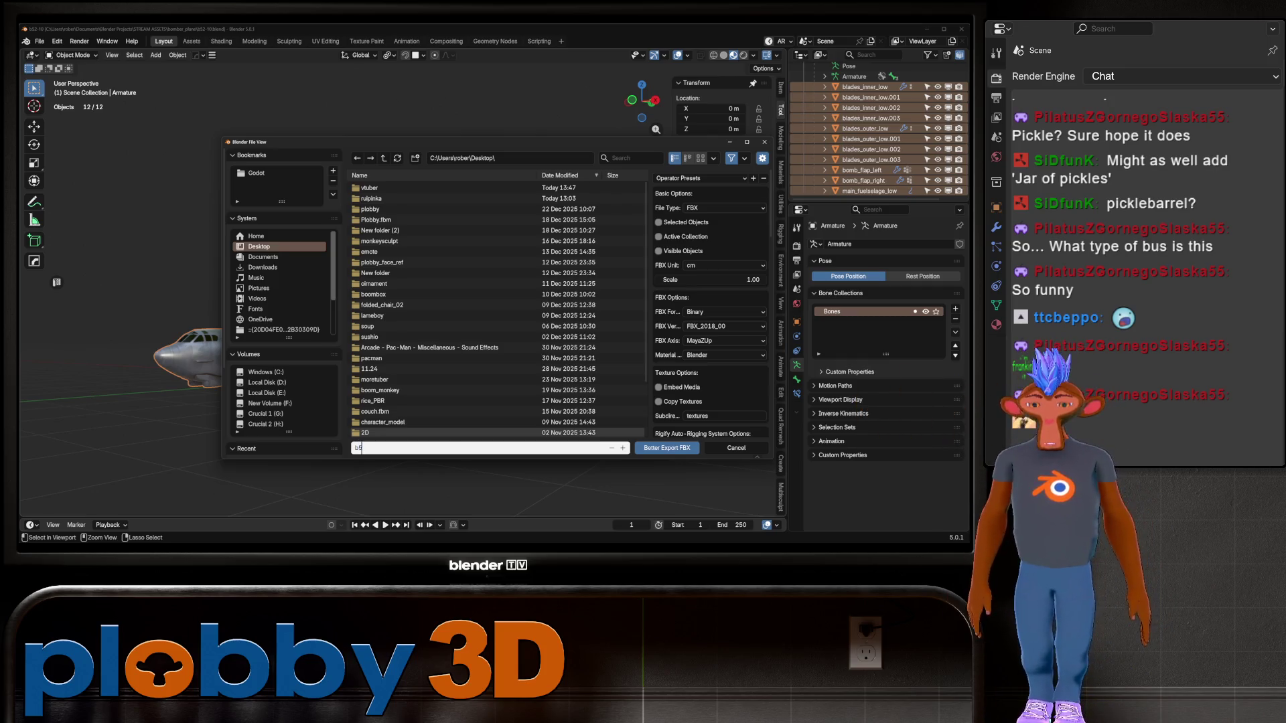
pyautogui.write('2_bomber')
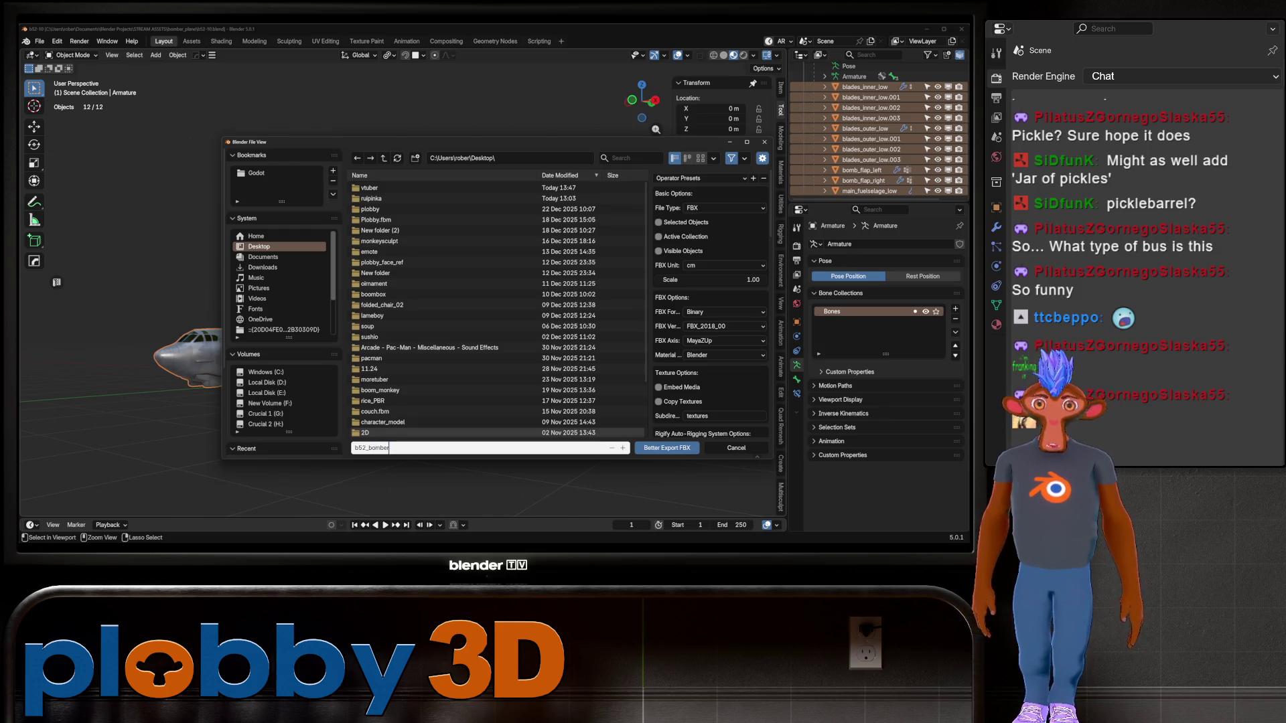
pyautogui.click(658, 221)
pyautogui.click(658, 388)
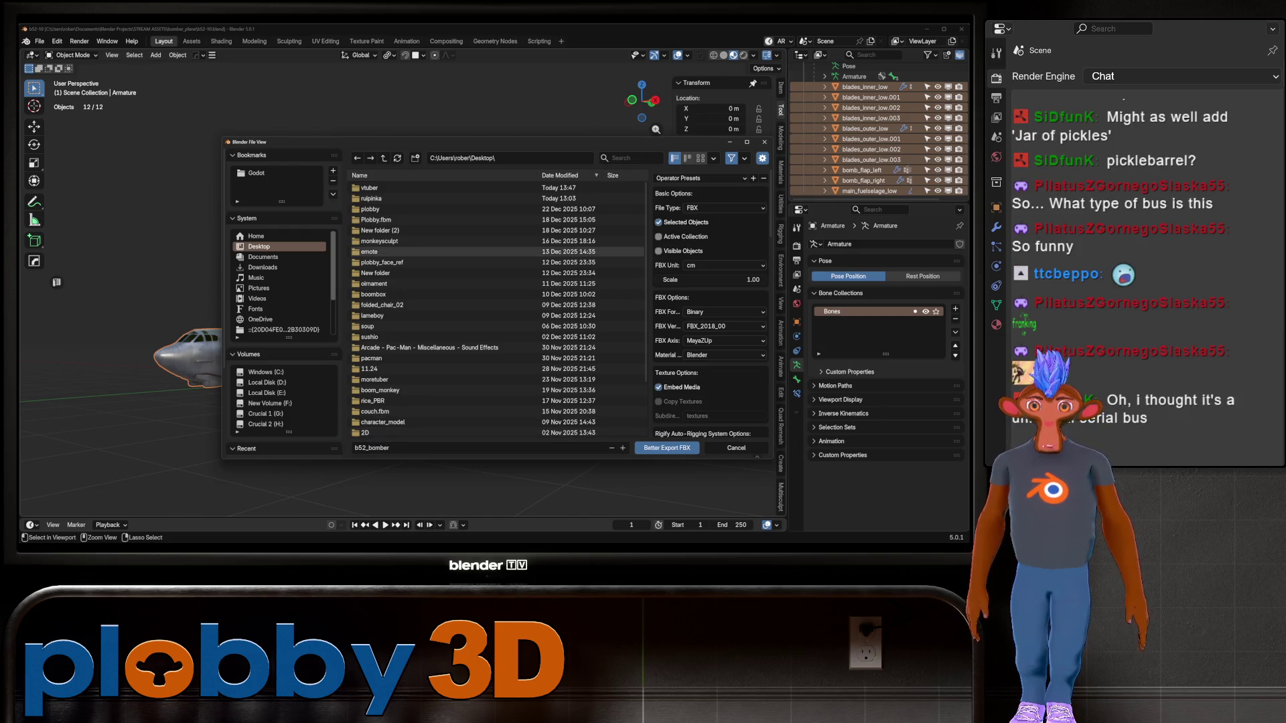
pyautogui.click(667, 447)
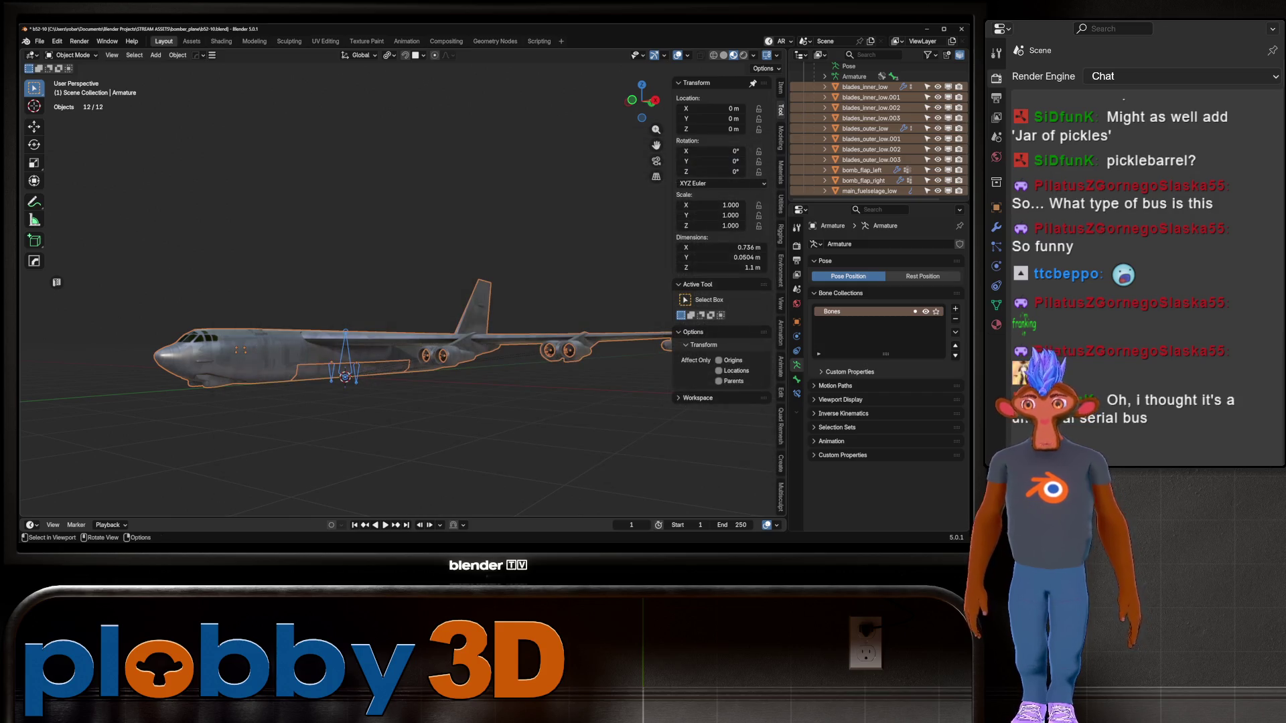